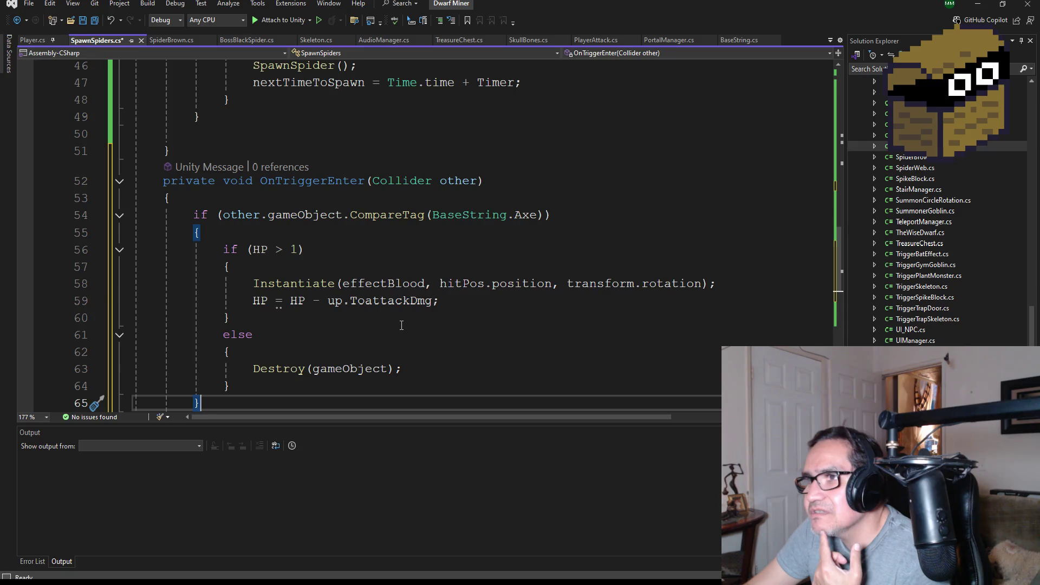
# Insert a blank line after line 33 inside Start() of SpawnSpiders.cs.
pyautogui.scroll(14, 402, 325)
pyautogui.scroll(-3, 385, 313)
pyautogui.scroll(-3, 387, 317)
pyautogui.scroll(2, 353, 315)
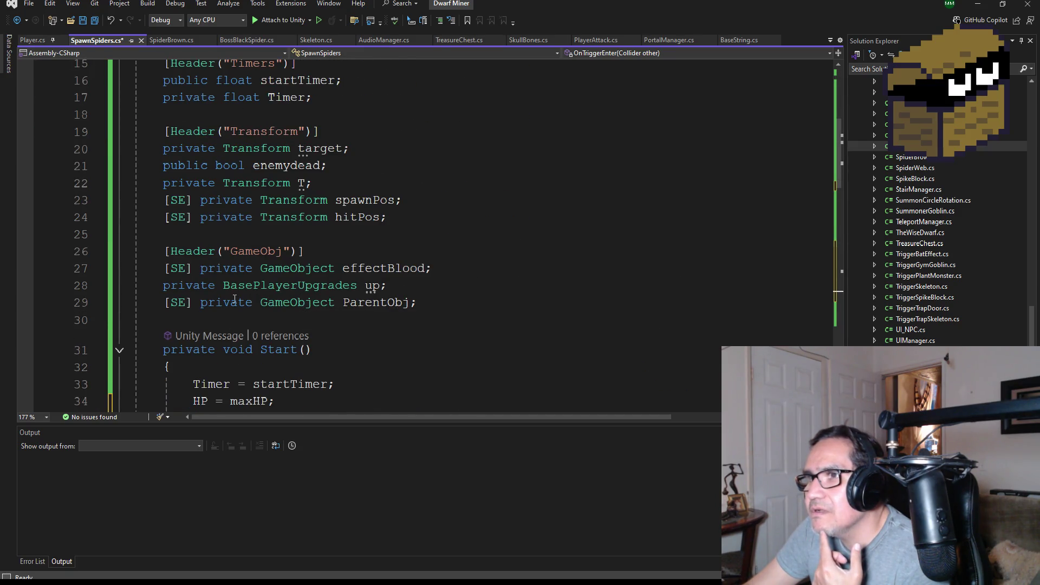
pyautogui.scroll(-2, 348, 279)
pyautogui.click(348, 279)
pyautogui.press('Return')
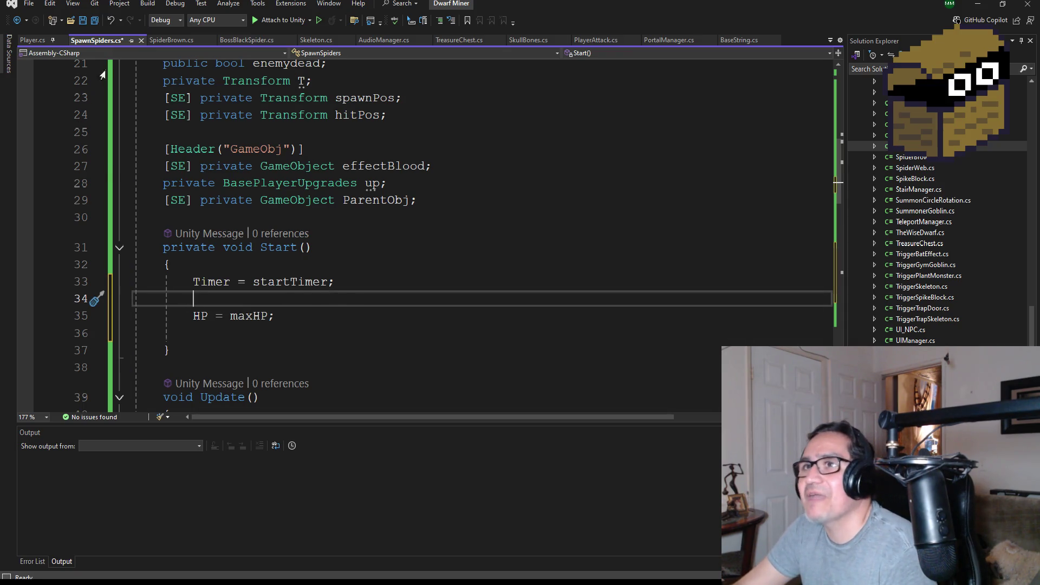
# Prefix the 'private BasePlayerUpgrades up;' field on line 28 with [SE], save all, and return to Unity.
pyautogui.scroll(2, 357, 158)
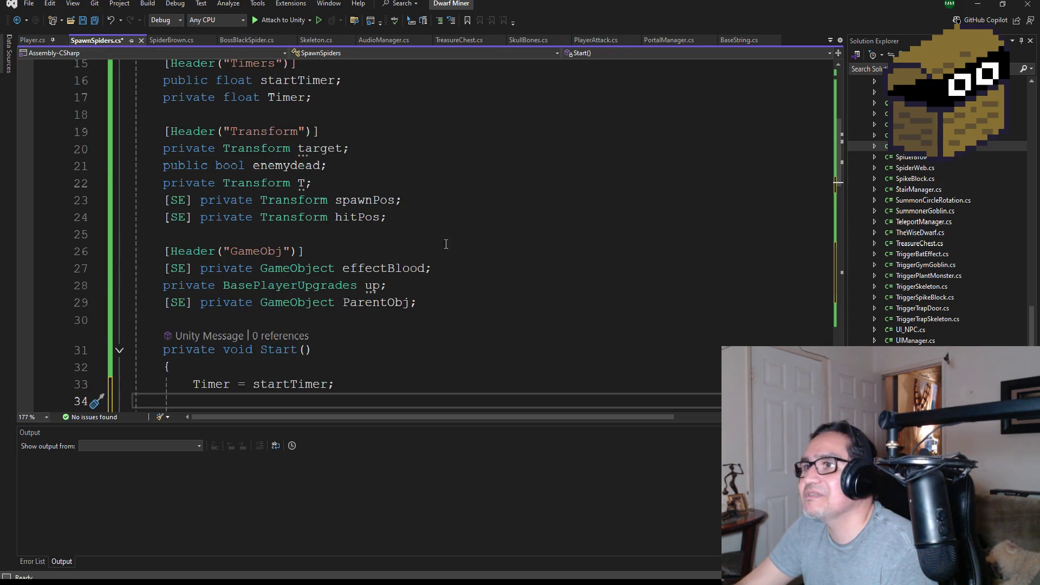
pyautogui.doubleClick(371, 286)
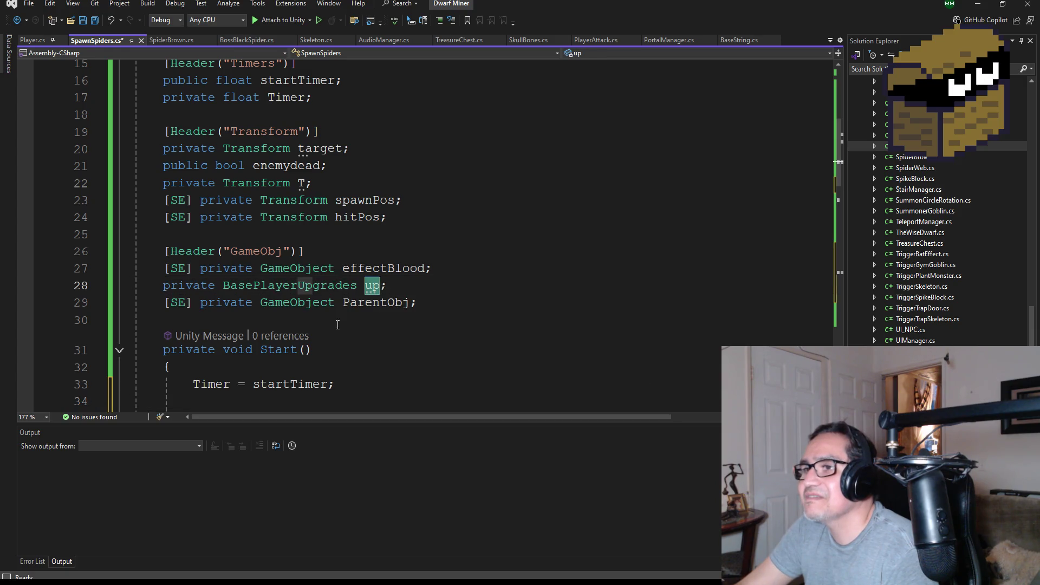
pyautogui.doubleClick(290, 286)
pyautogui.scroll(-2, 260, 293)
pyautogui.click(232, 296)
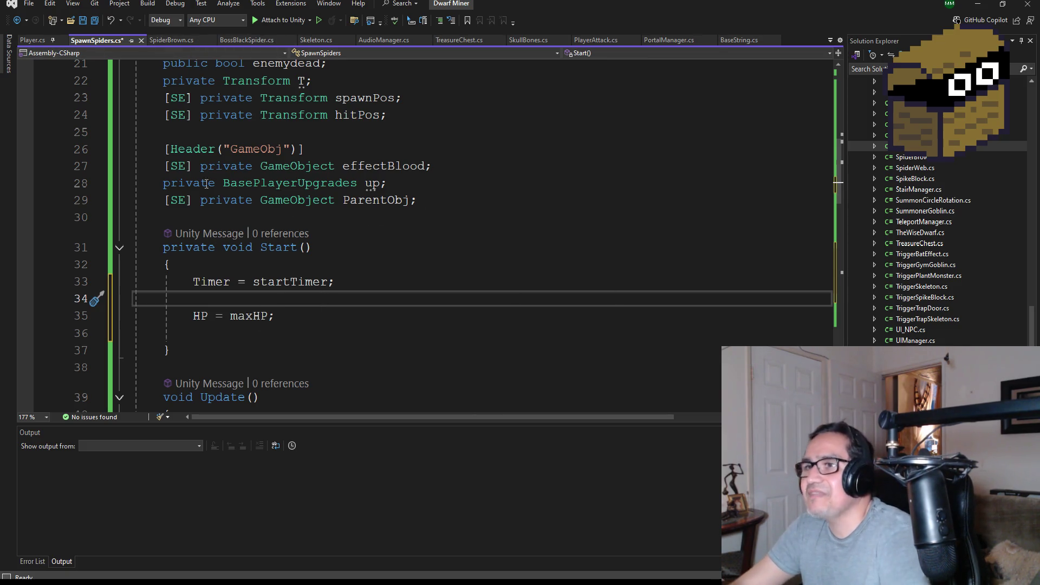
pyautogui.click(164, 184)
pyautogui.write('[')
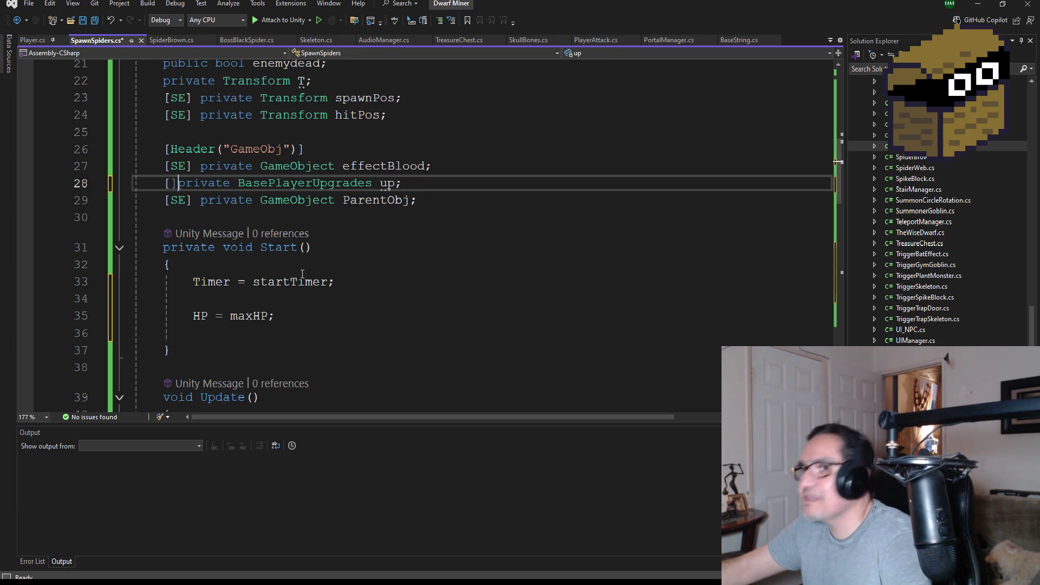
pyautogui.write('SE]')
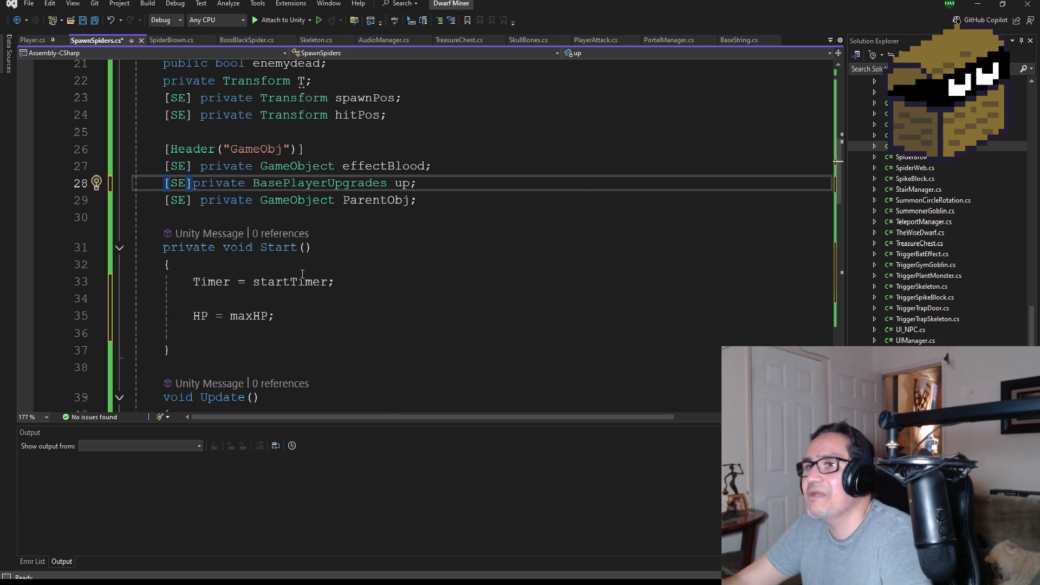
pyautogui.click(96, 21)
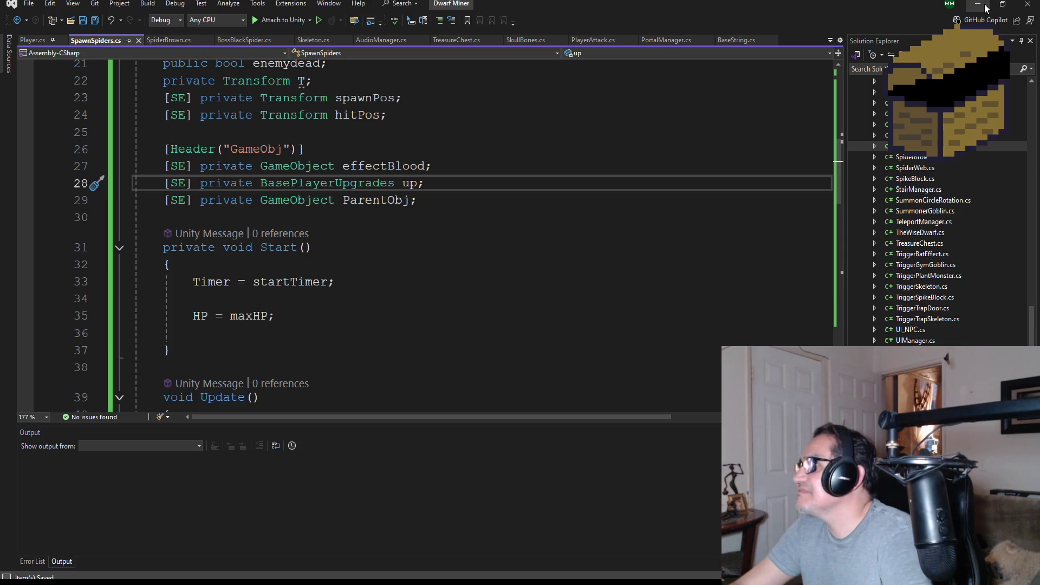
pyautogui.hotkey('alt', 'Tab')
pyautogui.click(655, 95)
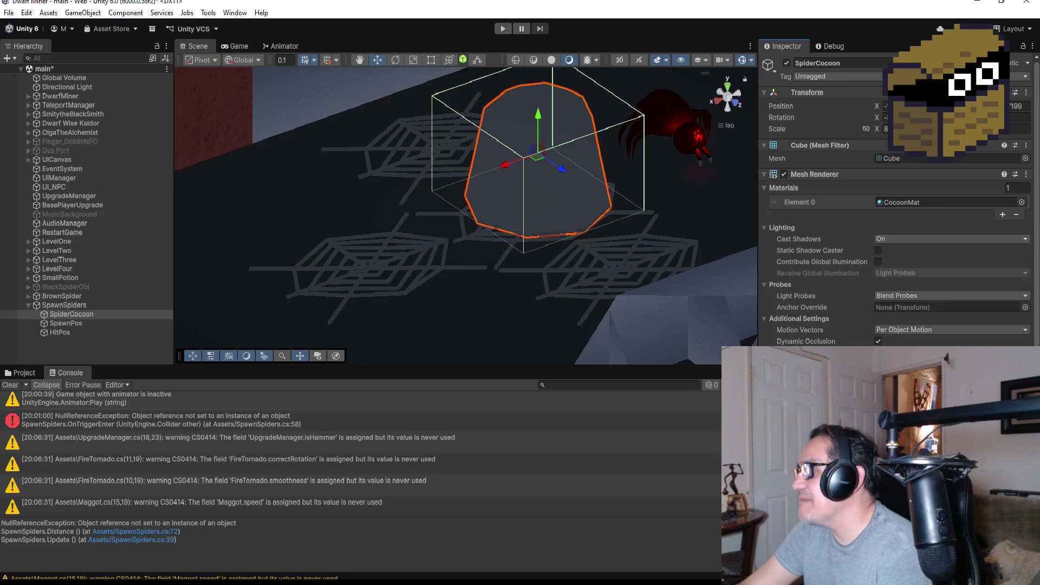
# Scroll the Inspector to the Spawn Spiders (Script) component and enter Play mode.
pyautogui.scroll(-10, 894, 206)
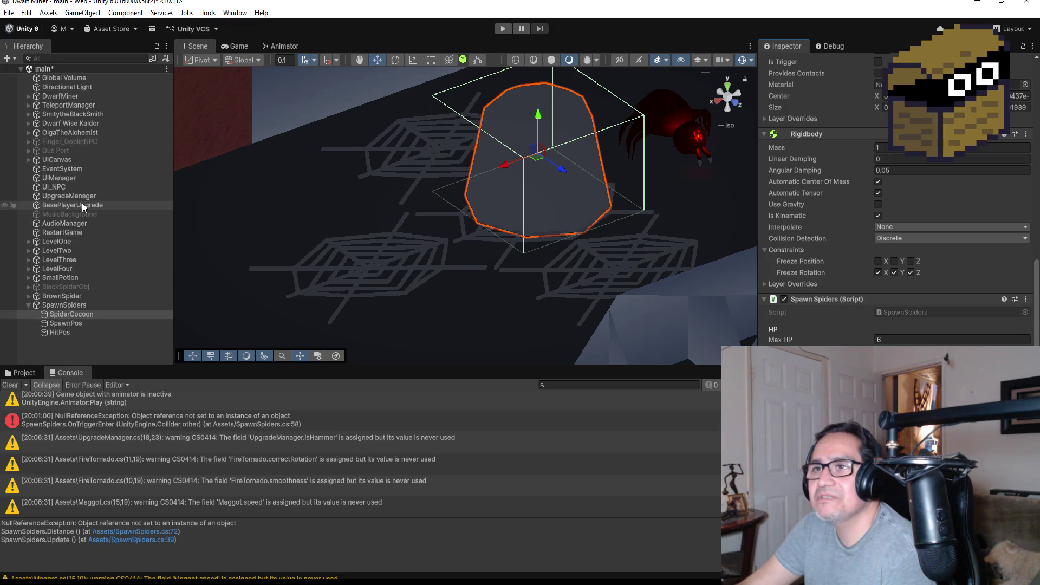
pyautogui.click(501, 27)
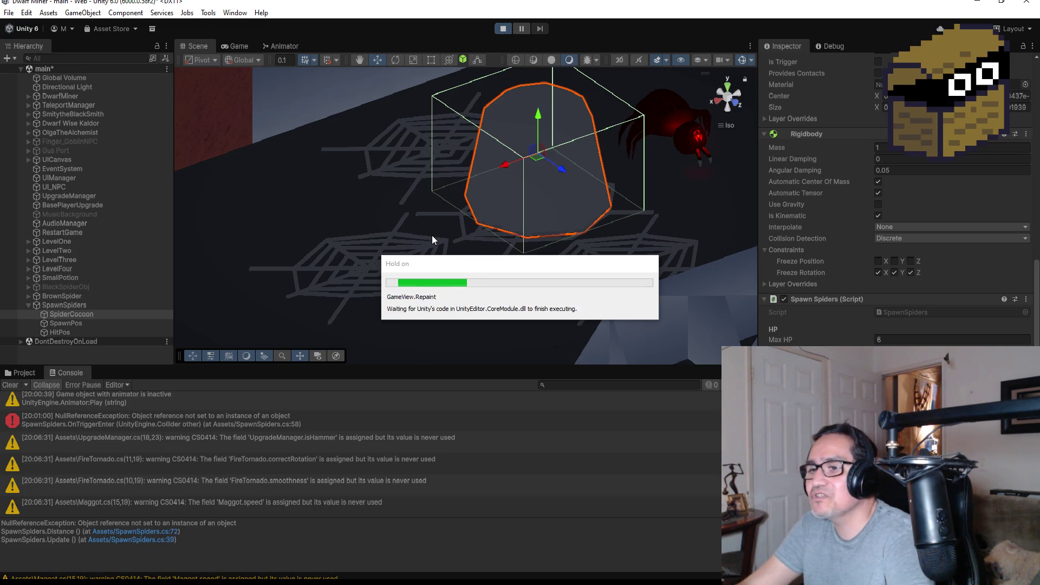
# Start the game, switch to the sword and break open the spider cocoon.
pyautogui.press('Escape')
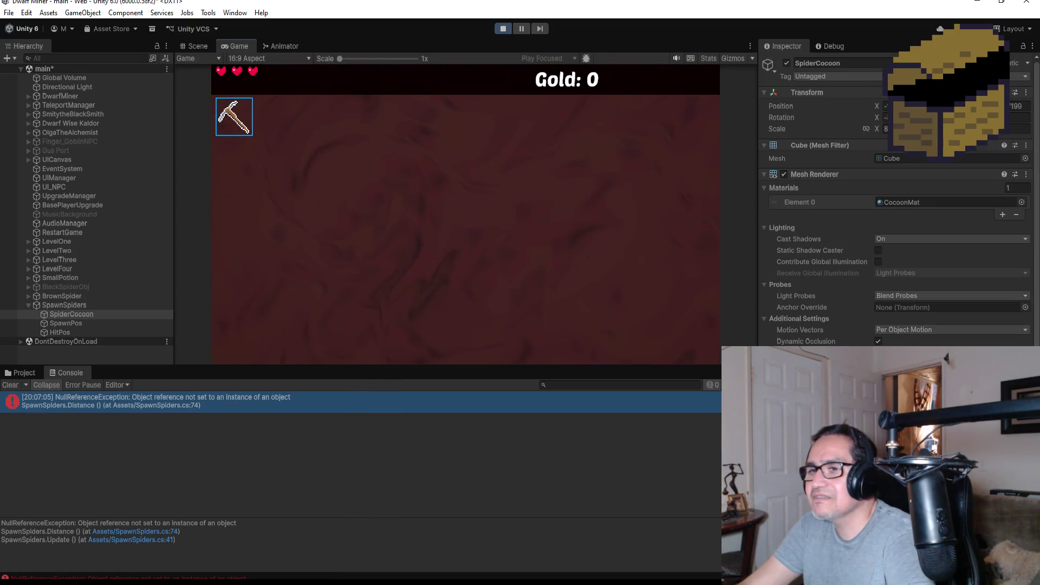
pyautogui.click(465, 215)
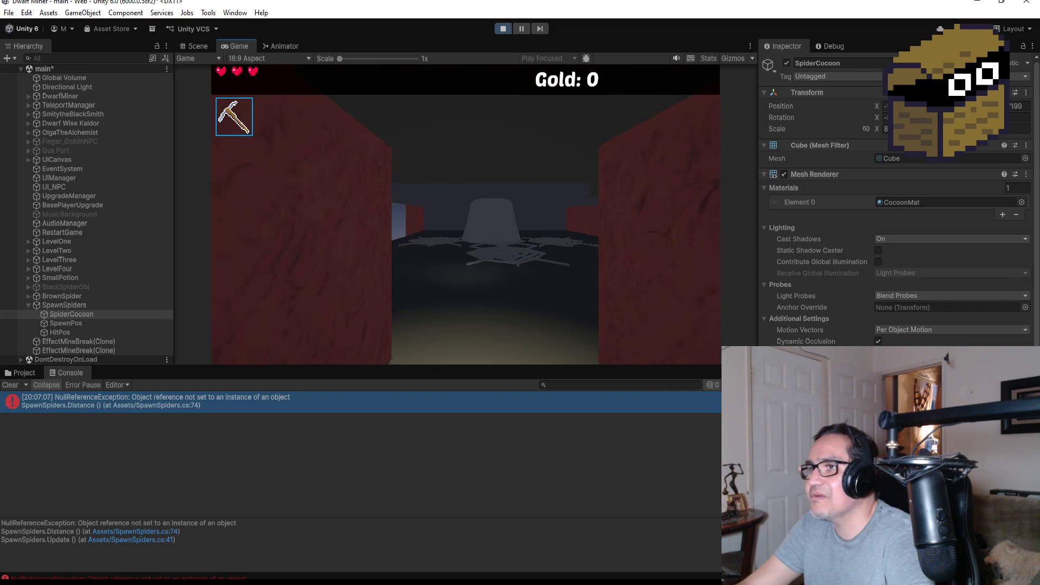
pyautogui.press('2')
pyautogui.click(465, 214)
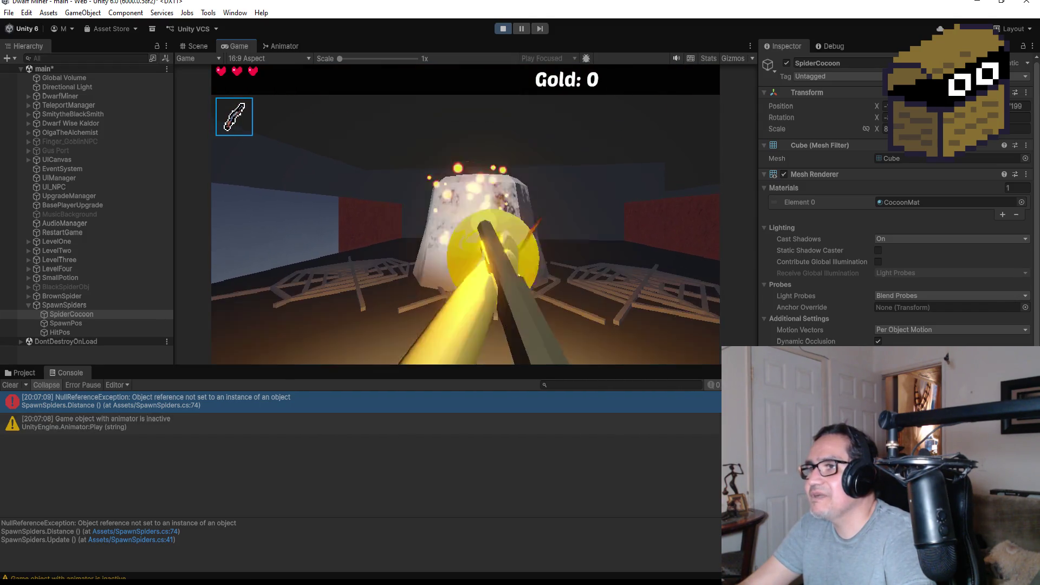
pyautogui.click(465, 214)
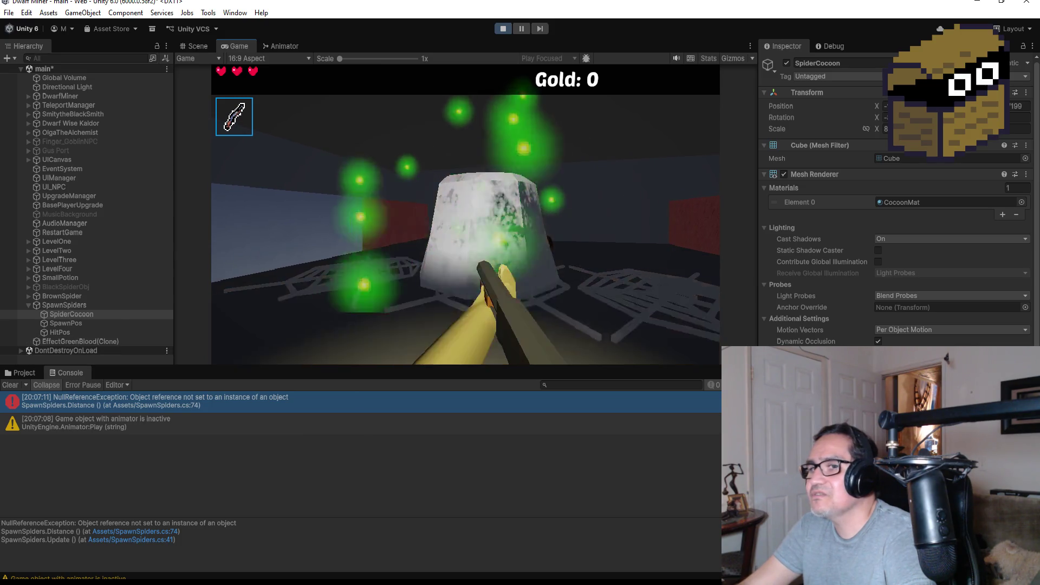
pyautogui.click(466, 215)
pyautogui.click(465, 215)
pyautogui.click(466, 214)
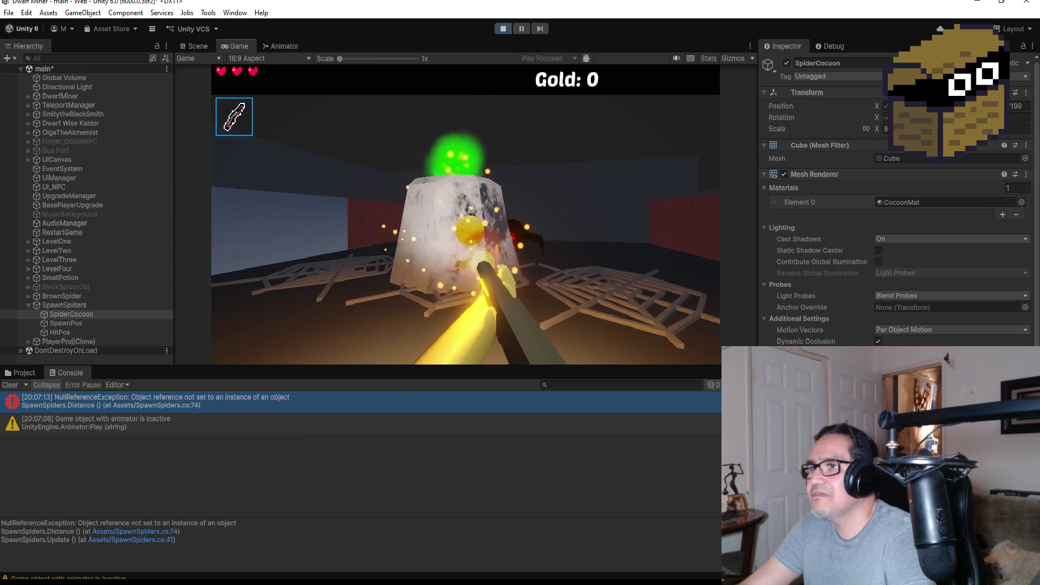
pyautogui.click(466, 214)
# Kill the spider released from the cocoon, then stop Play mode.
pyautogui.click(466, 215)
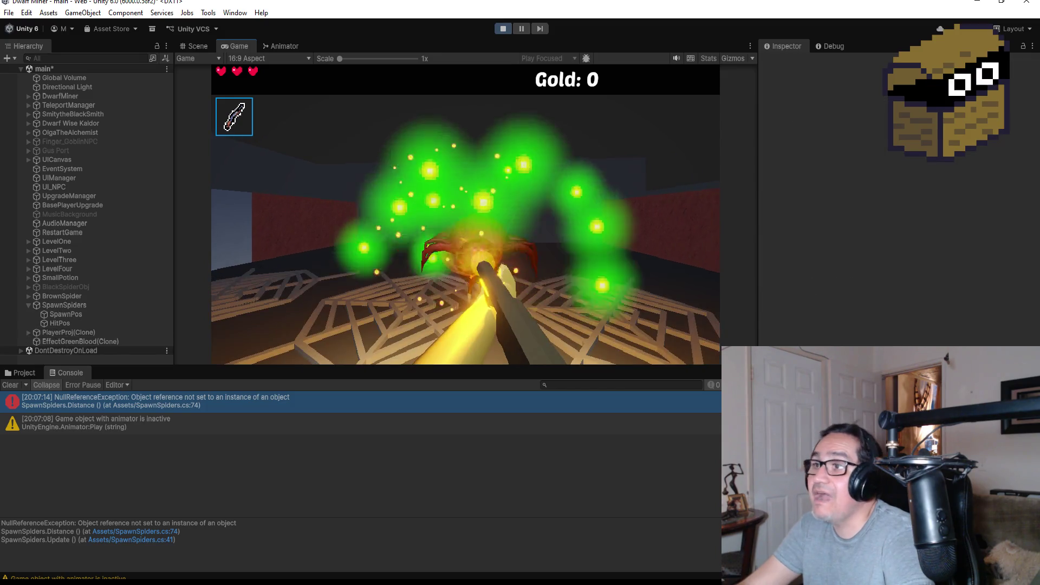
pyautogui.click(466, 214)
pyautogui.click(466, 214)
pyautogui.click(466, 215)
pyautogui.click(466, 215)
pyautogui.click(465, 214)
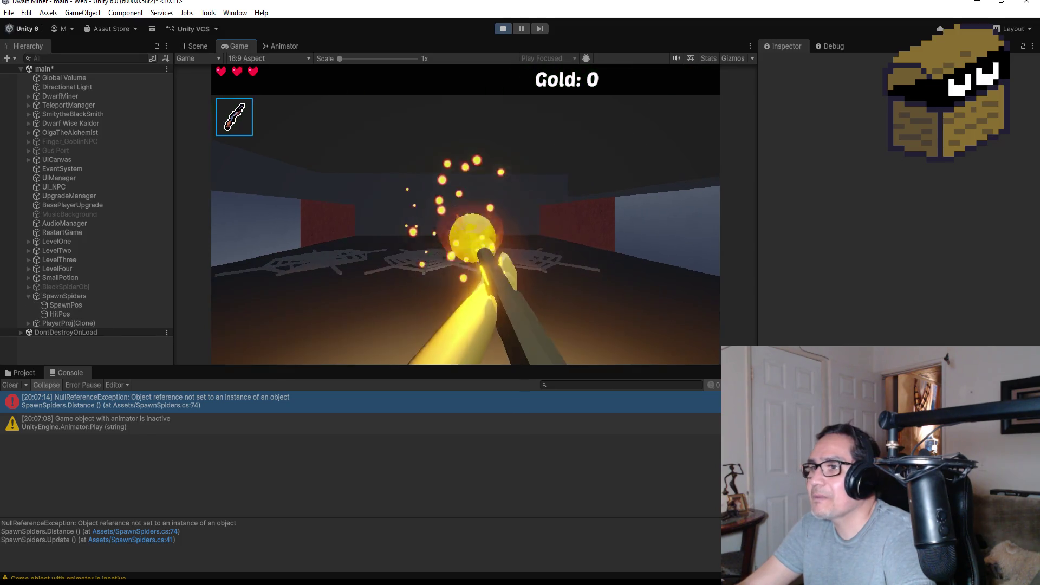
pyautogui.press('Escape')
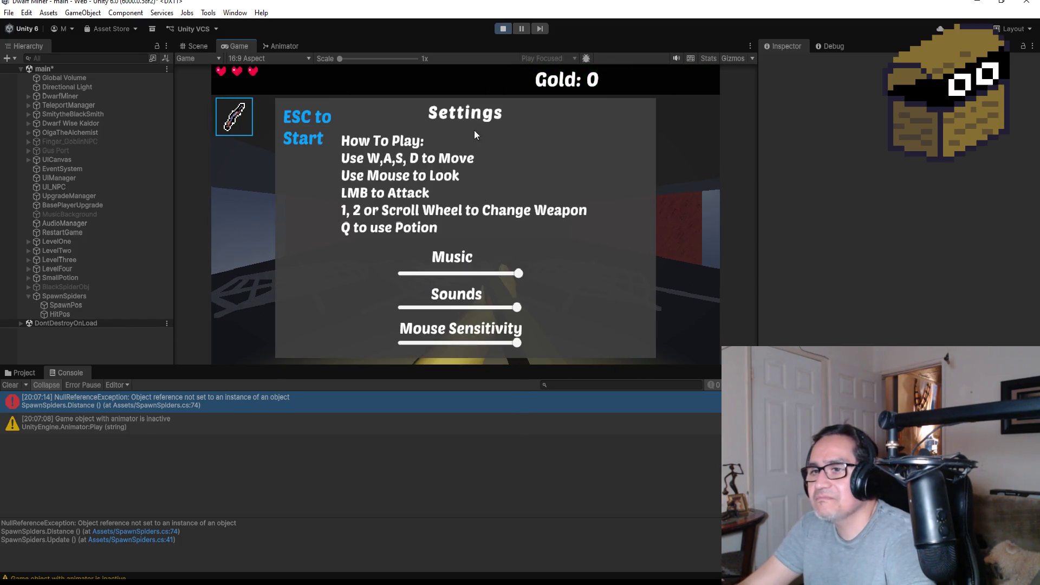
pyautogui.click(503, 28)
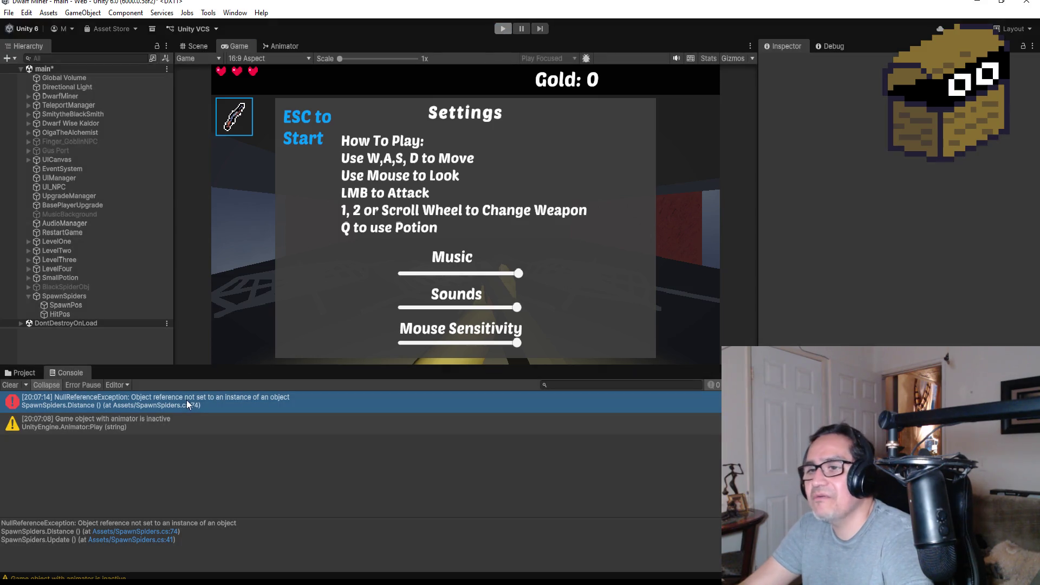
# Open the NullReferenceException at SpawnSpiders.cs line 74, review Distance(), then close that Visual Studio window.
pyautogui.click(148, 407)
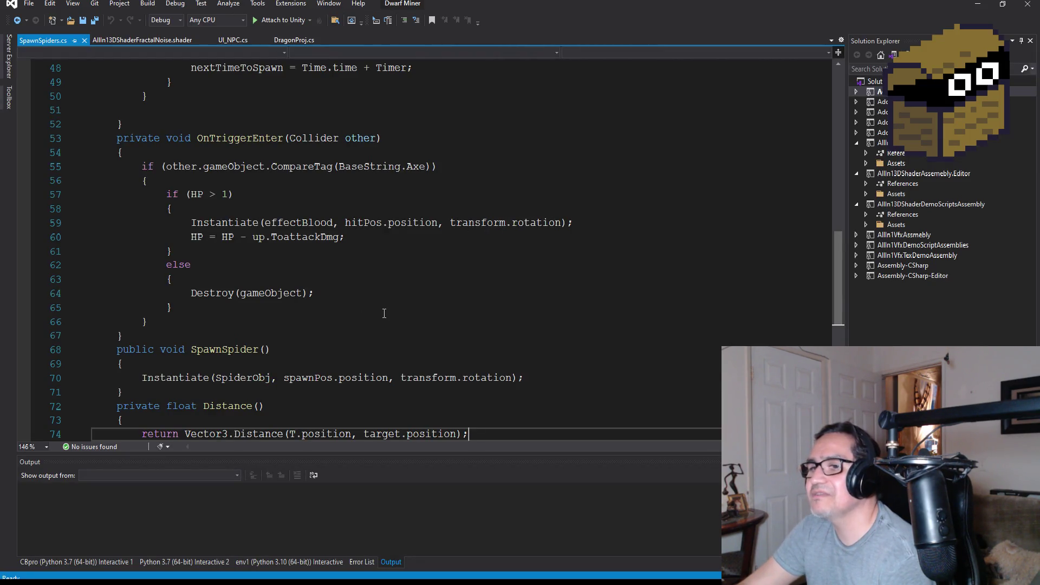
pyautogui.scroll(-2, 332, 390)
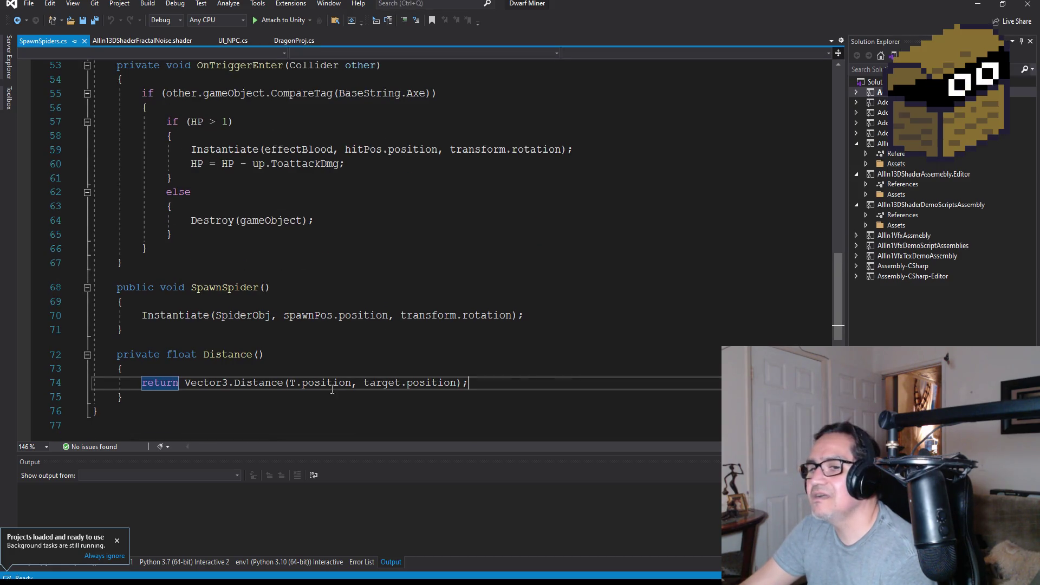
pyautogui.scroll(-1, 256, 399)
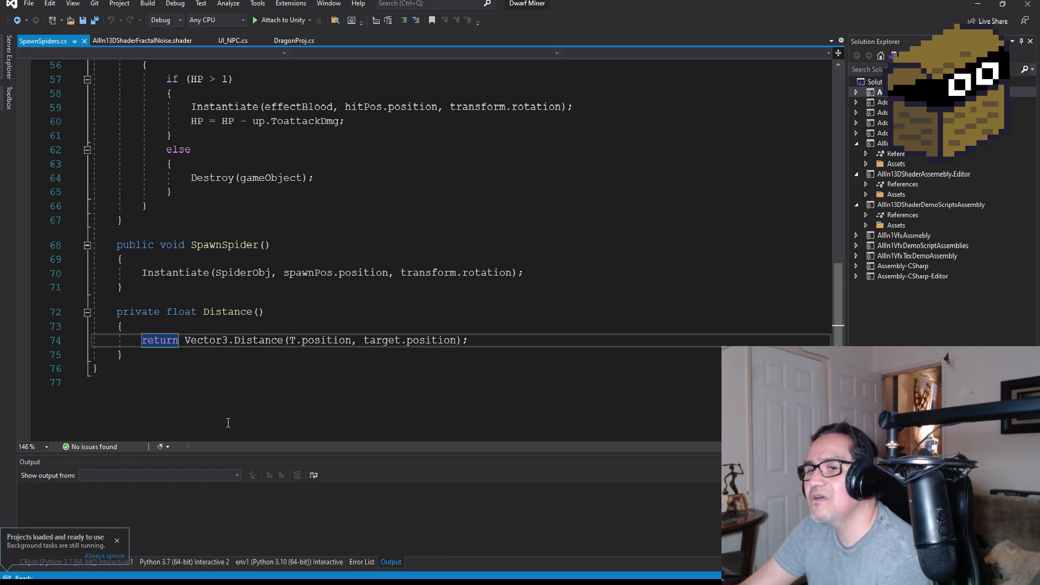
pyautogui.scroll(1, 261, 396)
pyautogui.scroll(-3, 261, 396)
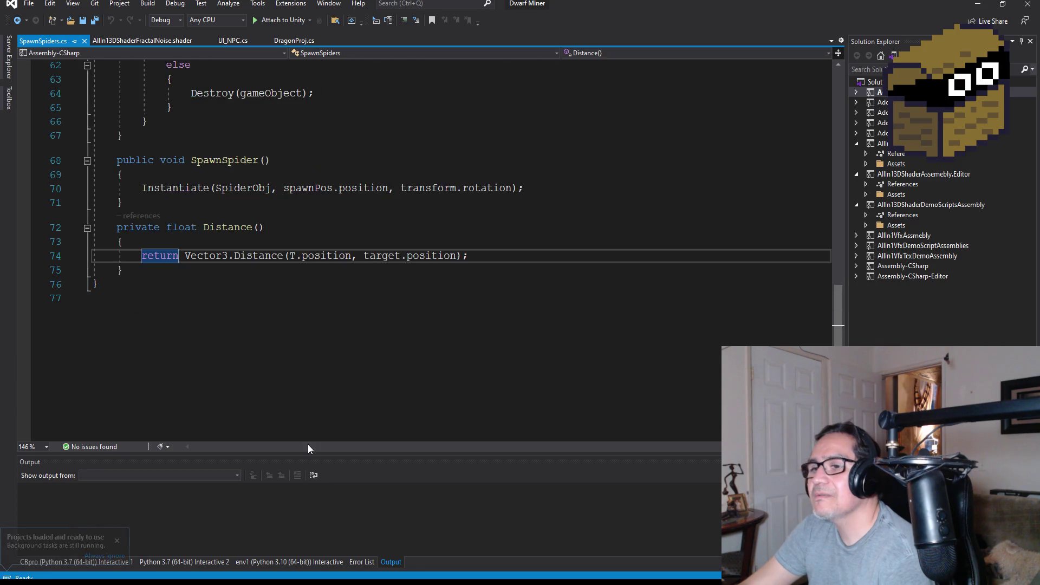
pyautogui.click(1029, 8)
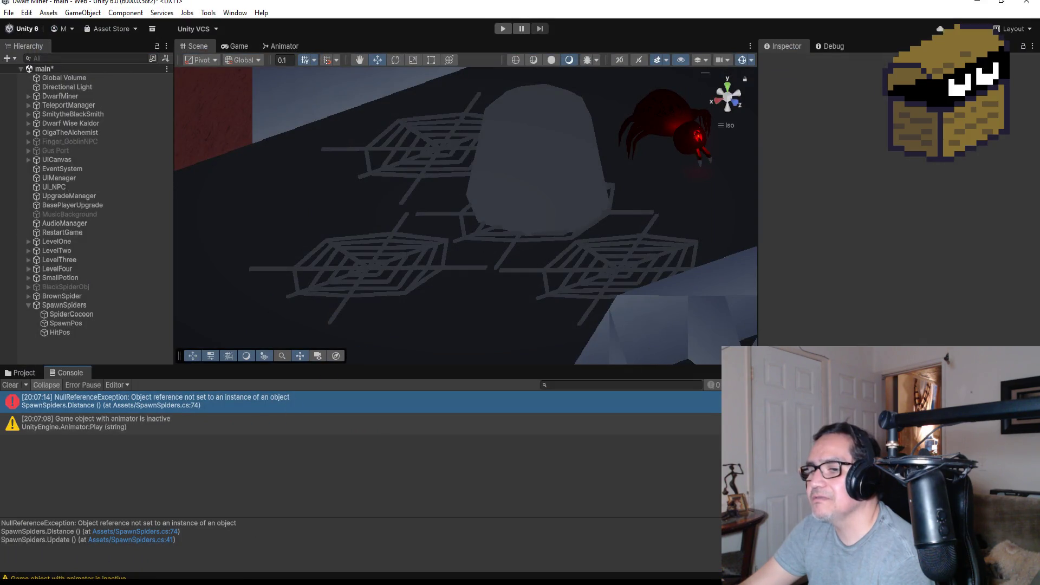
# Bring the original Visual Studio window showing SpawnSpiders.cs field declarations to the front.
pyautogui.moveTo(252, 582)
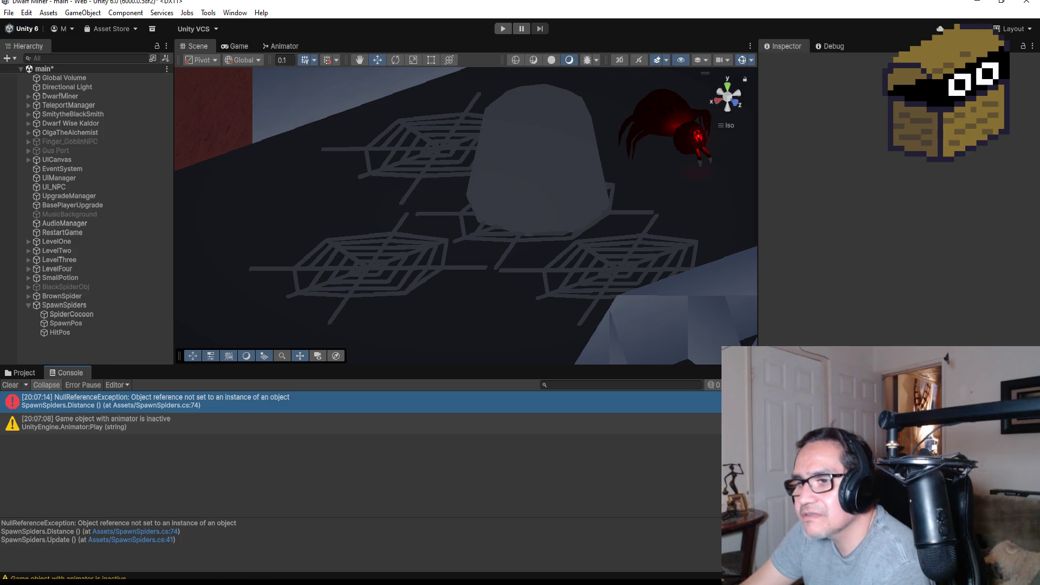
pyautogui.click(209, 567)
pyautogui.scroll(-3, 365, 271)
pyautogui.scroll(-3, 364, 271)
pyautogui.scroll(10, 379, 260)
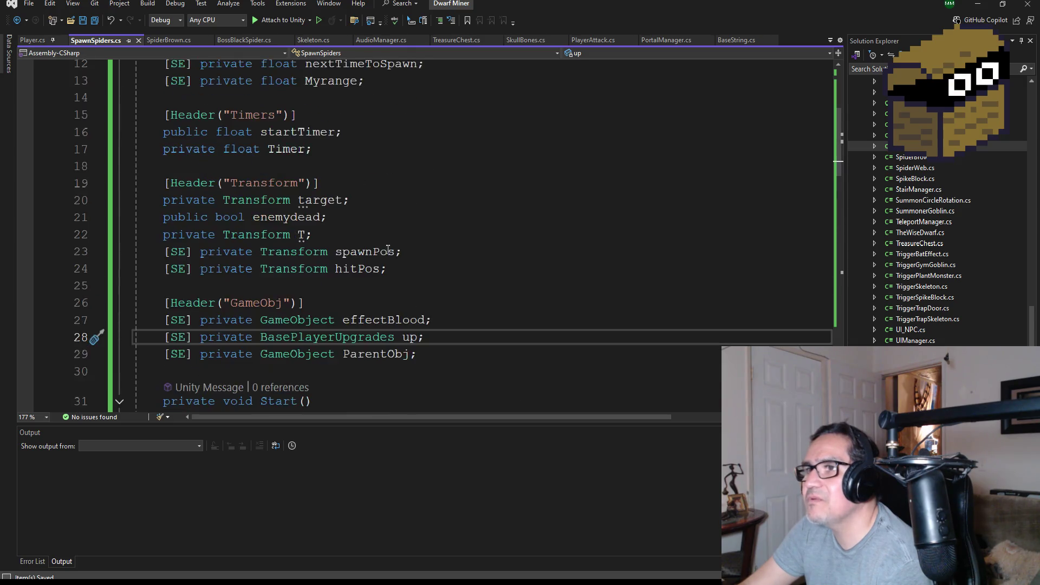
# Delete the blank line under the Timer assignment in Start().
pyautogui.scroll(4, 388, 249)
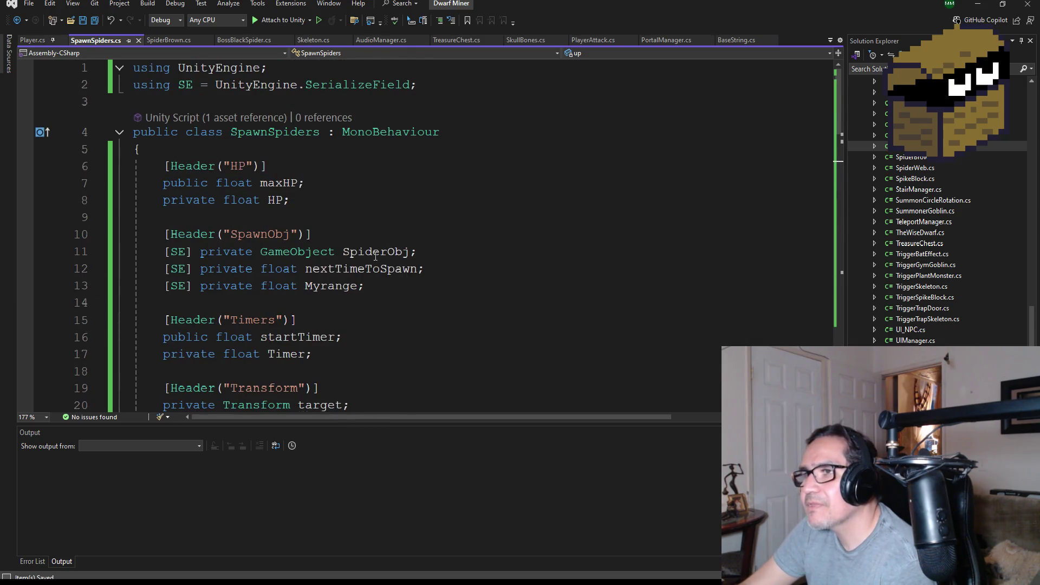
pyautogui.doubleClick(376, 252)
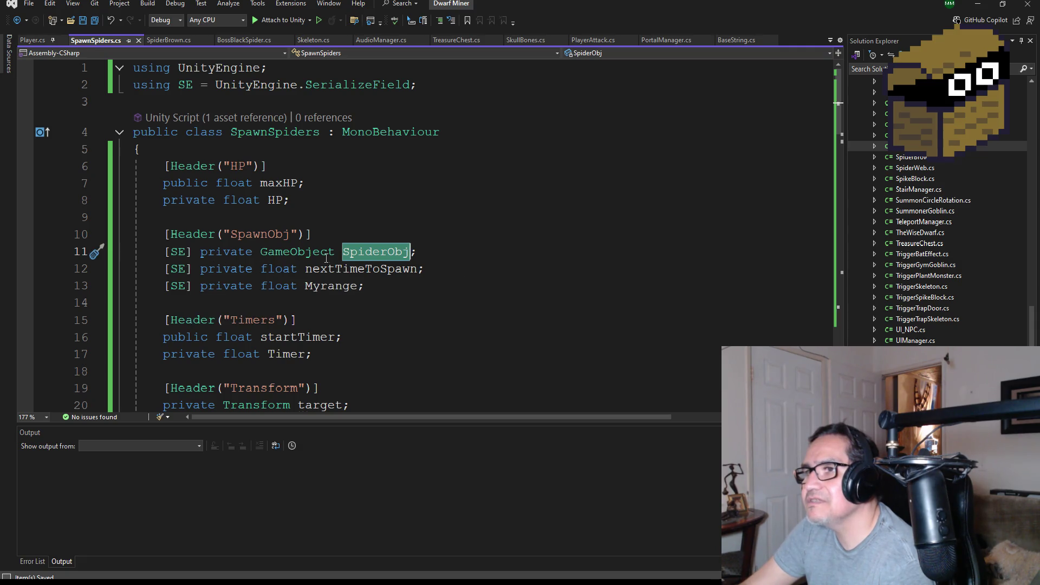
pyautogui.moveTo(357, 268)
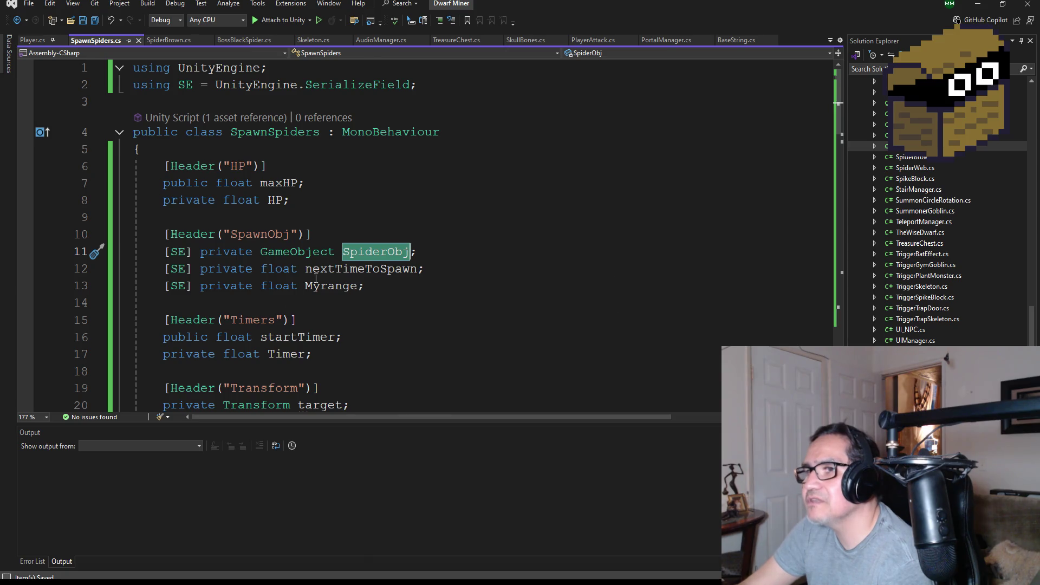
pyautogui.scroll(-10, 334, 314)
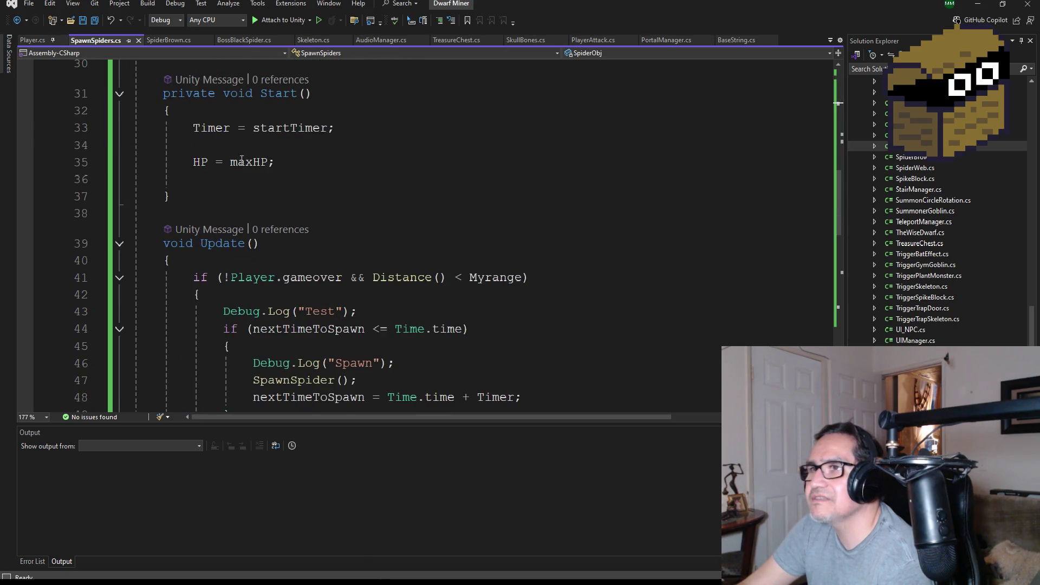
pyautogui.click(230, 146)
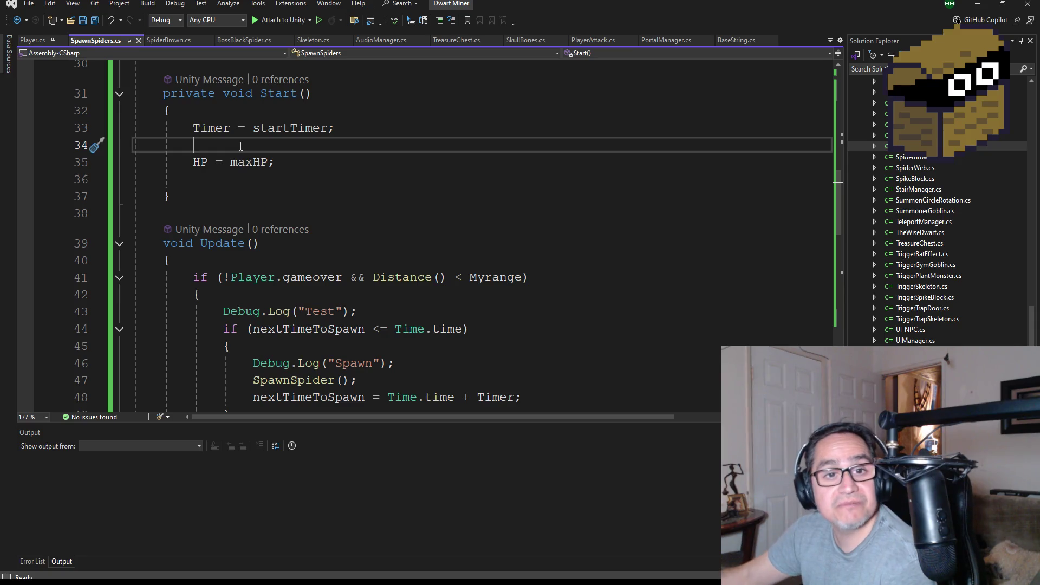
pyautogui.press('BackSpace')
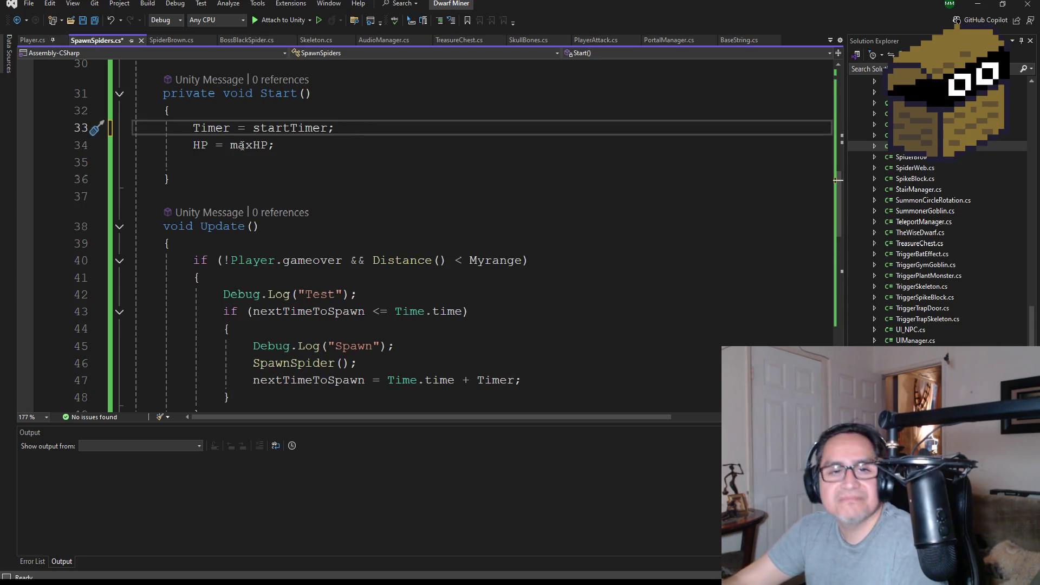
pyautogui.moveTo(248, 146)
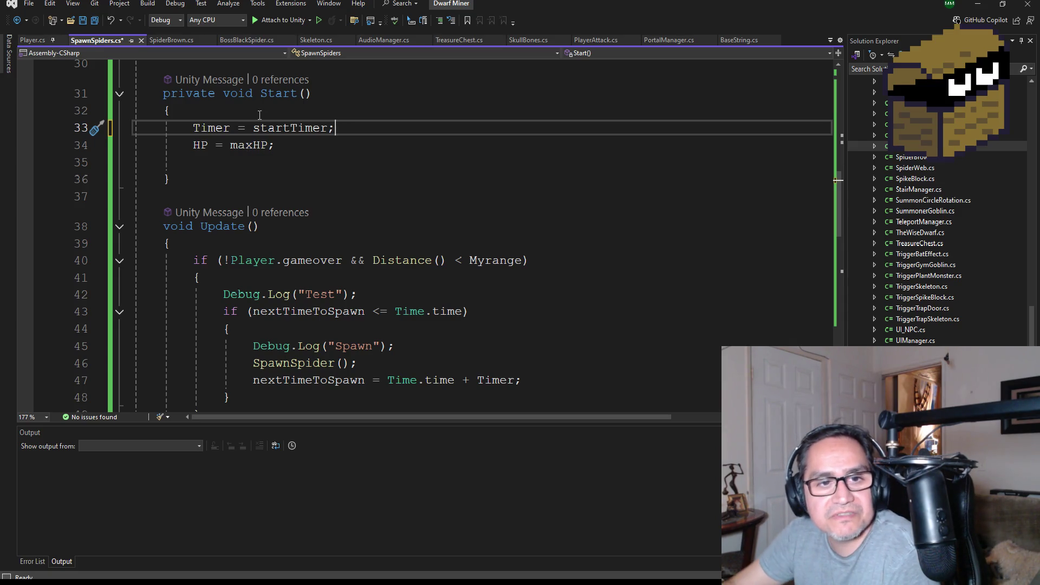
# Add 'T = this.transform;' after HP = maxHP in Start() and save the script.
pyautogui.scroll(2, 331, 258)
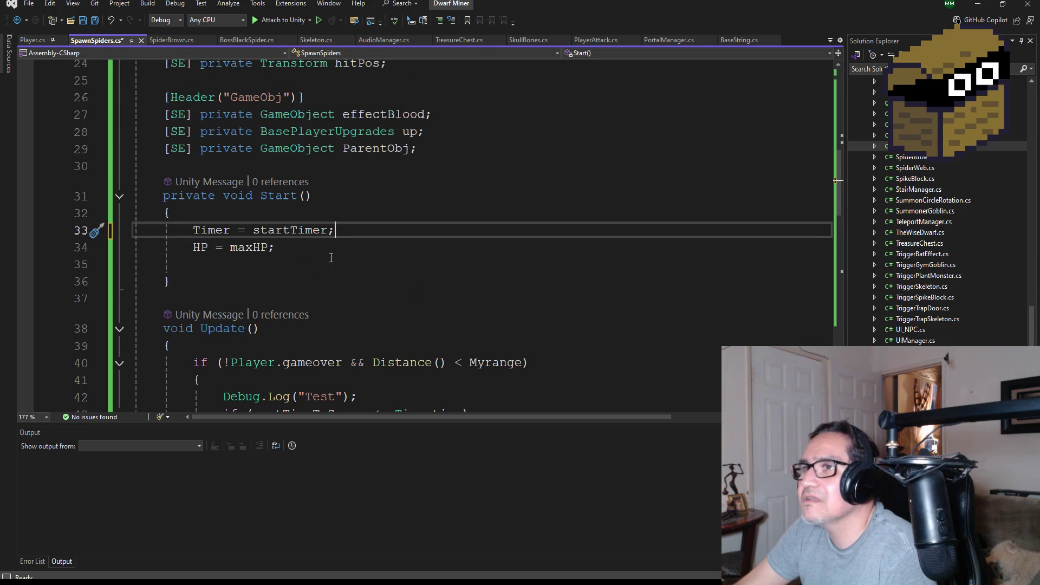
pyautogui.scroll(-3, 360, 268)
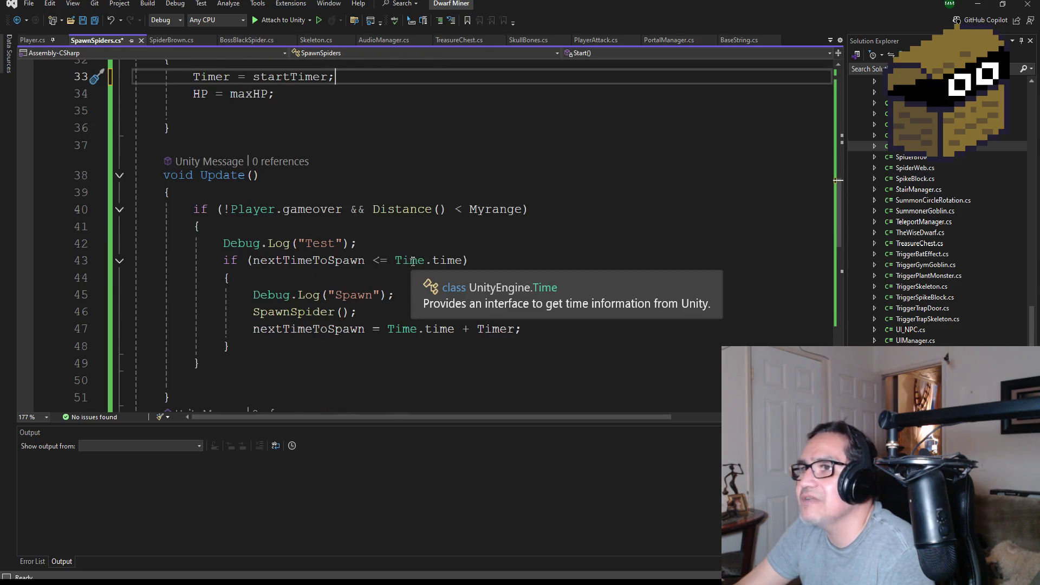
pyautogui.scroll(2, 325, 170)
pyautogui.click(304, 202)
pyautogui.click(293, 209)
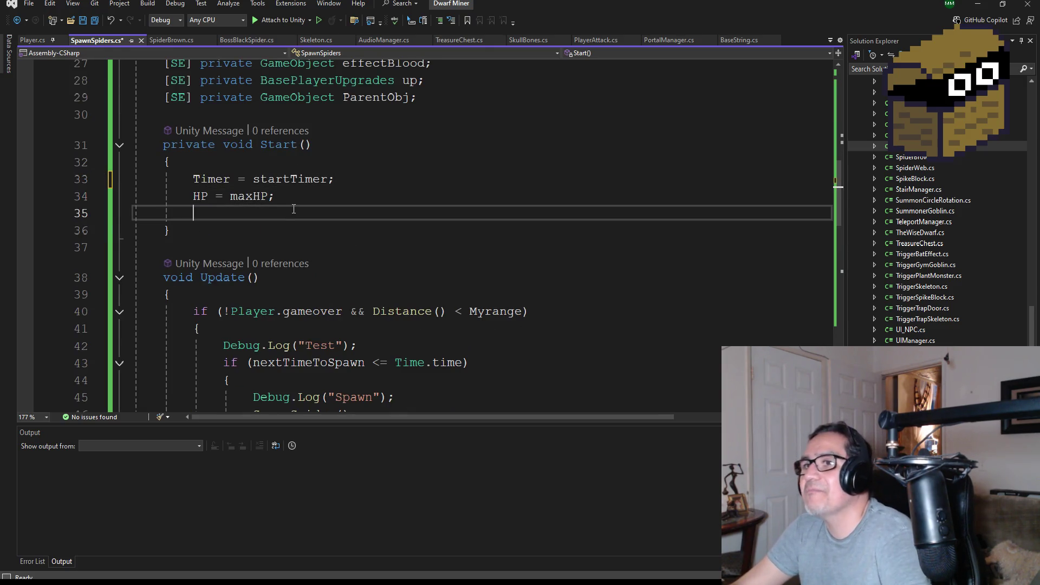
pyautogui.scroll(3, 399, 217)
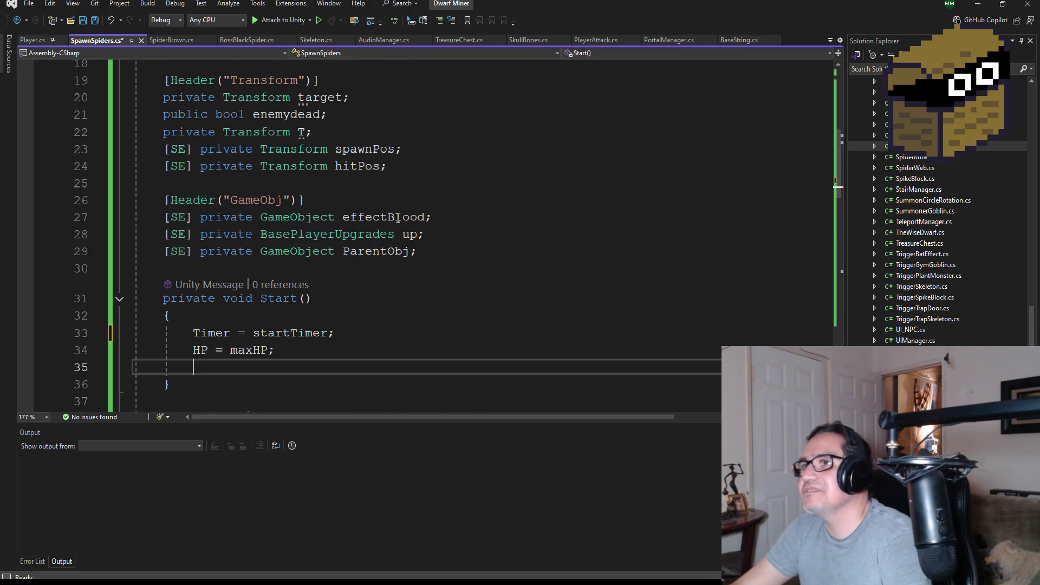
pyautogui.scroll(-1, 411, 259)
pyautogui.write('T.')
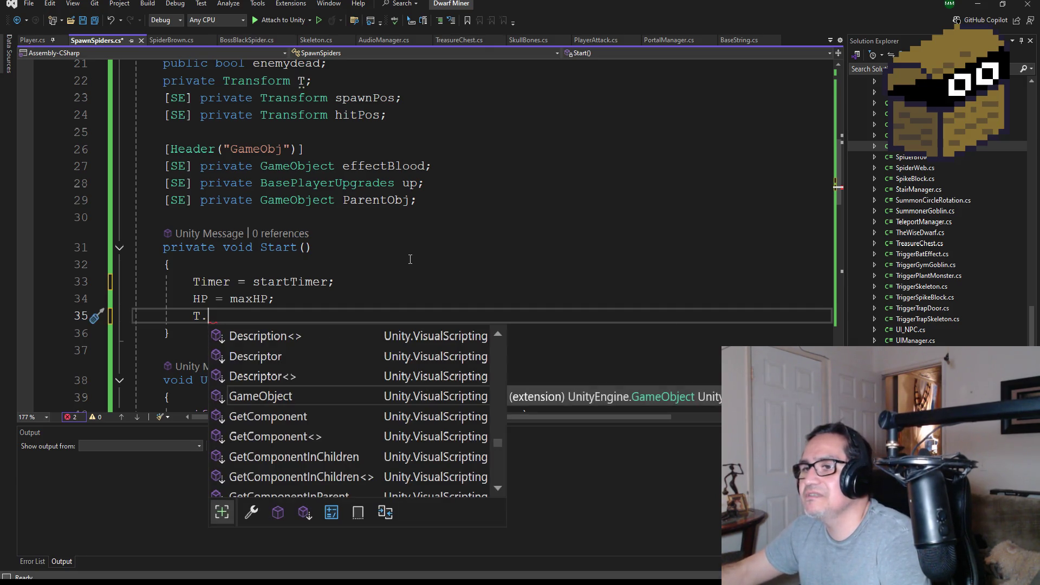
pyautogui.press('BackSpace')
pyautogui.write('= this.tra')
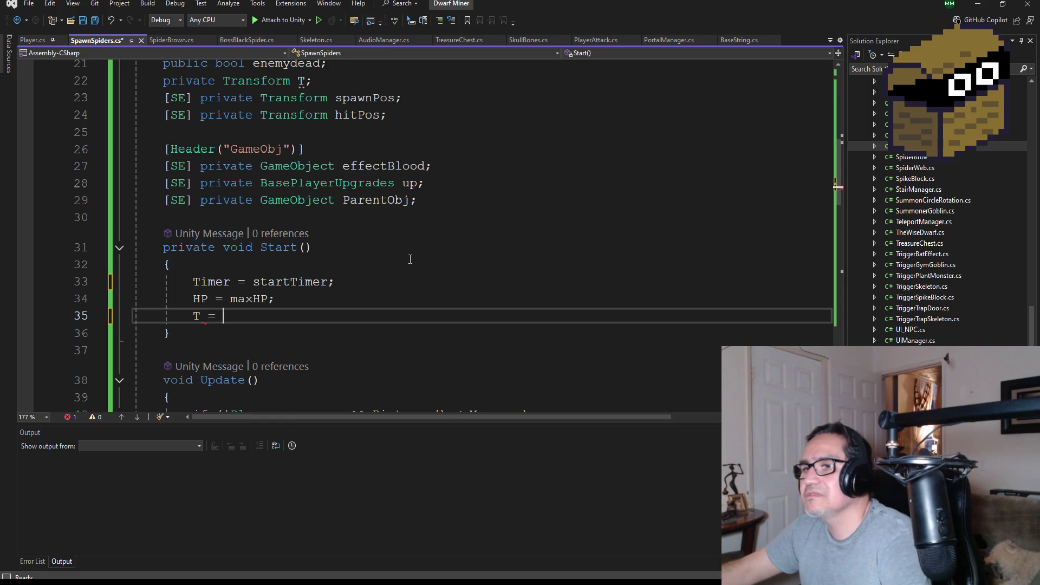
pyautogui.press('Tab')
pyautogui.write(';')
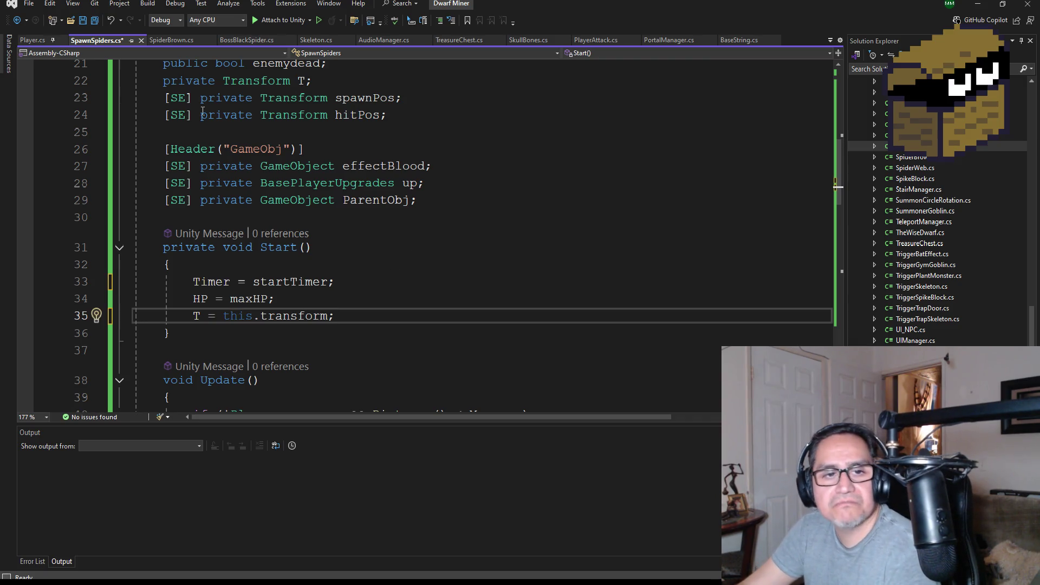
pyautogui.click(94, 20)
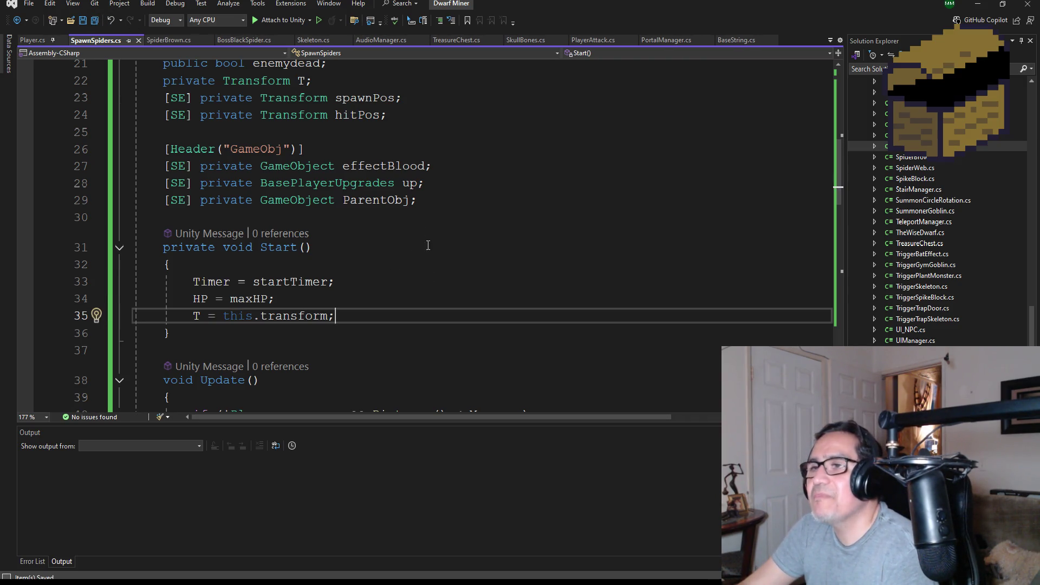
# Add an empty line after the T assignment and save all scripts again.
pyautogui.scroll(4, 406, 285)
pyautogui.scroll(-16, 397, 288)
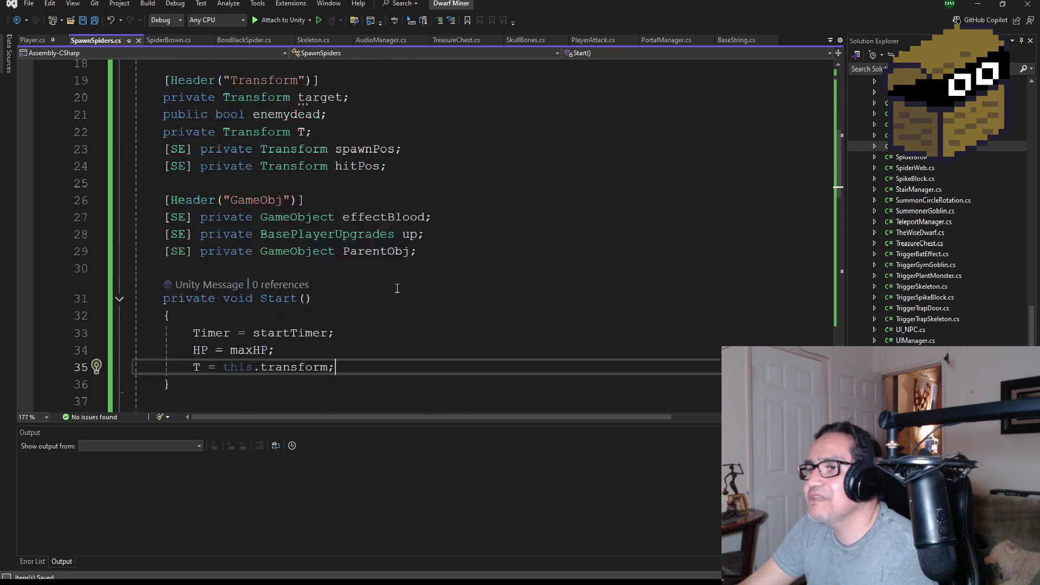
pyautogui.scroll(-2, 425, 334)
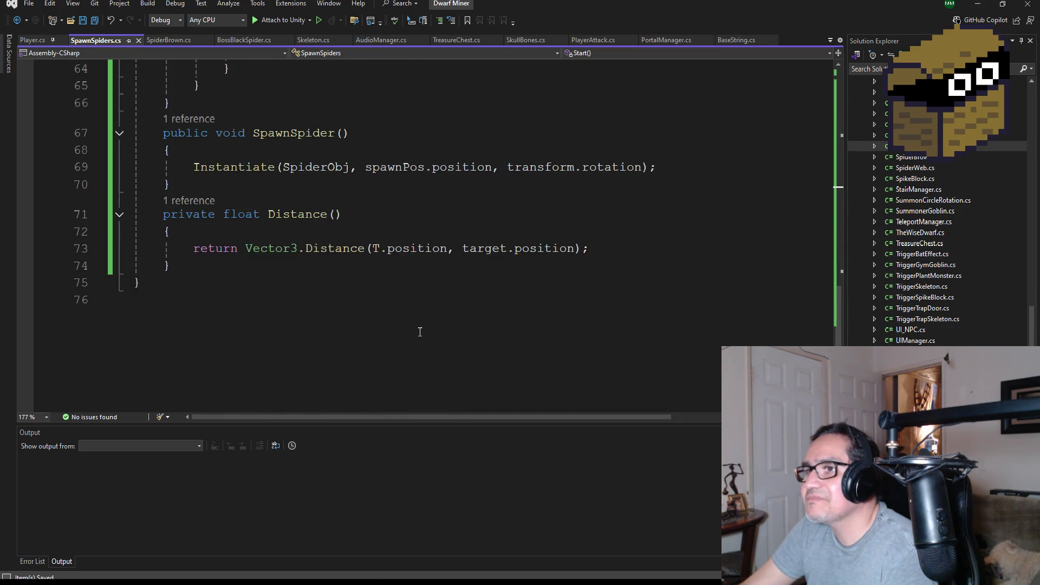
pyautogui.scroll(15, 525, 264)
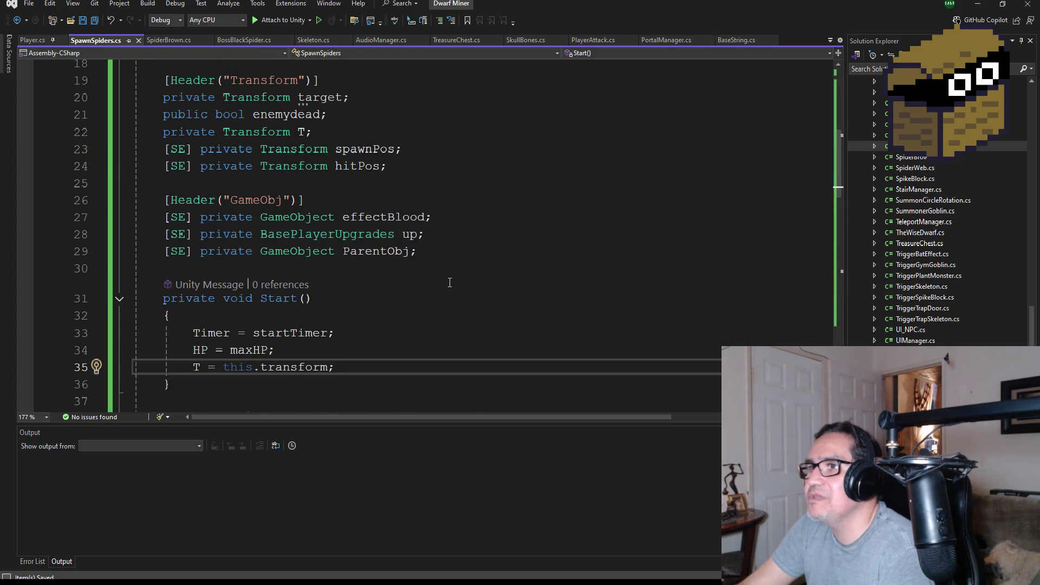
pyautogui.scroll(1, 415, 269)
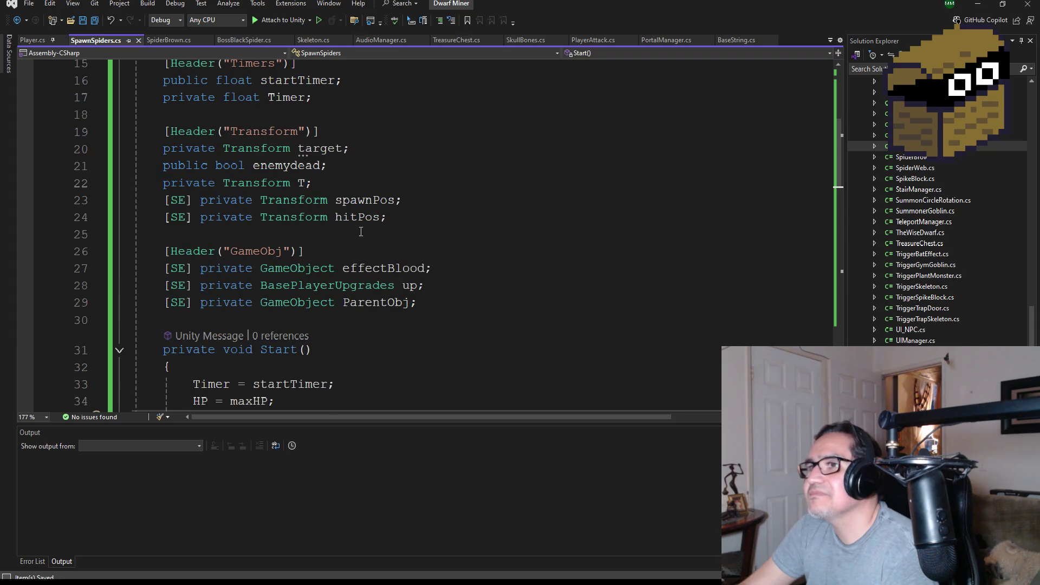
pyautogui.scroll(-3, 348, 228)
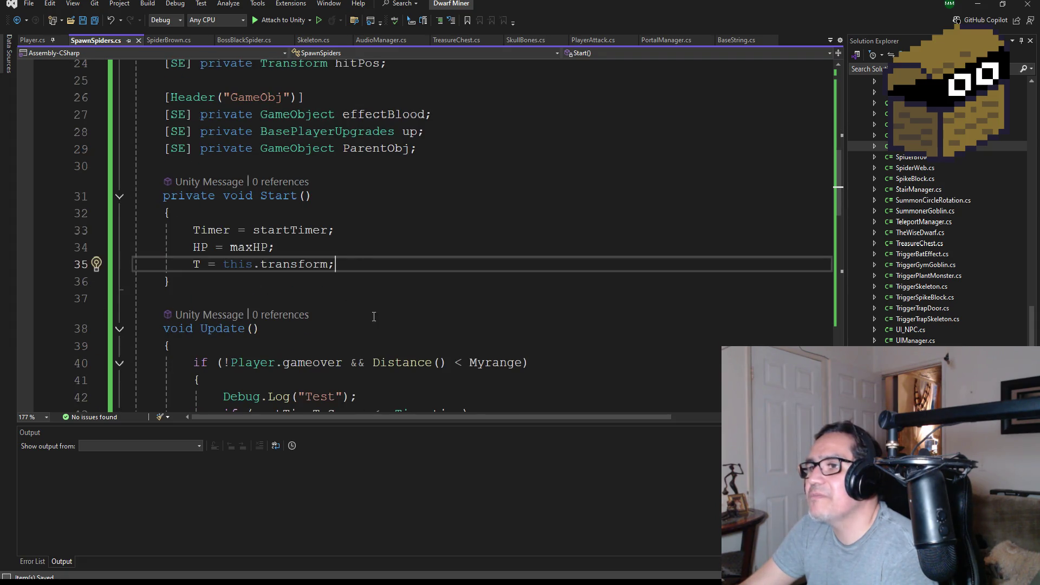
pyautogui.scroll(-1, 374, 316)
pyautogui.press('Return')
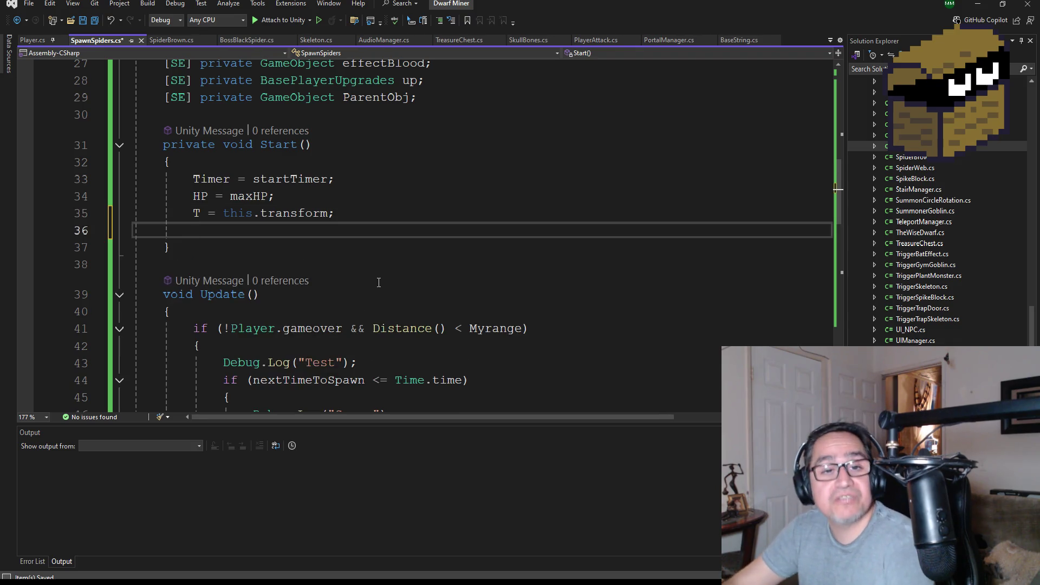
pyautogui.click(98, 20)
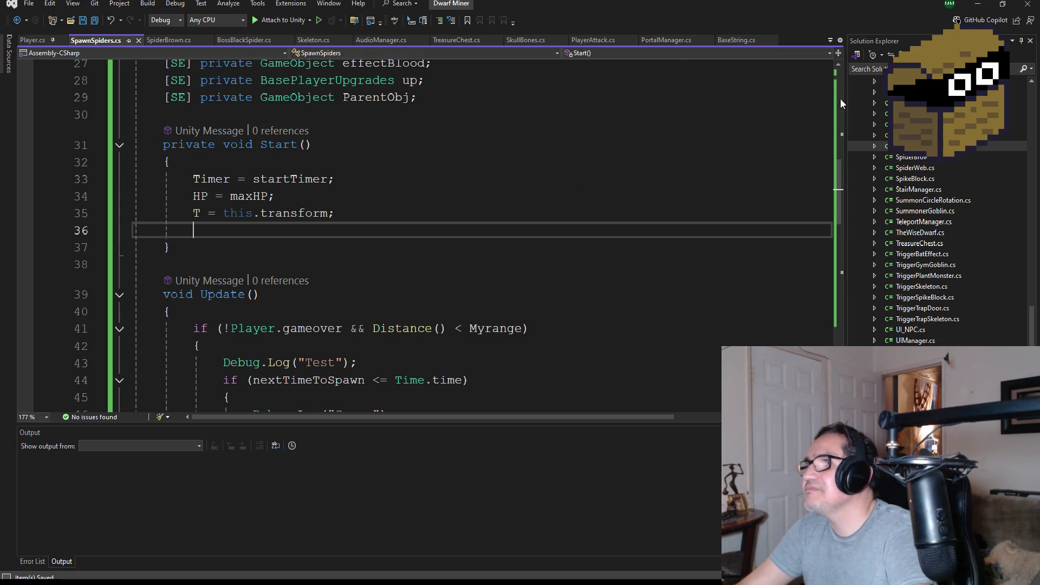
pyautogui.scroll(3, 916, 217)
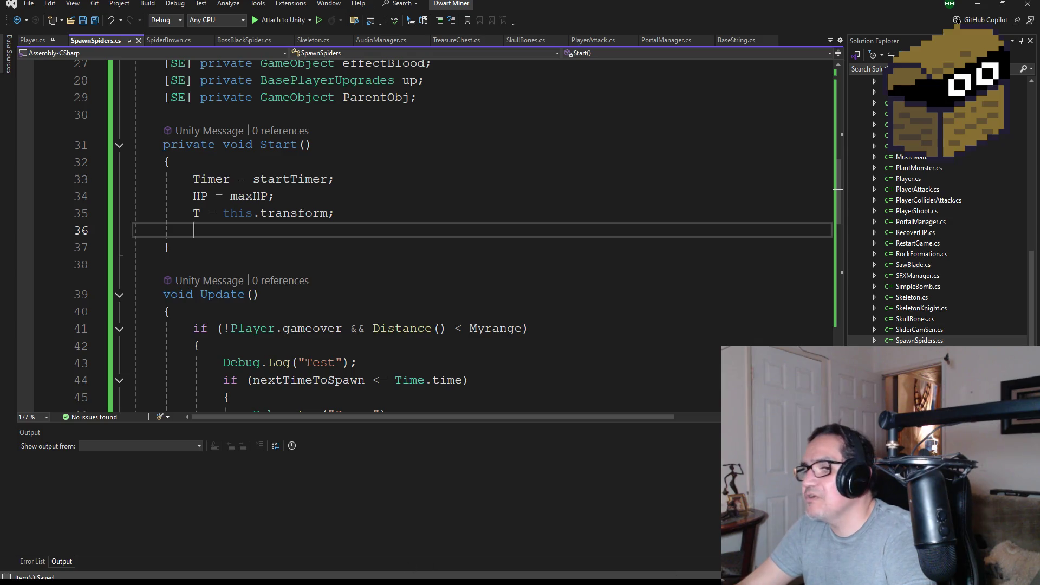
pyautogui.moveTo(249, 579)
pyautogui.click(293, 563)
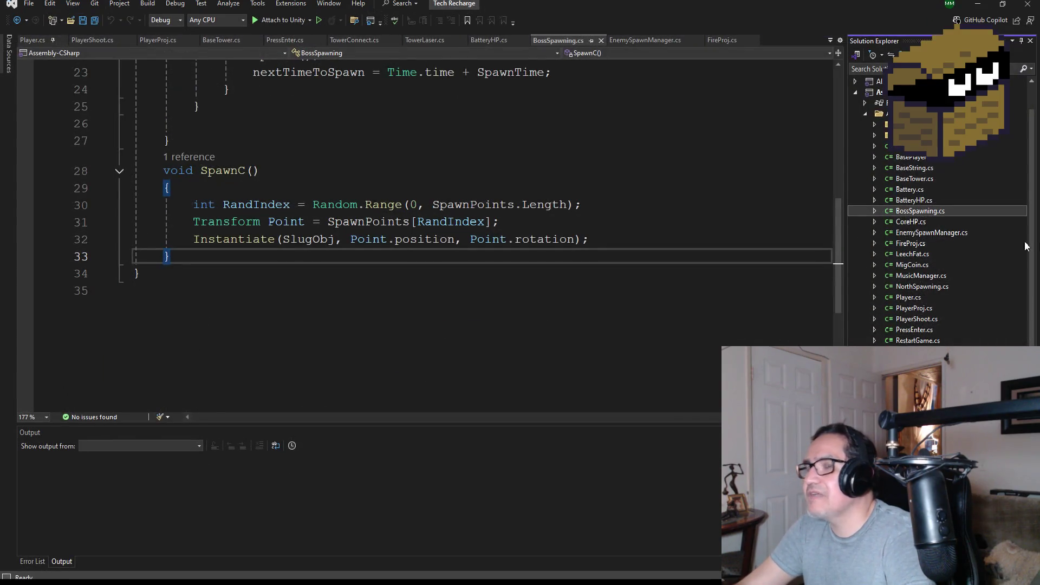
pyautogui.scroll(5, 544, 221)
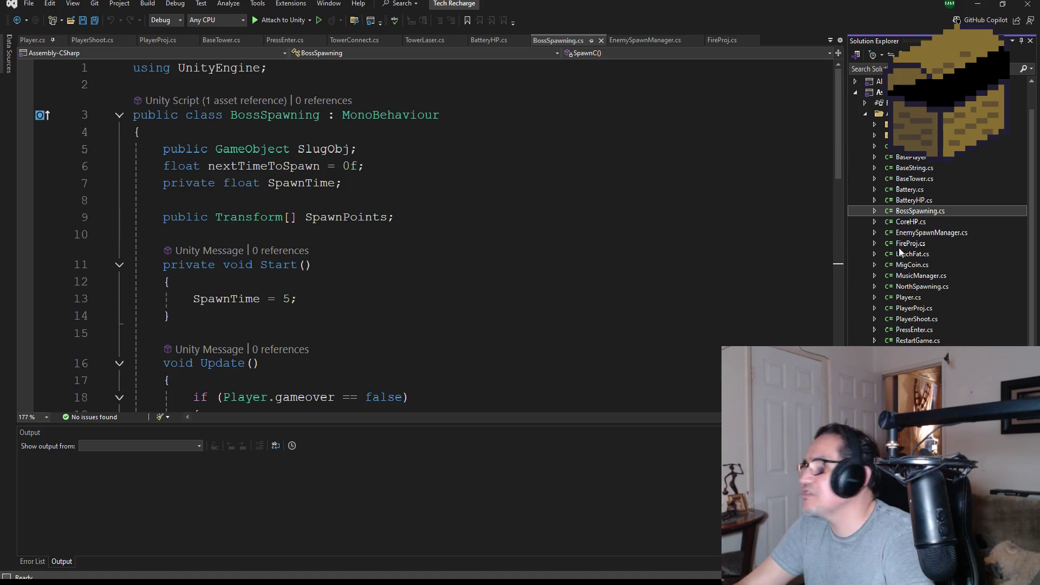
pyautogui.doubleClick(915, 178)
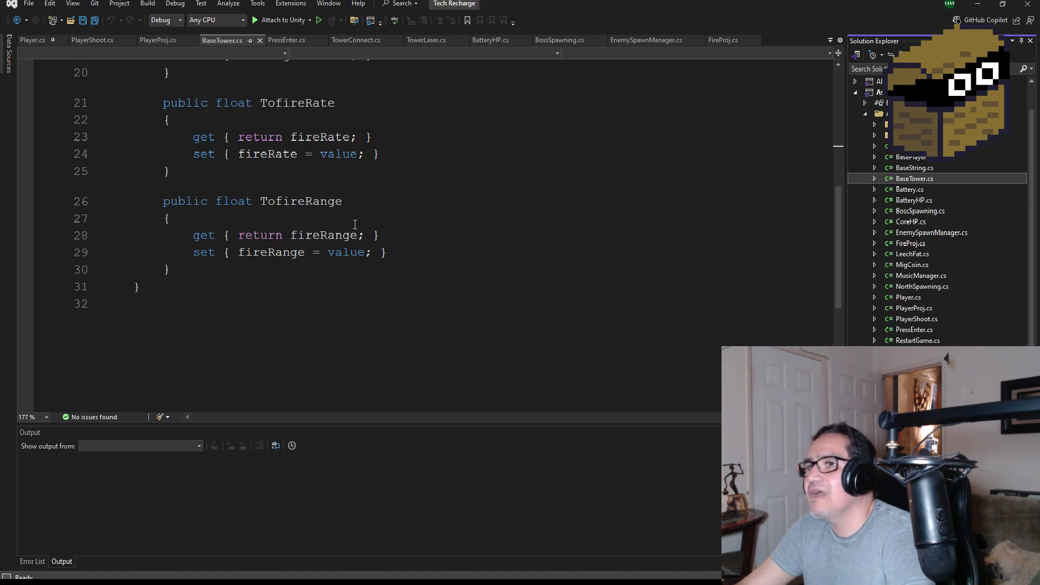
pyautogui.scroll(6, 377, 235)
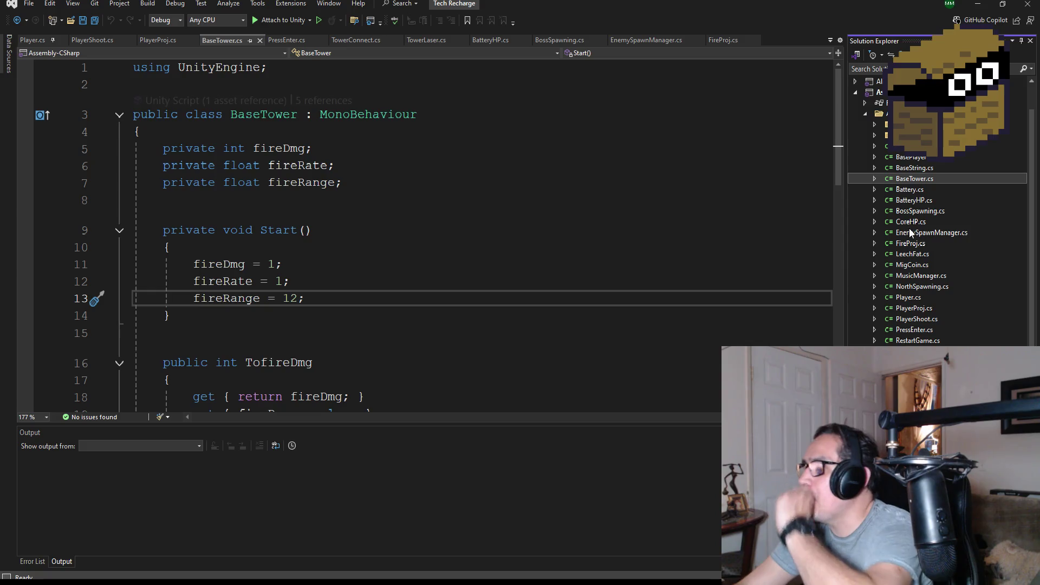
pyautogui.click(928, 218)
pyautogui.doubleClick(928, 220)
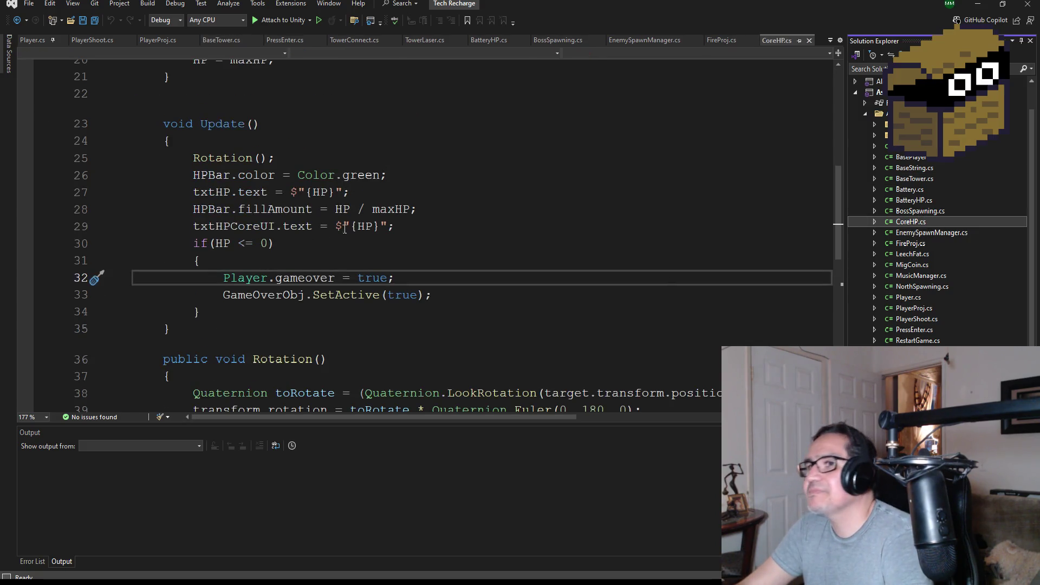
pyautogui.scroll(5, 353, 285)
pyautogui.scroll(1, 353, 286)
pyautogui.scroll(-7, 356, 279)
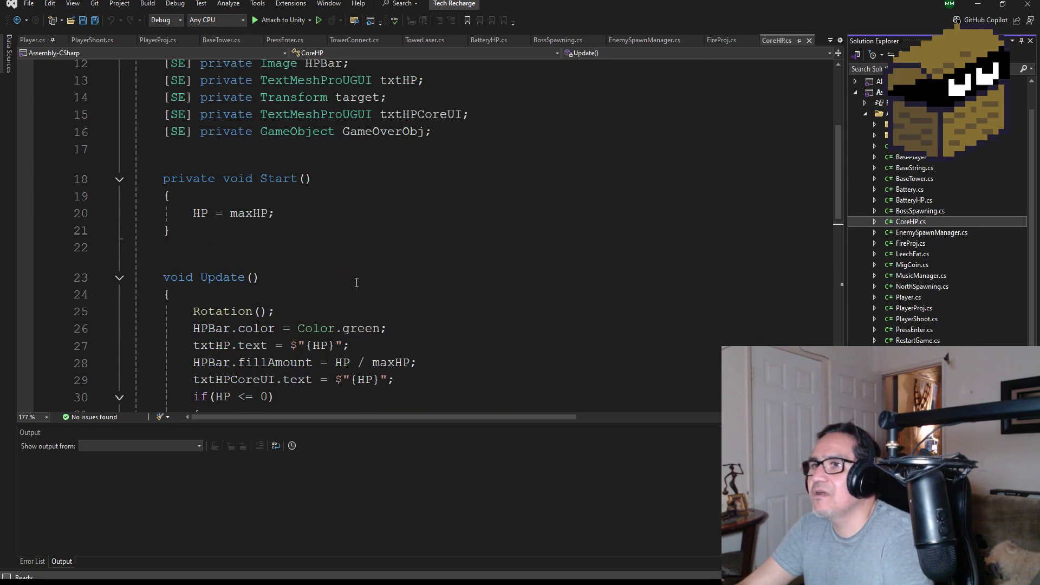
pyautogui.scroll(-2, 929, 313)
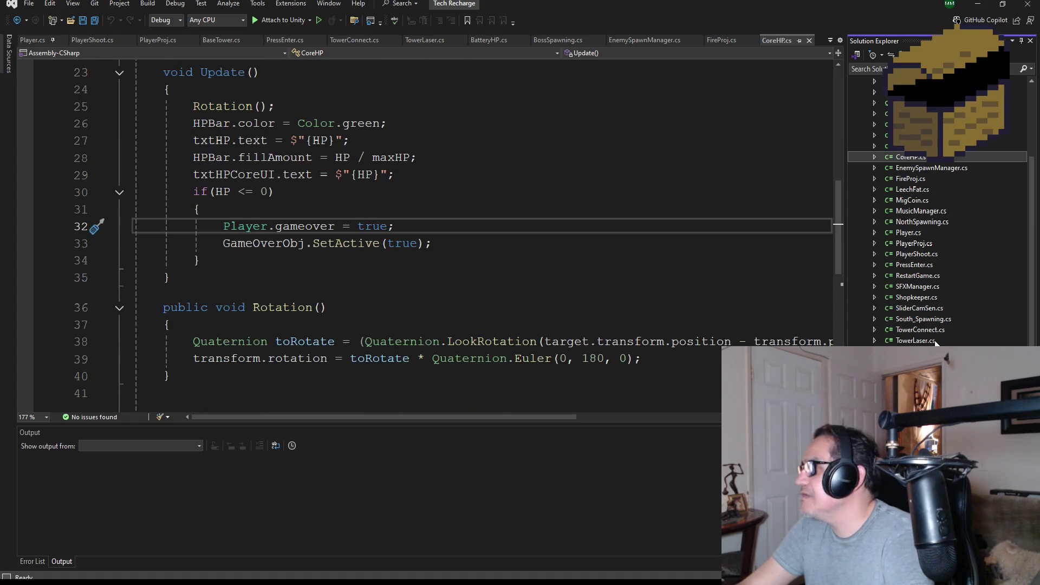
pyautogui.scroll(2, 930, 330)
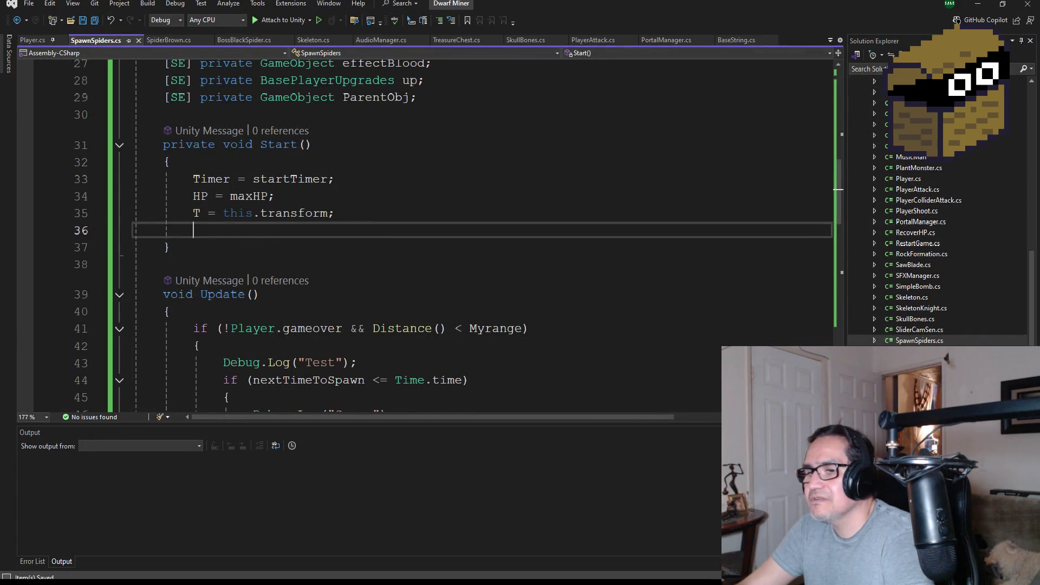
pyautogui.moveTo(230, 583)
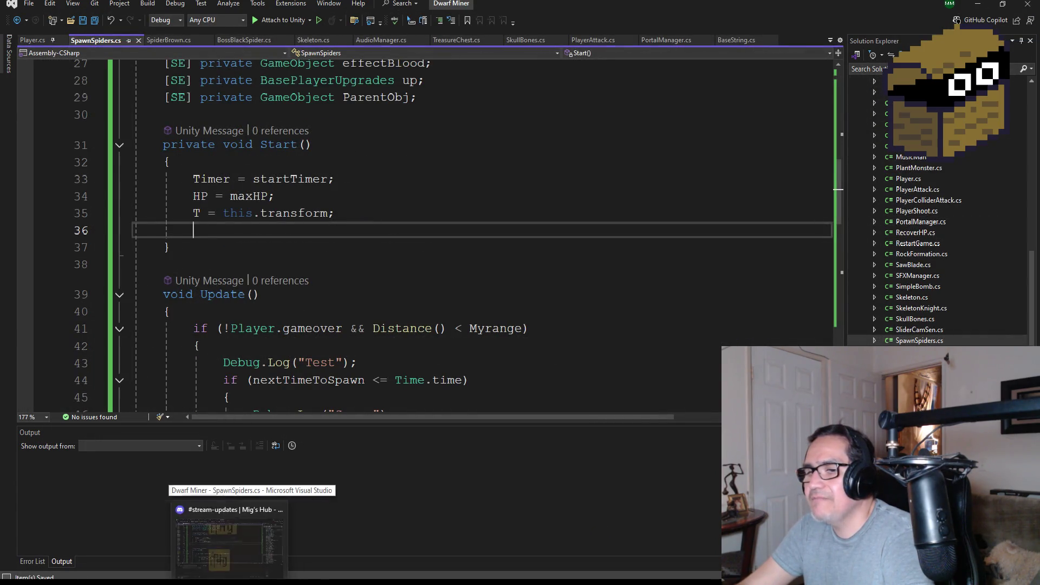
# Browse the Unity projects folders looking for the Survival3d project.
pyautogui.click(65, 547)
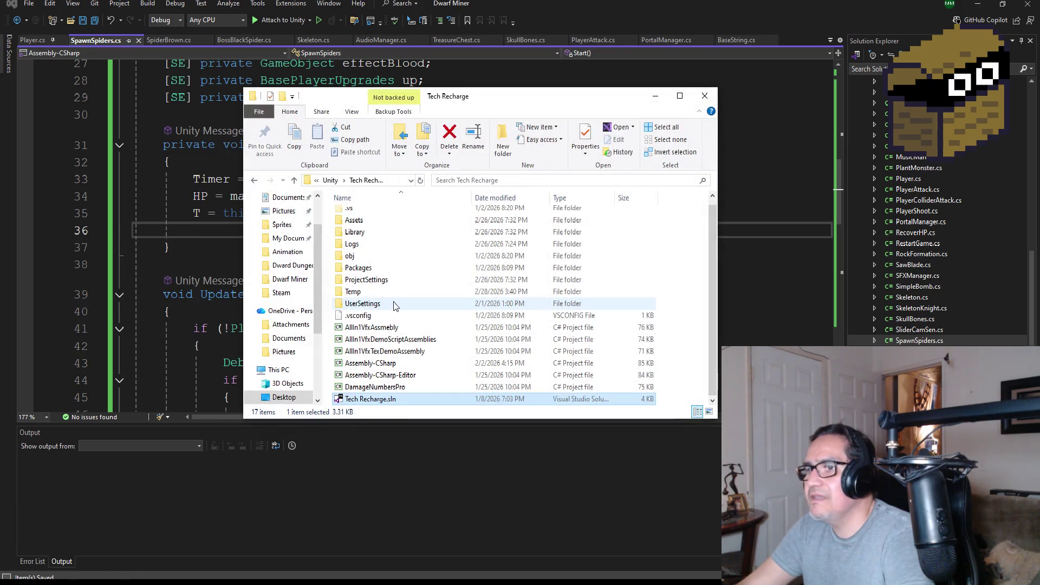
pyautogui.click(330, 180)
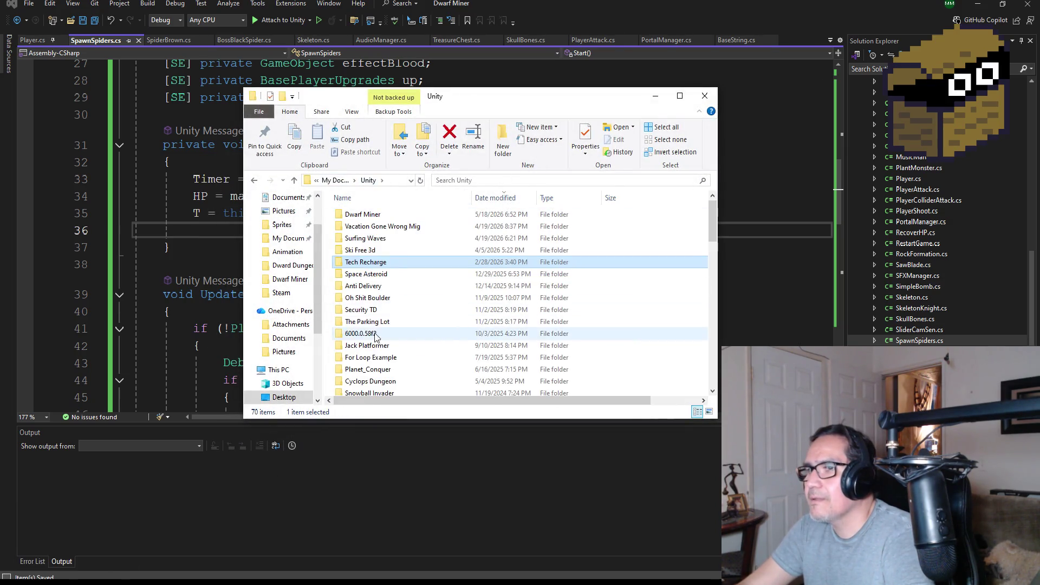
pyautogui.click(375, 299)
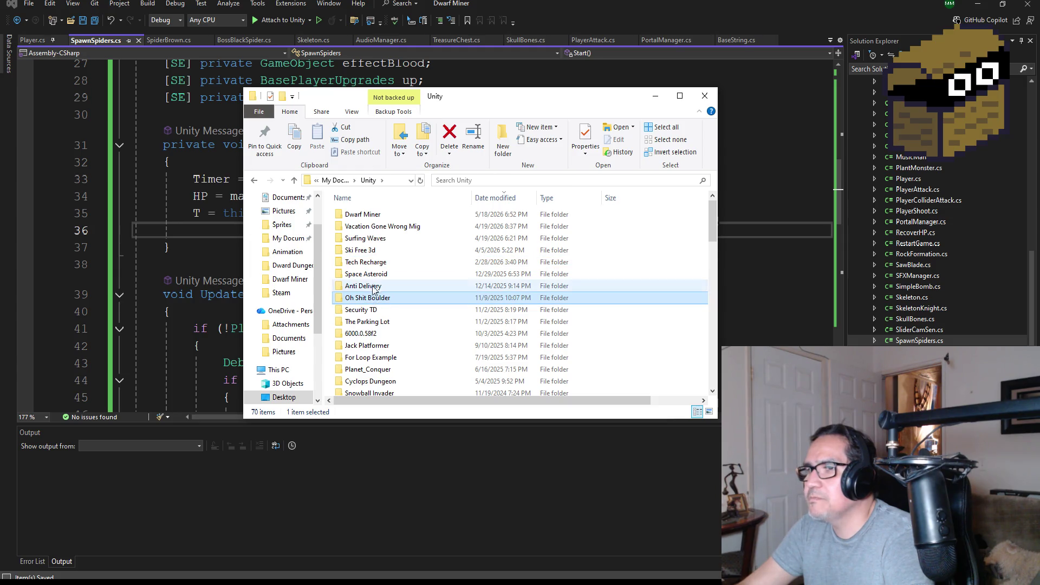
pyautogui.click(378, 291)
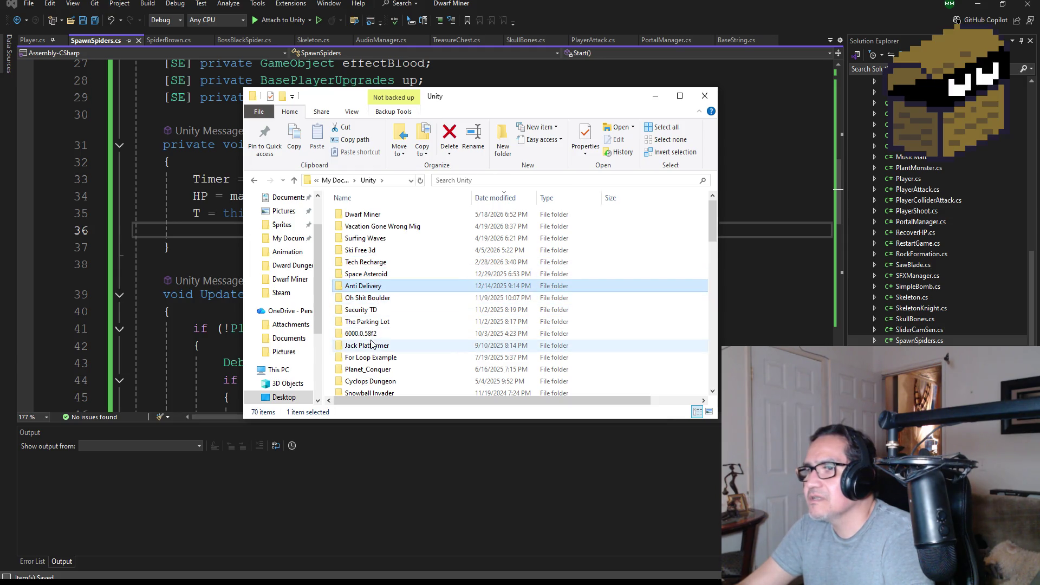
pyautogui.click(377, 322)
pyautogui.click(379, 310)
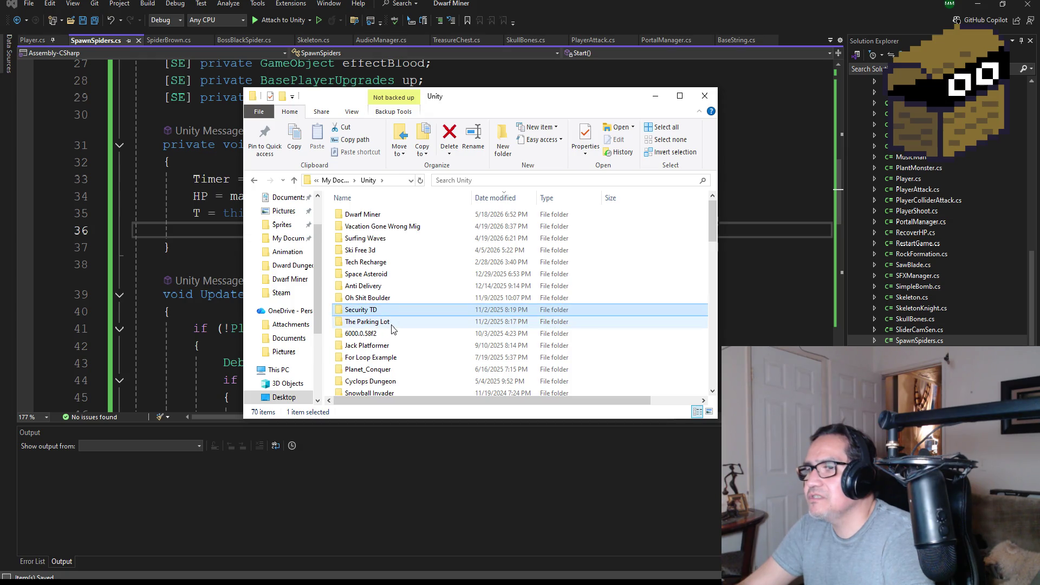
pyautogui.click(391, 325)
pyautogui.click(397, 360)
pyautogui.scroll(-1, 406, 361)
pyautogui.click(398, 366)
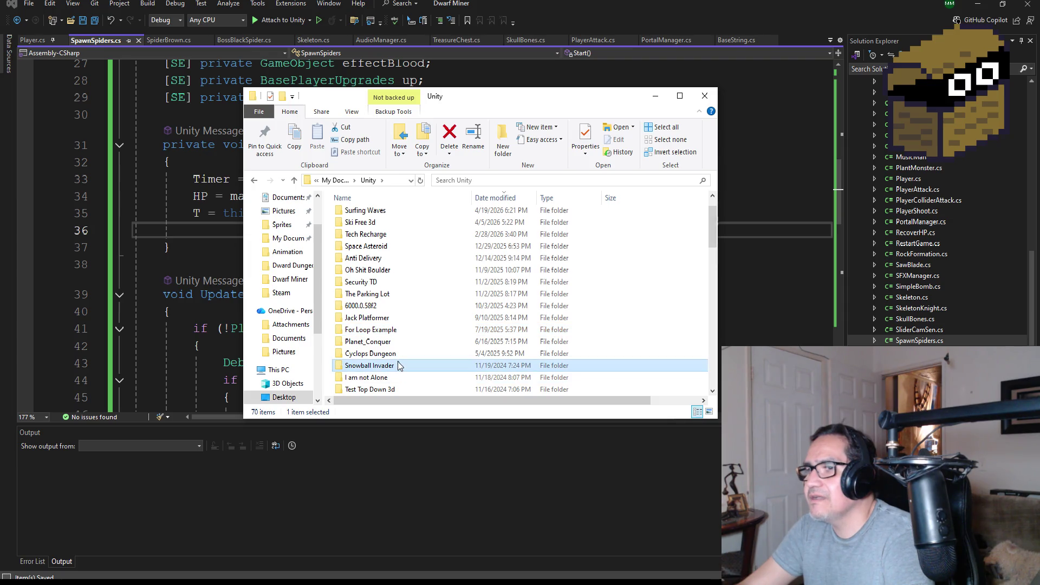
# Navigate up through My Documents and Desktop to This PC.
pyautogui.click(342, 182)
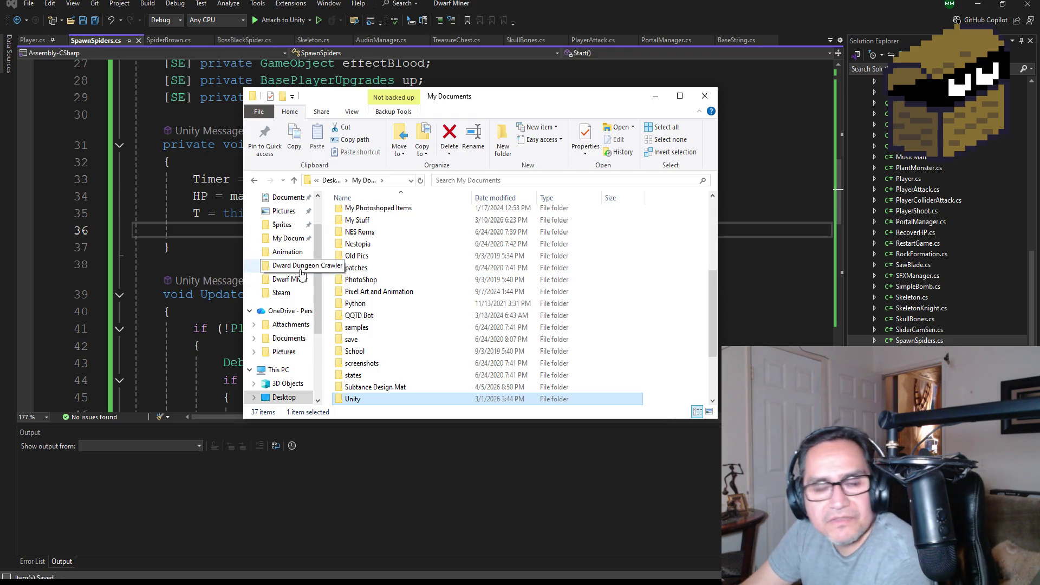
pyautogui.scroll(2, 296, 297)
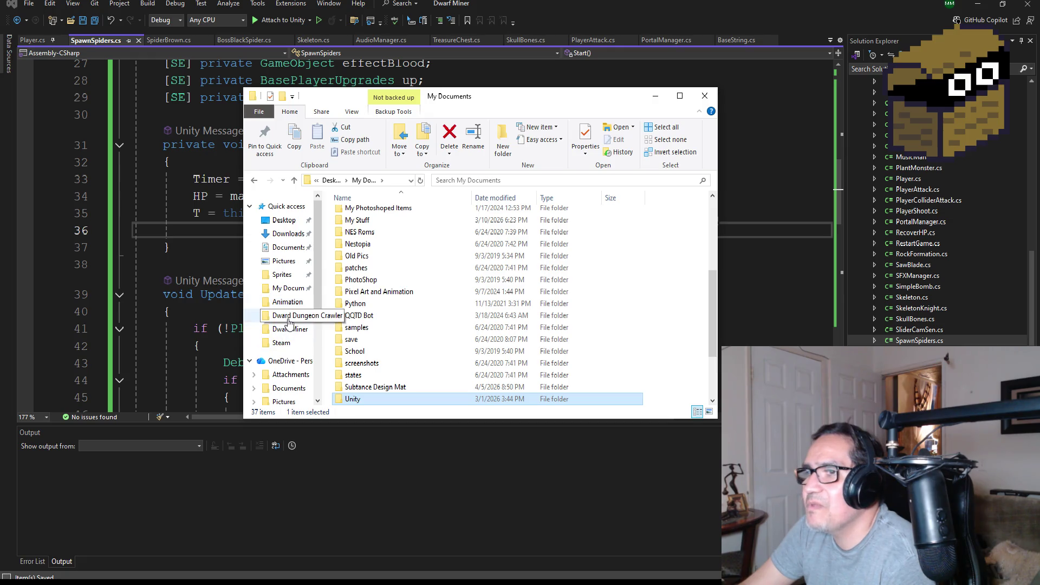
pyautogui.click(287, 288)
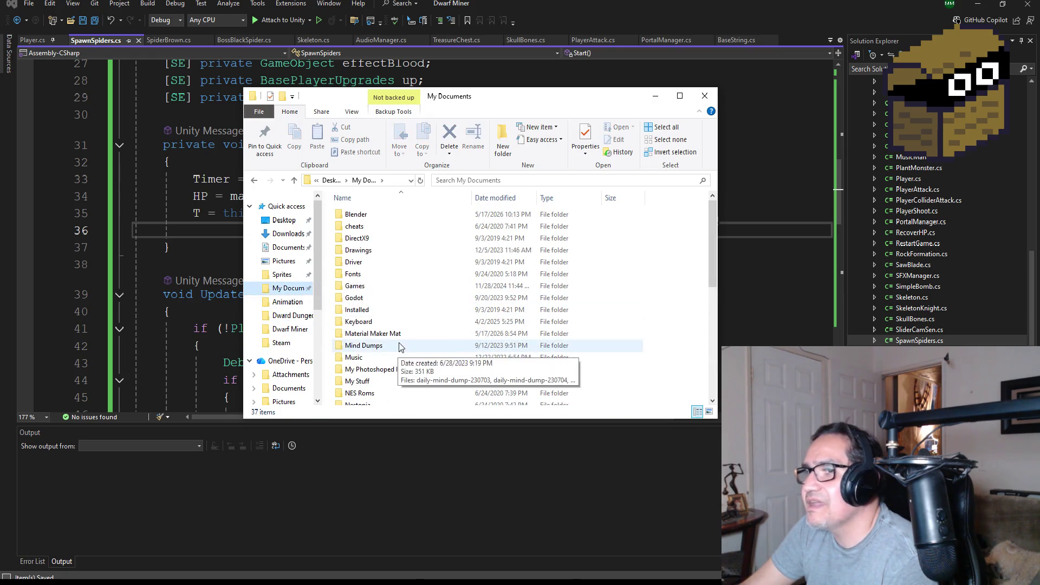
pyautogui.click(331, 179)
pyautogui.scroll(-2, 372, 379)
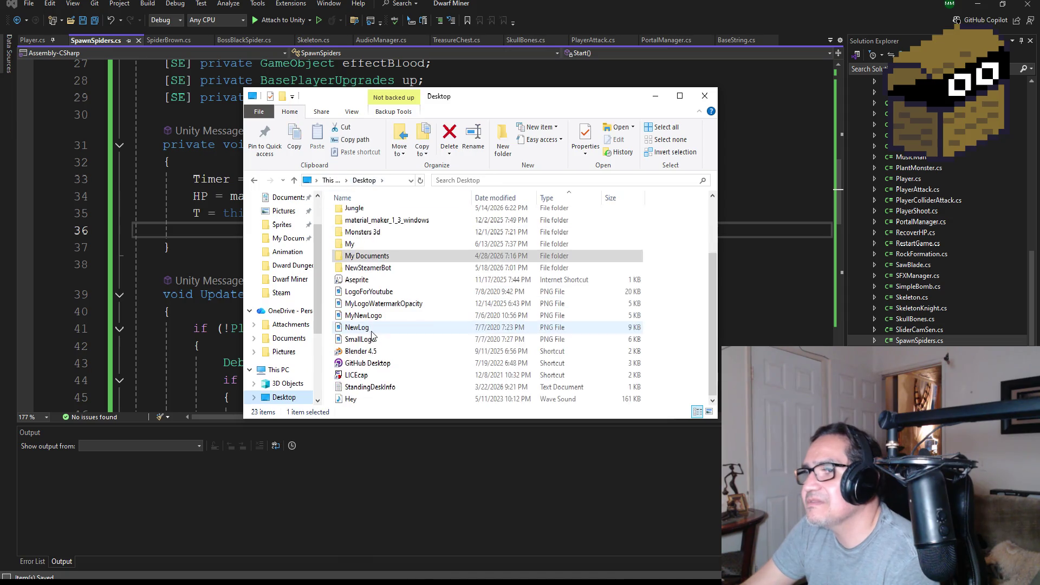
pyautogui.click(331, 180)
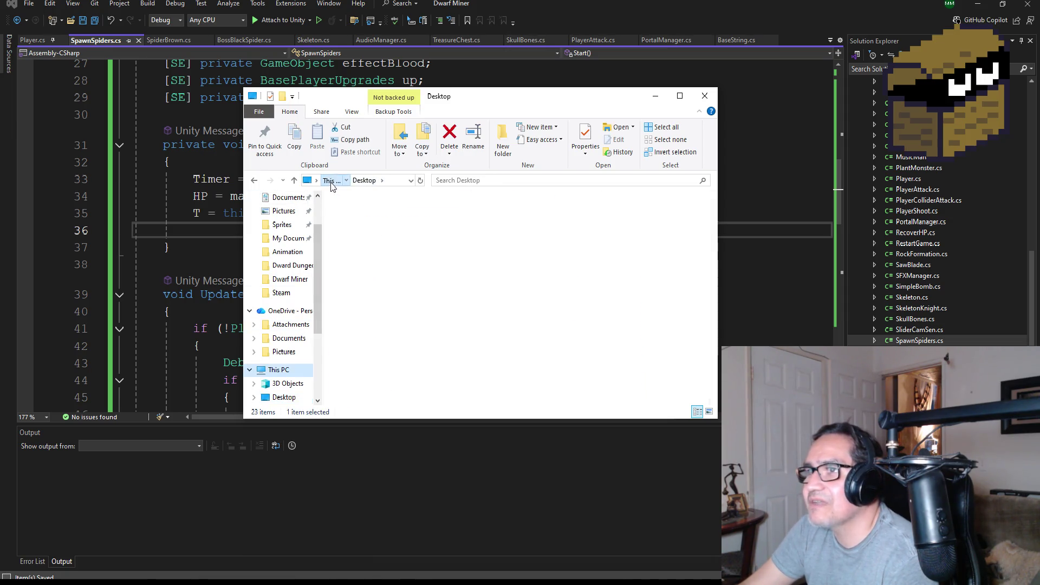
# Open Data (D:) > Unity3d Backup > Survival3d and launch Survival3d.sln.
pyautogui.doubleClick(512, 364)
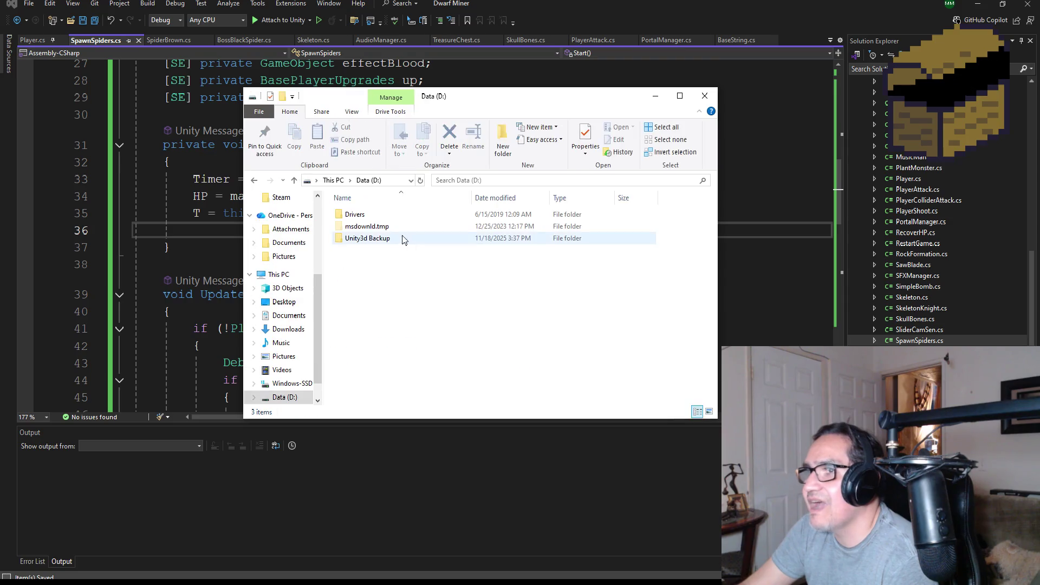
pyautogui.doubleClick(372, 241)
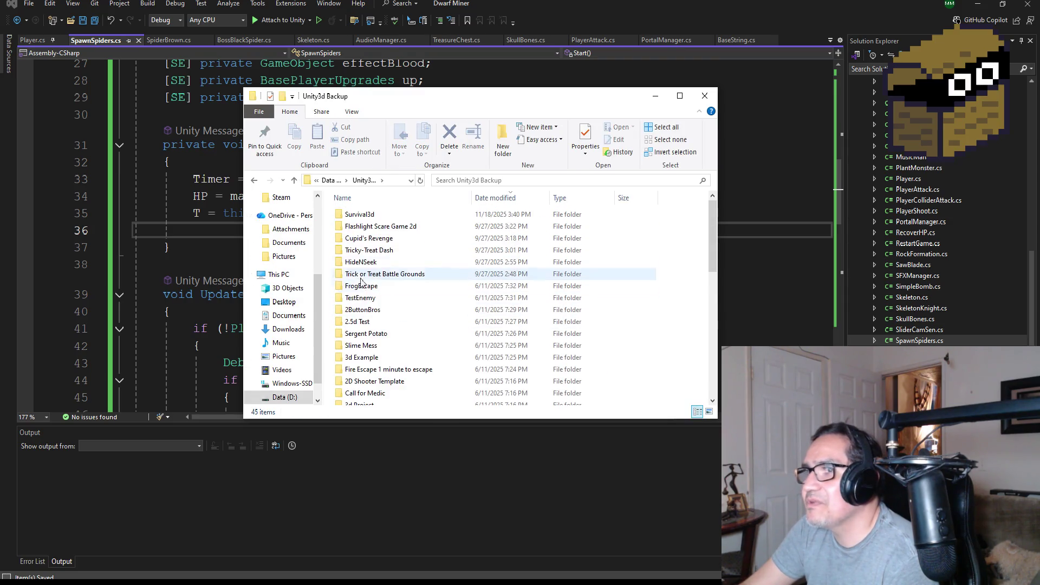
pyautogui.doubleClick(366, 217)
pyautogui.scroll(-3, 409, 233)
pyautogui.click(370, 401)
pyautogui.doubleClick(370, 401)
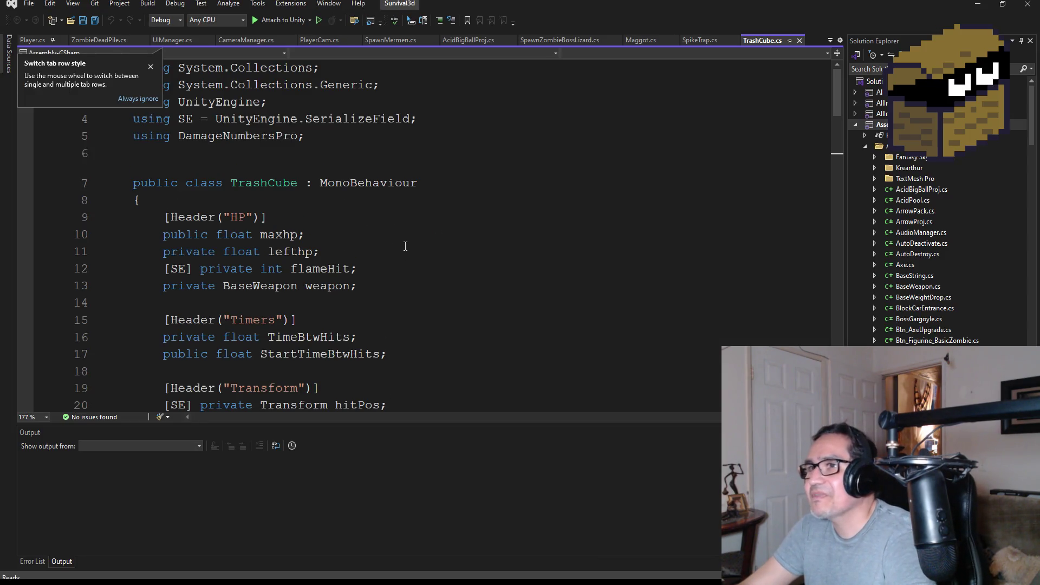
# Find Zombie_Crawler.cs in Solution Explorer and open it.
pyautogui.scroll(-2, 318, 271)
pyautogui.scroll(-3, 325, 292)
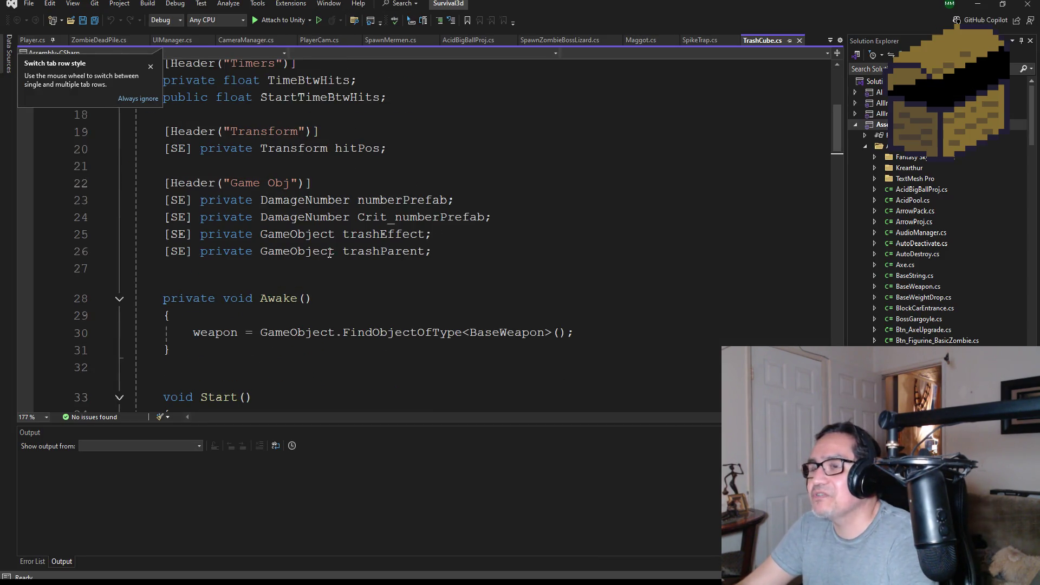
pyautogui.scroll(-2, 455, 296)
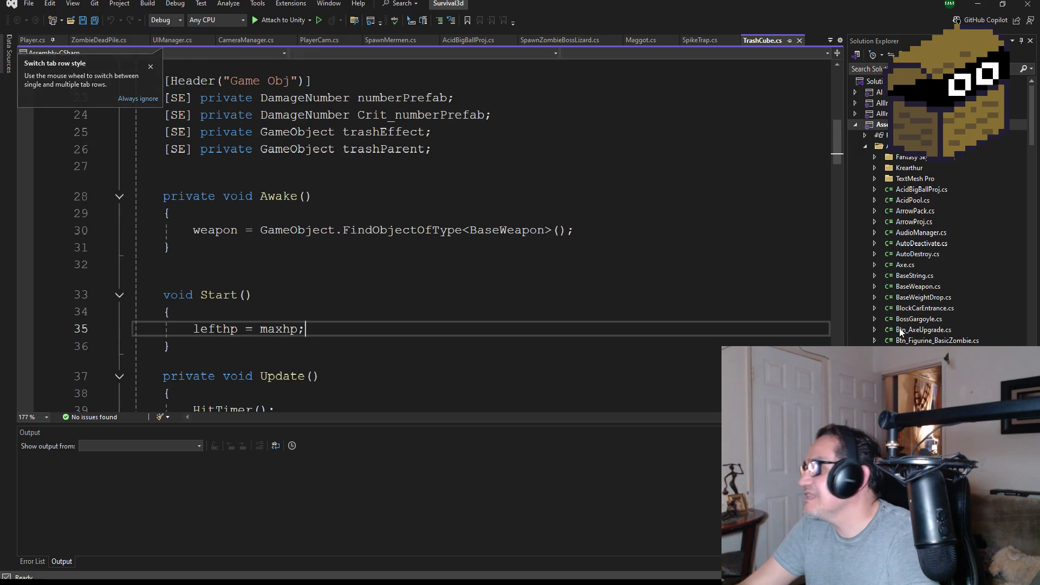
pyautogui.scroll(-4, 931, 211)
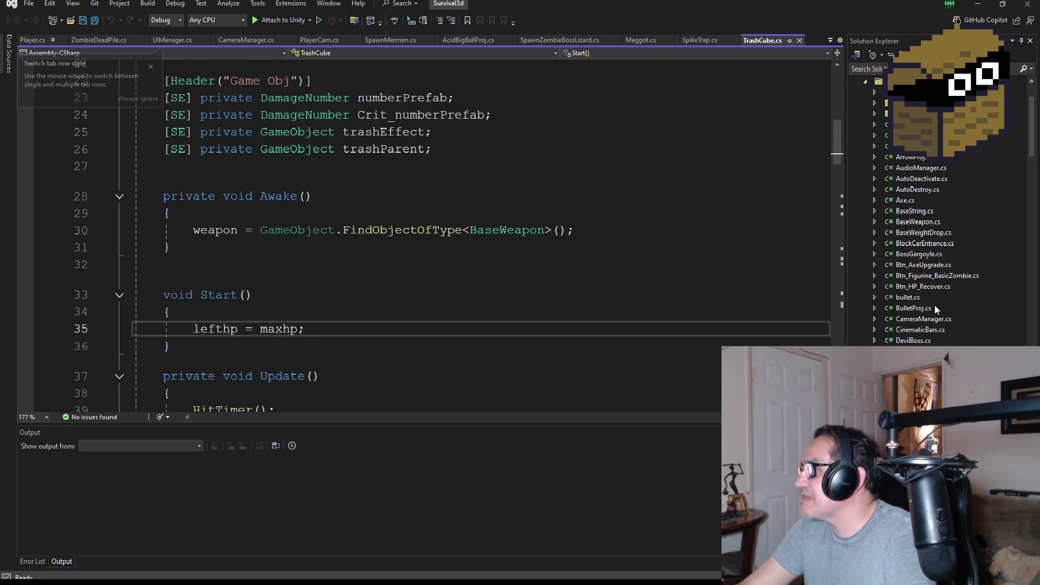
pyautogui.scroll(-12, 922, 320)
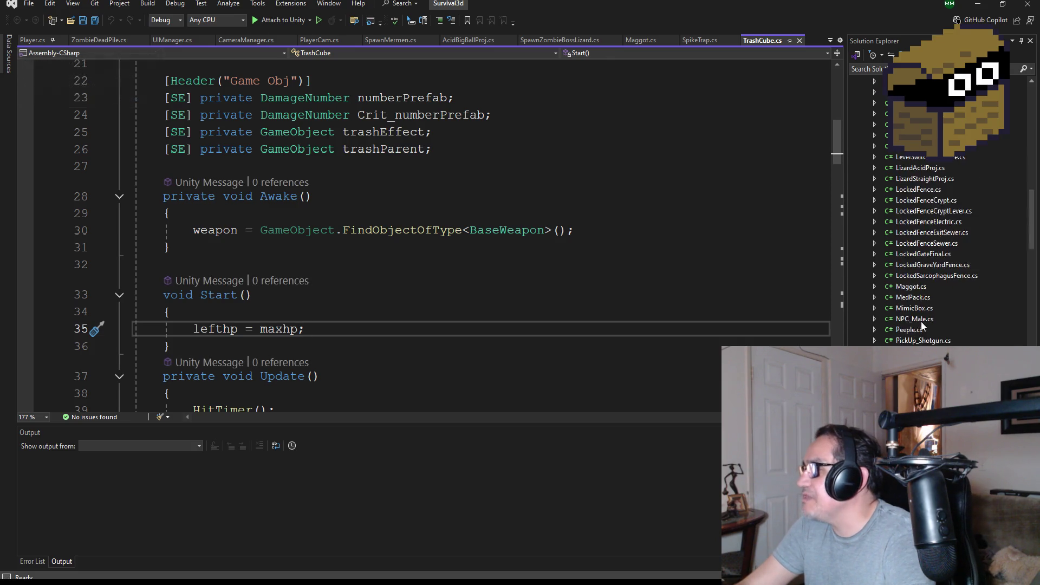
pyautogui.scroll(-3, 922, 302)
pyautogui.scroll(-8, 924, 319)
pyautogui.scroll(-3, 924, 325)
pyautogui.doubleClick(919, 212)
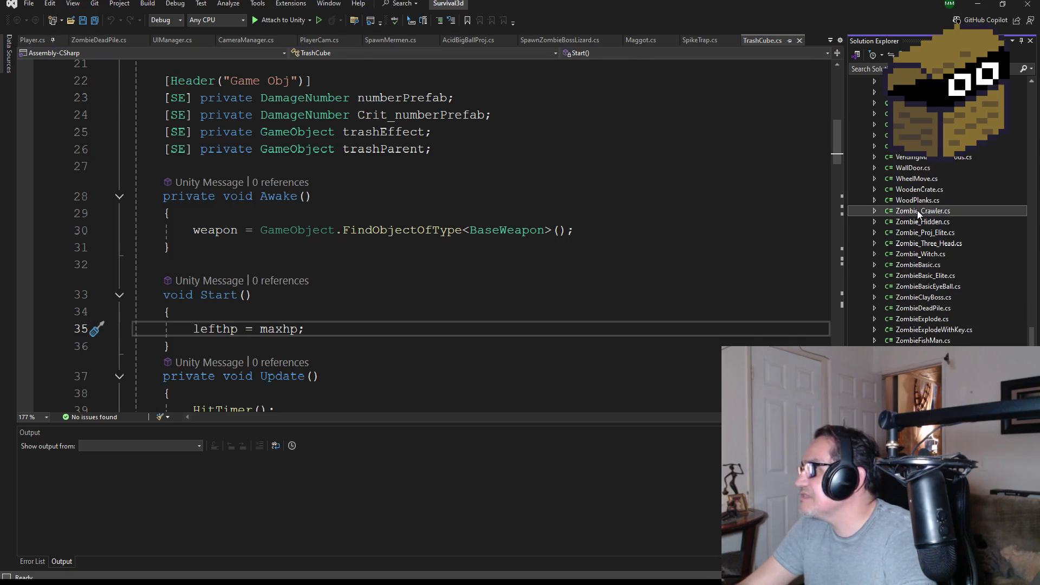
# Select the Start() line setting target to the Player-tagged object's transform.
pyautogui.scroll(2, 341, 243)
pyautogui.scroll(-2, 342, 271)
pyautogui.doubleClick(220, 329)
pyautogui.scroll(3, 342, 329)
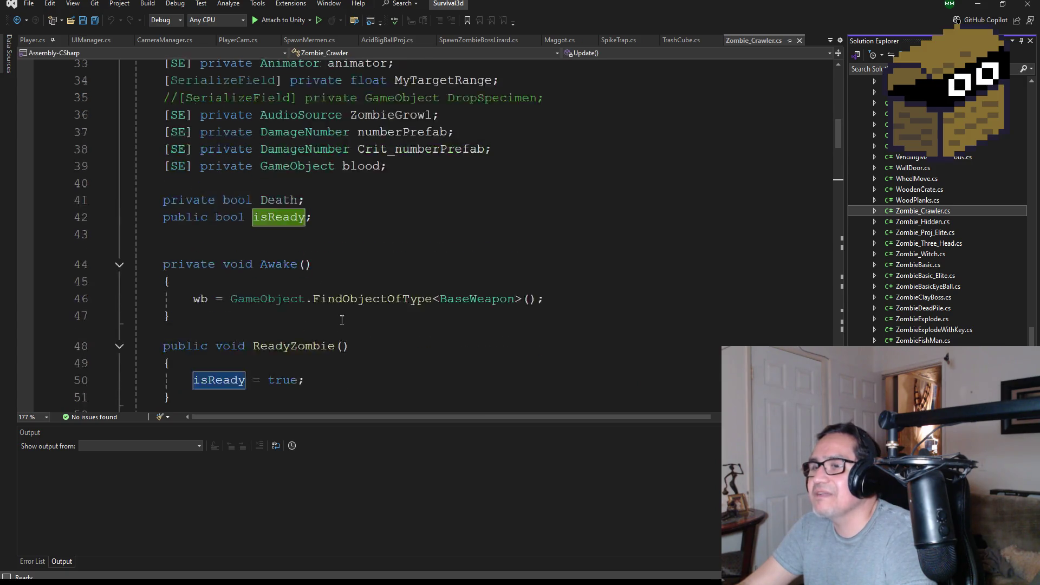
pyautogui.scroll(2, 368, 276)
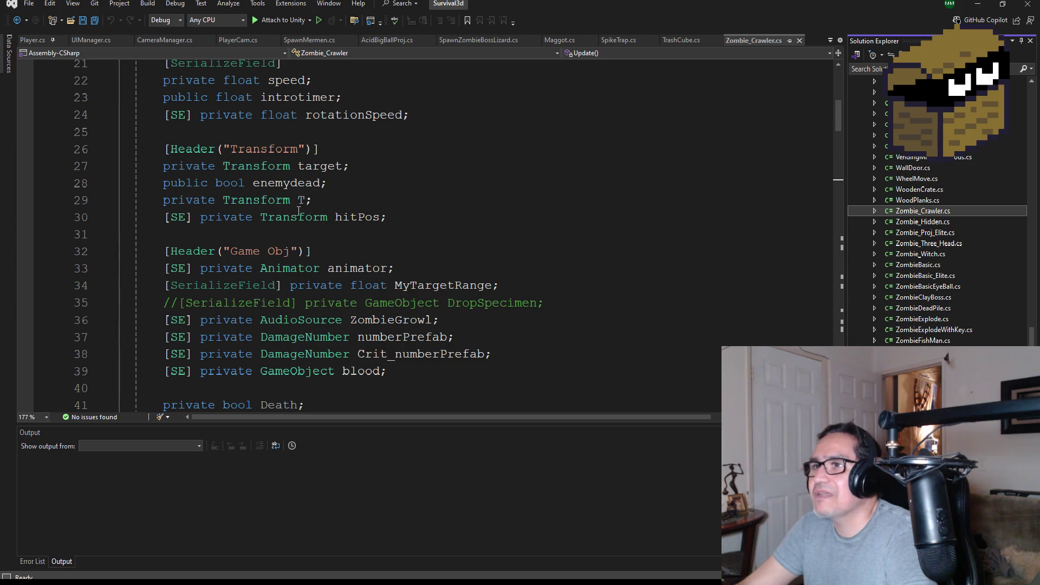
pyautogui.scroll(-3, 345, 189)
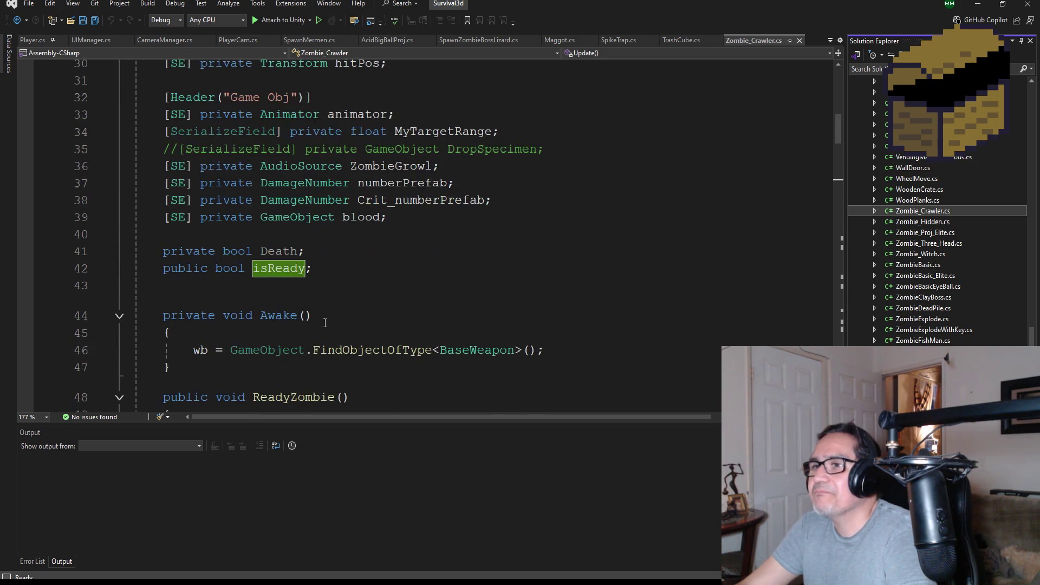
pyautogui.scroll(-4, 333, 314)
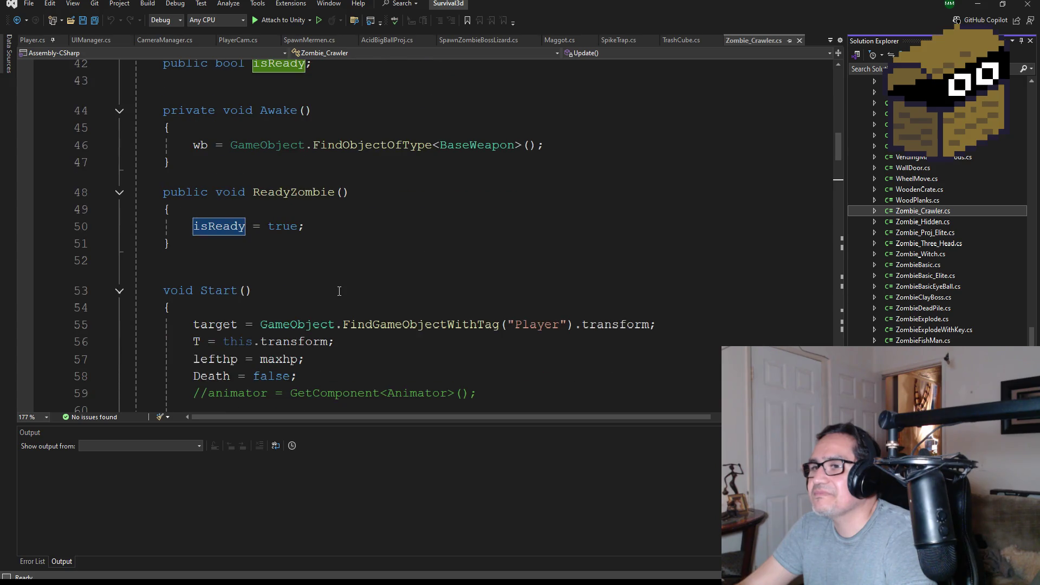
pyautogui.scroll(-1, 401, 298)
pyautogui.moveTo(679, 271); pyautogui.dragTo(156, 273)
pyautogui.hotkey('ctrl', 'c')
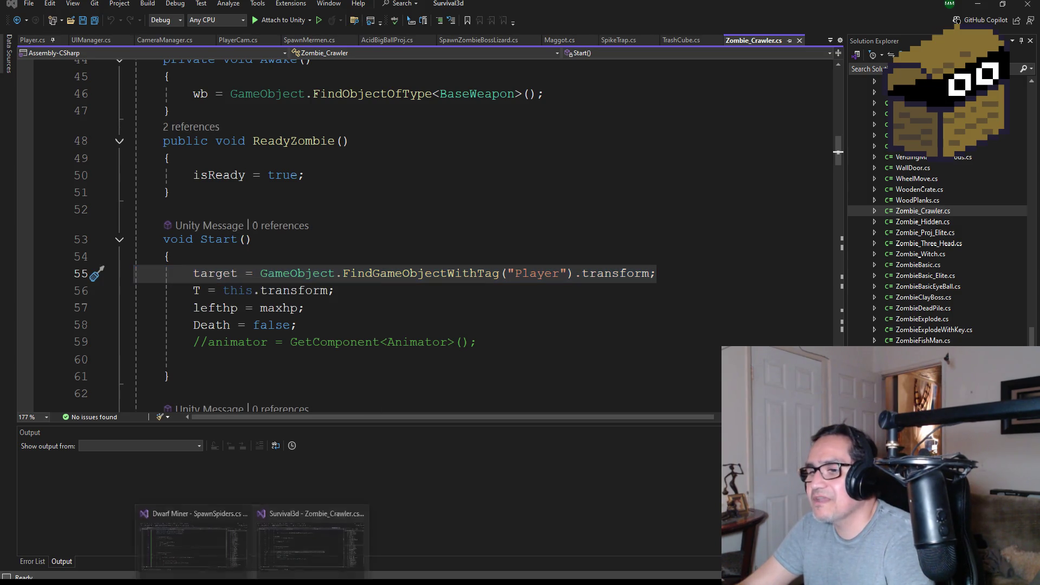
# Paste the target line into SpawnSpiders.cs Start() on line 36 and save.
pyautogui.click(212, 553)
pyautogui.hotkey('ctrl', 'v')
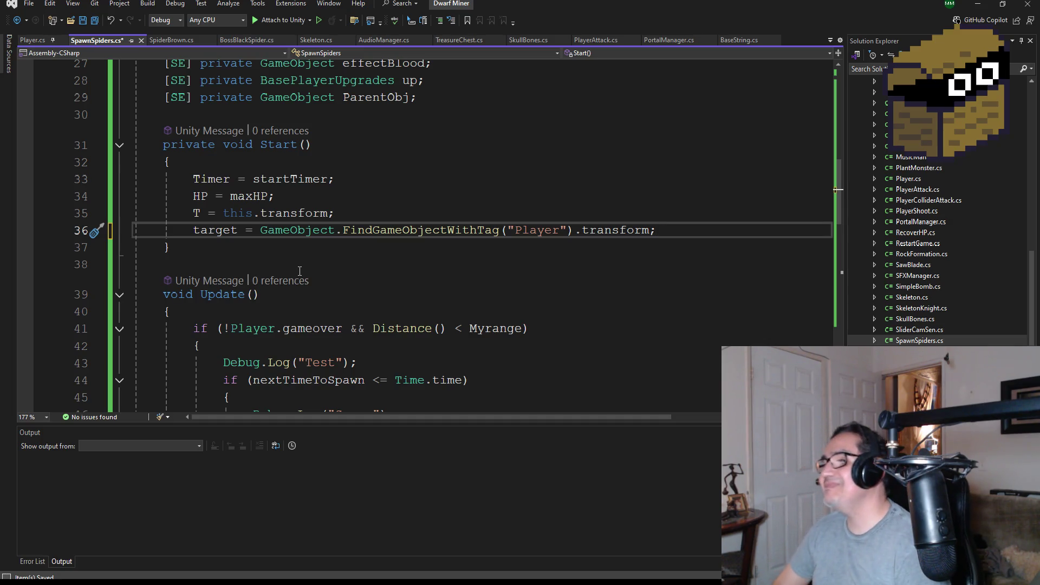
pyautogui.click(94, 23)
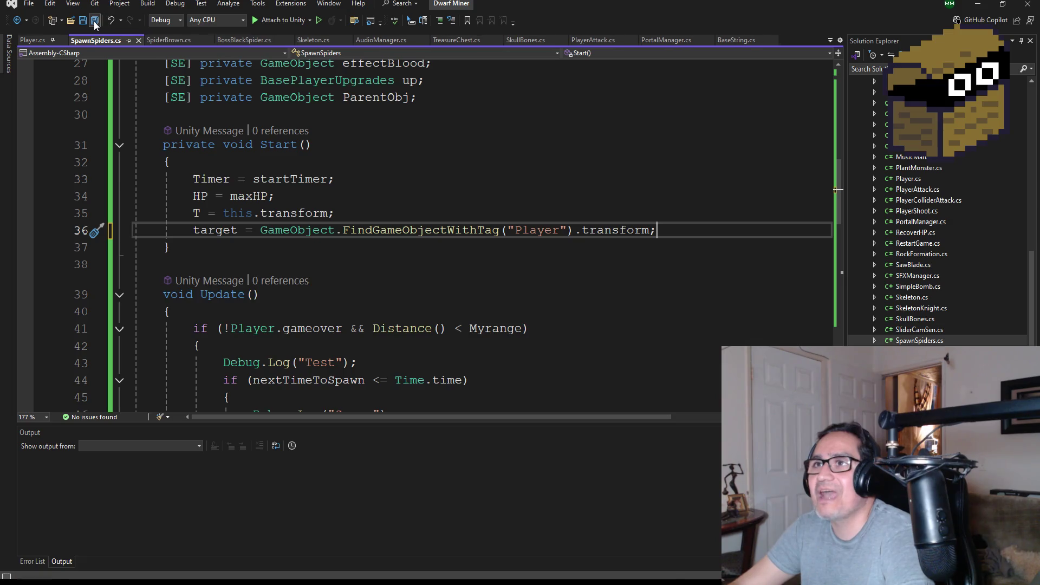
pyautogui.hotkey('alt', 'Tab')
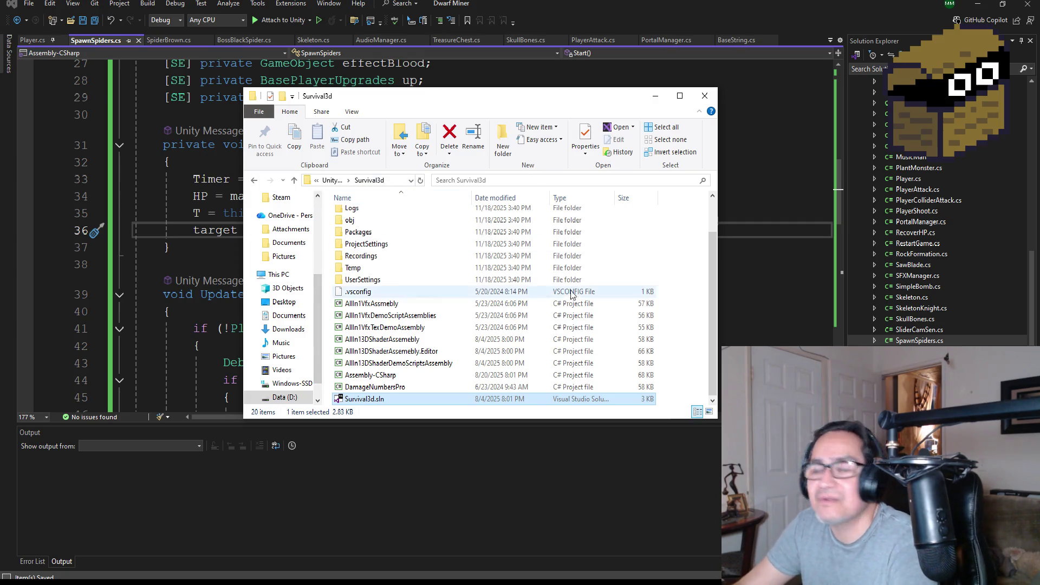
pyautogui.click(232, 211)
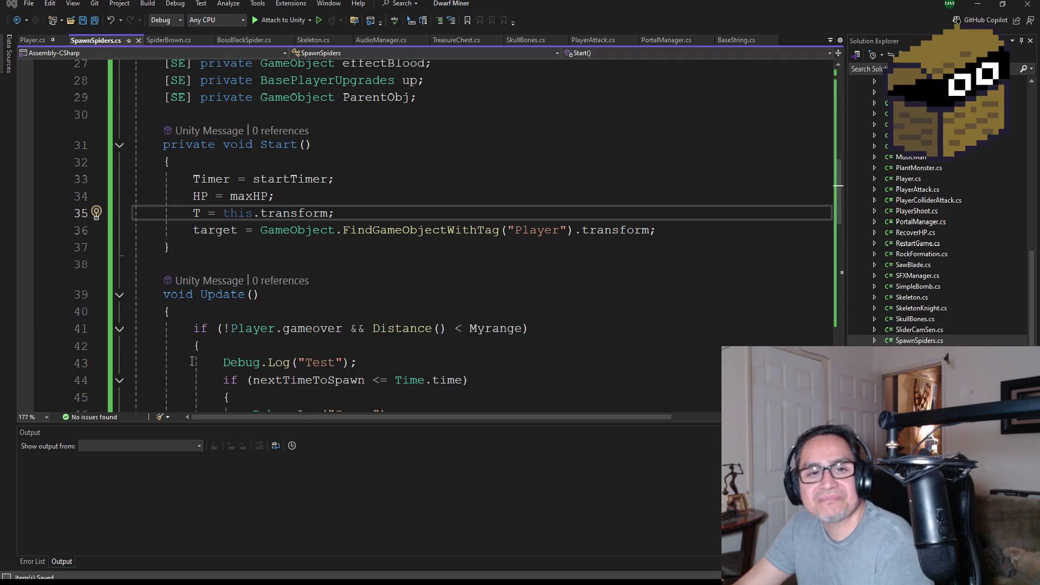
# Review the new target assignment on line 36 of SpawnSpiders.cs.
pyautogui.moveTo(368, 375)
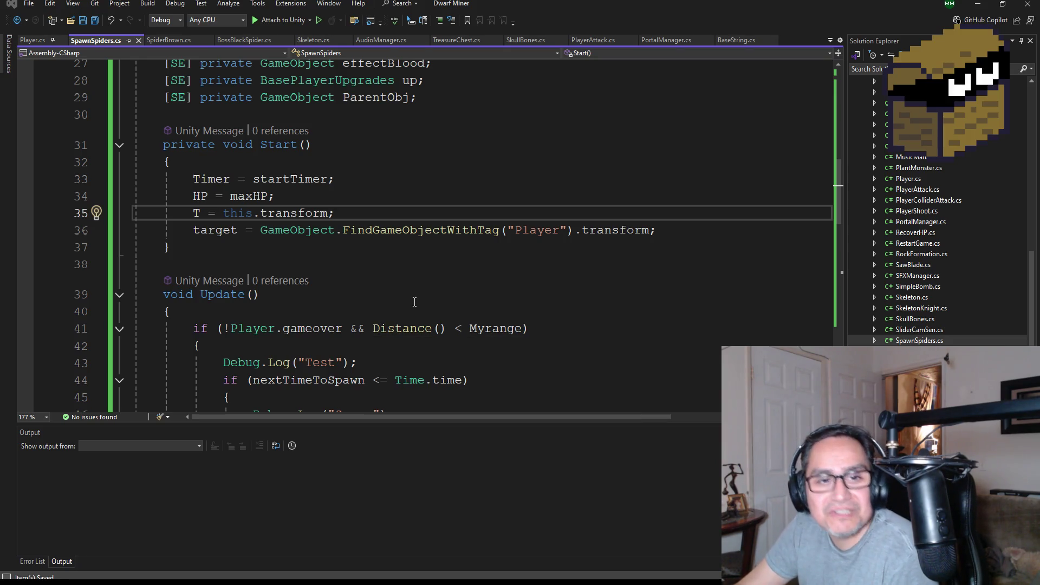
pyautogui.doubleClick(241, 231)
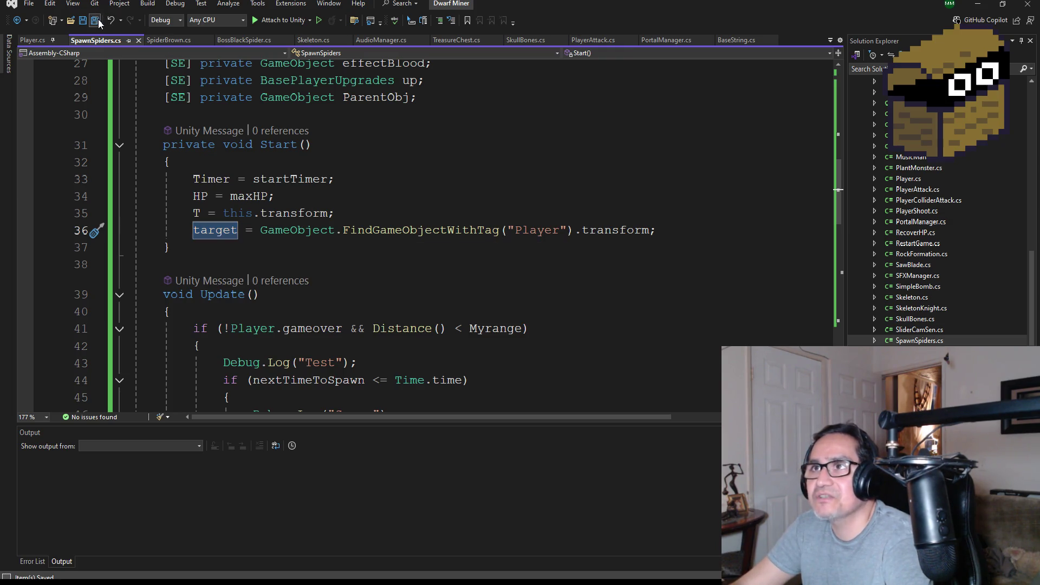
pyautogui.scroll(-8, 388, 271)
pyautogui.scroll(-9, 391, 260)
pyautogui.scroll(7, 400, 251)
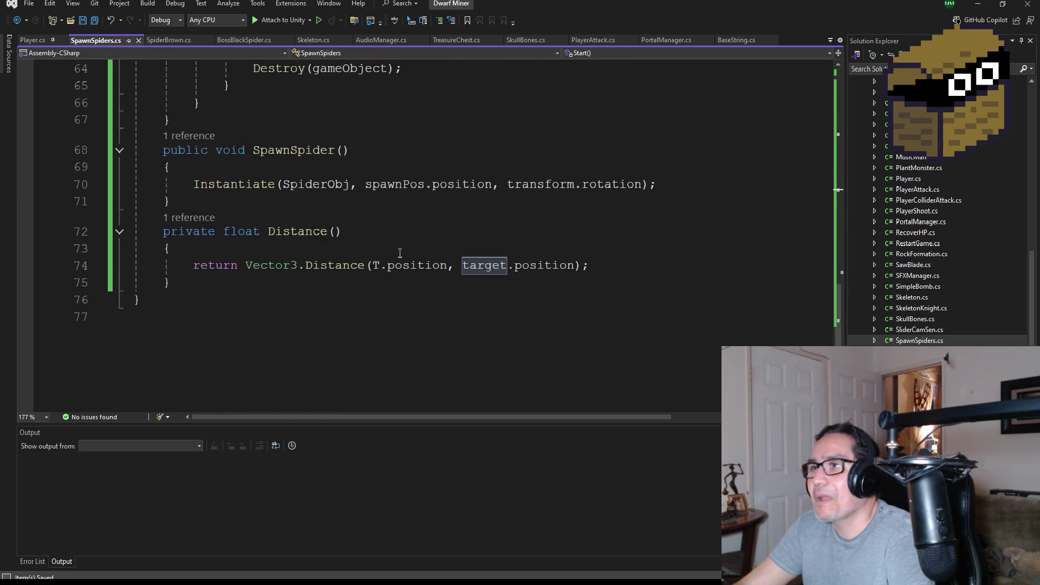
# Minimize both Visual Studio windows and File Explorer to reveal Unity.
pyautogui.click(978, 5)
pyautogui.click(657, 98)
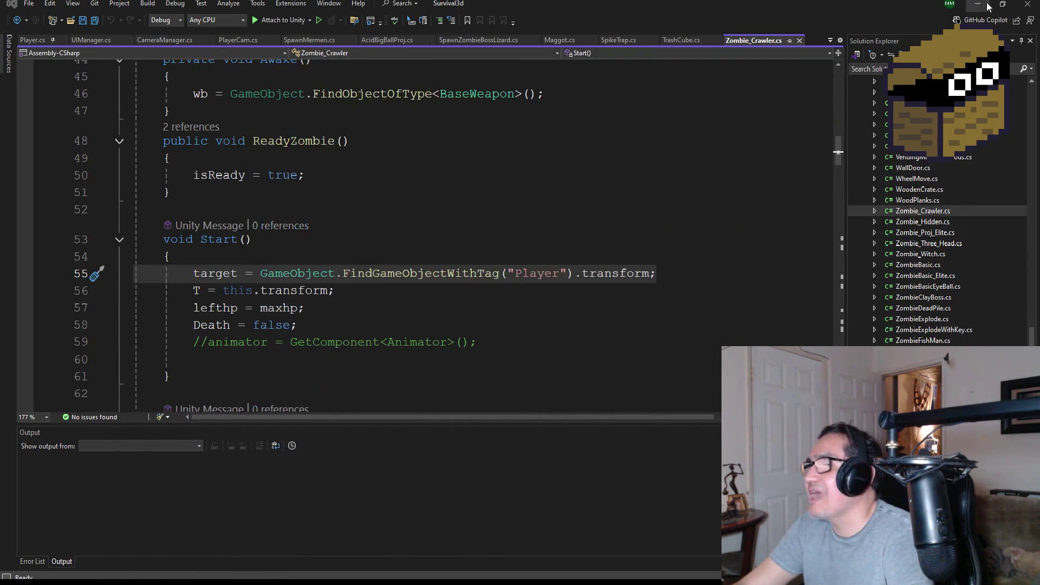
pyautogui.click(978, 5)
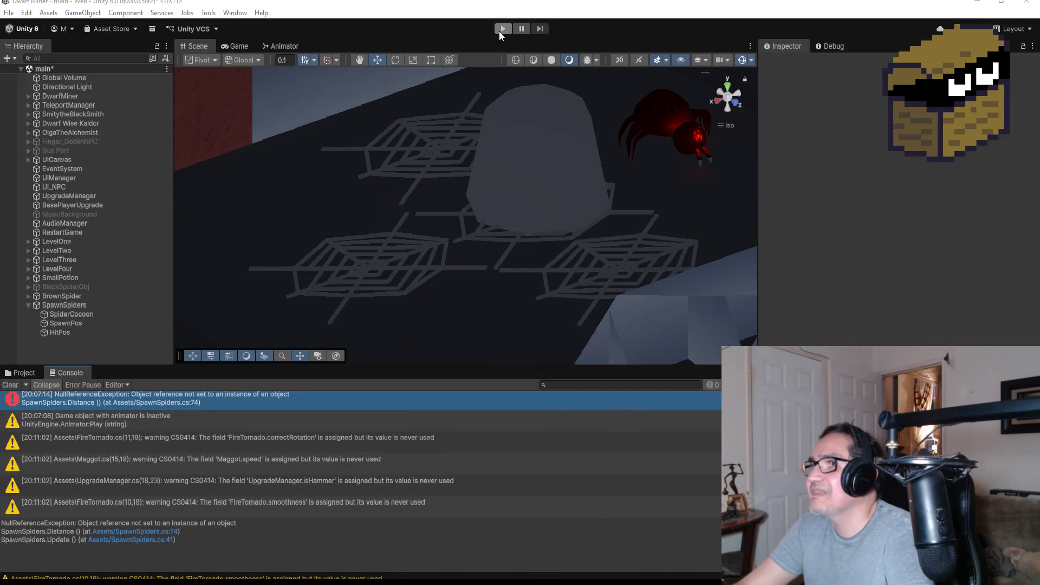
# Start Play mode, dismiss the settings overlay, and mine through the red wall.
pyautogui.click(499, 31)
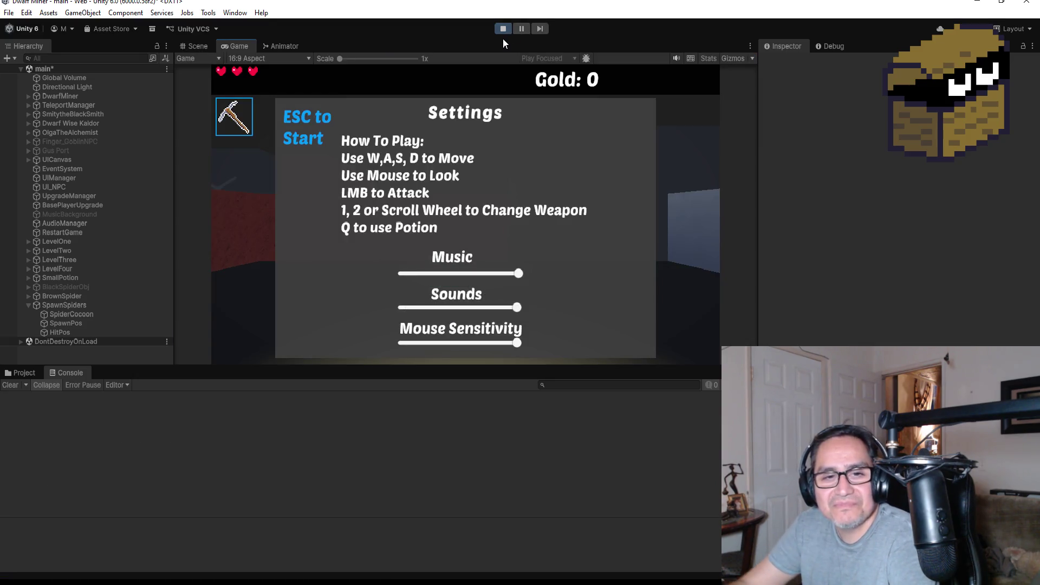
pyautogui.press('Escape')
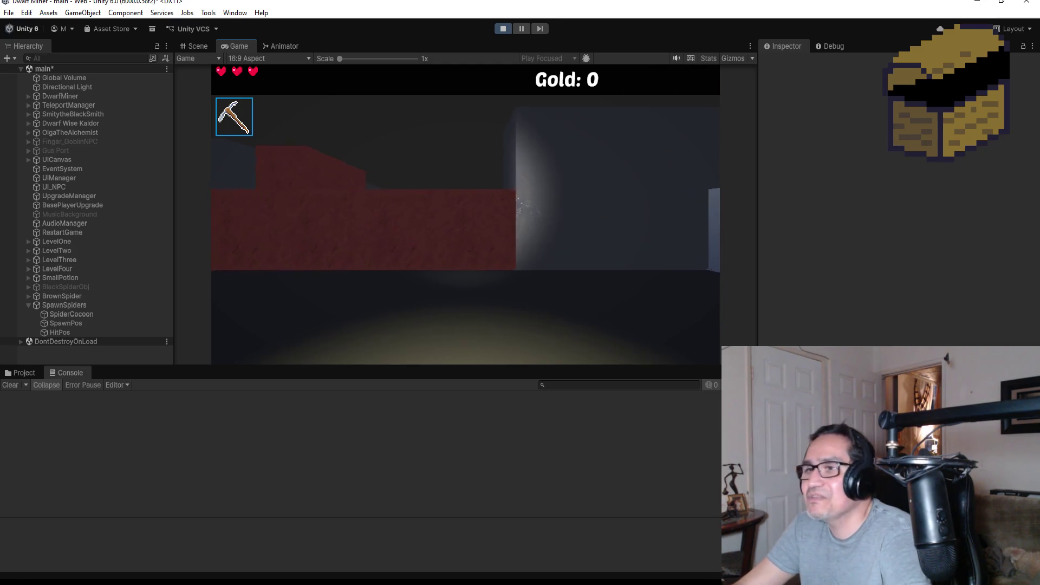
pyautogui.press('w')
pyautogui.click(466, 214)
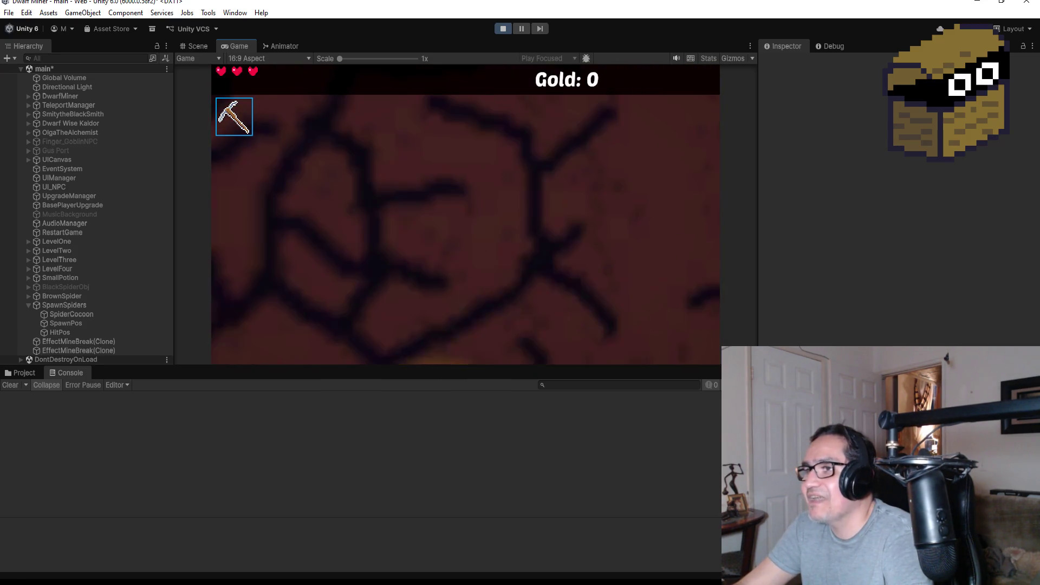
# Switch to the sword and kill the spawned spiders, then pause and stop the playtest.
pyautogui.press('2')
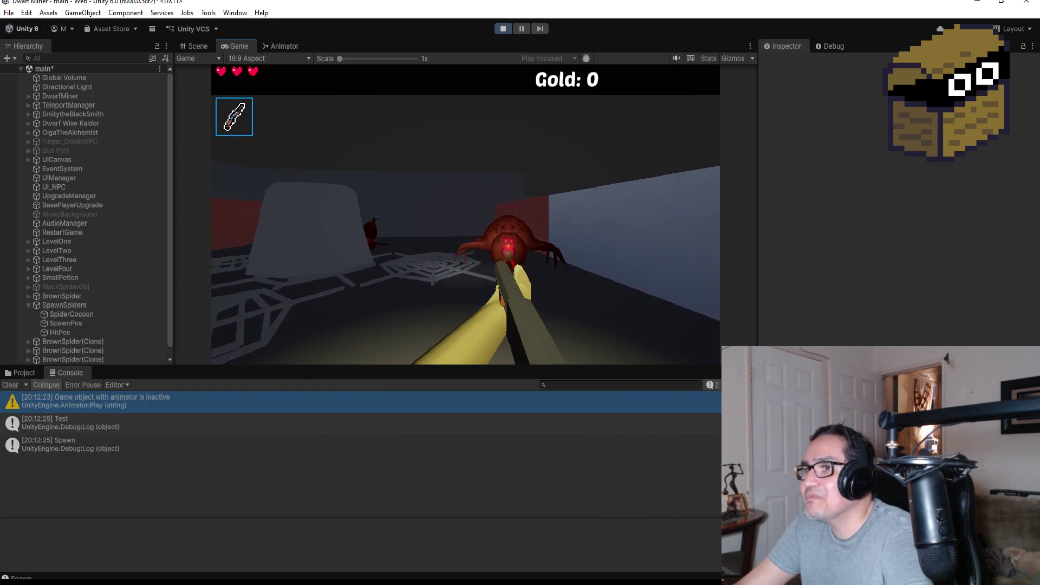
pyautogui.click(465, 214)
pyautogui.click(466, 214)
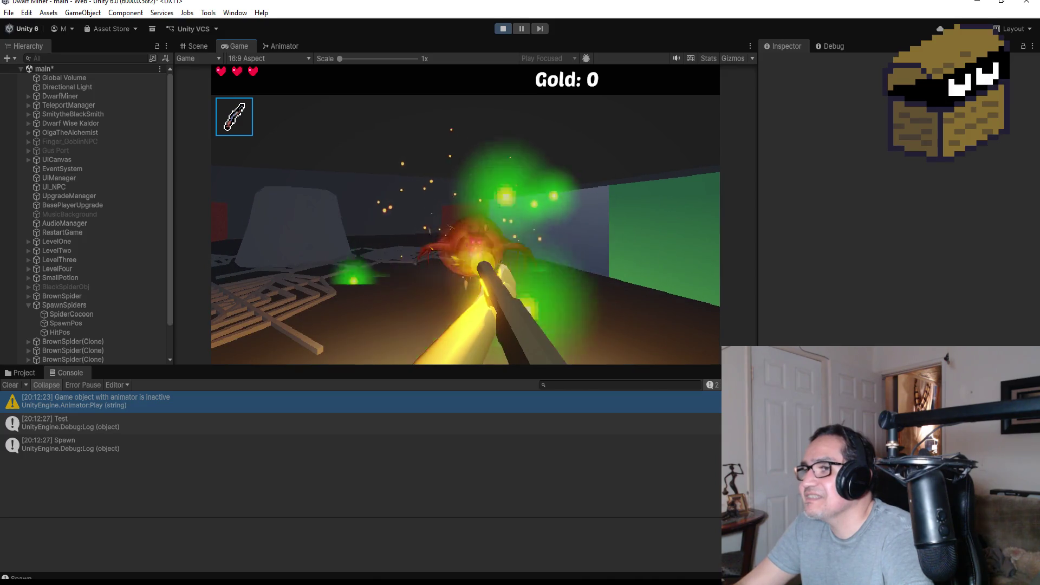
pyautogui.click(465, 214)
pyautogui.click(465, 214)
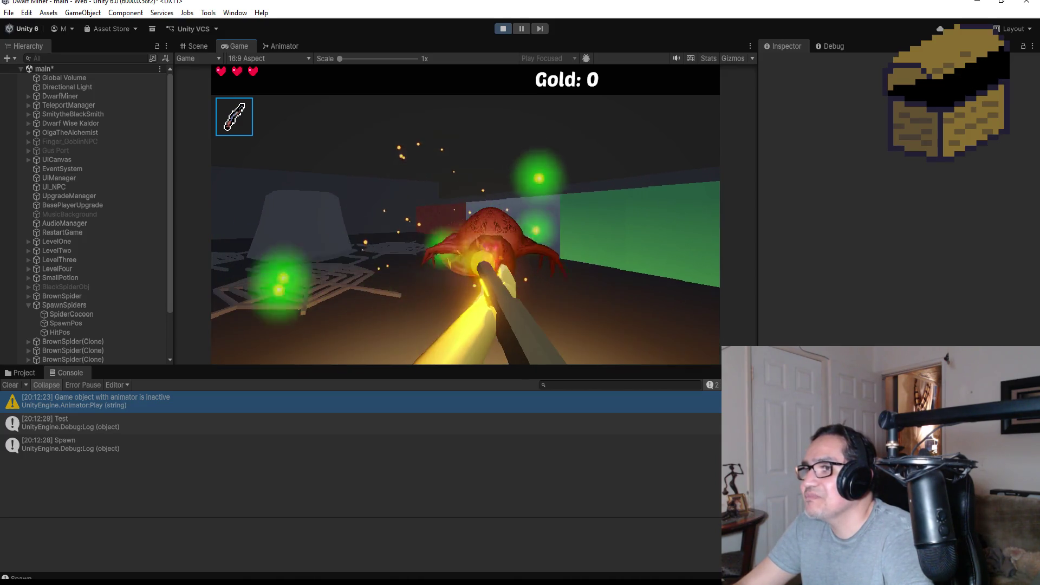
pyautogui.click(466, 215)
pyautogui.click(466, 214)
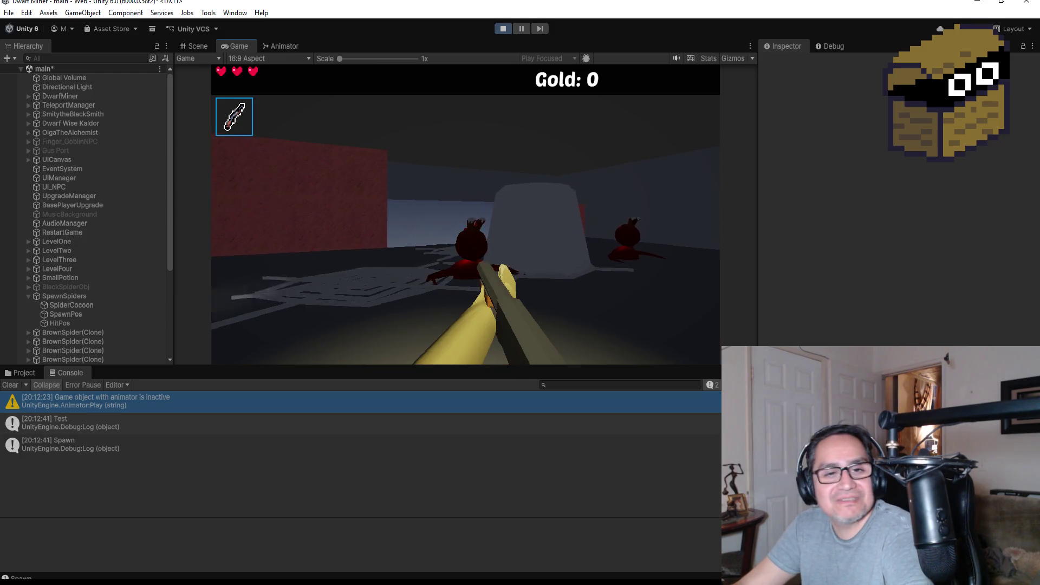
pyautogui.press('Escape')
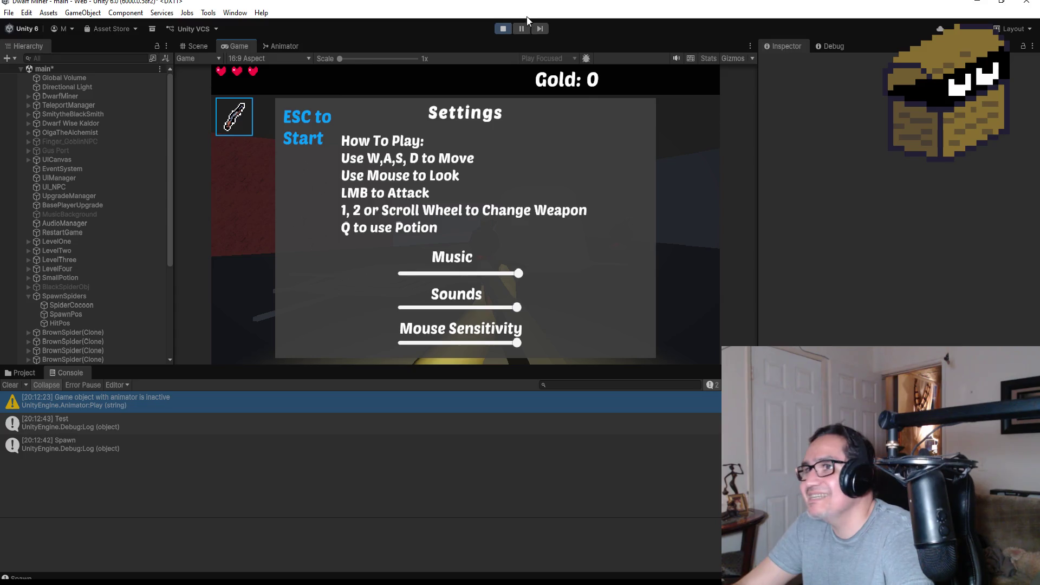
pyautogui.click(502, 28)
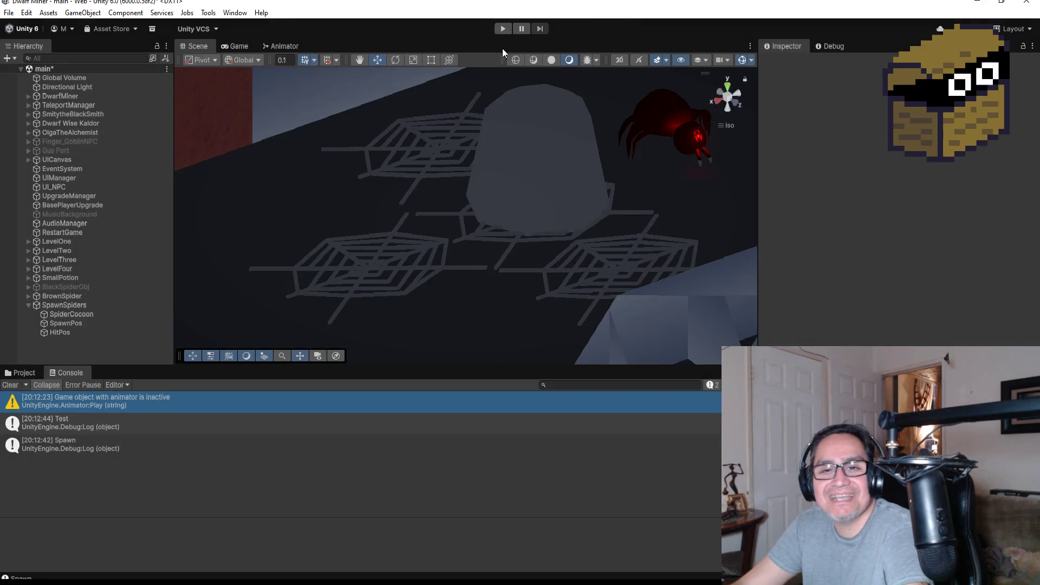
# Expand SpawnSpiders in the Hierarchy and select its SpawnPos point.
pyautogui.scroll(-2, 417, 247)
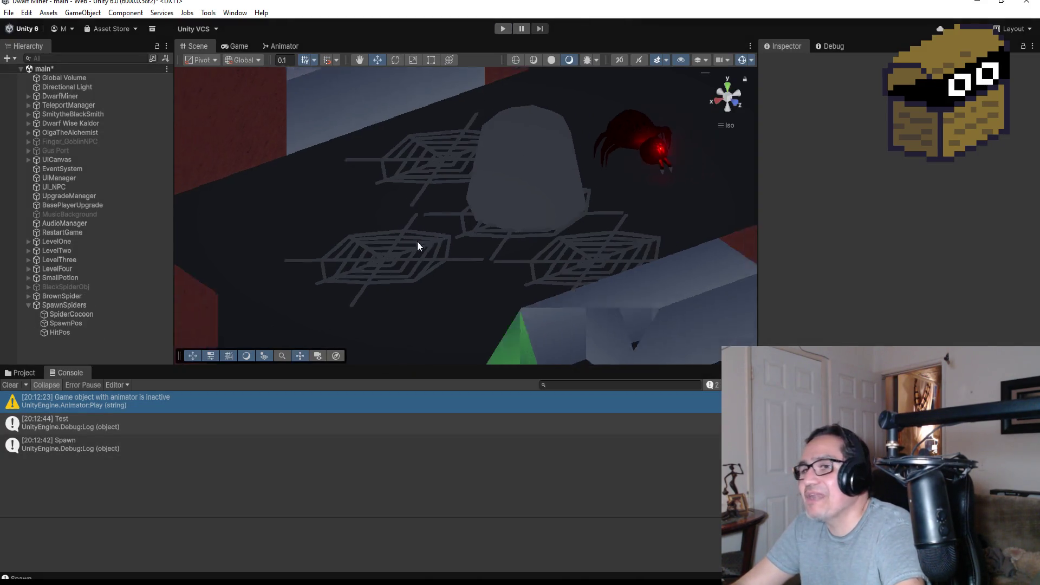
pyautogui.click(61, 304)
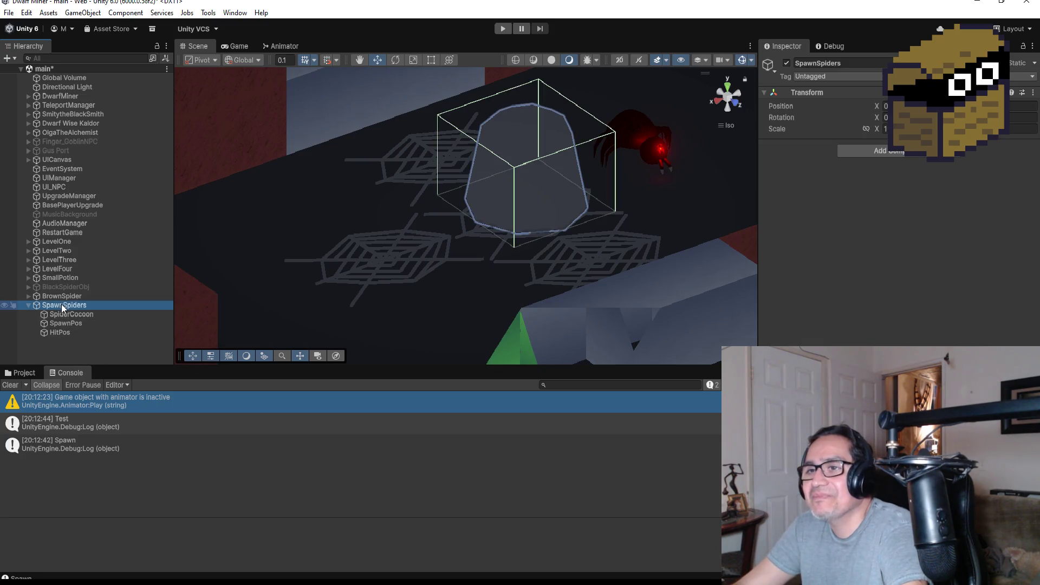
pyautogui.click(72, 315)
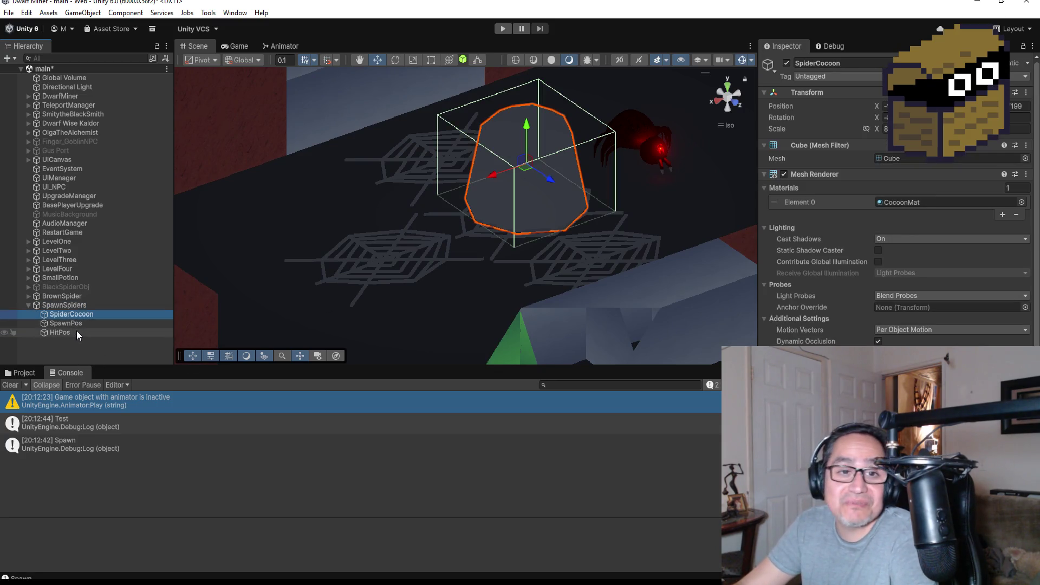
pyautogui.click(78, 330)
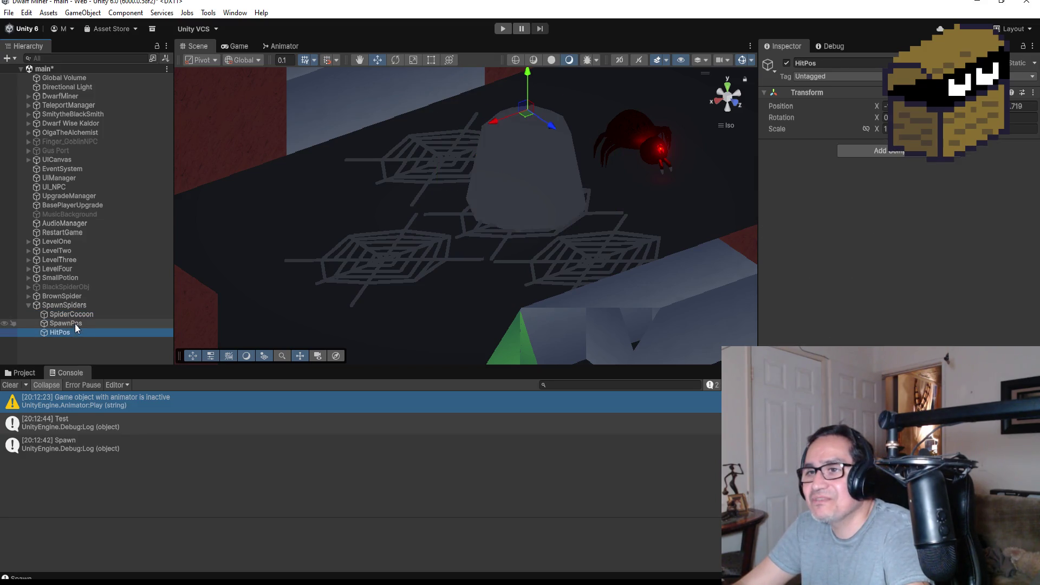
pyautogui.click(75, 323)
# Raise SpawnPos slightly from a front view, then return to SpawnSpiders.cs in Visual Studio.
pyautogui.moveTo(466, 175); pyautogui.dragTo(467, 163)
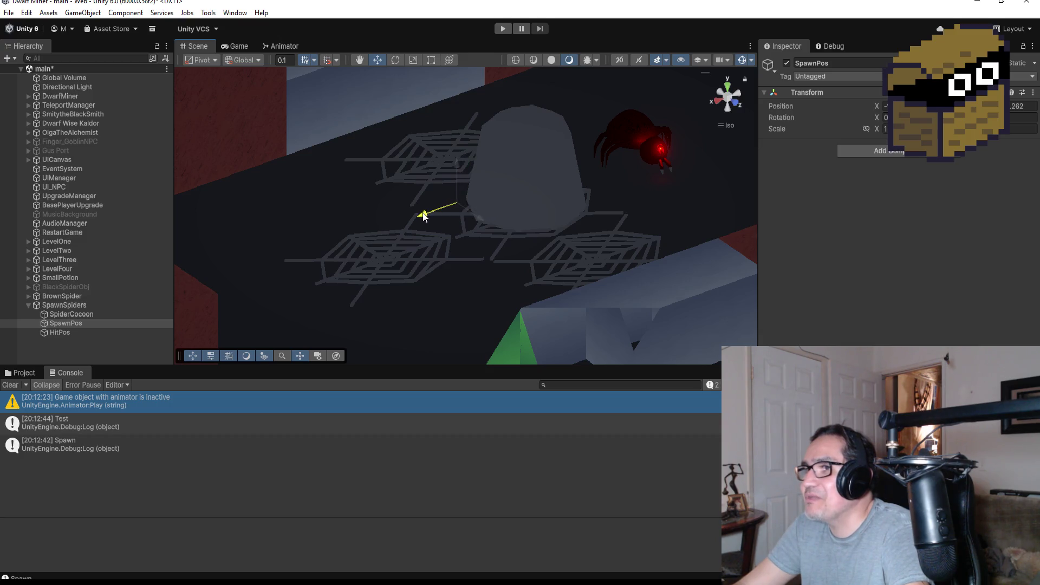
pyautogui.moveTo(536, 203)
pyautogui.mouseDown()
pyautogui.moveTo(390, 158)
pyautogui.moveTo(393, 181)
pyautogui.mouseUp()
pyautogui.moveTo(453, 161); pyautogui.dragTo(453, 159)
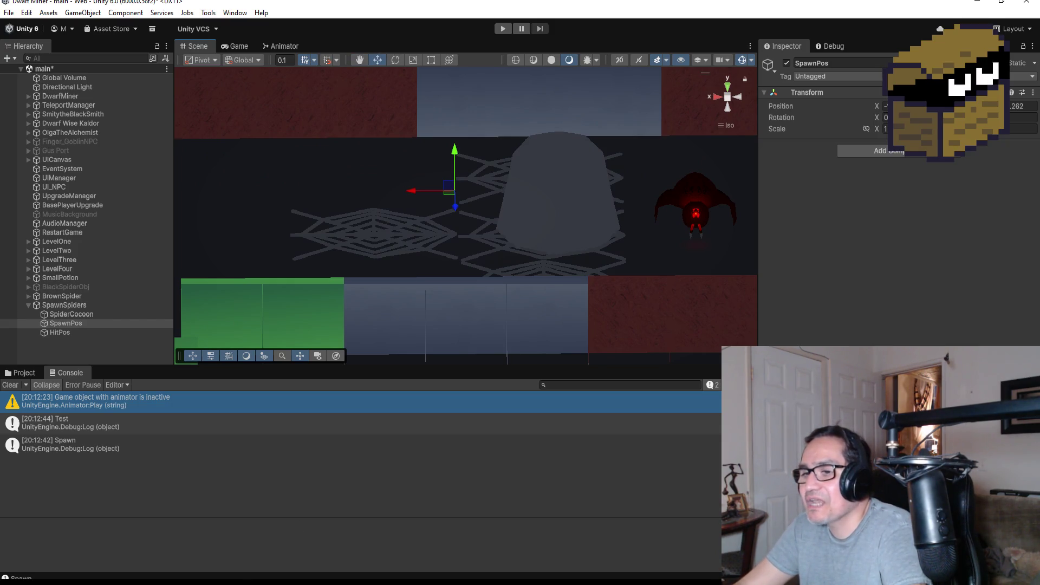
pyautogui.moveTo(252, 580)
pyautogui.click(200, 543)
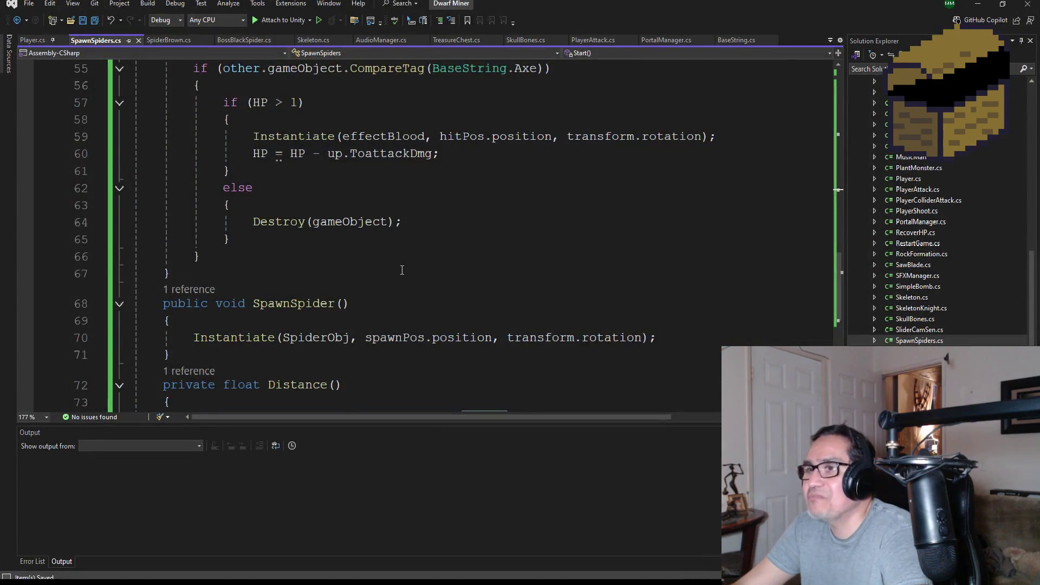
pyautogui.scroll(3, 402, 270)
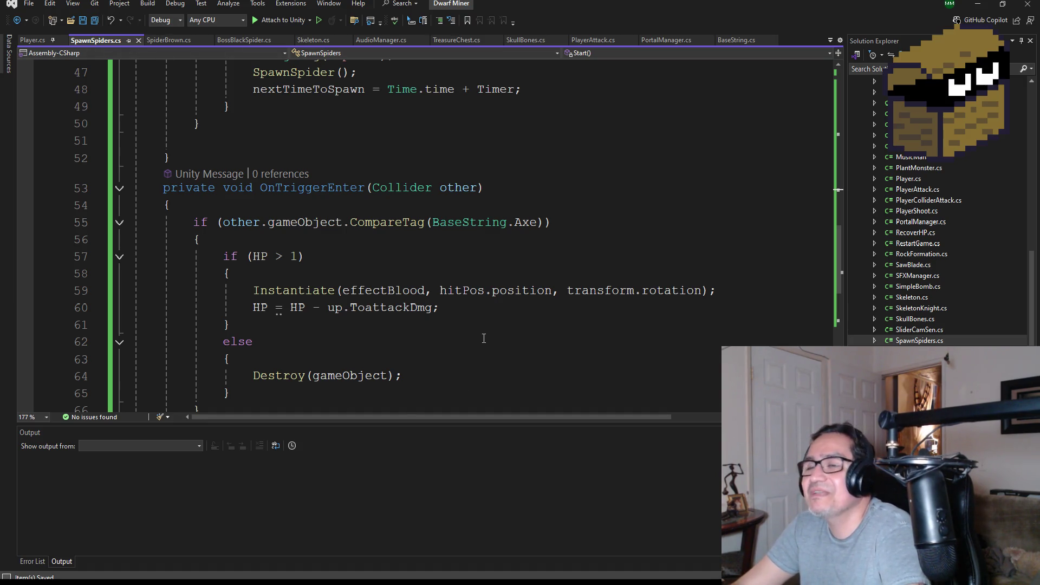
pyautogui.scroll(3, 484, 339)
pyautogui.scroll(-5, 515, 339)
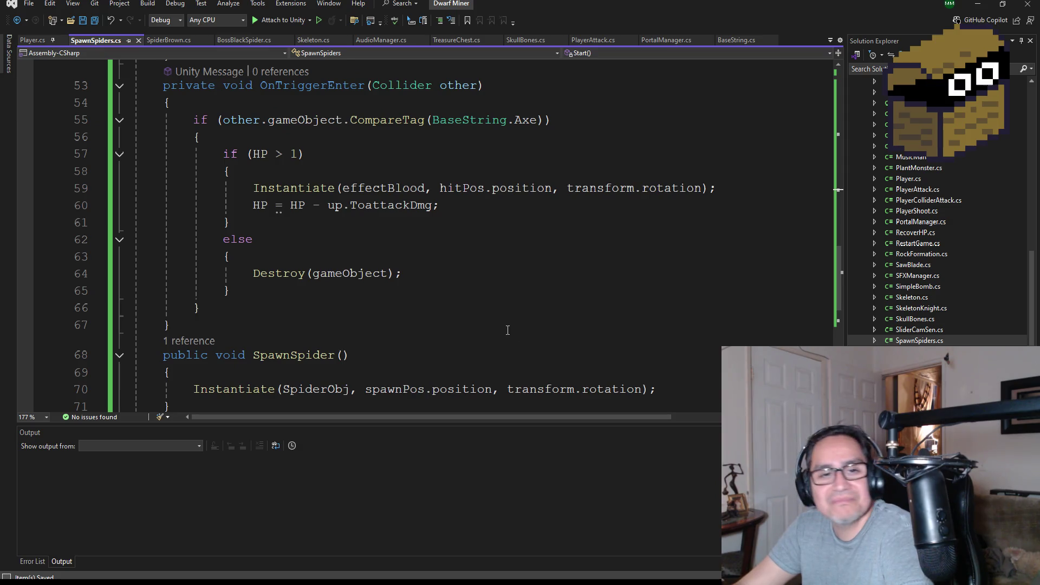
pyautogui.scroll(1, 466, 313)
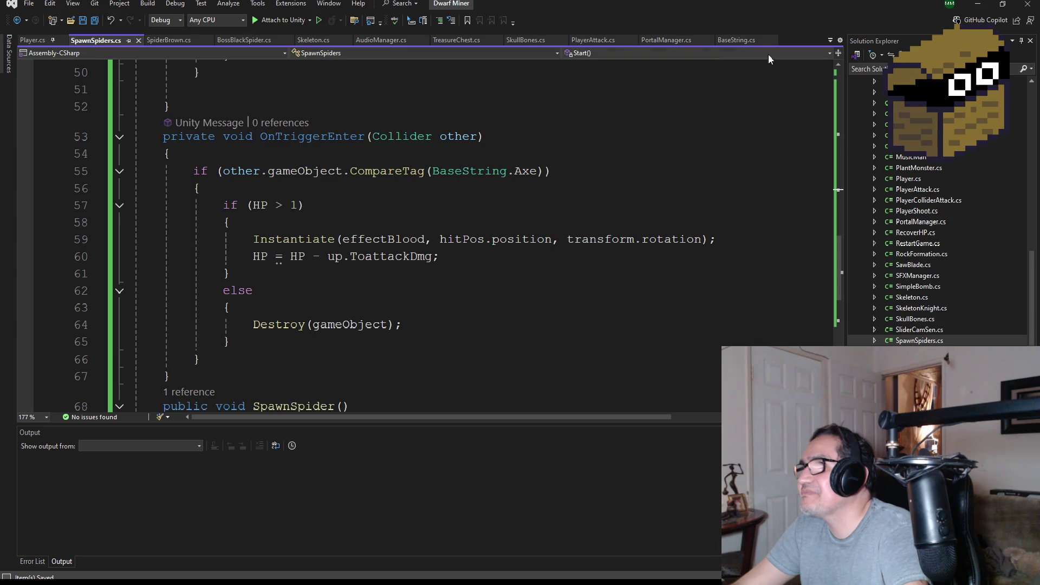
pyautogui.click(671, 44)
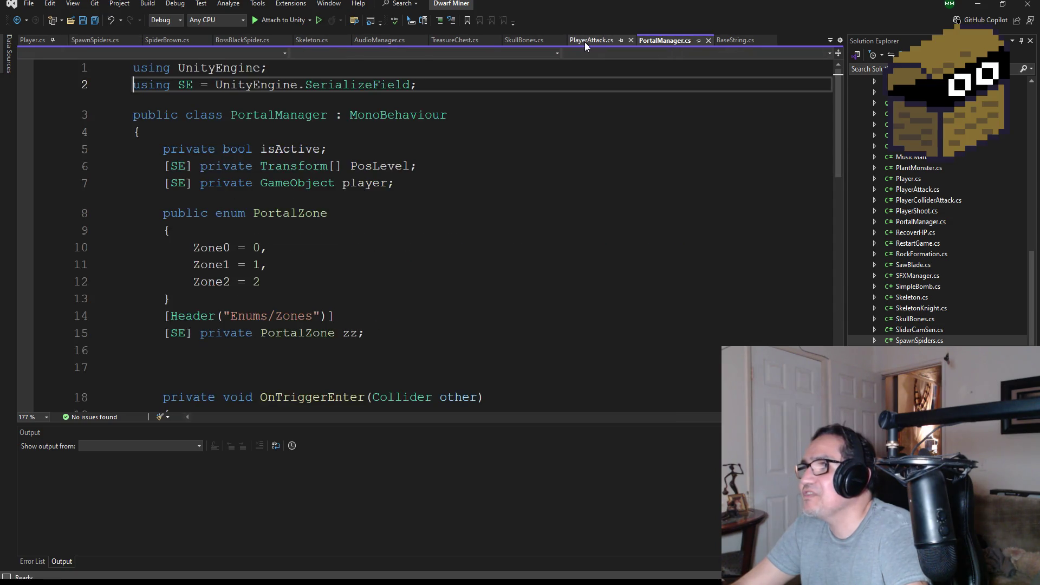
pyautogui.click(584, 41)
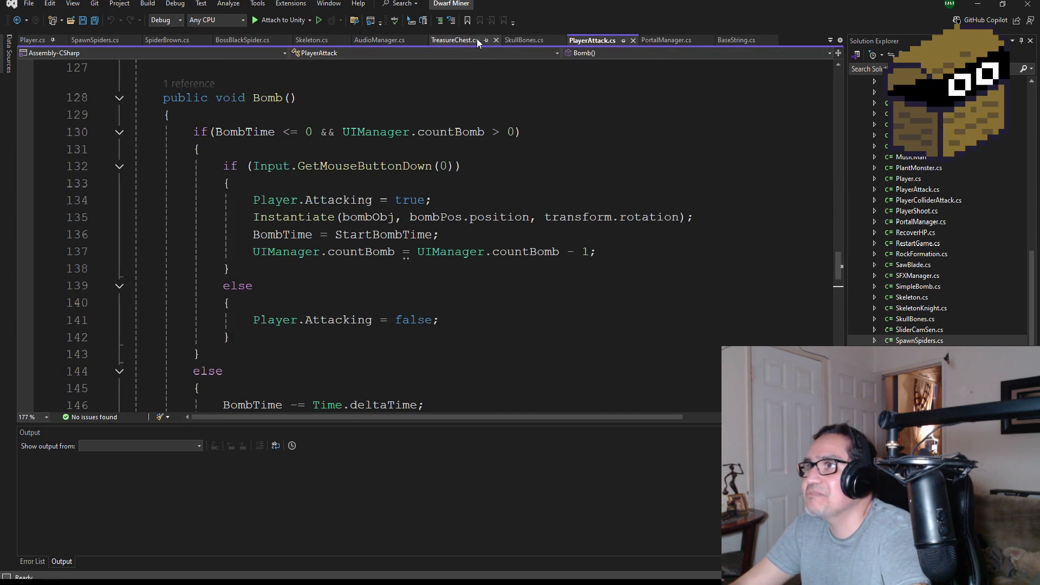
pyautogui.click(228, 41)
pyautogui.scroll(-8, 345, 282)
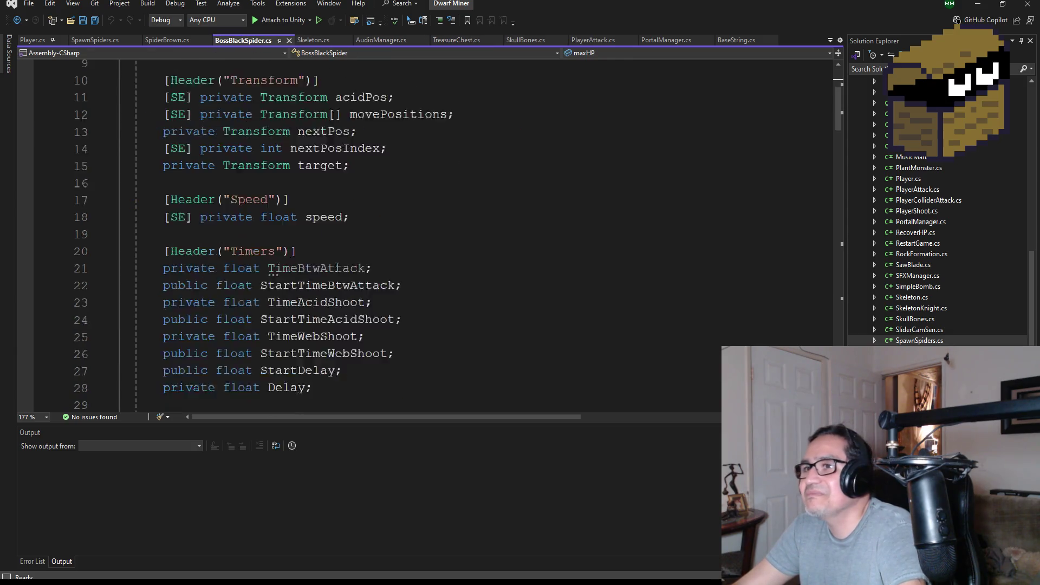
pyautogui.scroll(-6, 345, 282)
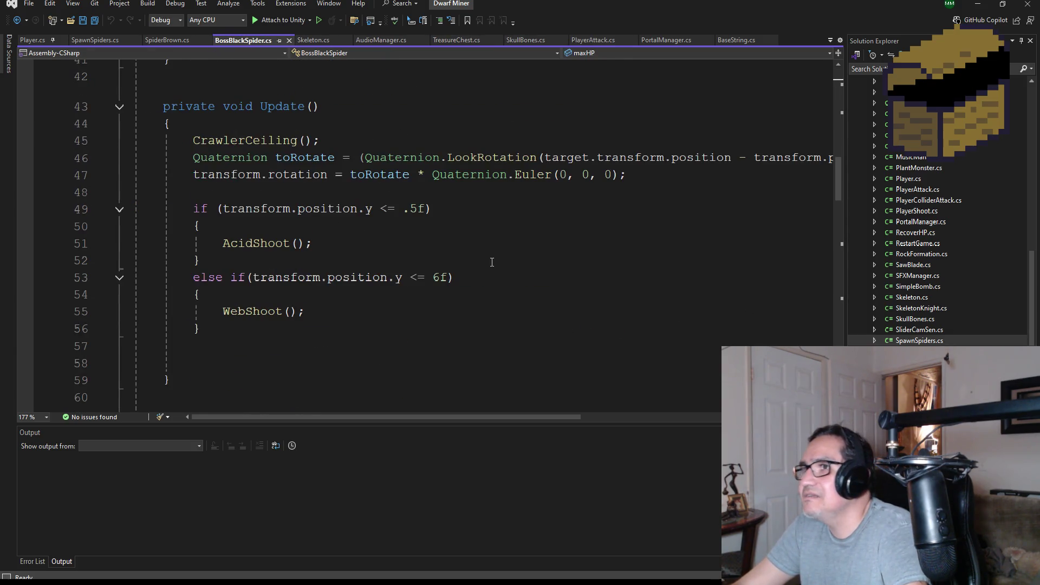
pyautogui.scroll(1, 816, 268)
pyautogui.scroll(-14, 468, 340)
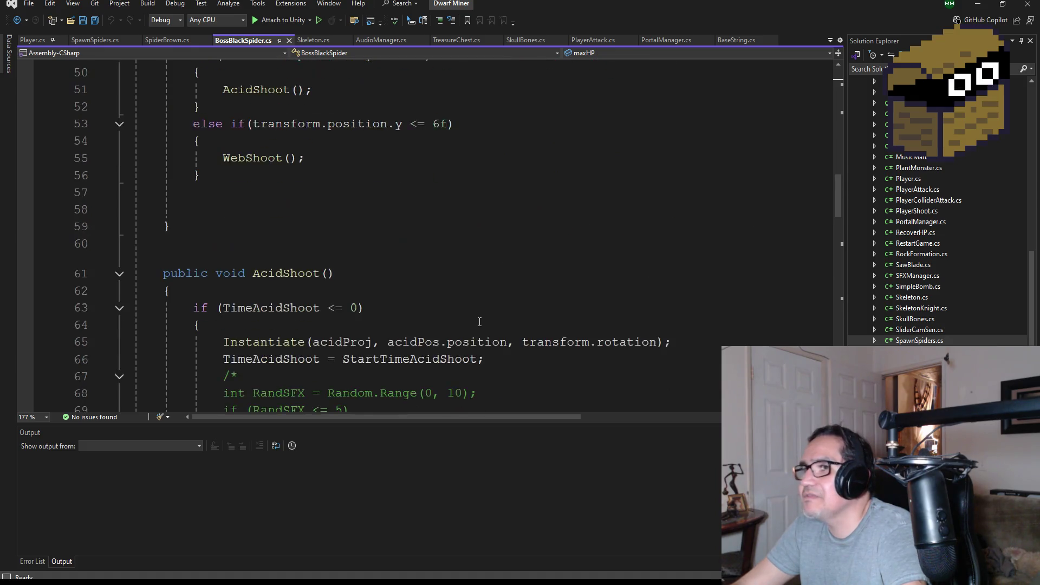
pyautogui.scroll(-2, 568, 323)
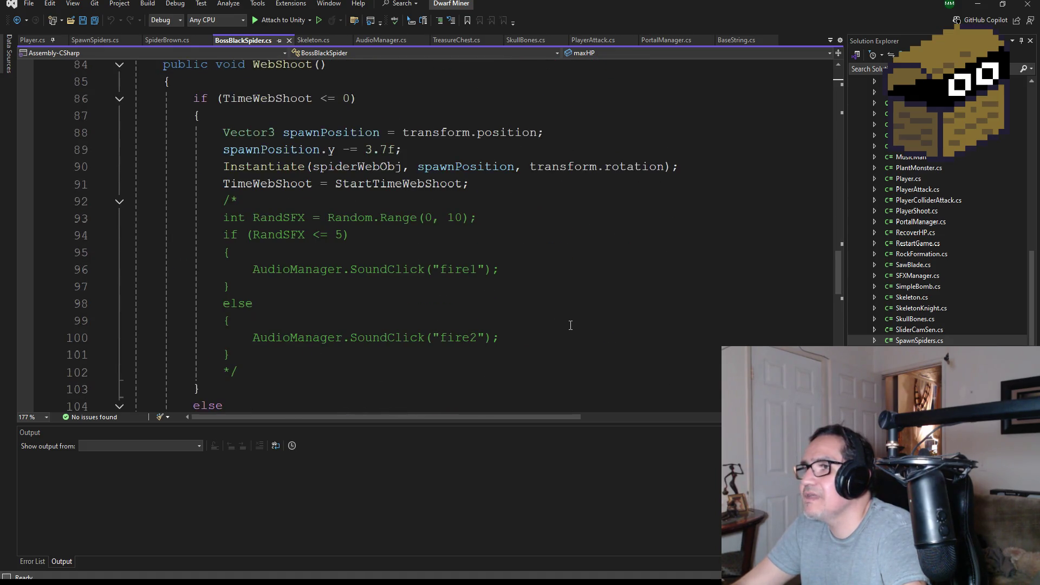
pyautogui.scroll(-4, 937, 249)
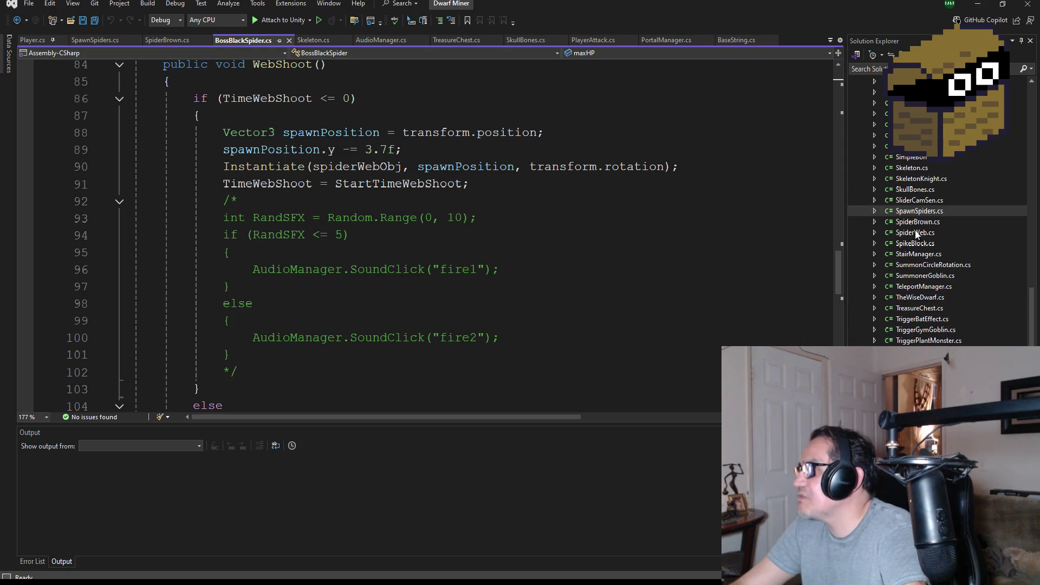
pyautogui.scroll(-2, 916, 233)
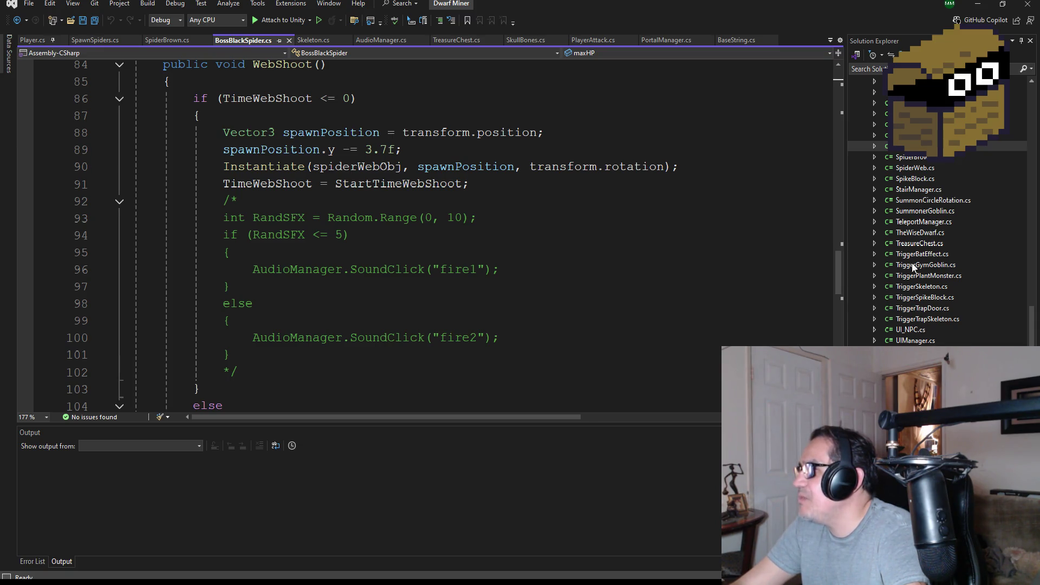
pyautogui.doubleClick(915, 244)
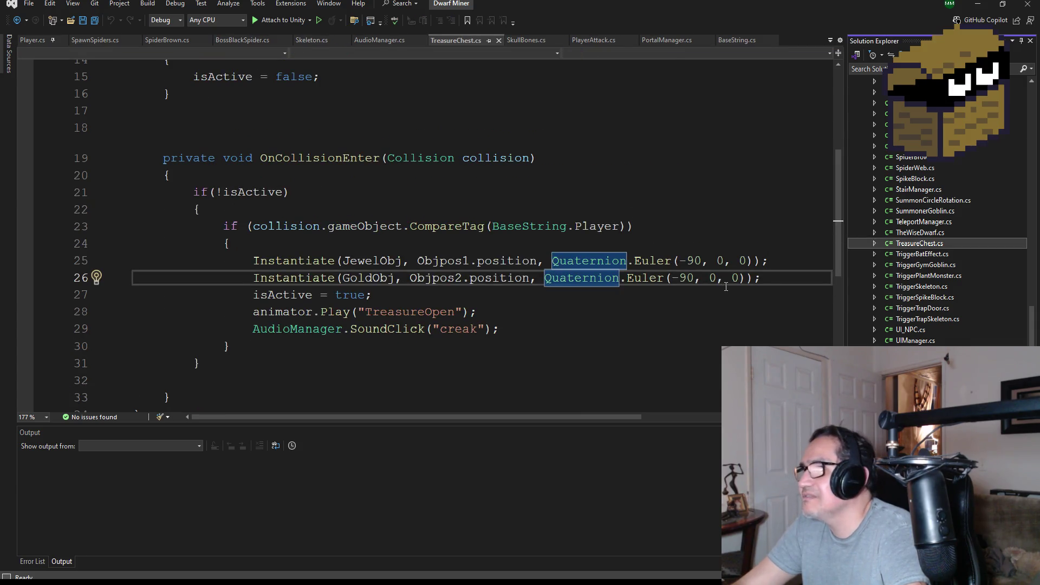
pyautogui.moveTo(753, 278); pyautogui.dragTo(546, 280)
pyautogui.hotkey('ctrl', 'c')
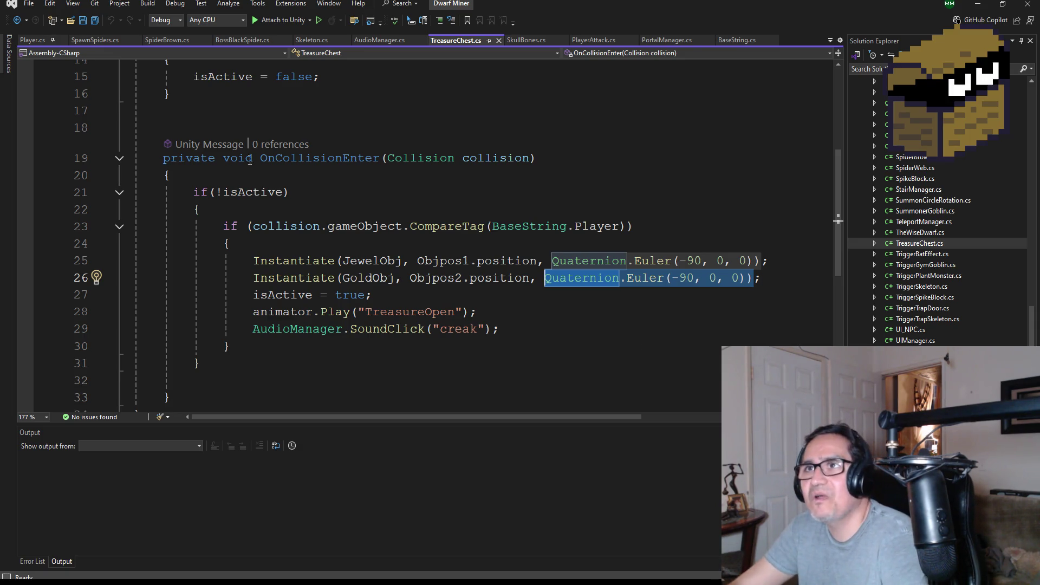
pyautogui.hotkey('ctrl', 'Tab')
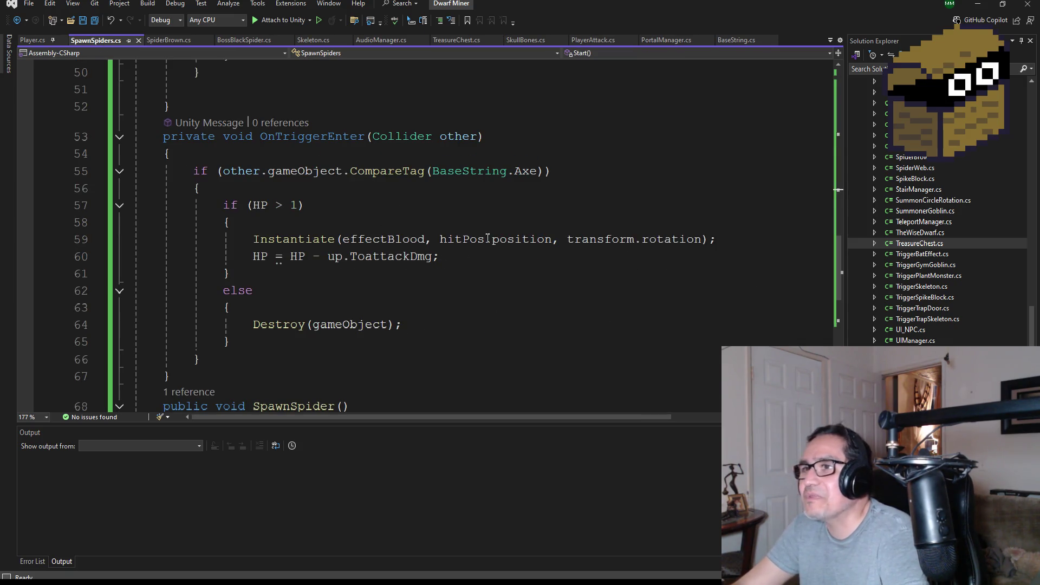
# Change the blood effect rotation on line 59 to Quaternion.Euler(-90, 0, 0) and save.
pyautogui.click(625, 231)
pyautogui.doubleClick(575, 241)
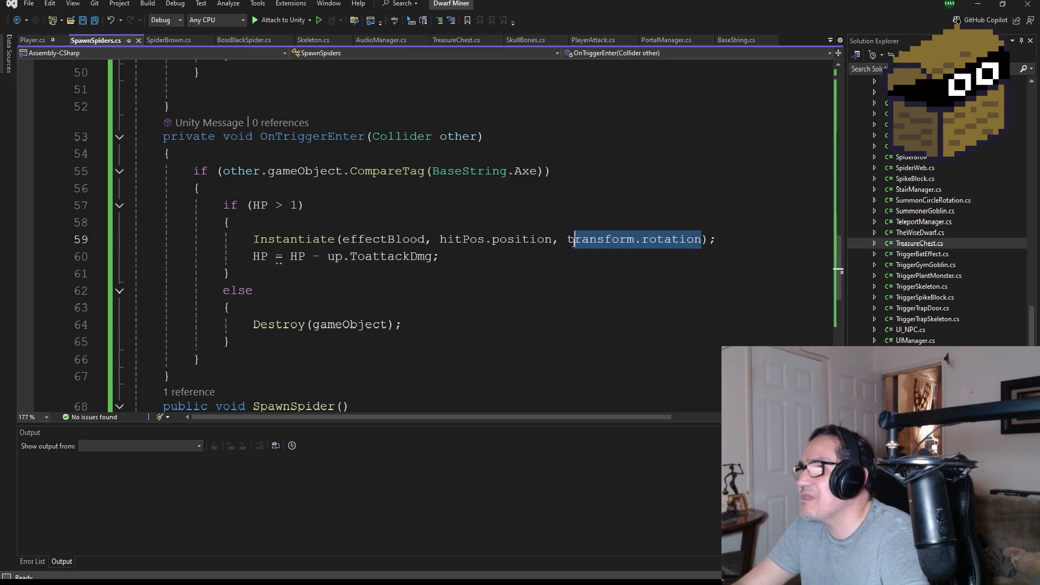
pyautogui.press('Delete')
pyautogui.hotkey('ctrl', 'v')
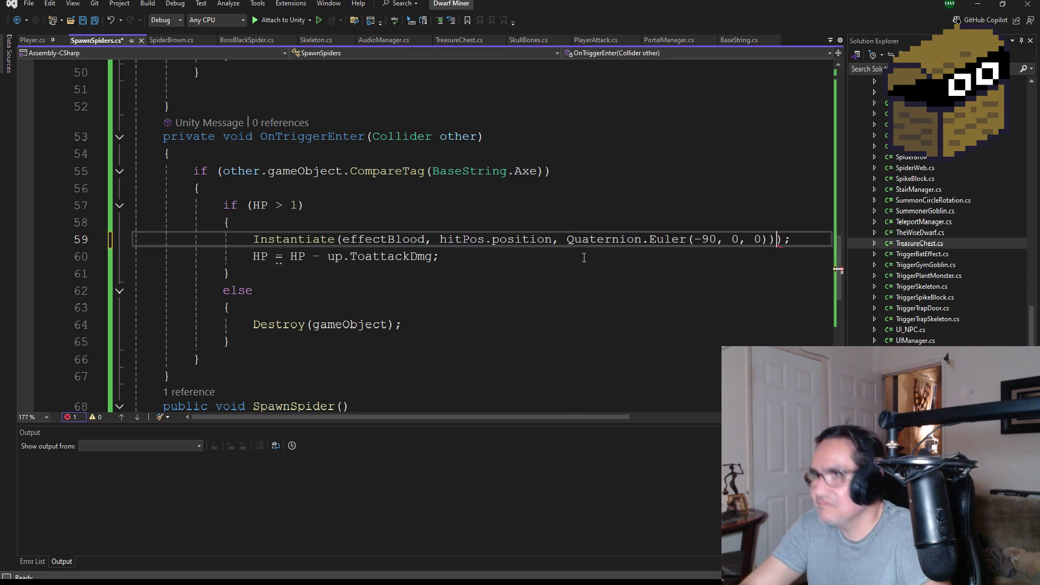
pyautogui.press('BackSpace')
pyautogui.hotkey('ctrl', 's')
# Let Unity reload the scripts, then bring Visual Studio back to the front.
pyautogui.scroll(3, 521, 298)
pyautogui.scroll(-3, 522, 294)
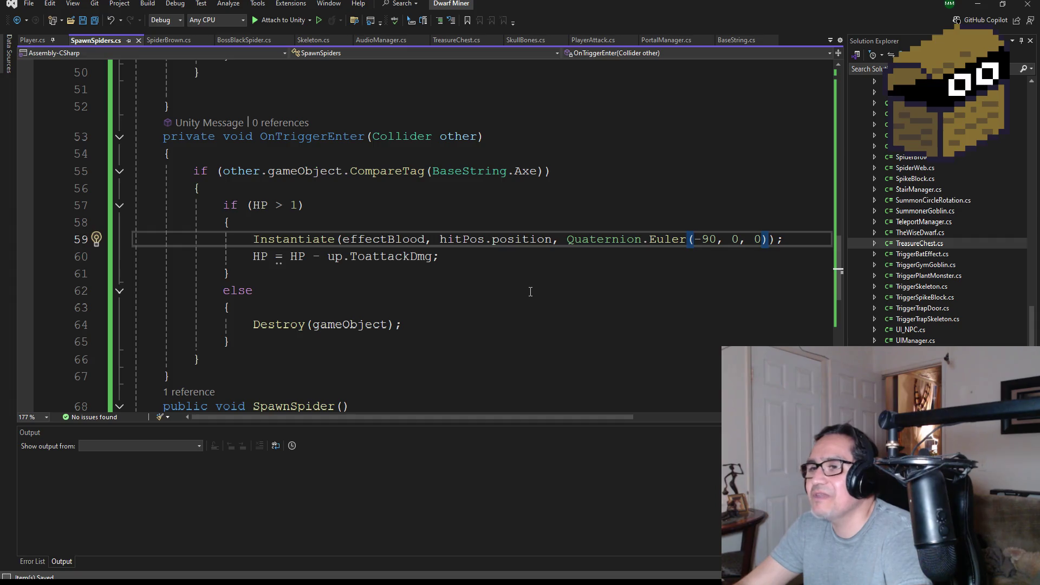
pyautogui.hotkey('alt', 'Tab')
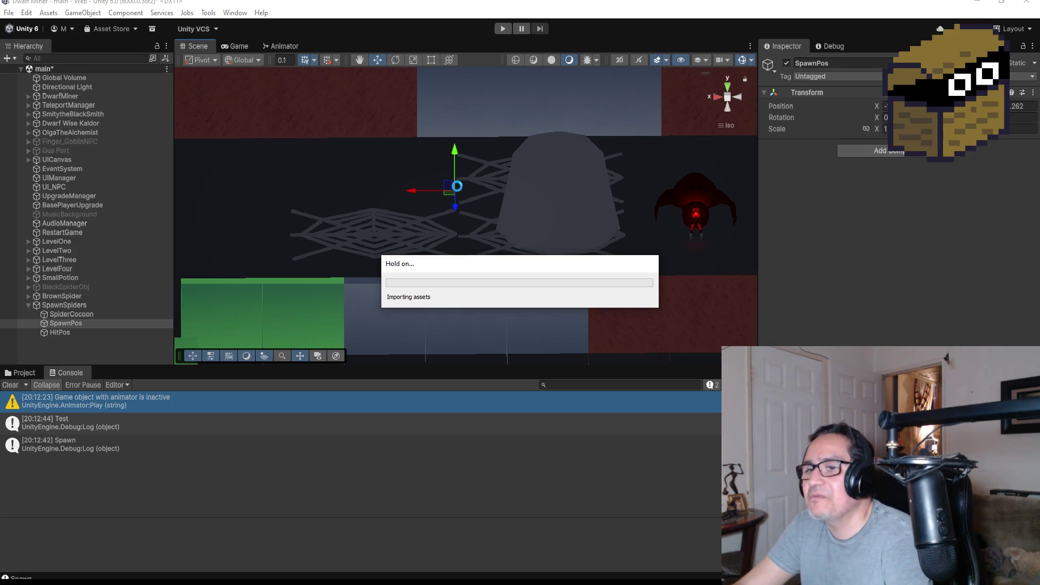
pyautogui.moveTo(190, 580)
pyautogui.click(190, 548)
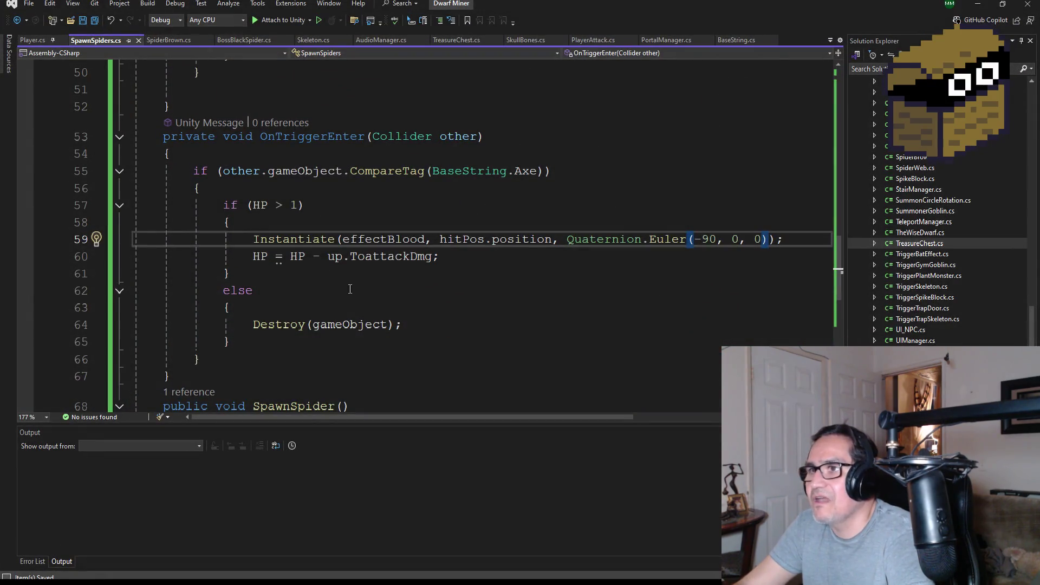
pyautogui.scroll(5, 328, 277)
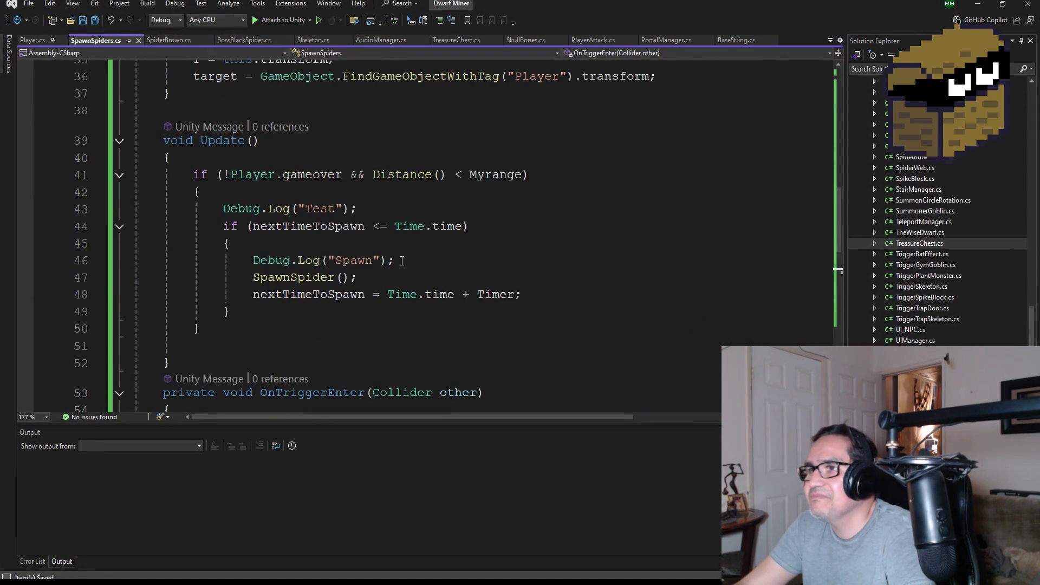
# Delete the Debug.Log("Spawn") and Debug.Log("Test") lines, Save All, and switch to Unity.
pyautogui.moveTo(402, 261); pyautogui.dragTo(132, 261)
pyautogui.press('Delete')
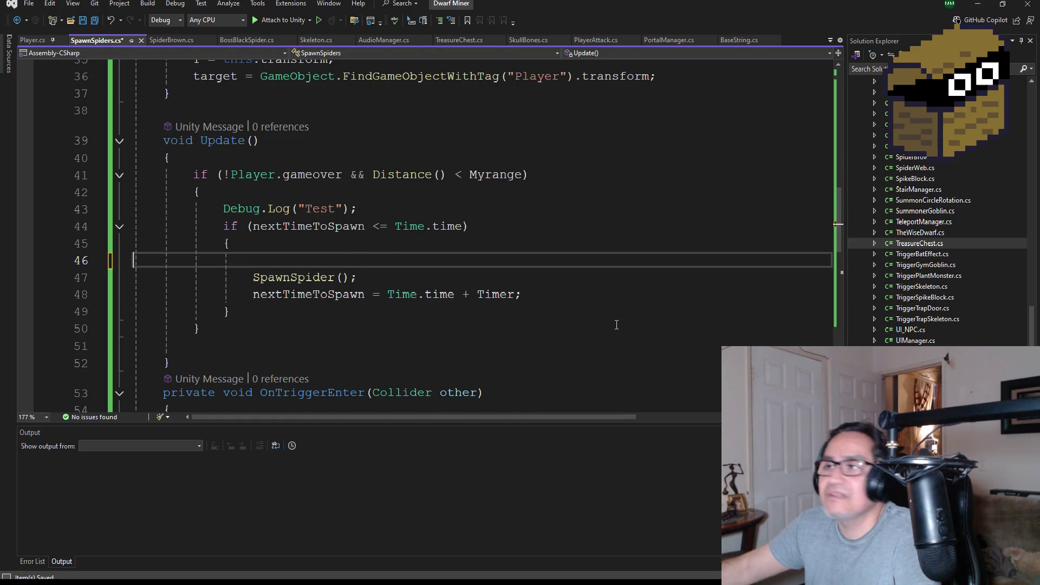
pyautogui.press('BackSpace')
pyautogui.click(86, 206)
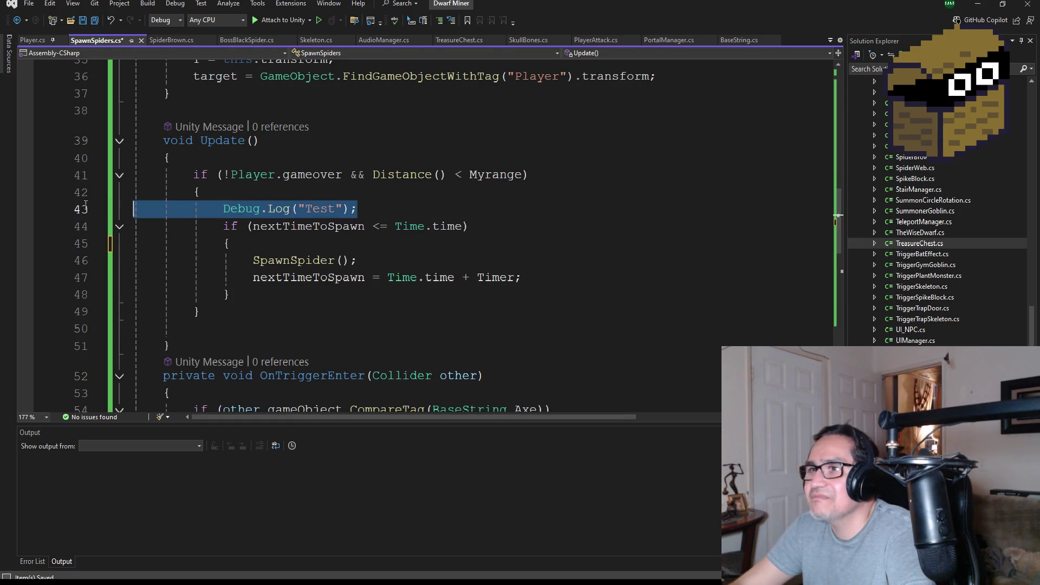
pyautogui.press('Delete')
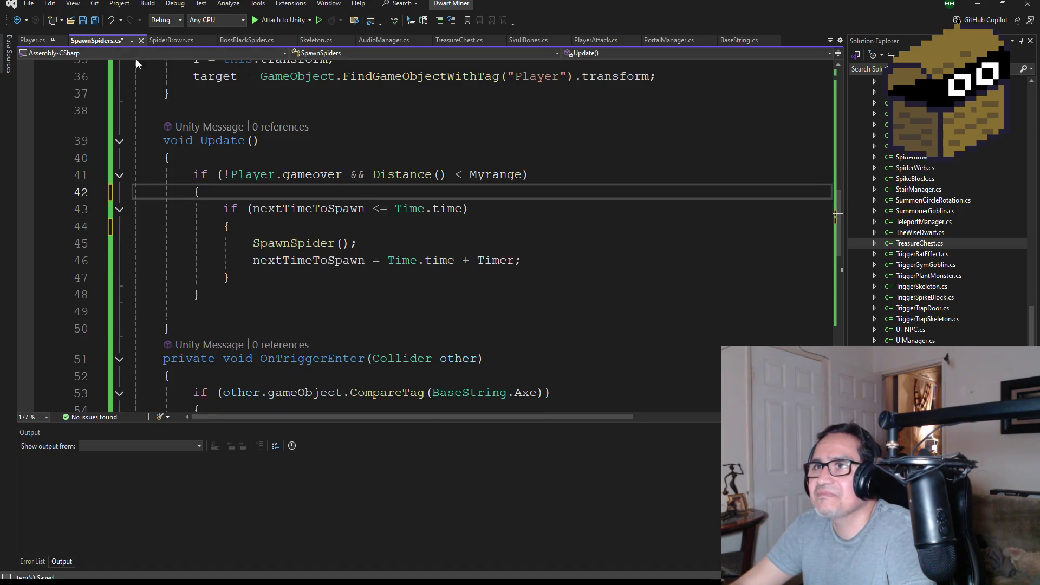
pyautogui.click(94, 20)
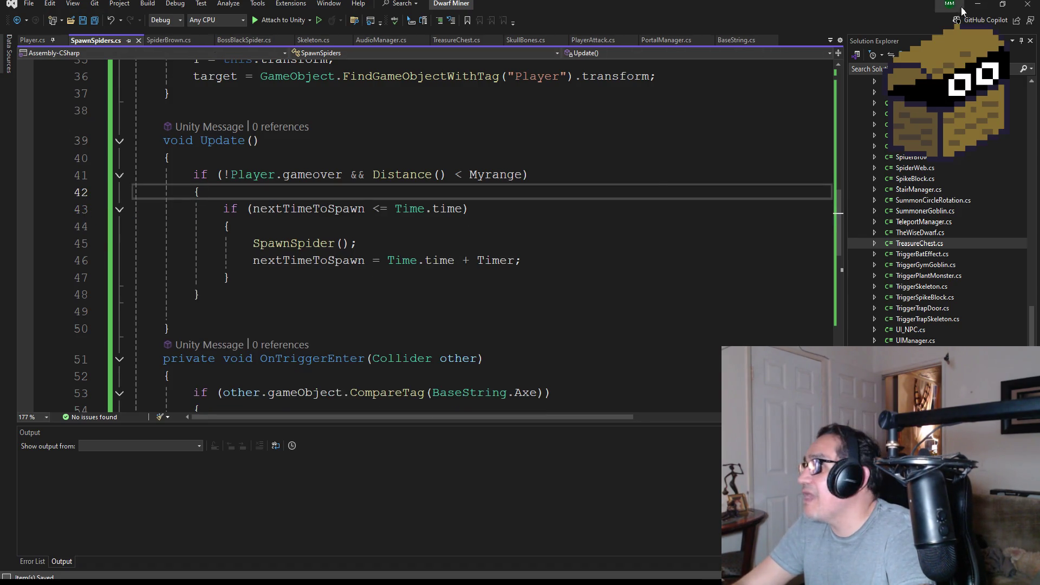
pyautogui.click(978, 3)
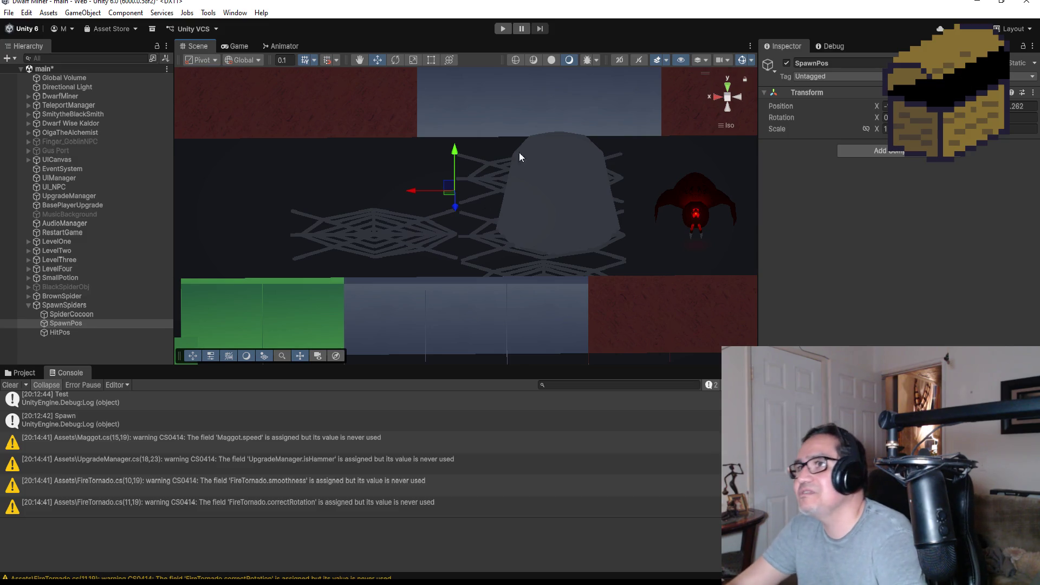
# Start Play mode, close the settings panel, and swing the pickaxe.
pyautogui.click(501, 27)
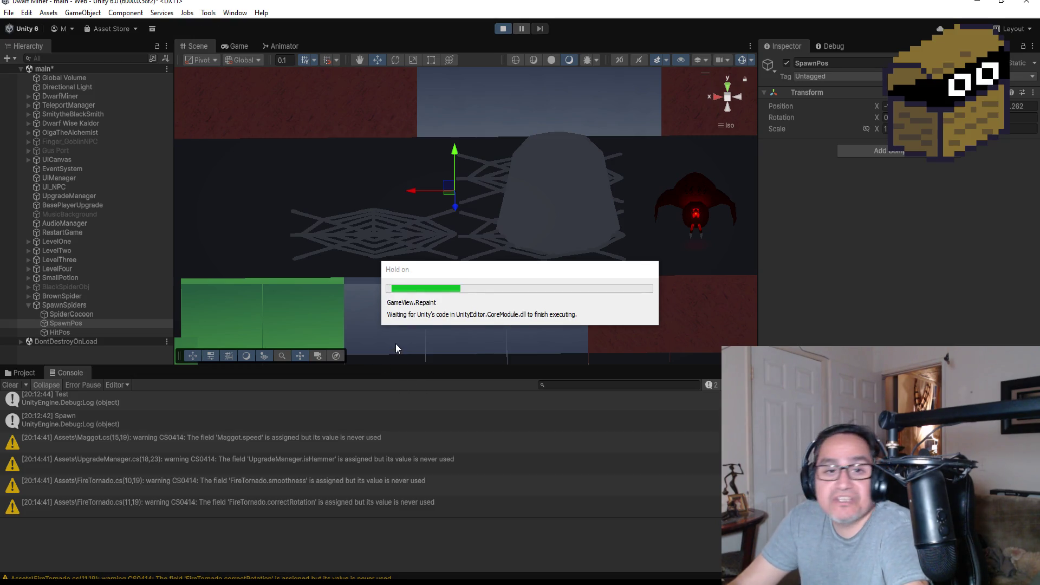
pyautogui.press('Escape')
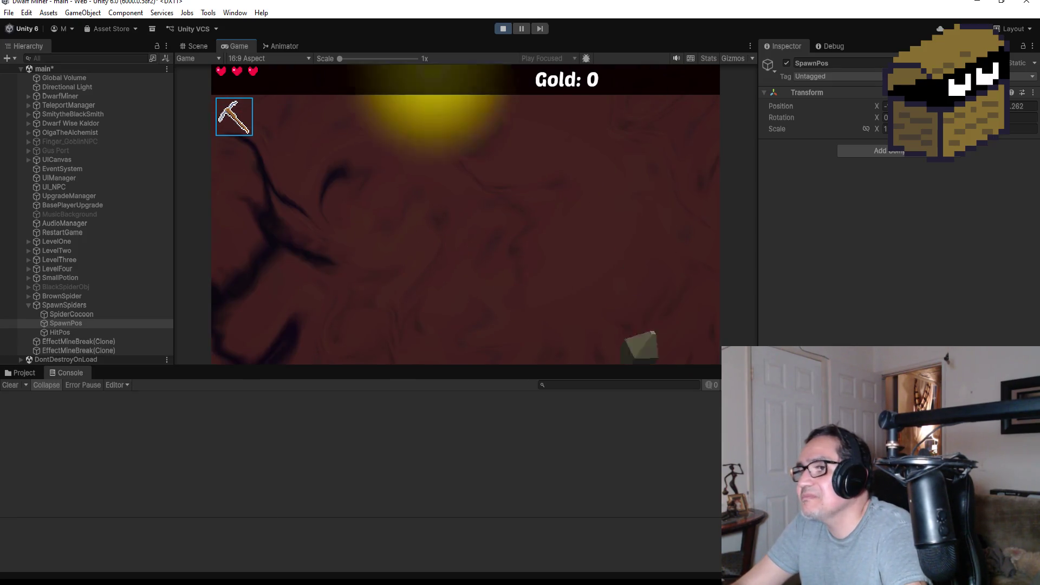
pyautogui.click(462, 301)
# Switch to the sword, kill the charging spiders, and open the in-game settings panel.
pyautogui.press('2')
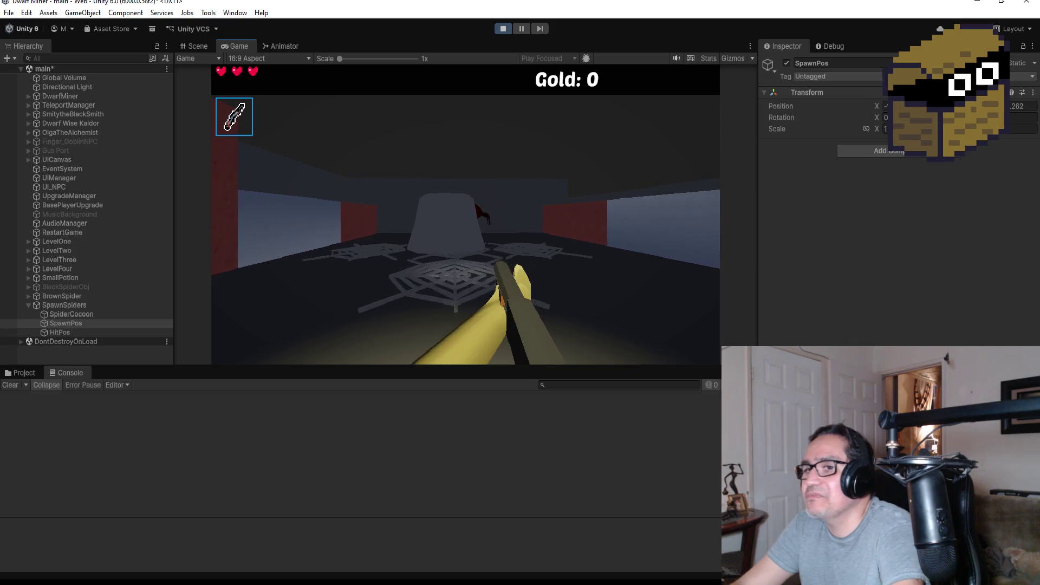
pyautogui.click(466, 215)
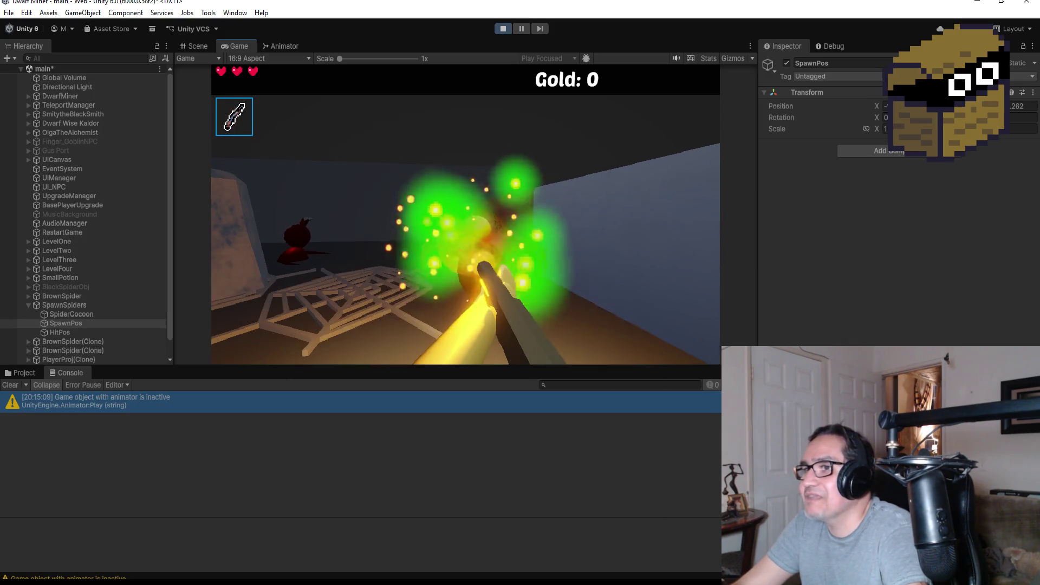
pyautogui.click(466, 214)
pyautogui.click(466, 215)
pyautogui.click(466, 215)
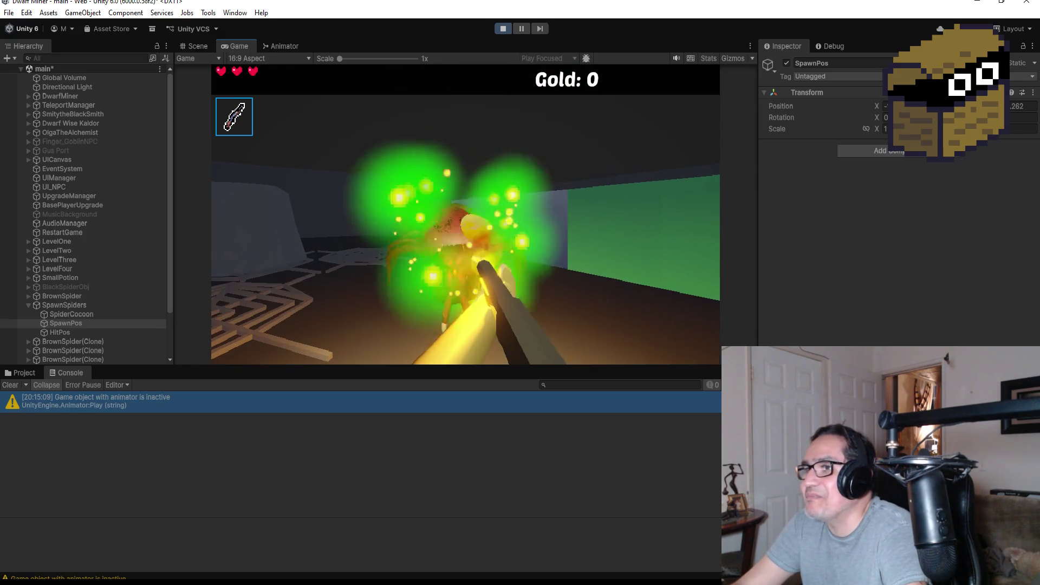
pyautogui.click(466, 215)
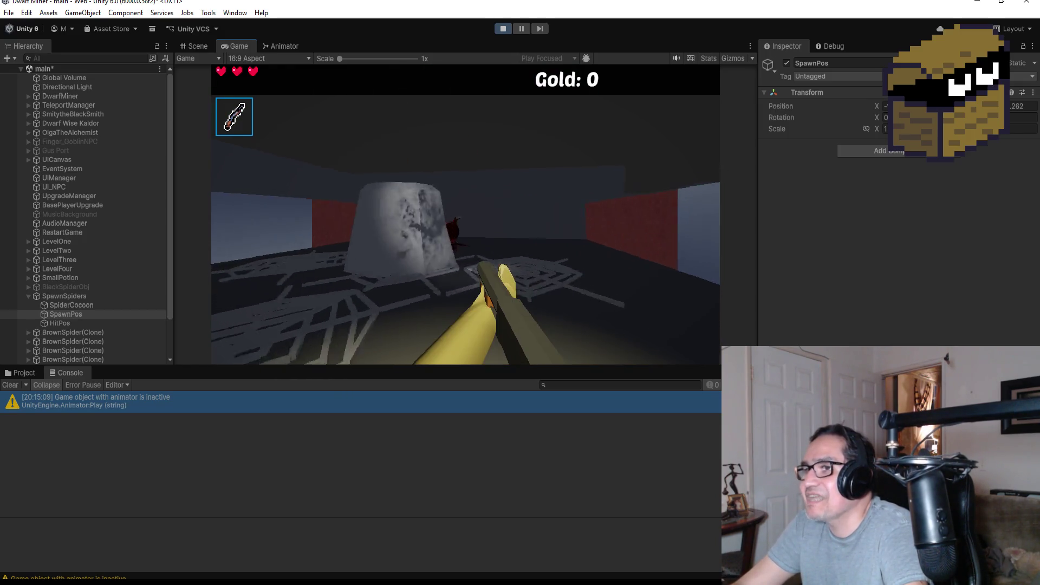
pyautogui.click(465, 214)
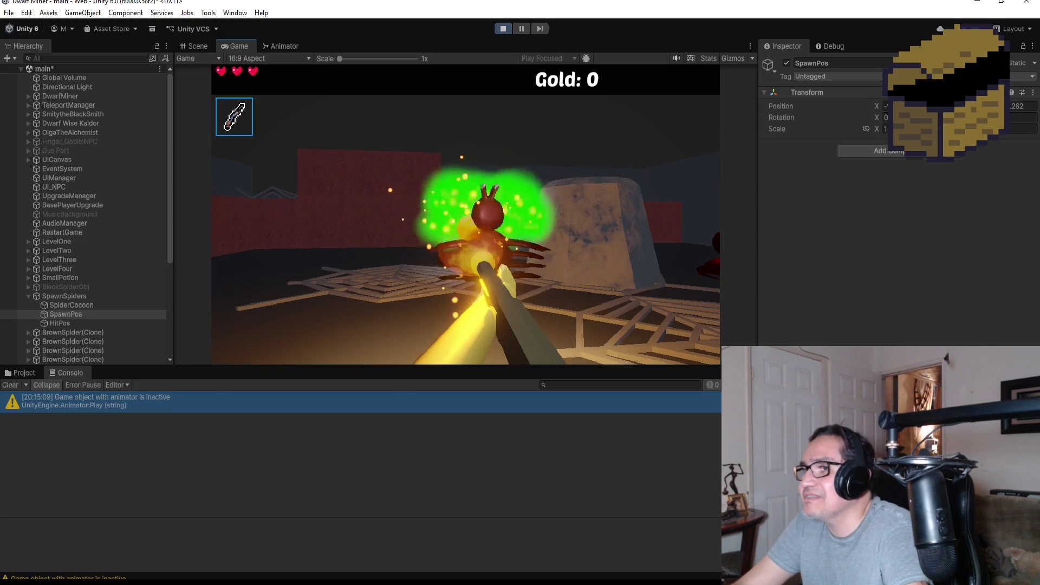
pyautogui.press('Escape')
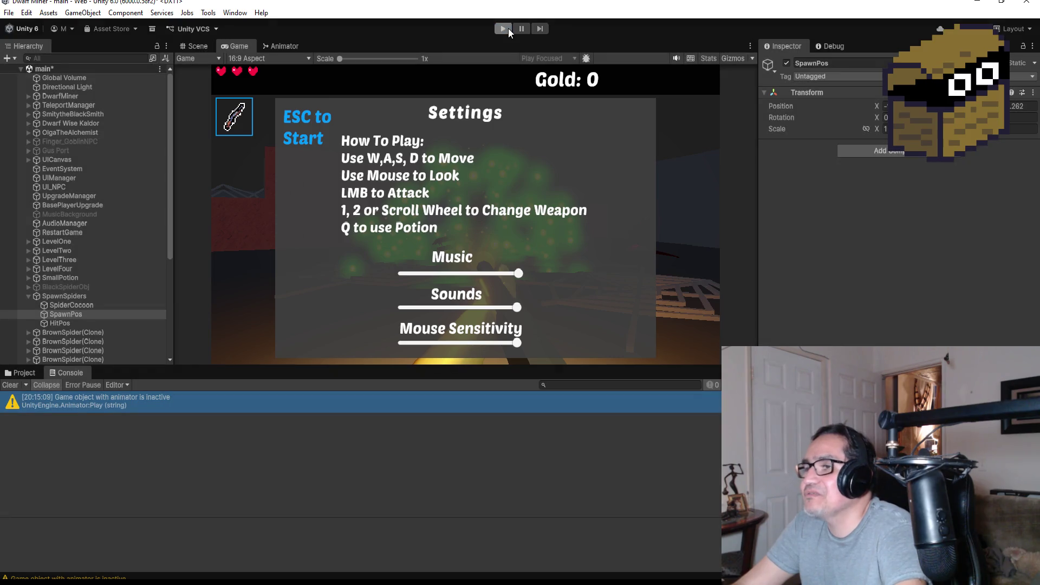
# Stop play mode and nudge SpawnPos slightly upward.
pyautogui.click(509, 28)
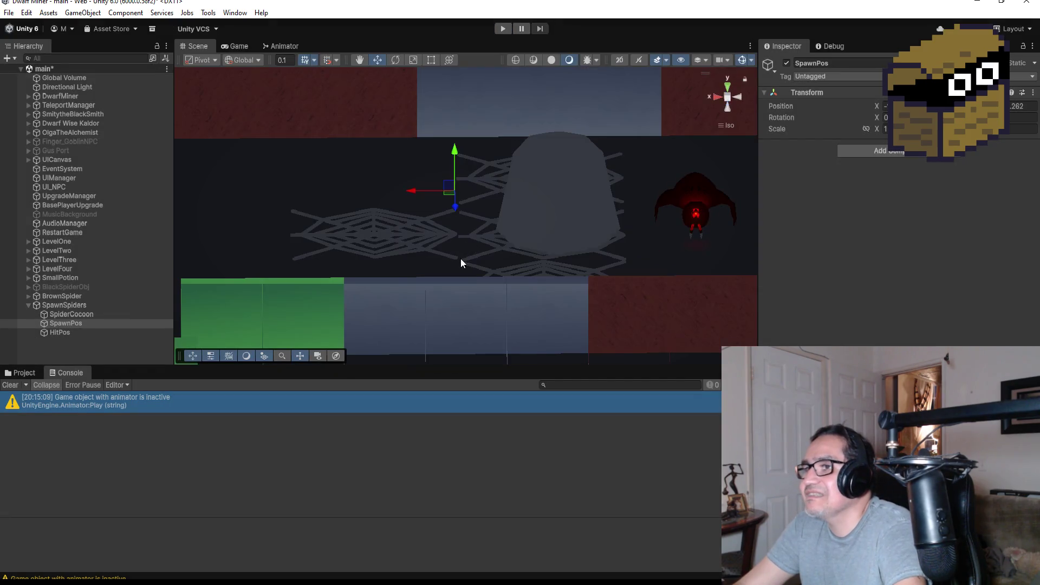
pyautogui.moveTo(456, 153); pyautogui.dragTo(460, 140)
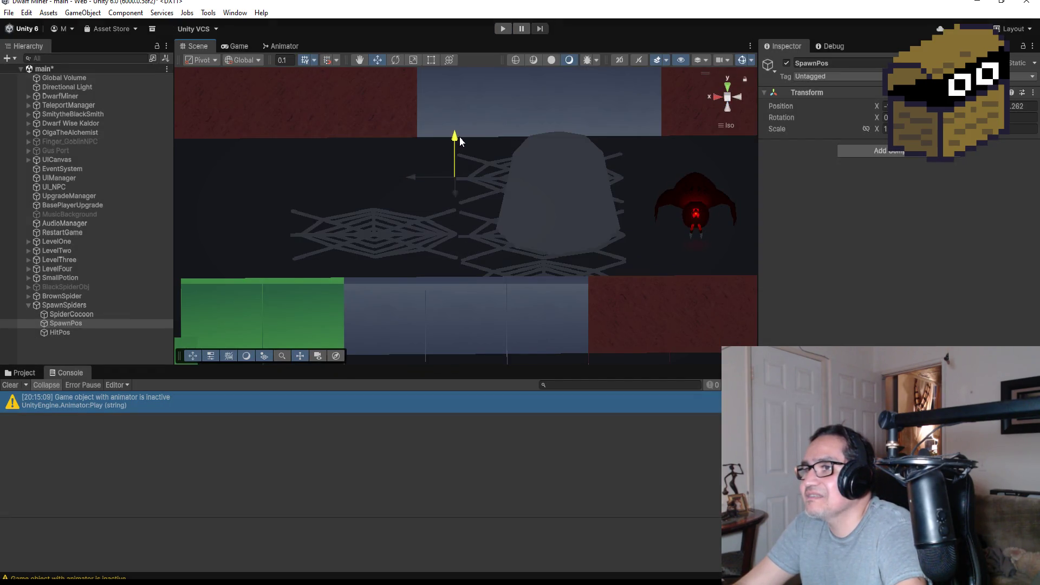
pyautogui.scroll(-3, 625, 239)
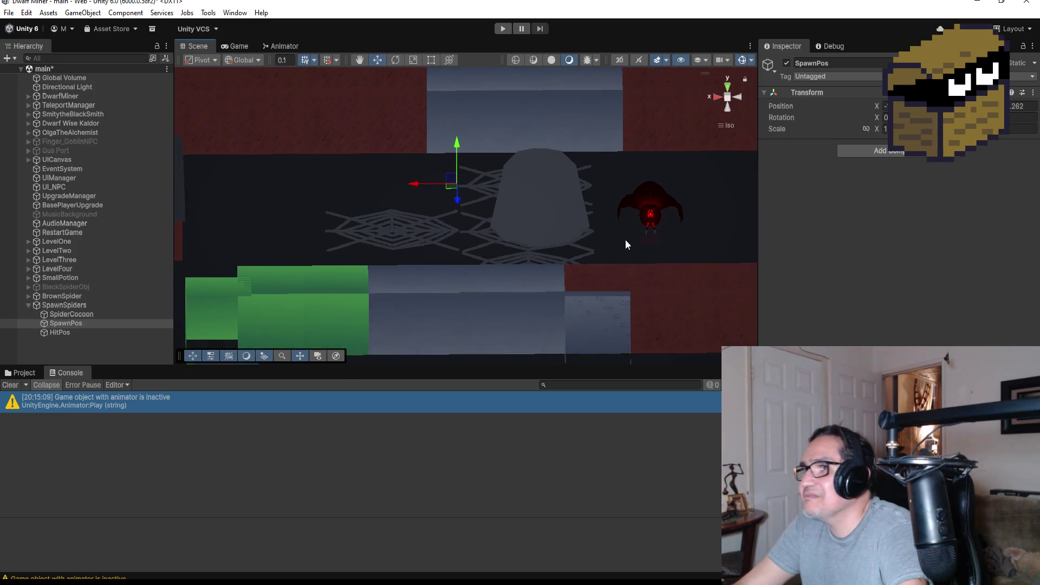
# From a top view, move the BrownSpider up beside the upper web and save the scene.
pyautogui.click(610, 200)
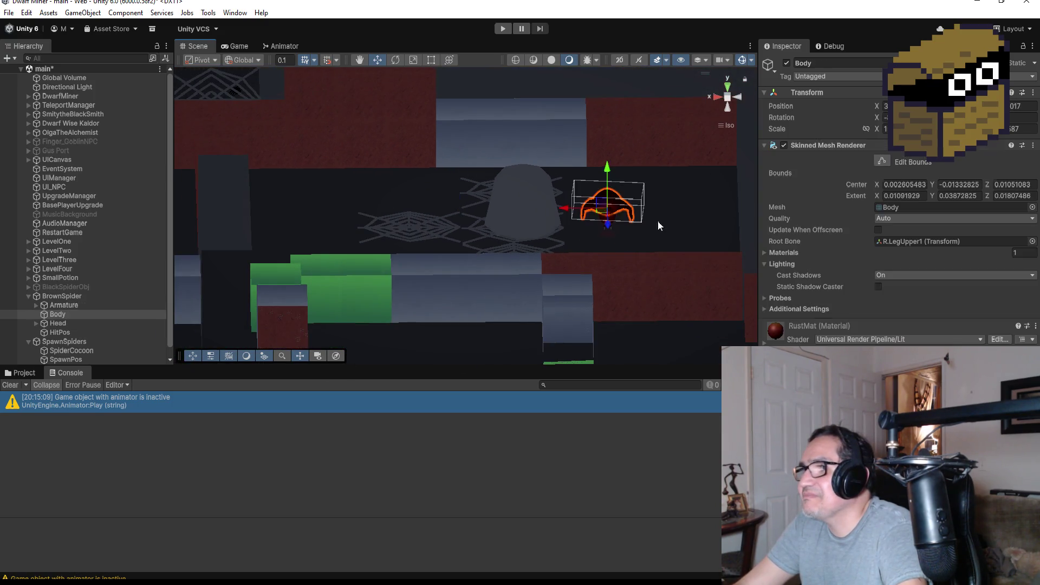
pyautogui.click(728, 87)
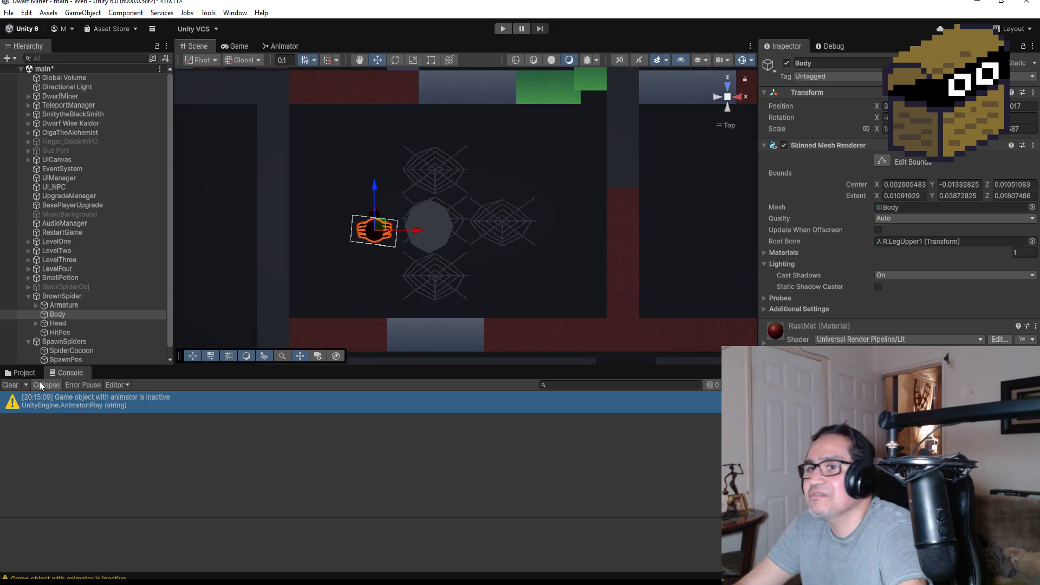
pyautogui.click(60, 296)
pyautogui.moveTo(374, 179); pyautogui.dragTo(379, 110)
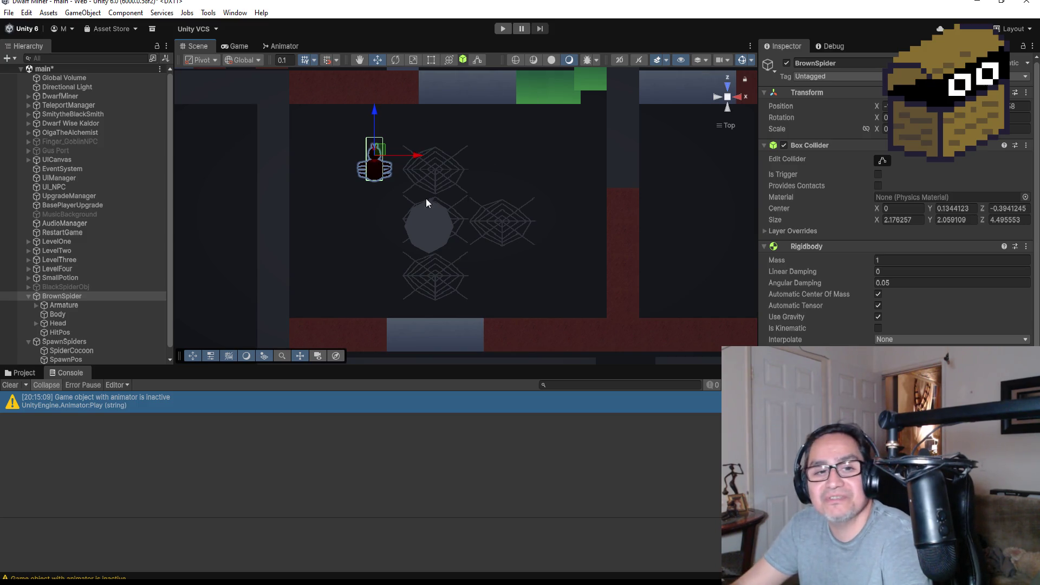
pyautogui.click(8, 13)
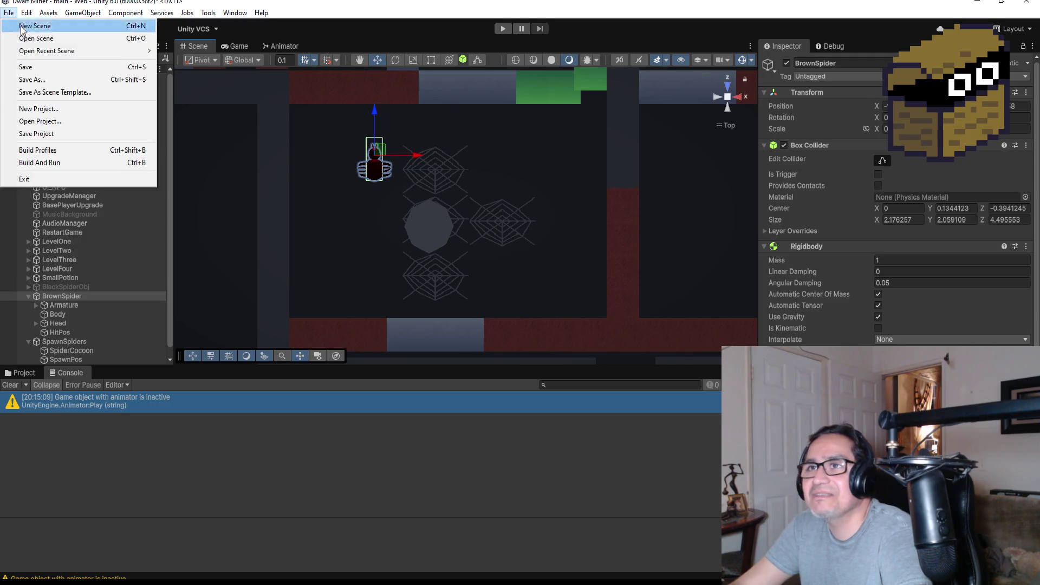
pyautogui.click(69, 68)
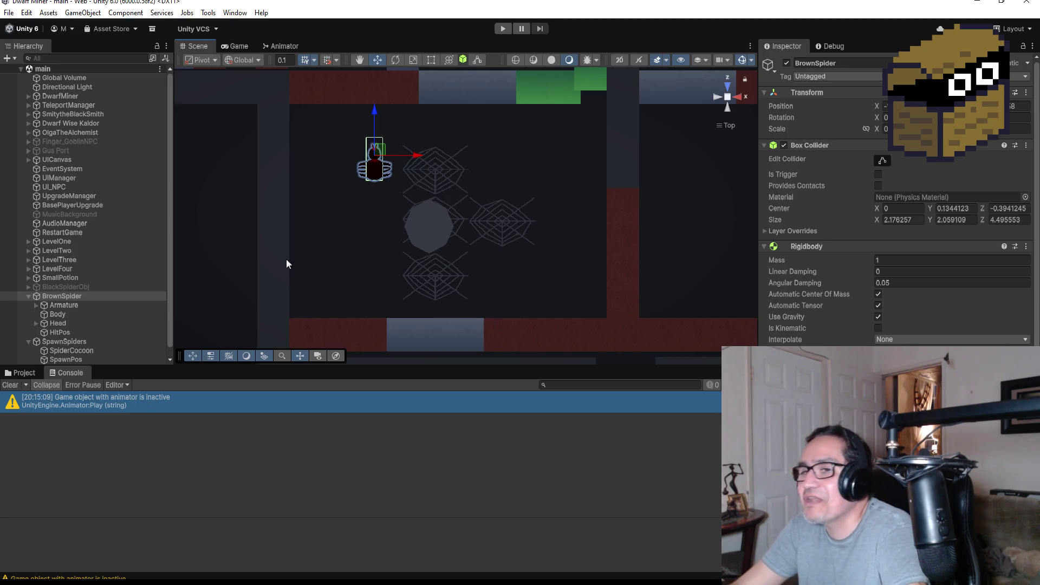
# Collapse BrownSpider's children, select SpawnSpiders, and check SpawnSpiders.cs in Visual Studio.
pyautogui.click(61, 332)
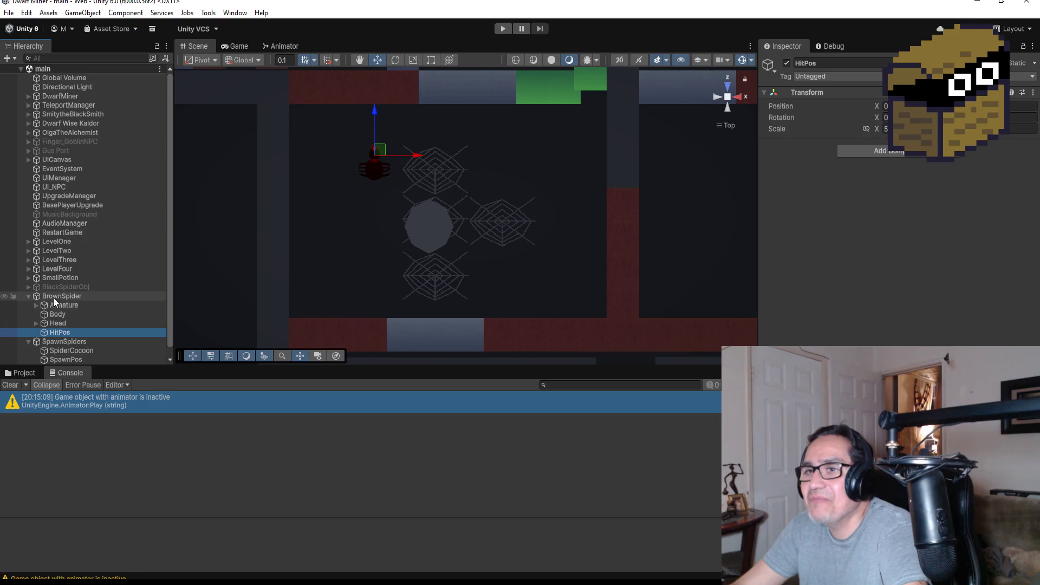
pyautogui.click(28, 296)
pyautogui.click(68, 304)
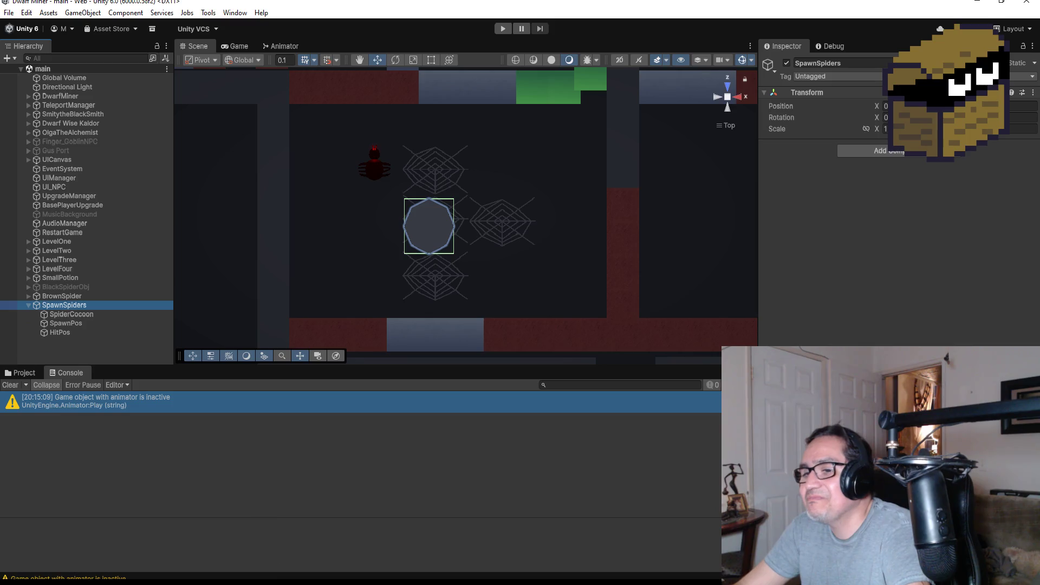
pyautogui.click(227, 545)
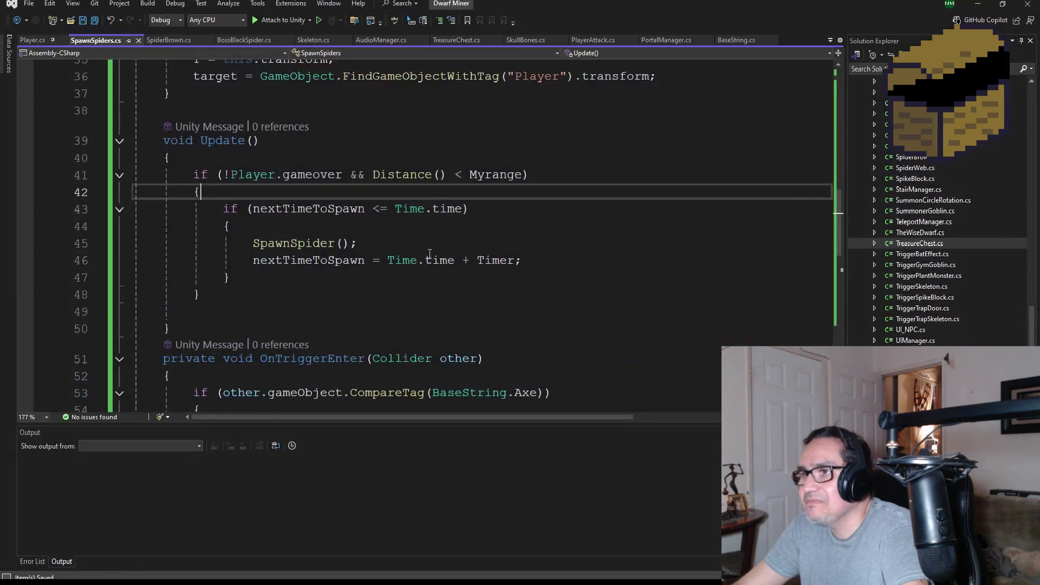
pyautogui.scroll(3, 401, 293)
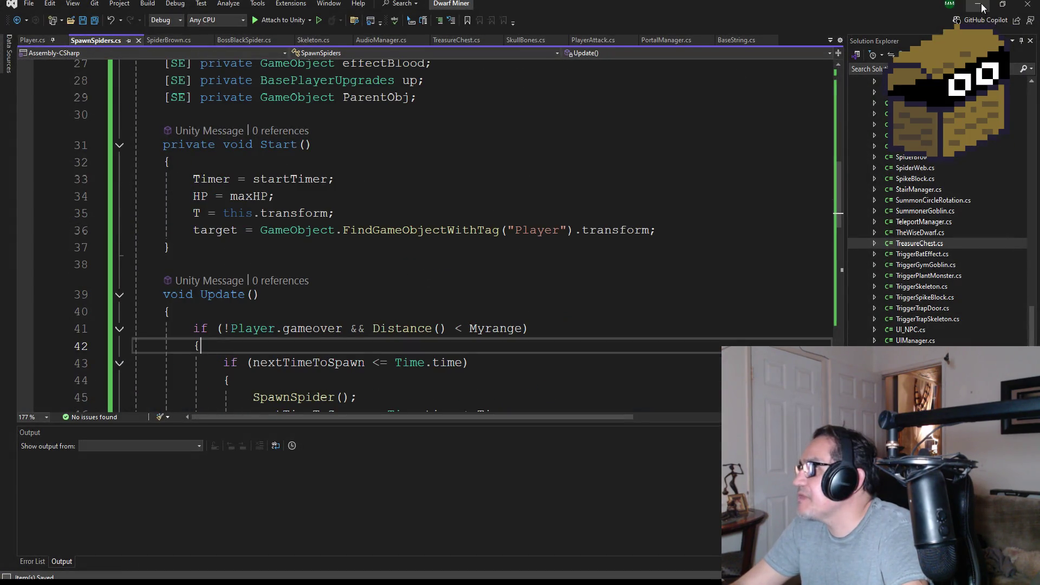
pyautogui.hotkey('alt', 'Tab')
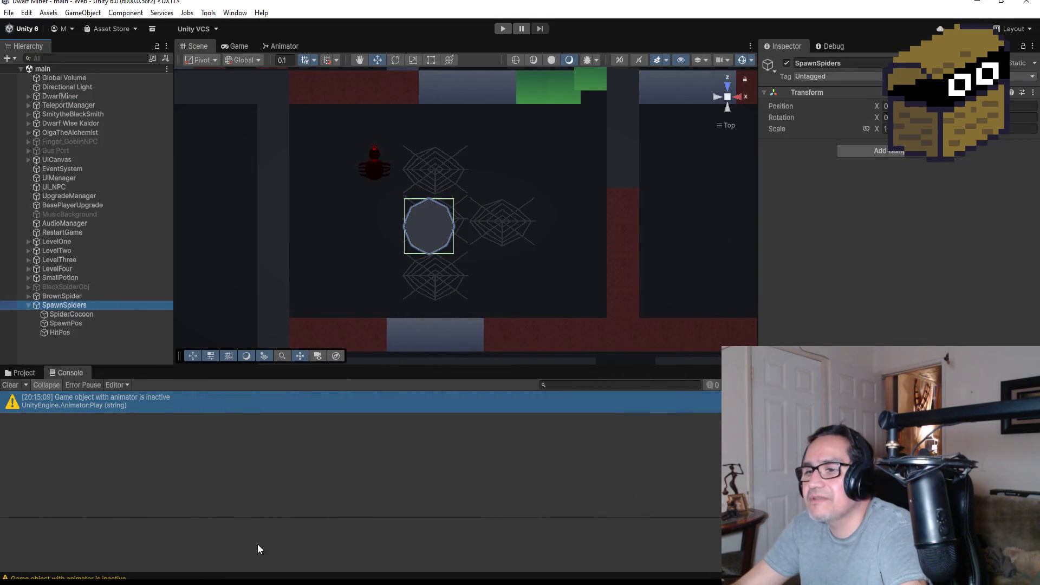
# Review the BrownSpider prefab from the Prefabs folder, then SpiderCocoon's Spawn Spiders component.
pyautogui.click(17, 373)
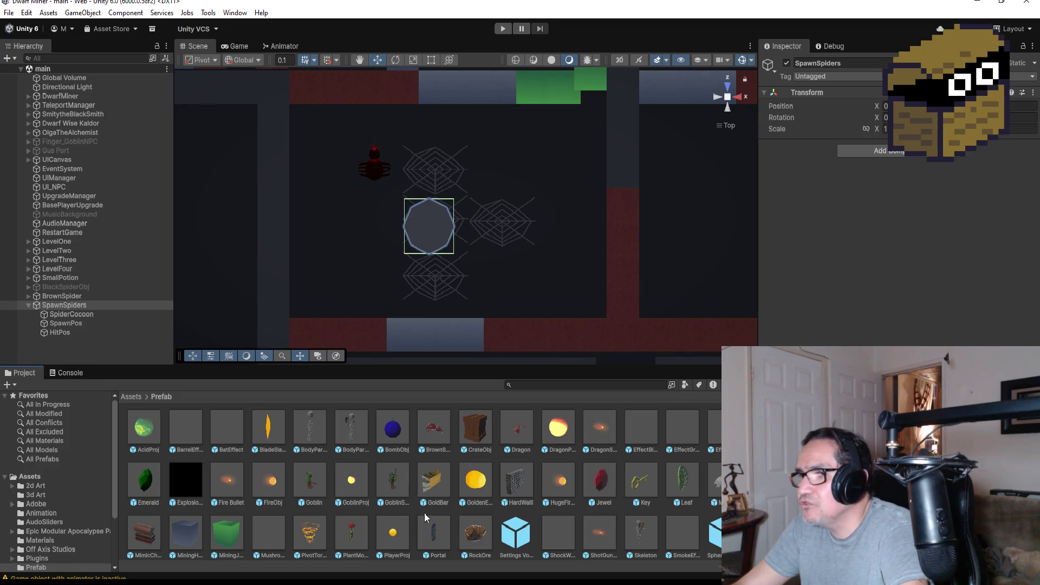
pyautogui.click(434, 427)
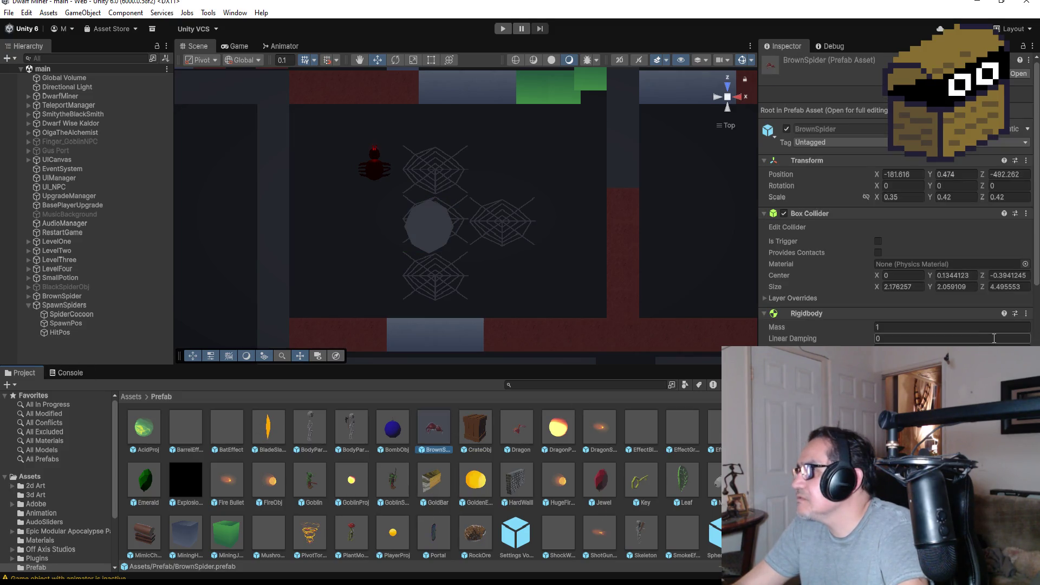
pyautogui.scroll(-5, 896, 217)
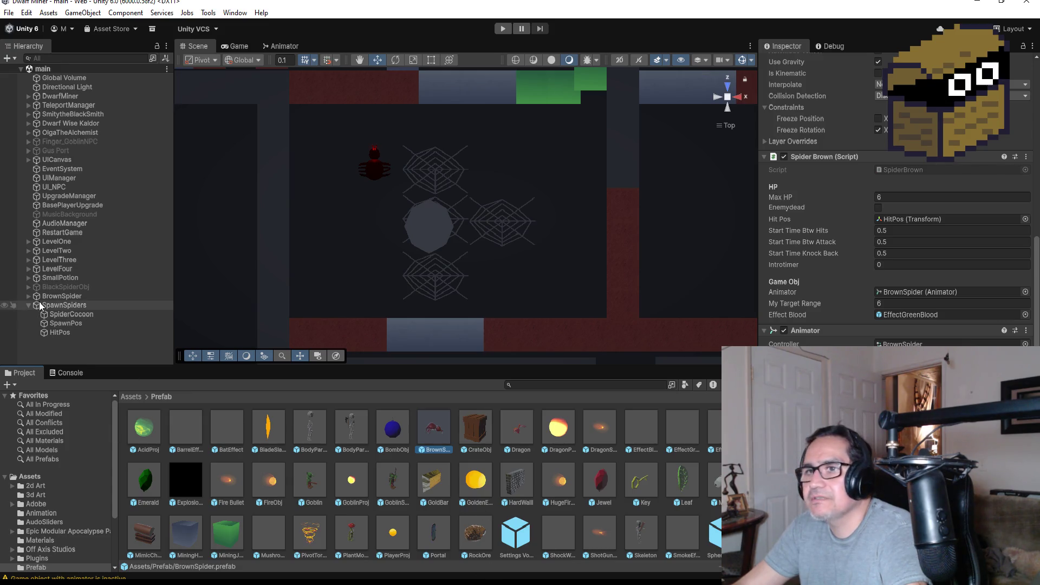
pyautogui.click(65, 315)
pyautogui.scroll(-10, 895, 206)
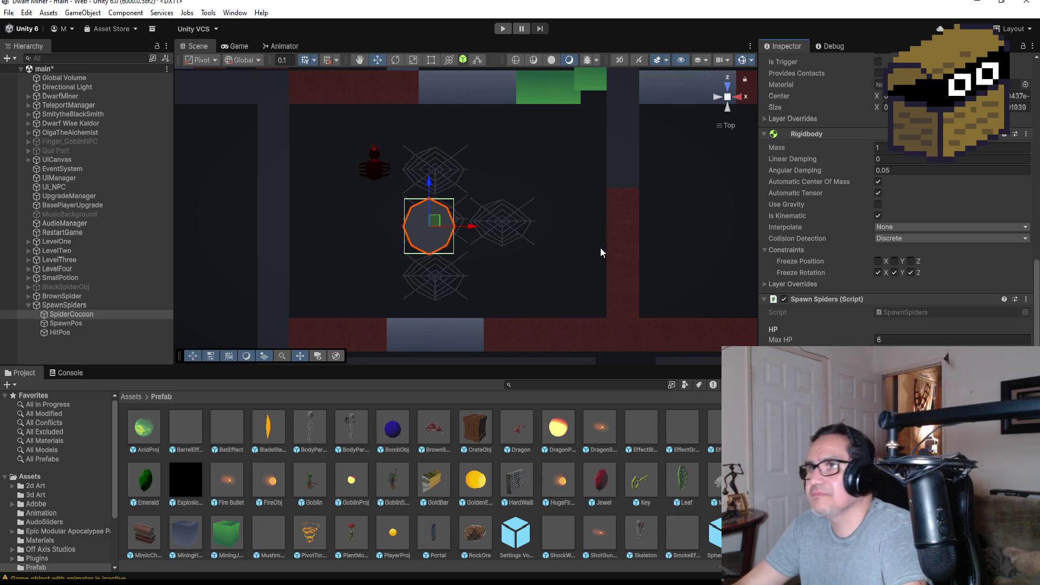
# Start Play mode, dismiss the settings overlay, and break the red wall with the pickaxe.
pyautogui.click(503, 30)
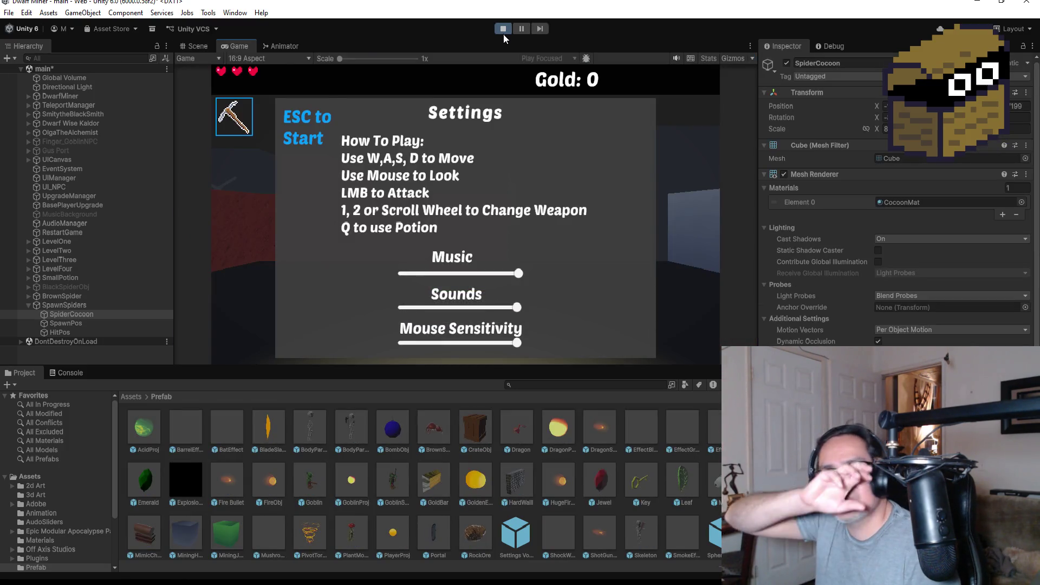
pyautogui.press('Escape')
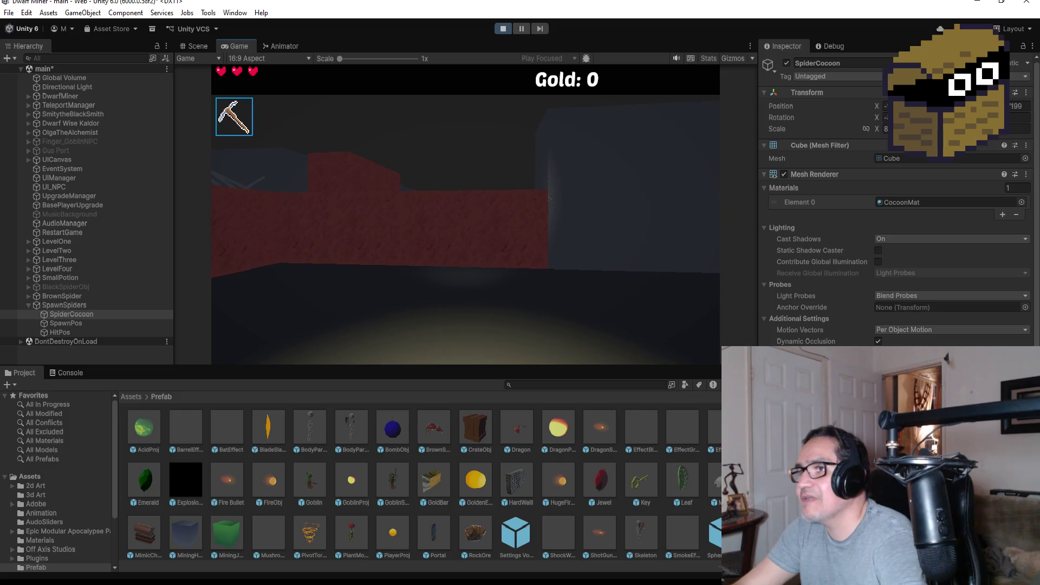
pyautogui.press('w')
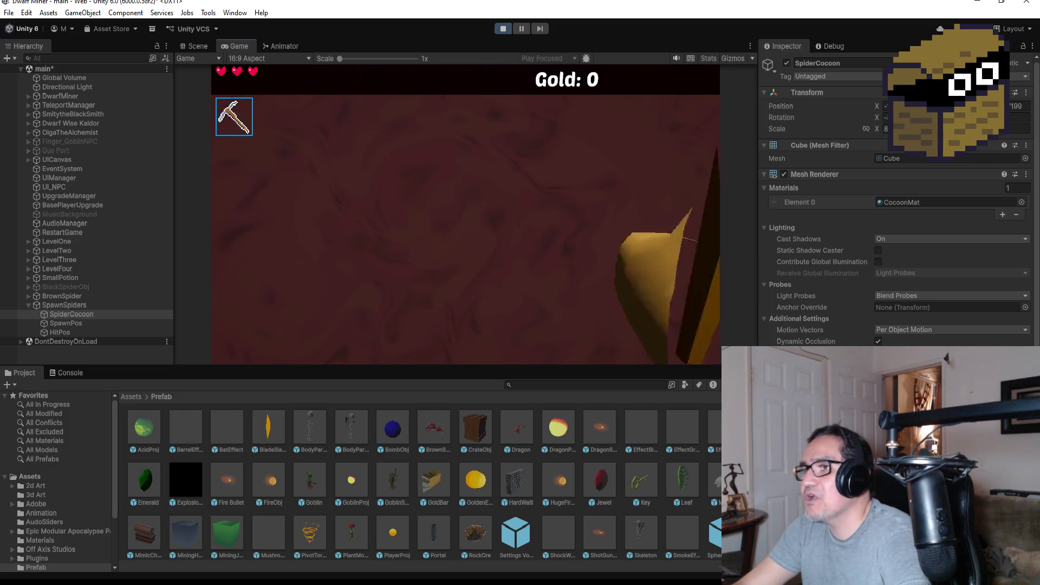
pyautogui.click(466, 214)
pyautogui.click(466, 214)
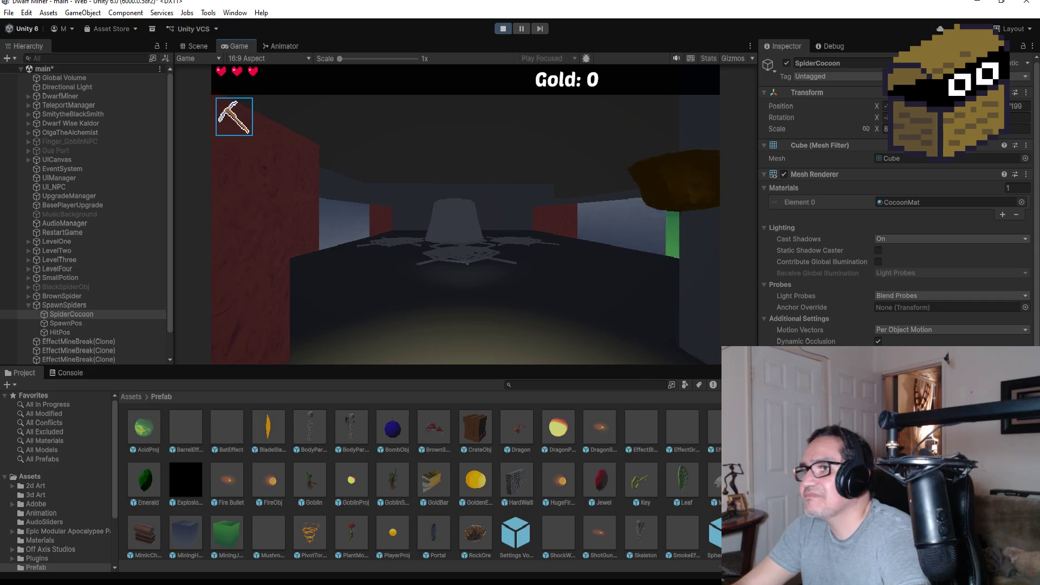
# Switch to the blade, fight the spawned spiders, then pause and stop the playtest.
pyautogui.press('2')
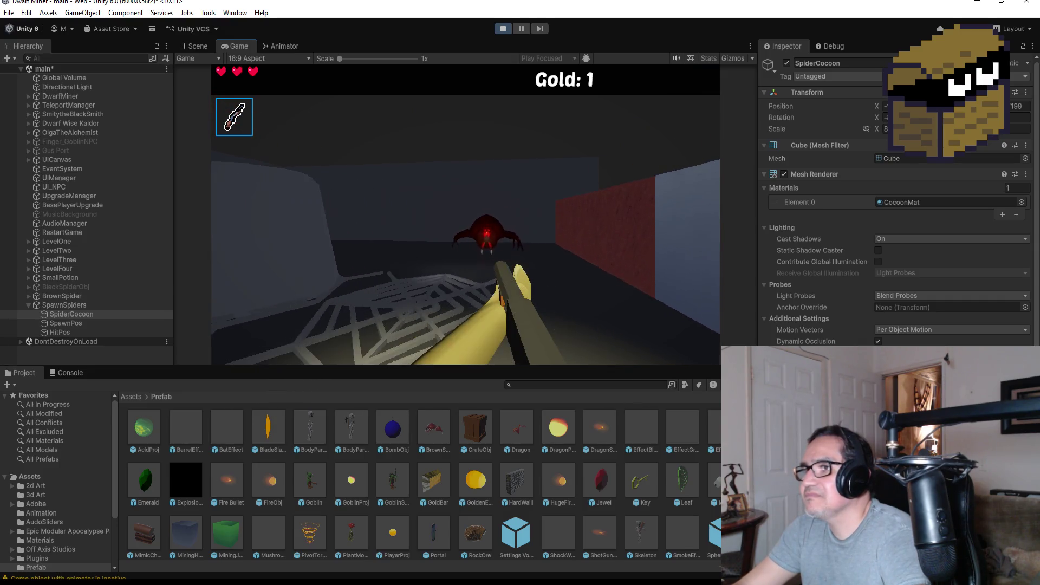
pyautogui.click(466, 215)
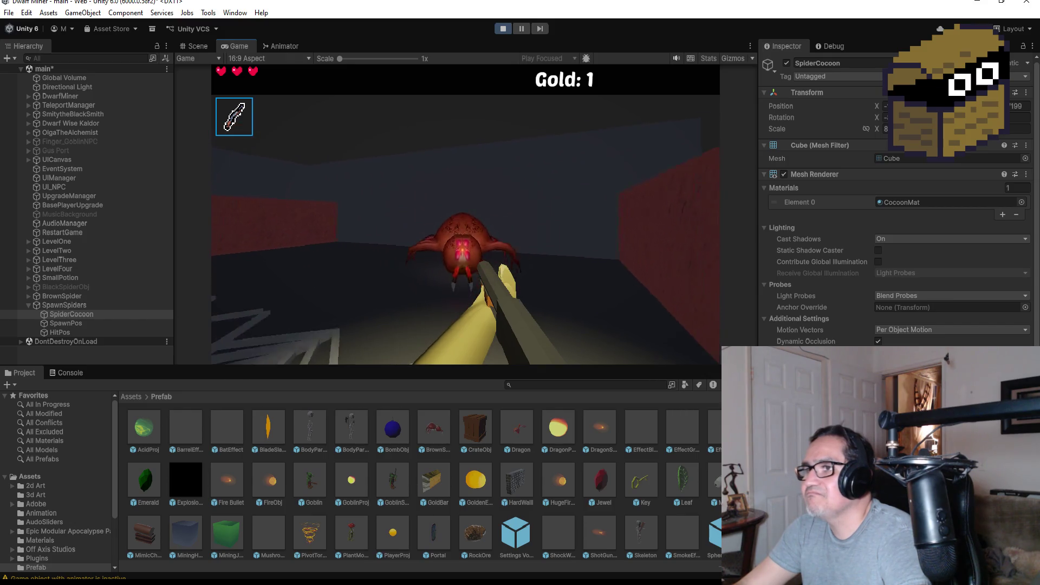
pyautogui.click(465, 215)
pyautogui.click(465, 215)
pyautogui.click(465, 215)
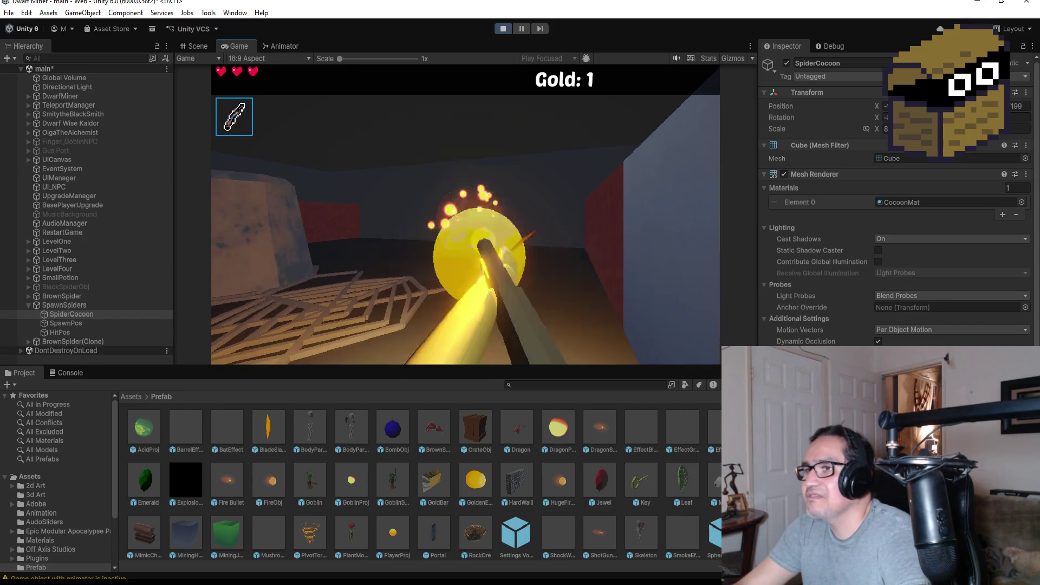
pyautogui.click(466, 215)
pyautogui.click(465, 215)
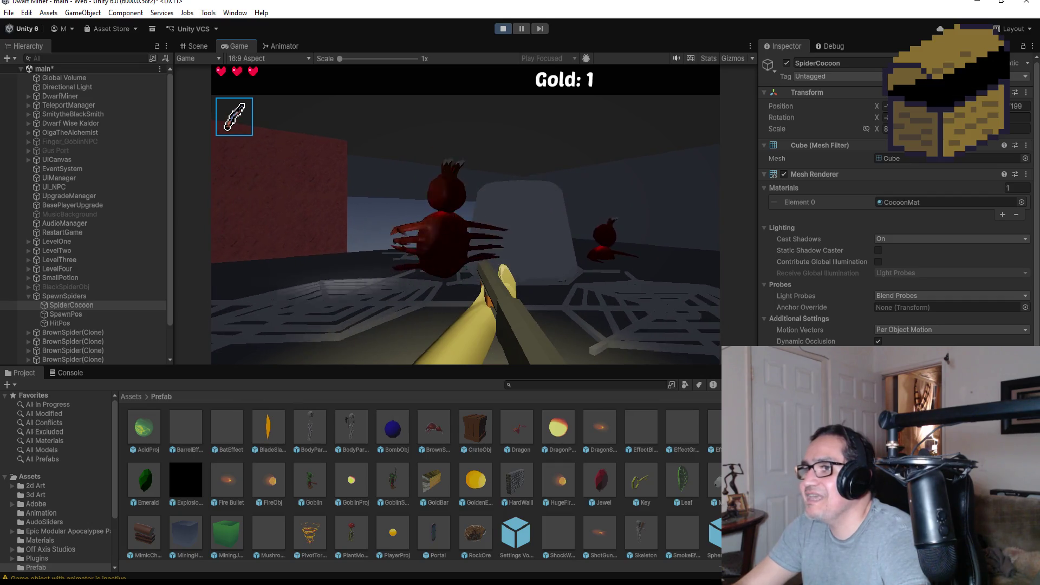
pyautogui.press('Escape')
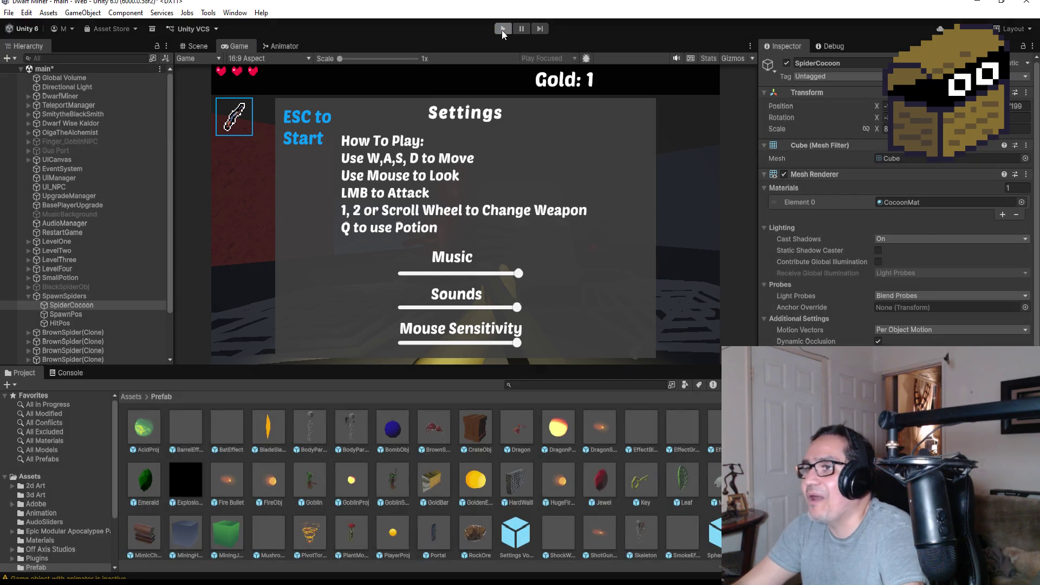
pyautogui.click(501, 30)
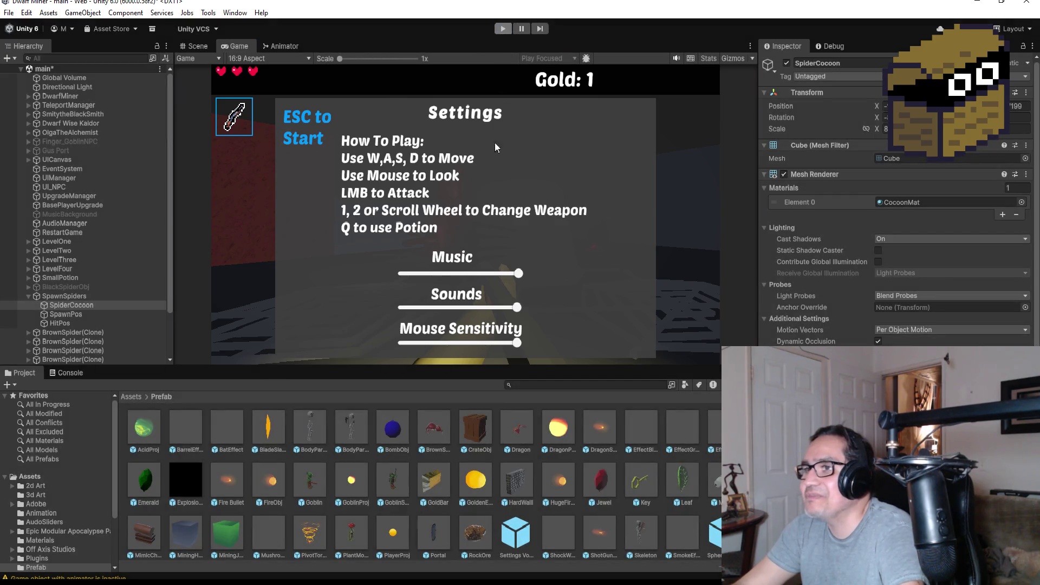
# Select SpawnPos and drag it along its X axis in the Scene view.
pyautogui.click(66, 324)
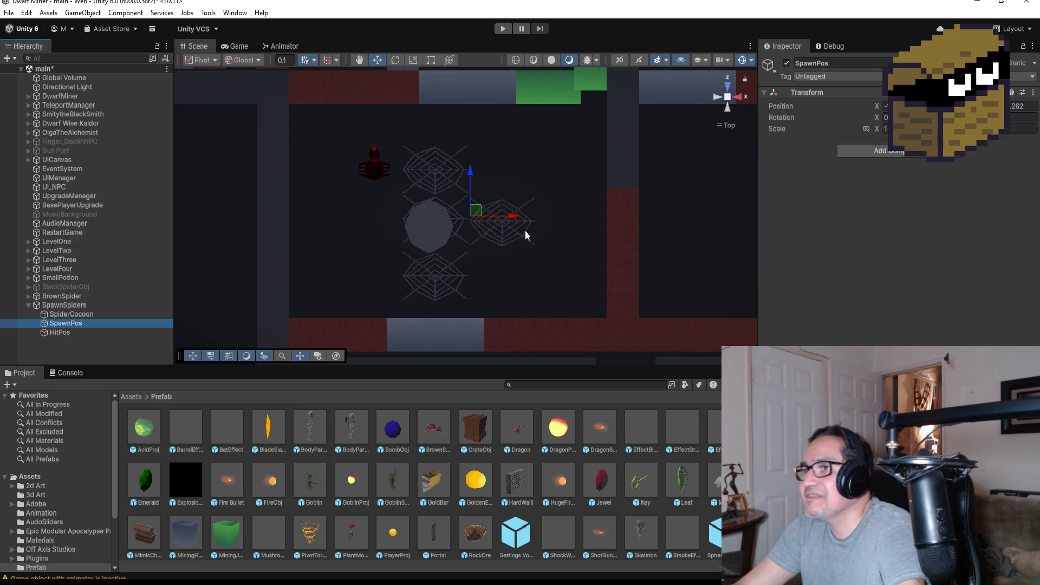
pyautogui.moveTo(508, 224)
pyautogui.mouseDown()
pyautogui.moveTo(521, 222)
pyautogui.moveTo(486, 163)
pyautogui.moveTo(488, 173)
pyautogui.moveTo(433, 194)
pyautogui.moveTo(474, 204)
pyautogui.moveTo(327, 345)
pyautogui.mouseUp()
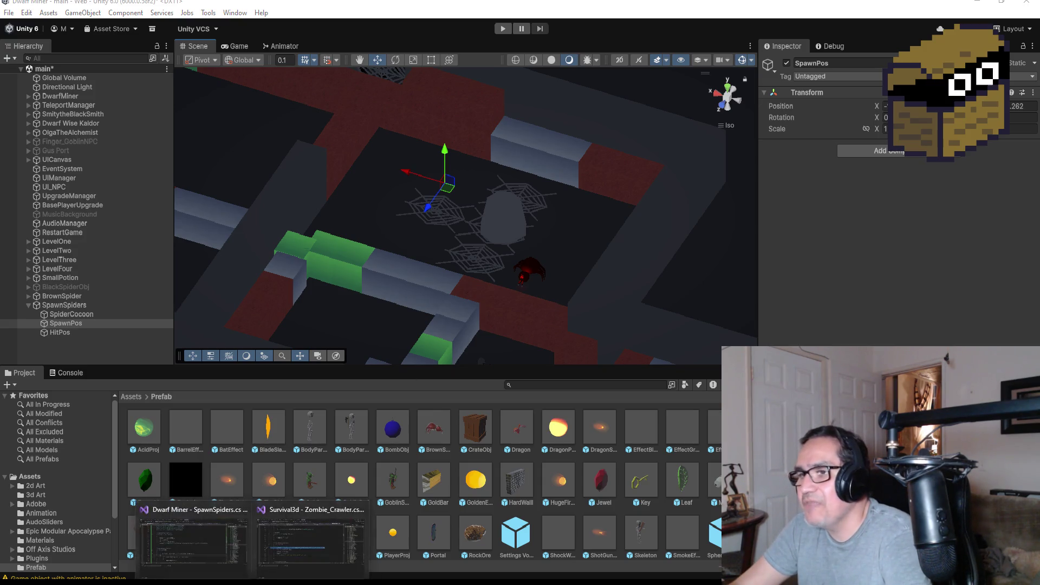
# Open SpawnSpiders.cs, make line 57 use transform.rotation, and save.
pyautogui.doubleClick(186, 534)
pyautogui.scroll(-6, 618, 318)
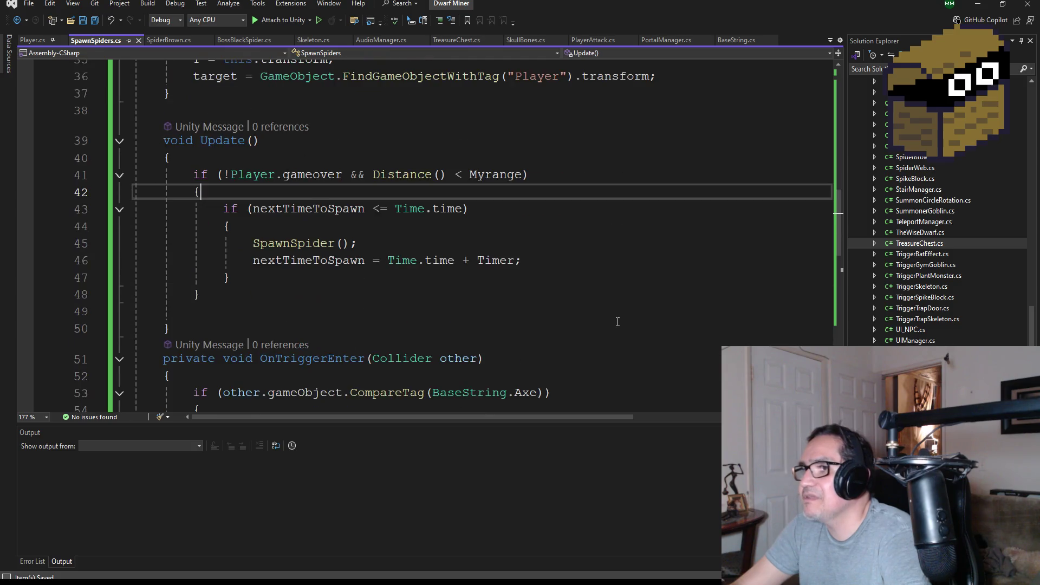
pyautogui.moveTo(768, 308); pyautogui.dragTo(585, 310)
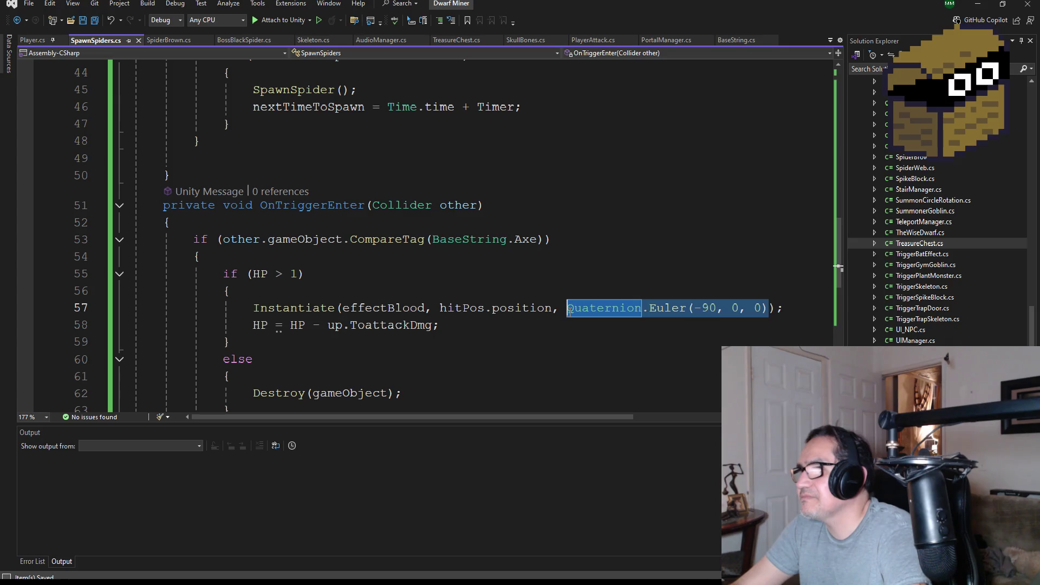
pyautogui.press('BackSpace')
pyautogui.write('transform.')
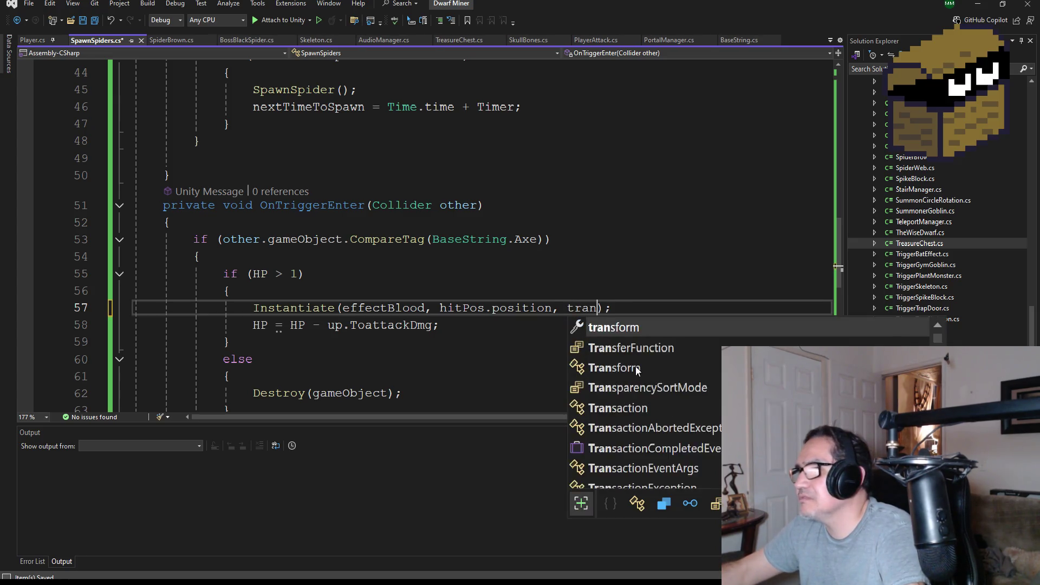
pyautogui.write('rot')
pyautogui.press('Tab')
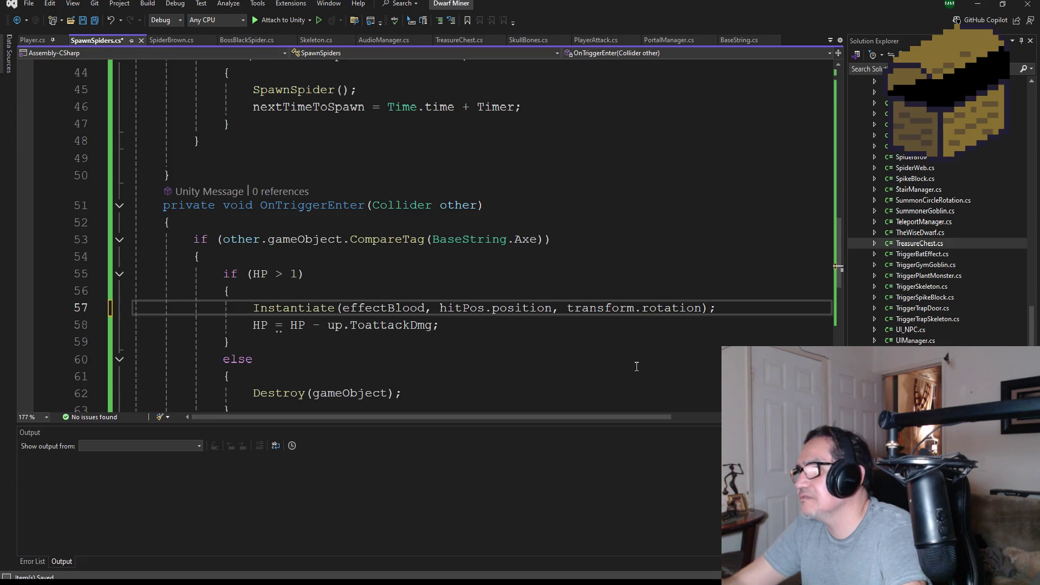
pyautogui.click(95, 20)
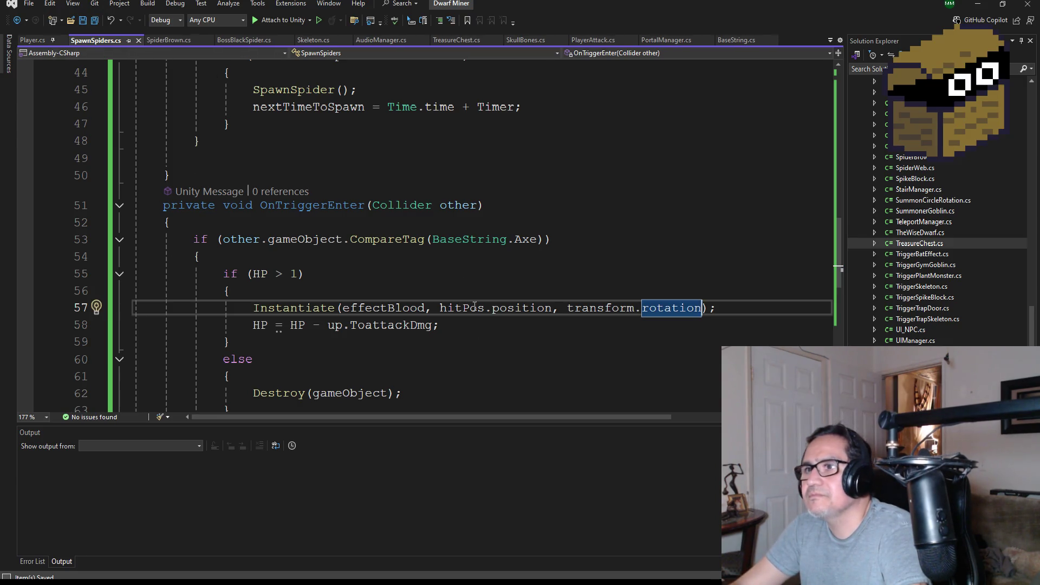
# Replace transform.rotation on line 68 with Quaternion.Euler(-90, 0, 0), save, and minimize Visual Studio.
pyautogui.scroll(-2, 494, 331)
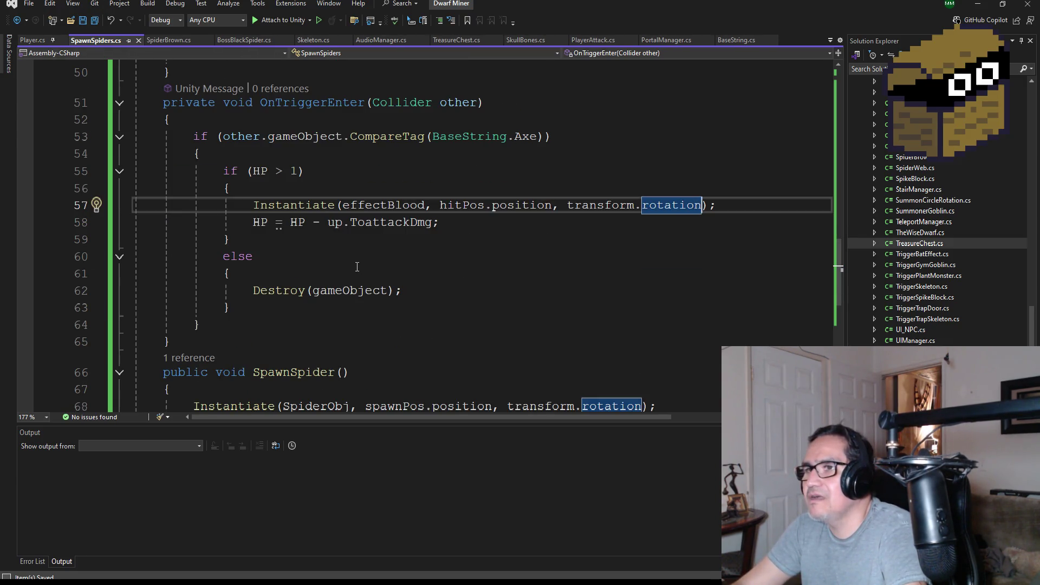
pyautogui.scroll(-2, 390, 233)
pyautogui.scroll(-2, 419, 269)
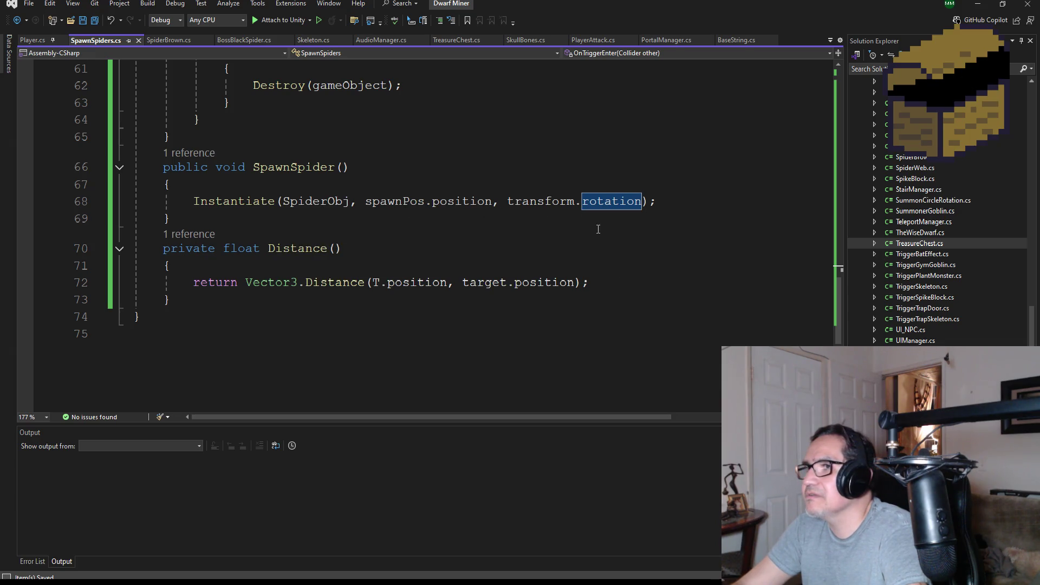
pyautogui.scroll(2, 598, 230)
pyautogui.scroll(1, 557, 245)
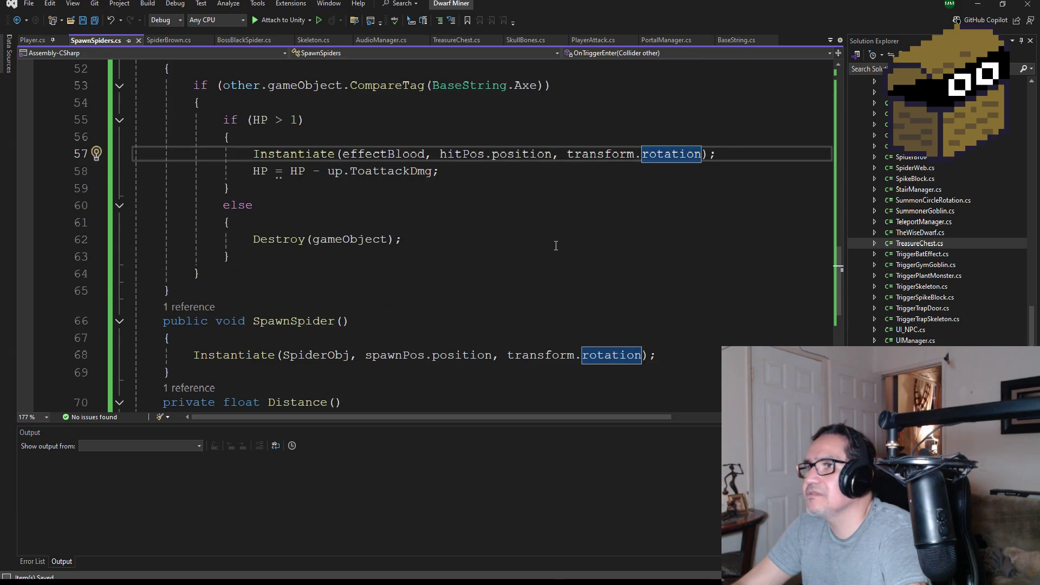
pyautogui.scroll(-1, 552, 306)
pyautogui.doubleClick(541, 303)
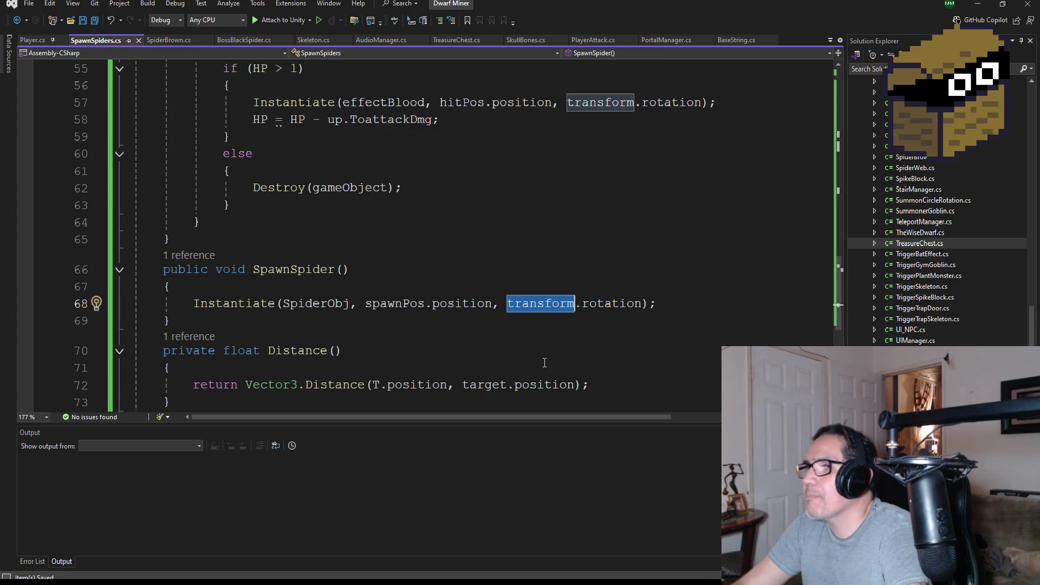
pyautogui.moveTo(642, 305); pyautogui.dragTo(515, 306)
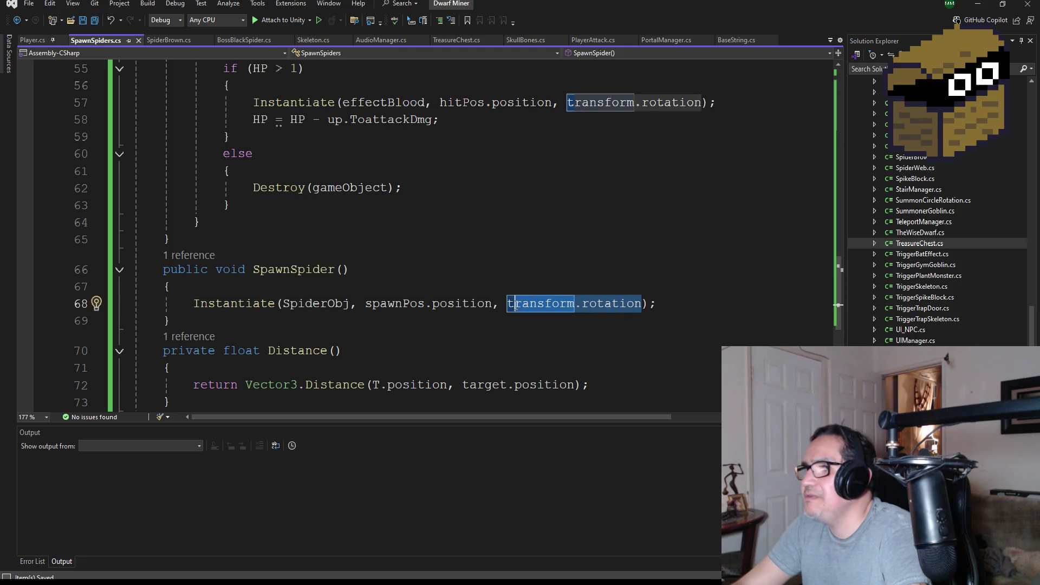
pyautogui.press('Delete')
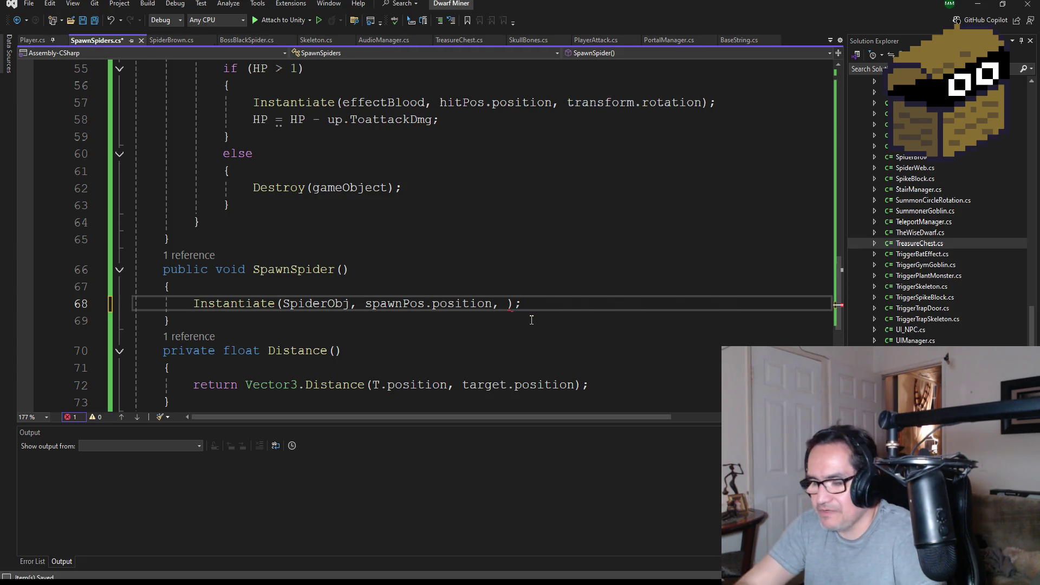
pyautogui.write('Quaternion.Euler(-90, 0, 0))')
pyautogui.press('BackSpace')
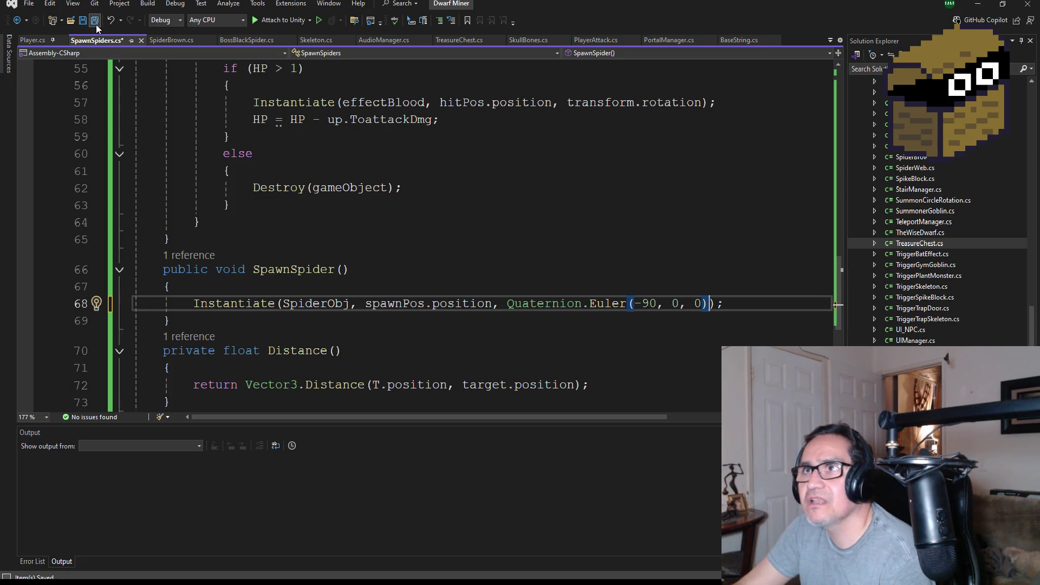
pyautogui.hotkey('ctrl', 's')
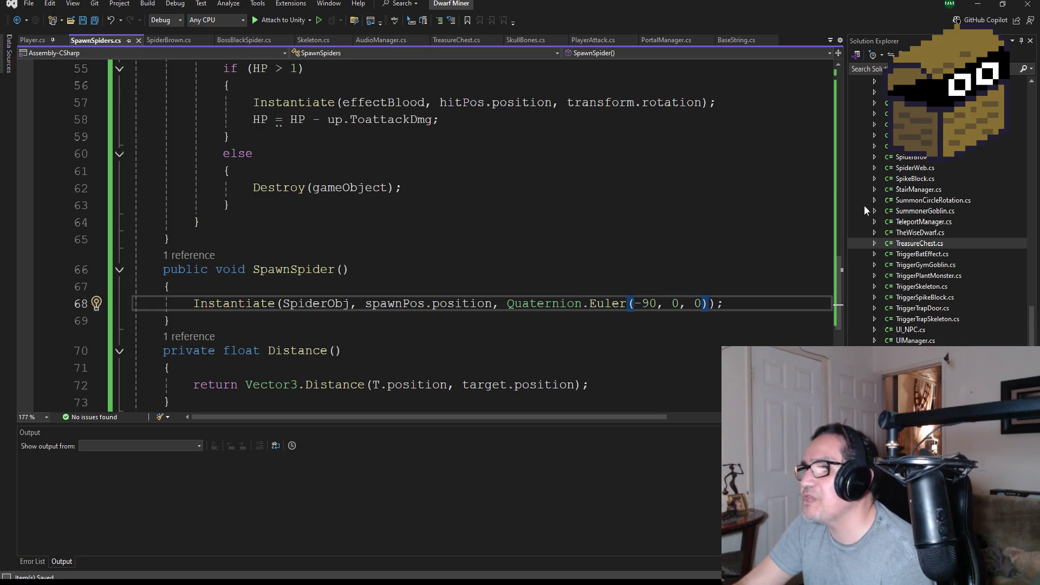
pyautogui.click(985, 5)
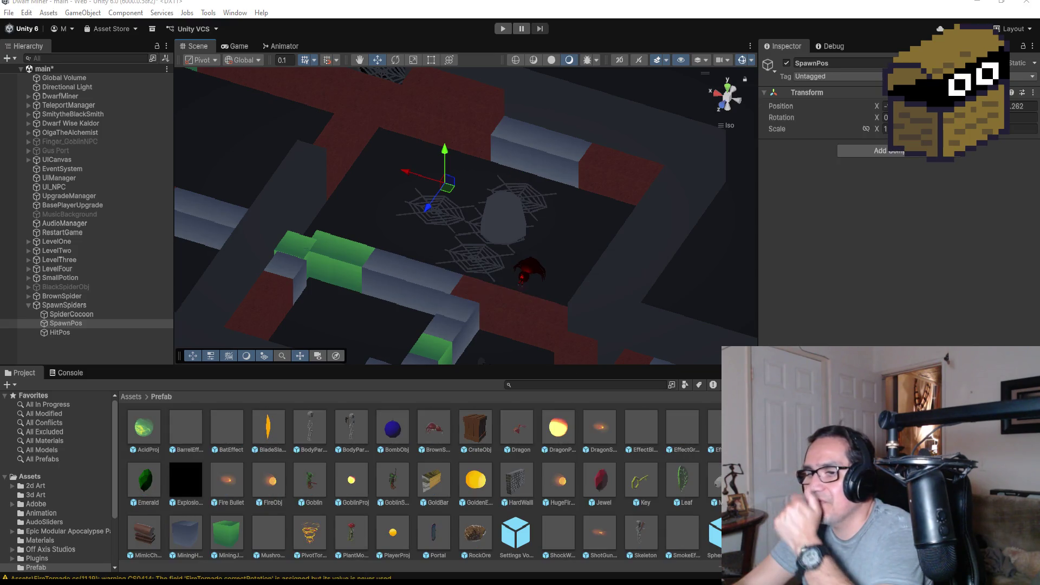
# Glance at the code editor, then return to Unity and enter Play mode.
pyautogui.moveTo(252, 579)
pyautogui.click(312, 542)
pyautogui.scroll(15, 331, 164)
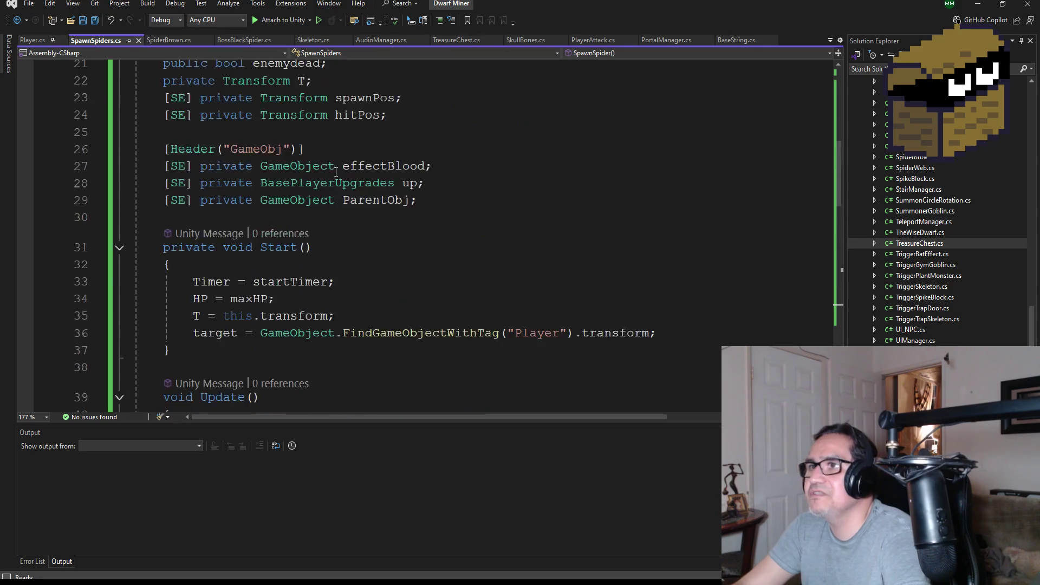
pyautogui.scroll(-5, 360, 202)
pyautogui.click(986, 5)
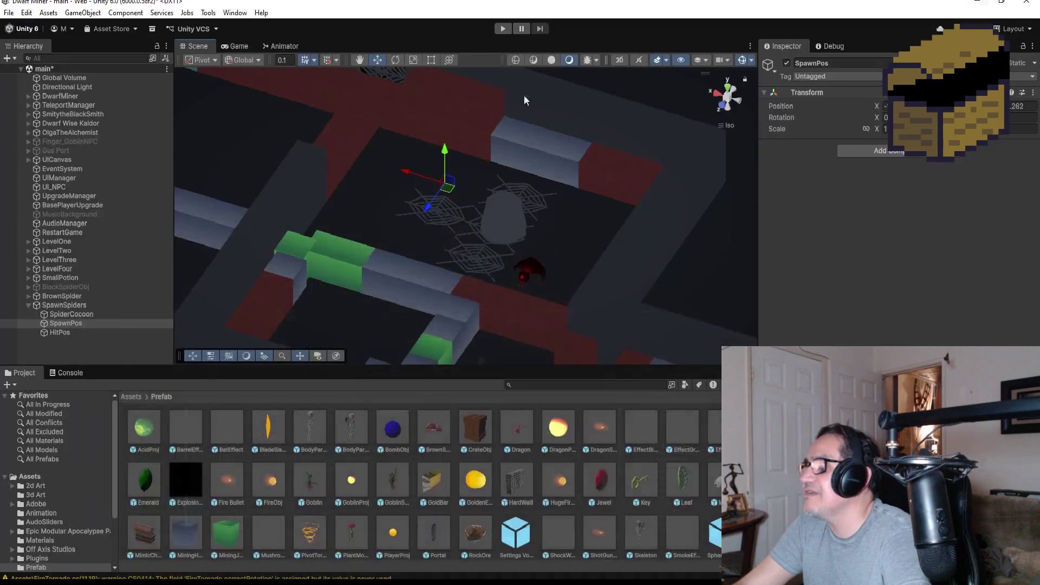
pyautogui.click(506, 28)
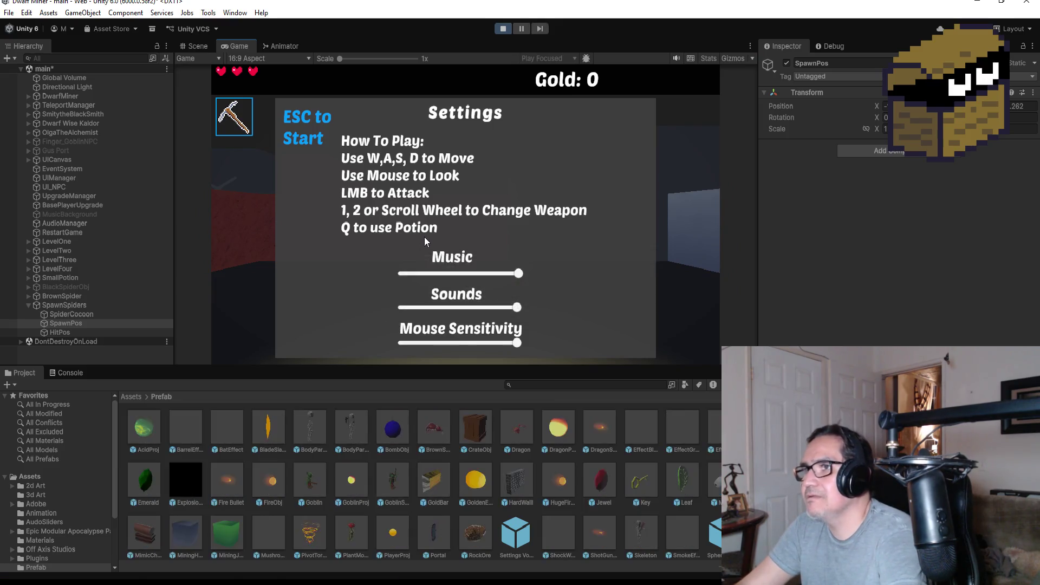
# Dismiss the Settings screen and mine the red wall for gold.
pyautogui.press('Escape')
pyautogui.press('w')
pyautogui.click(418, 249)
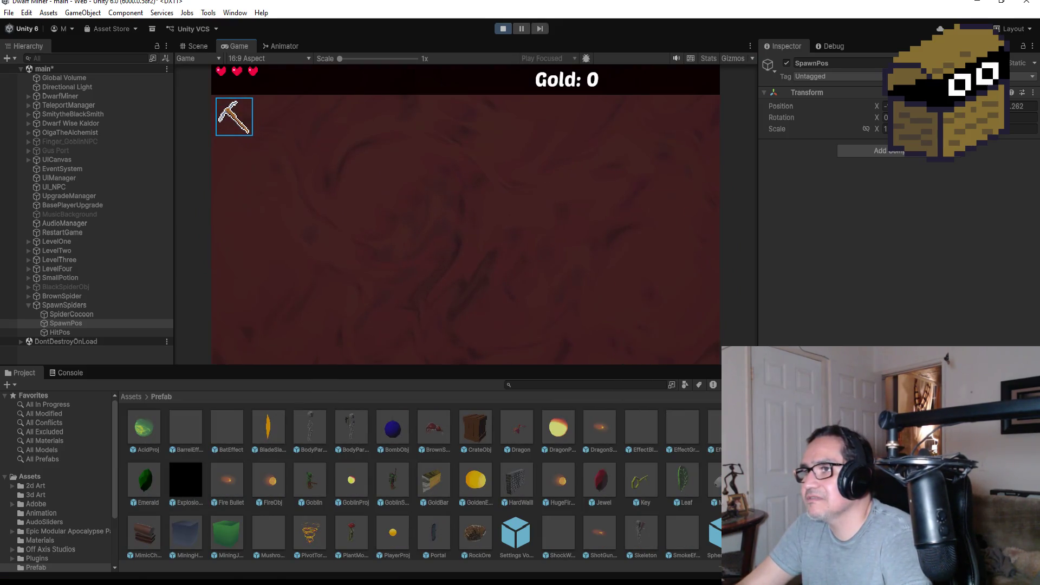
pyautogui.click(466, 229)
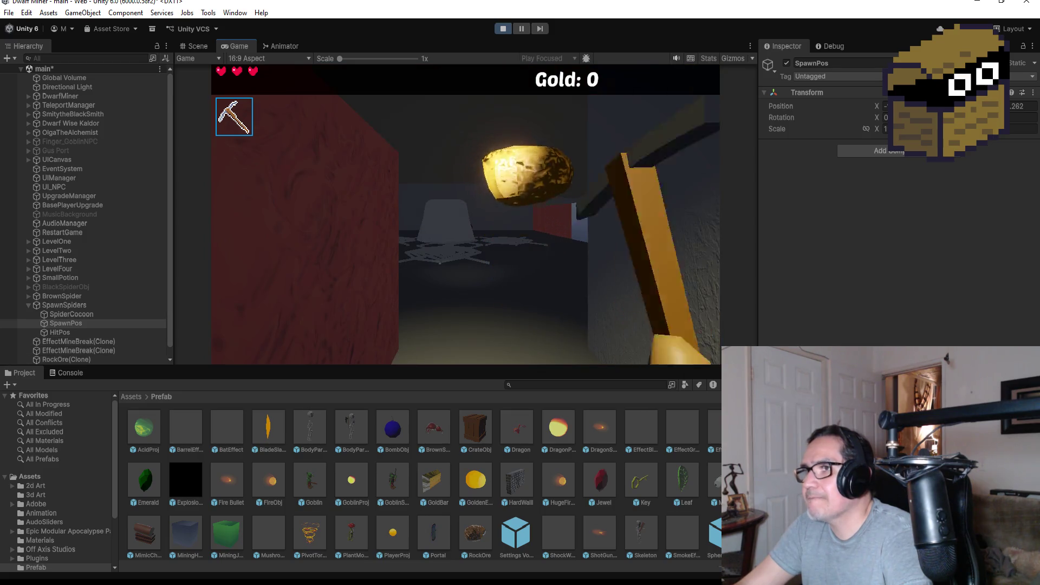
# Switch to the sword and fight the spiders spawning from the web cocoon.
pyautogui.press('2')
pyautogui.press('w')
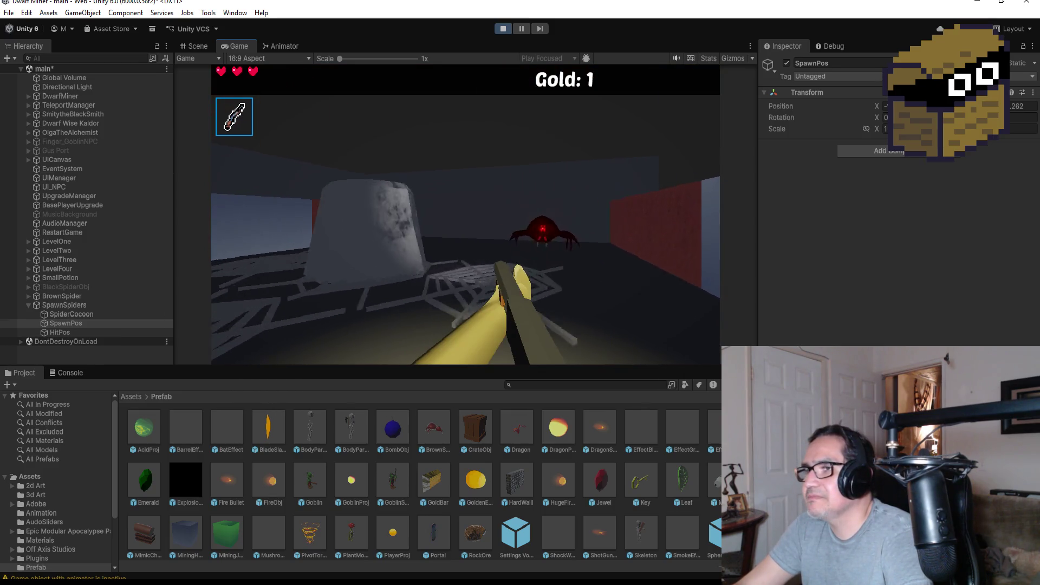
pyautogui.click(466, 229)
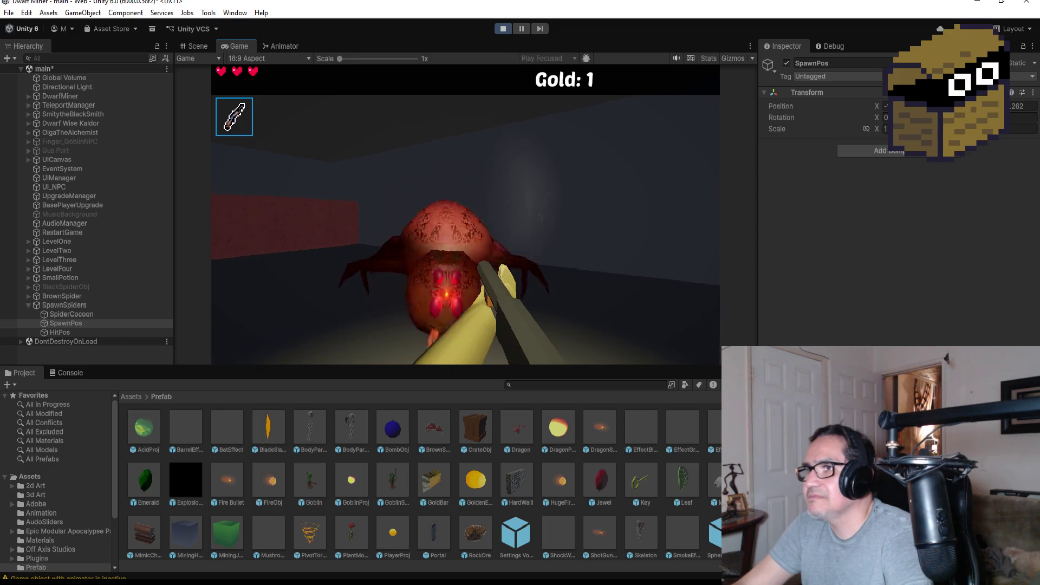
pyautogui.click(466, 229)
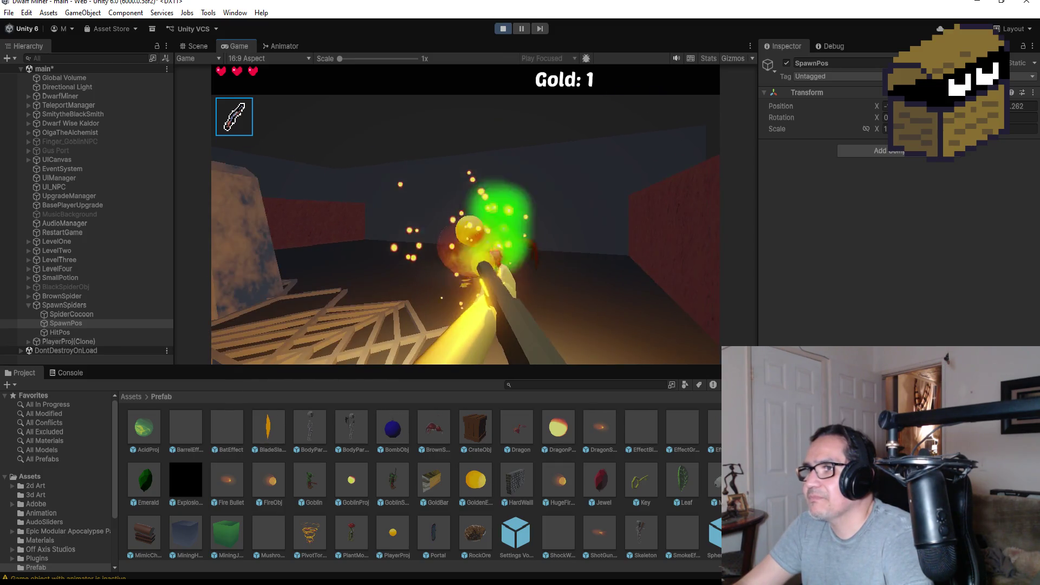
pyautogui.click(466, 229)
pyautogui.click(466, 229)
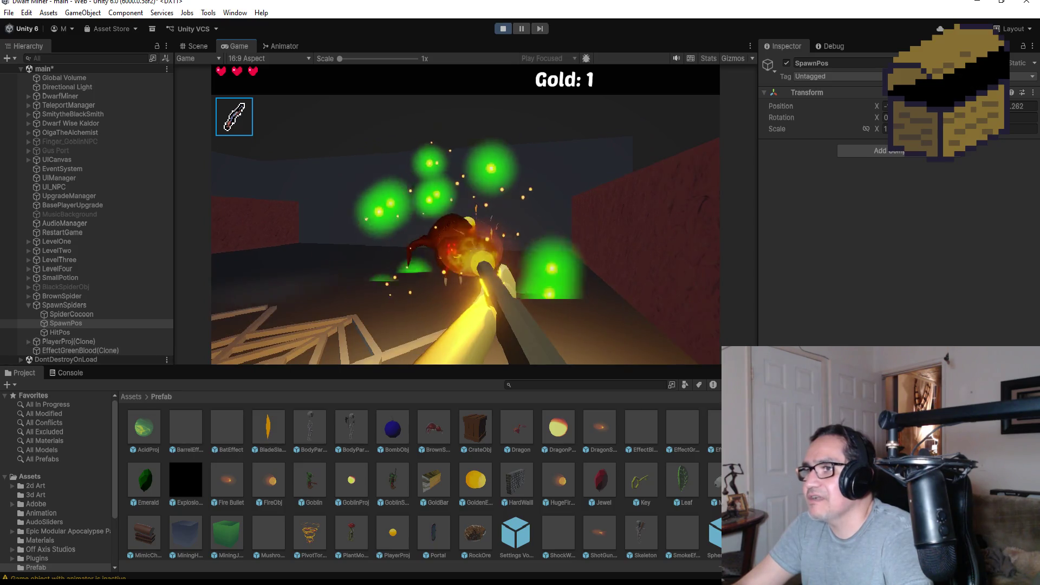
pyautogui.click(467, 229)
pyautogui.click(466, 230)
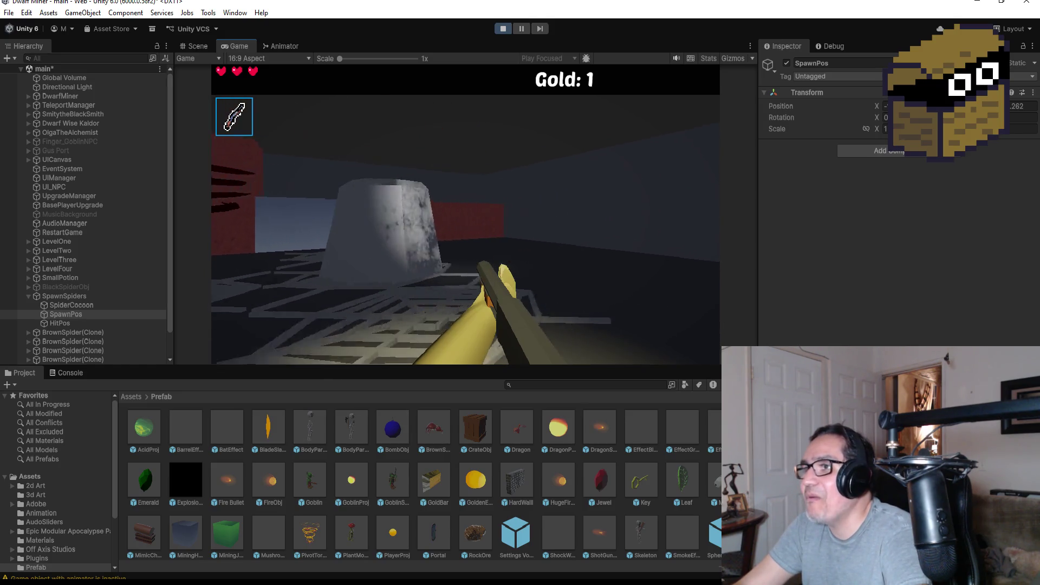
pyautogui.click(467, 229)
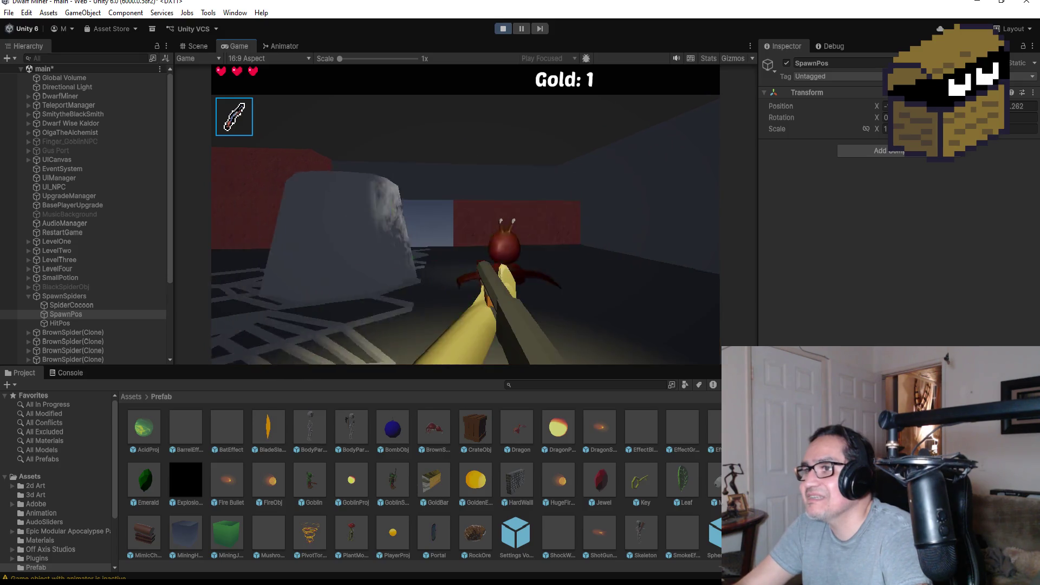
pyautogui.click(466, 229)
pyautogui.click(466, 230)
# Stop play mode and open the BrownSpider prefab for editing.
pyautogui.press('Escape')
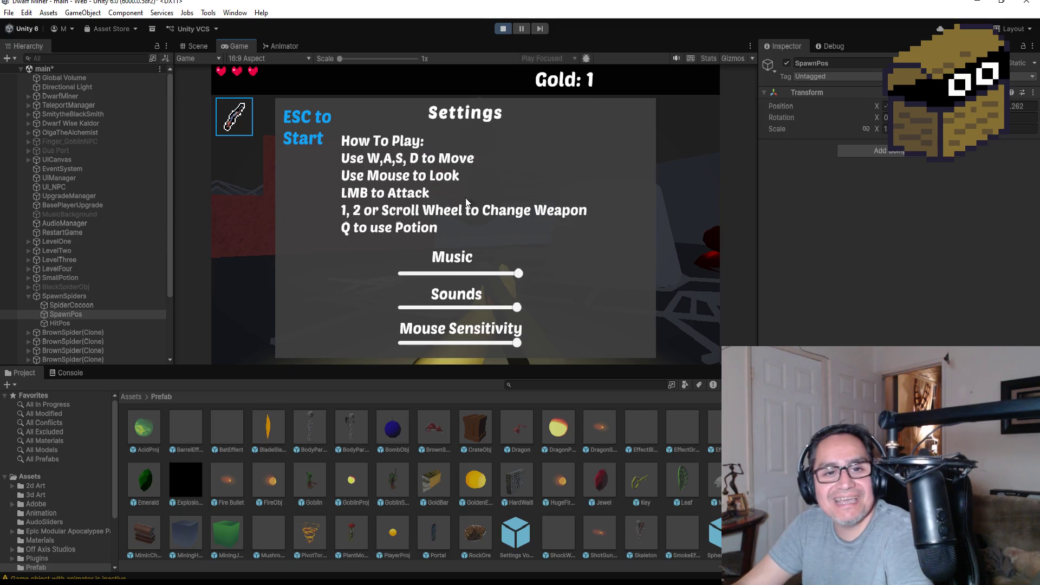
pyautogui.click(502, 27)
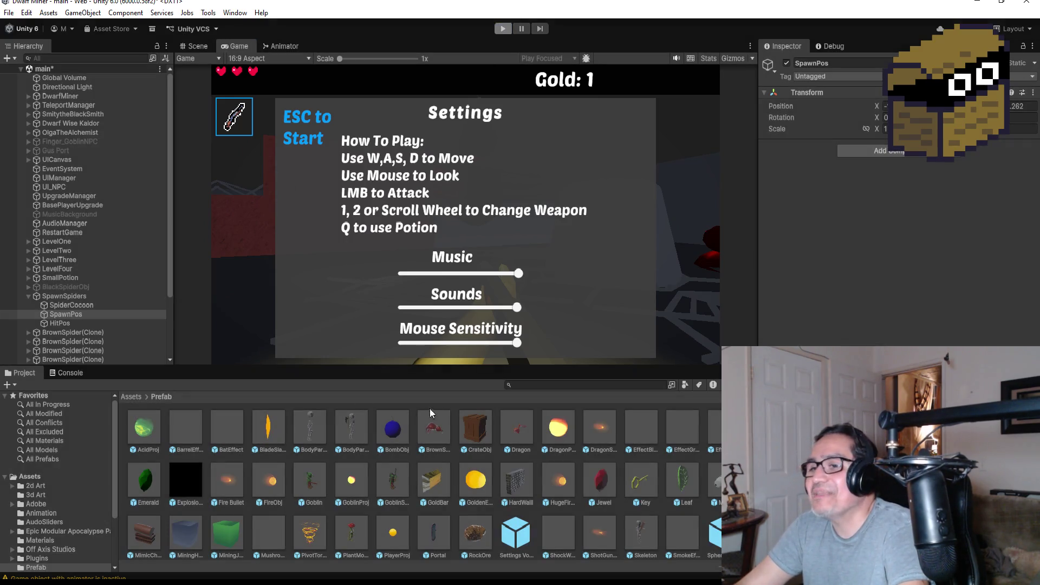
pyautogui.doubleClick(437, 424)
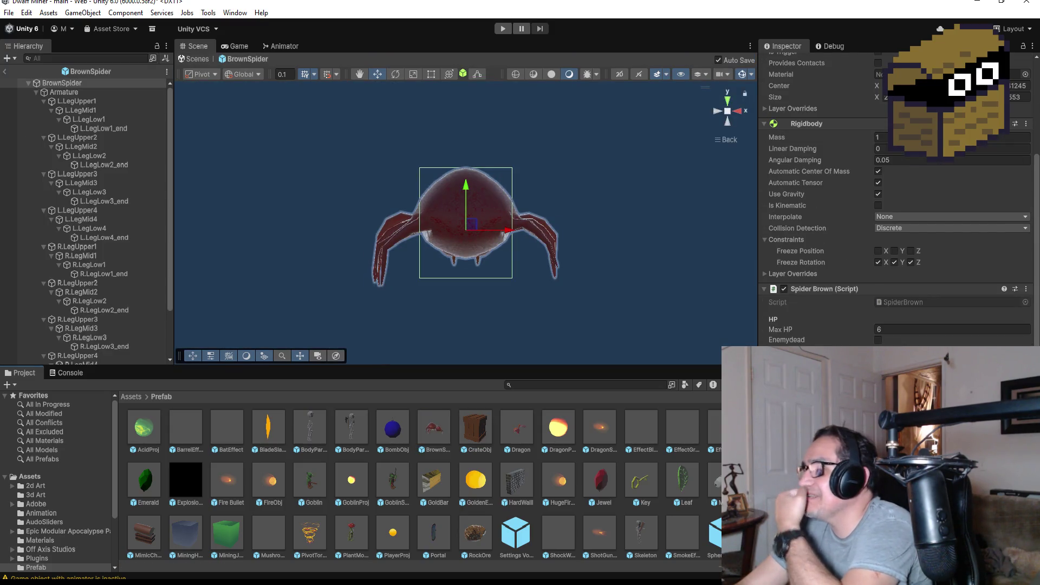
# Look over the BrownSpider prefab's Inspector, then switch to SpawnSpiders.cs in Visual Studio.
pyautogui.scroll(3, 894, 216)
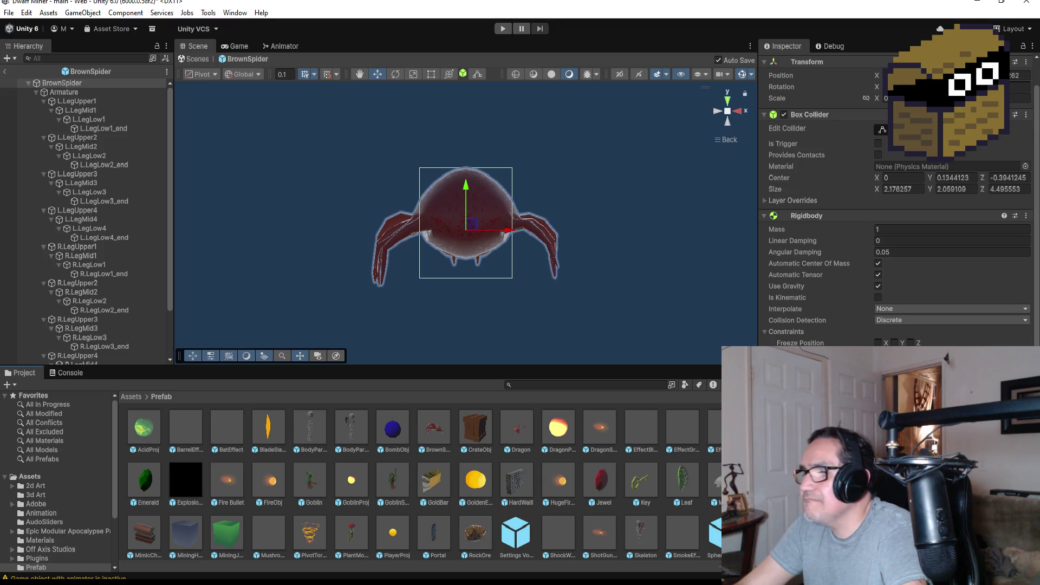
pyautogui.hotkey('alt', 'Tab')
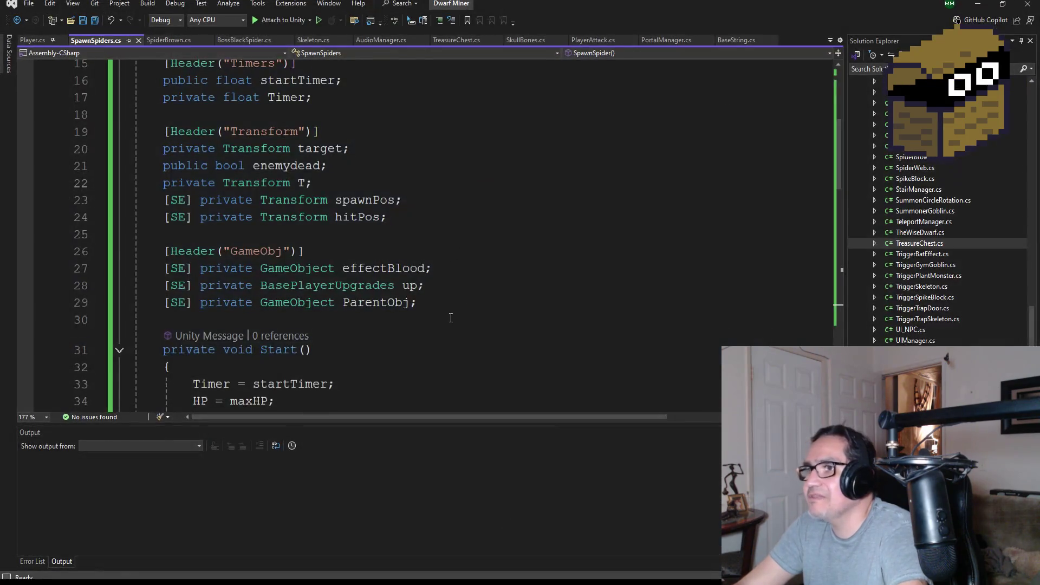
# On line 68, replace Quaternion.Euler(-90, 0, 0) with transform.rotation.
pyautogui.scroll(-8, 502, 326)
pyautogui.scroll(-4, 520, 320)
pyautogui.scroll(-2, 666, 302)
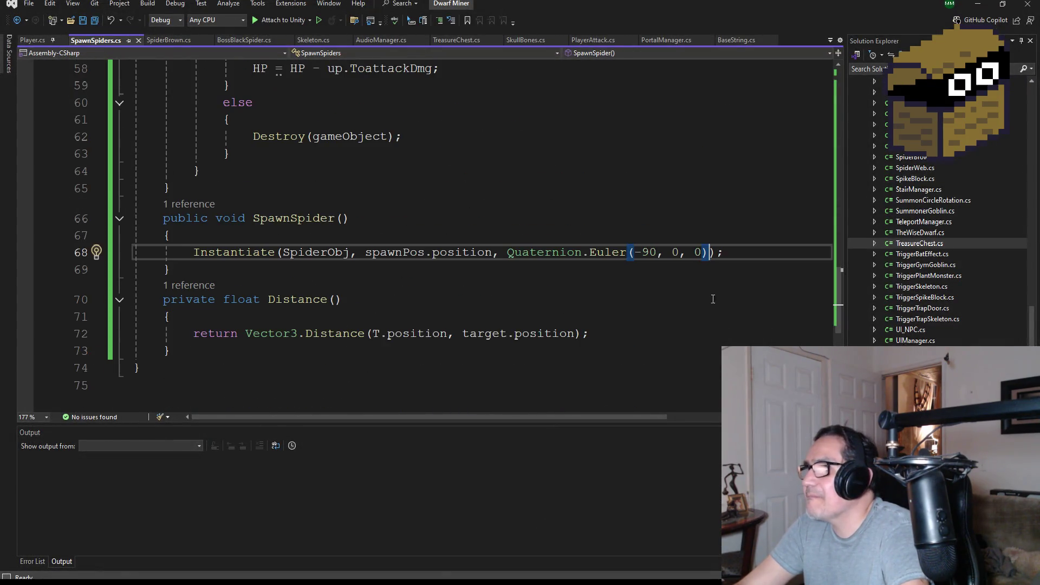
pyautogui.moveTo(712, 252); pyautogui.dragTo(507, 253)
pyautogui.press('BackSpace')
pyautogui.write('tra')
pyautogui.press('Tab')
pyautogui.write('.rot')
pyautogui.press('Tab')
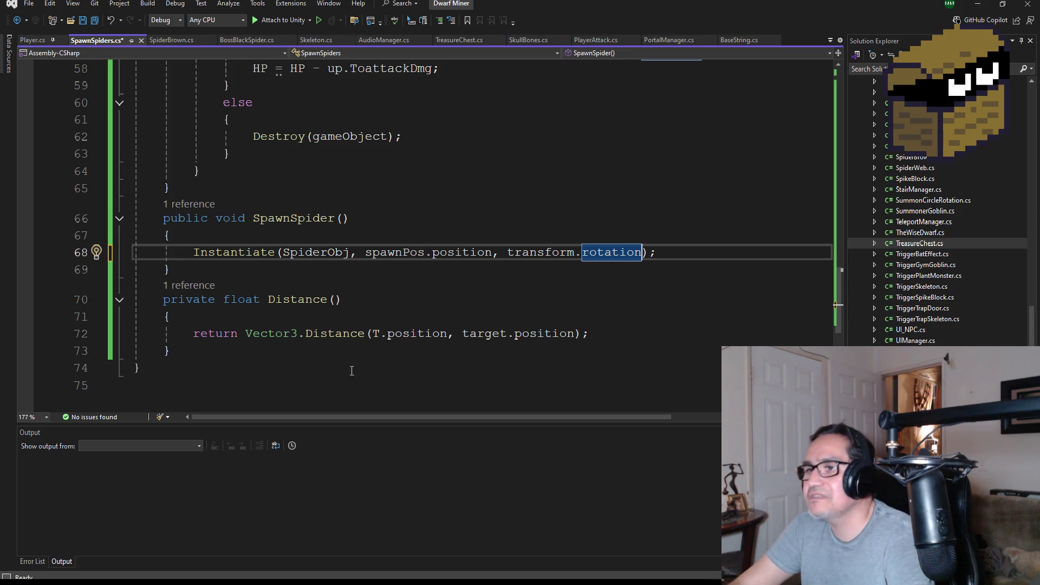
# Check the Distance call on line 72, save the script, and return to Unity.
pyautogui.doubleClick(336, 333)
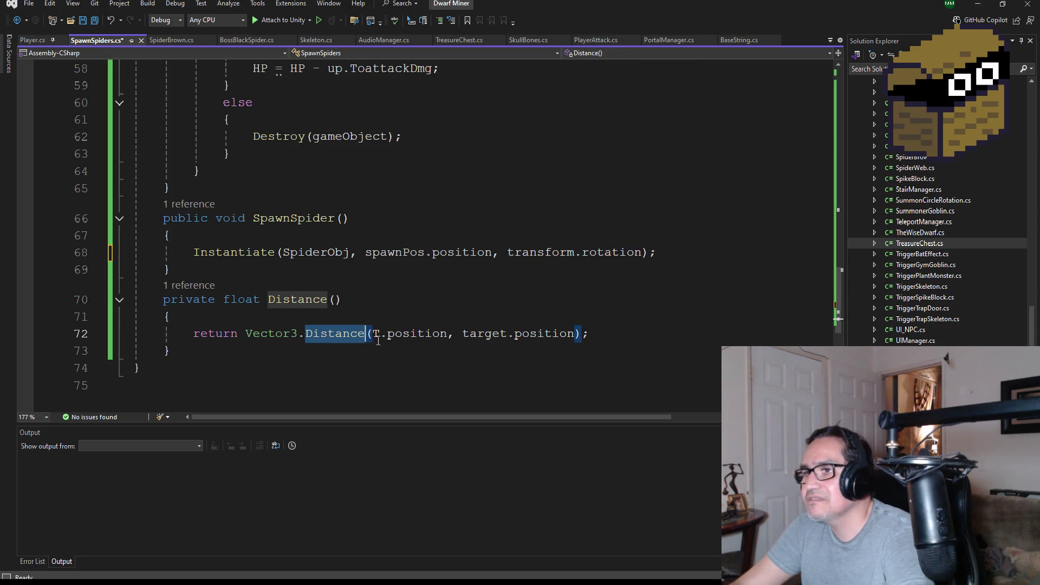
pyautogui.doubleClick(416, 333)
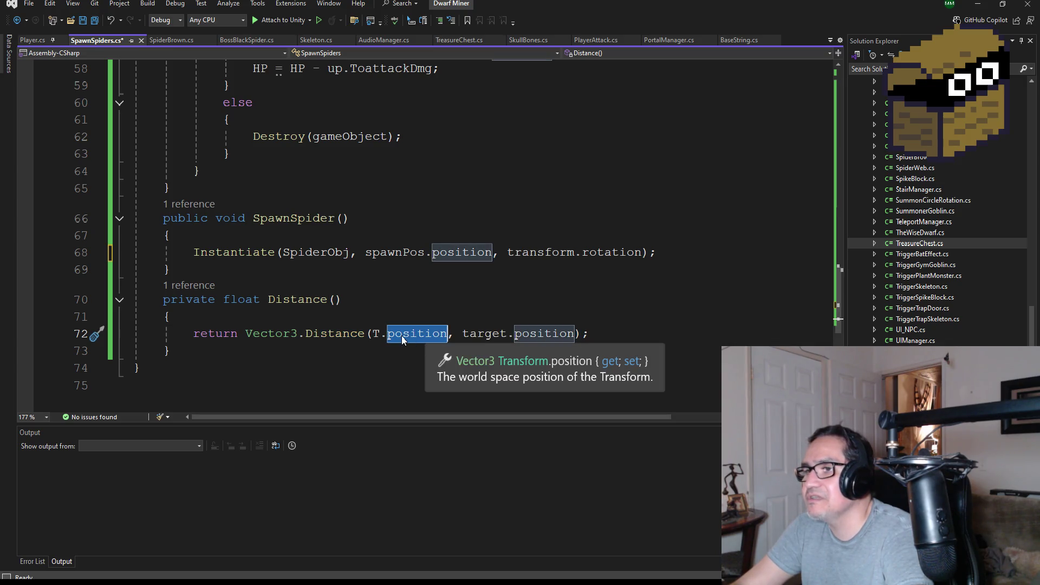
pyautogui.doubleClick(554, 334)
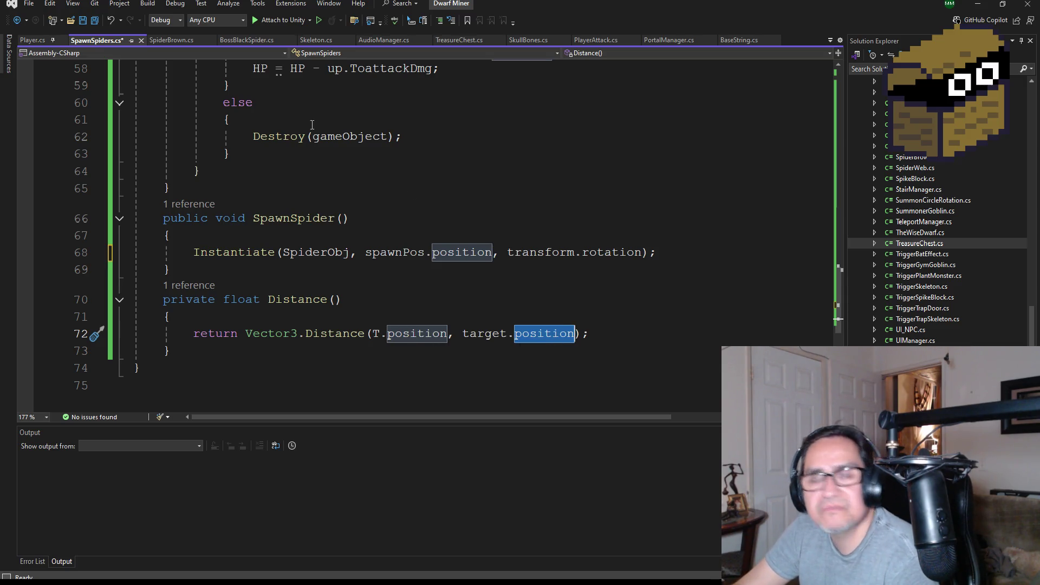
pyautogui.hotkey('ctrl', 's')
pyautogui.scroll(6, 455, 286)
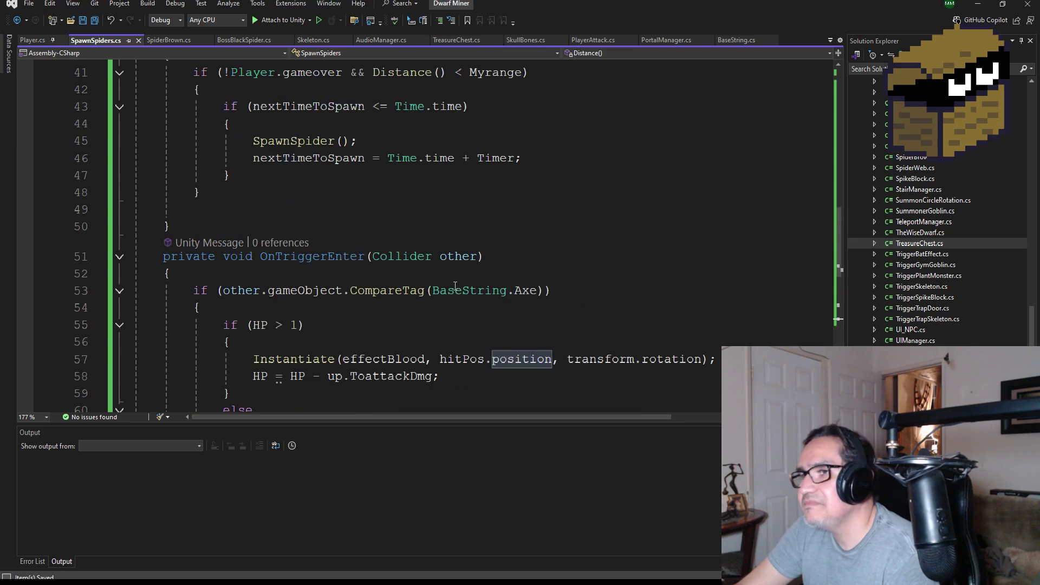
pyautogui.scroll(12, 428, 296)
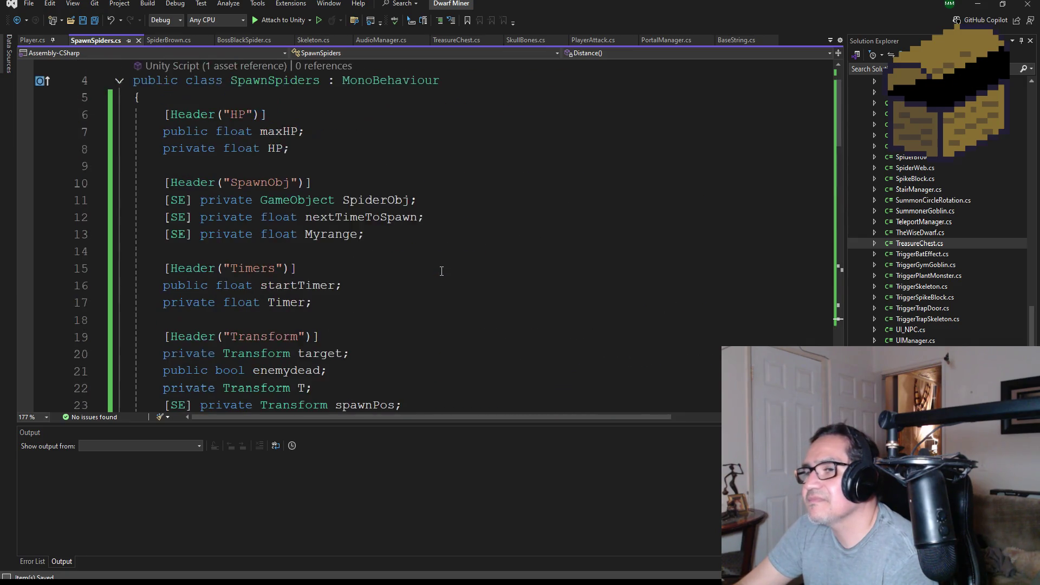
pyautogui.scroll(-7, 418, 312)
pyautogui.scroll(-3, 415, 322)
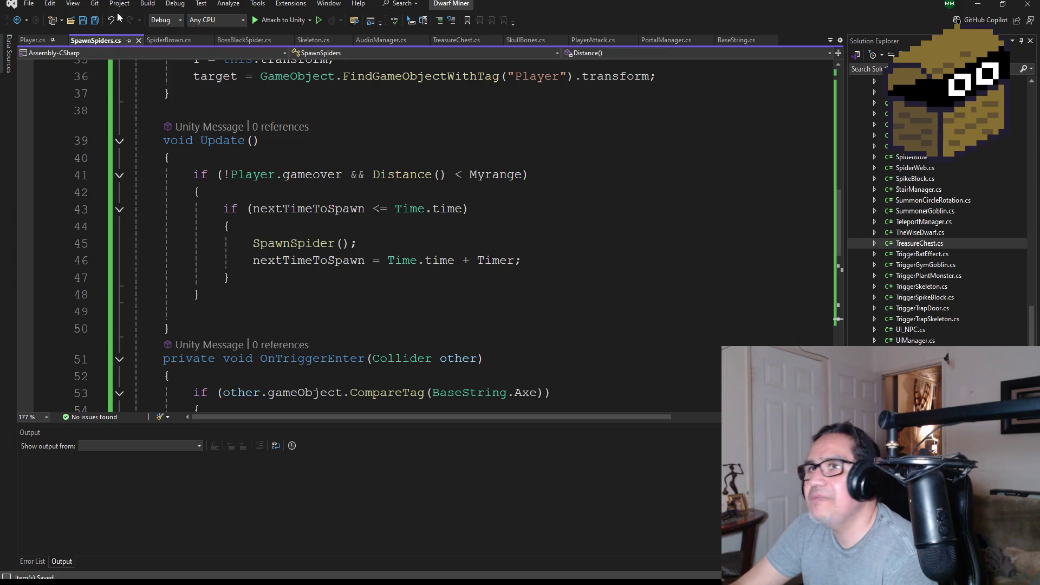
pyautogui.hotkey('alt', 'Tab')
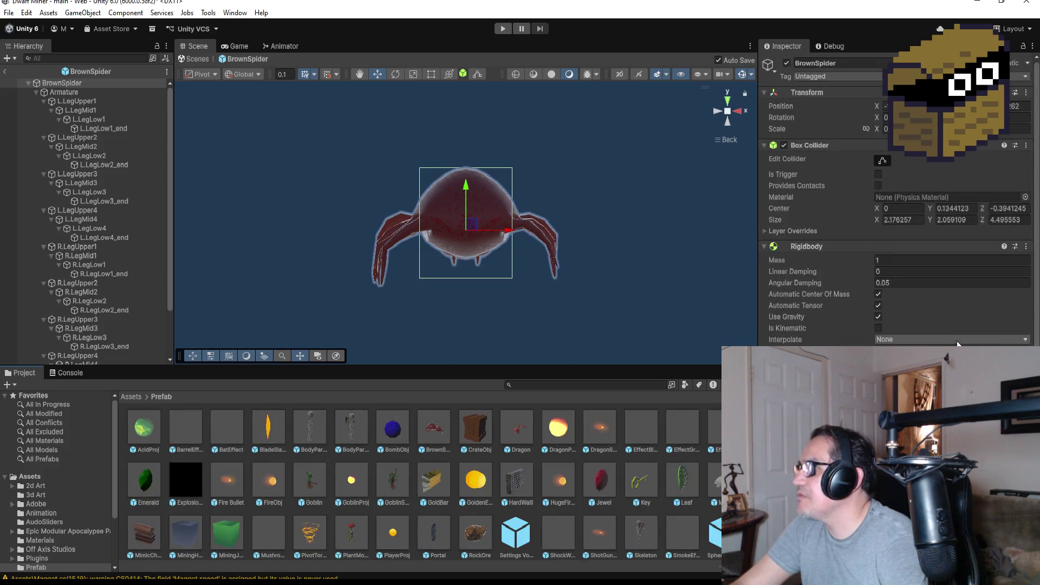
# Return to the main scene, select the whole BrownSpider object, and check its Intrtimer value.
pyautogui.scroll(-5, 949, 342)
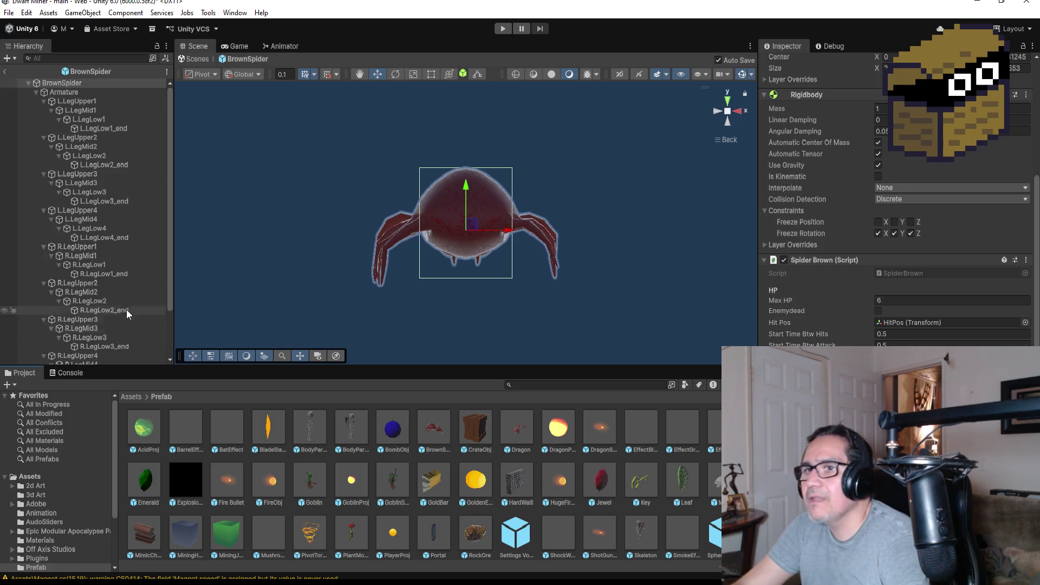
pyautogui.click(5, 75)
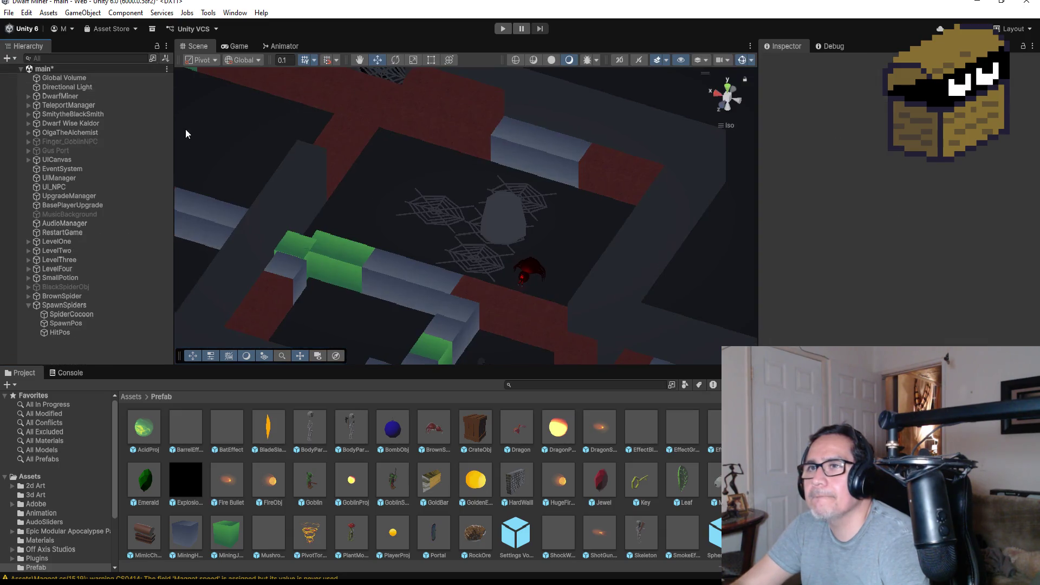
pyautogui.click(528, 273)
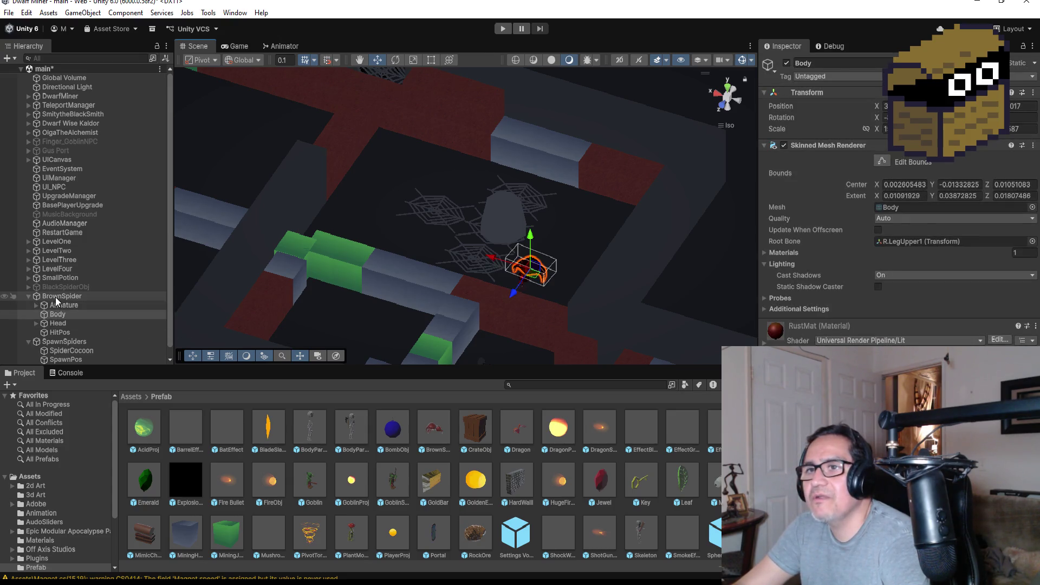
pyautogui.click(26, 297)
pyautogui.click(27, 296)
pyautogui.scroll(-5, 894, 216)
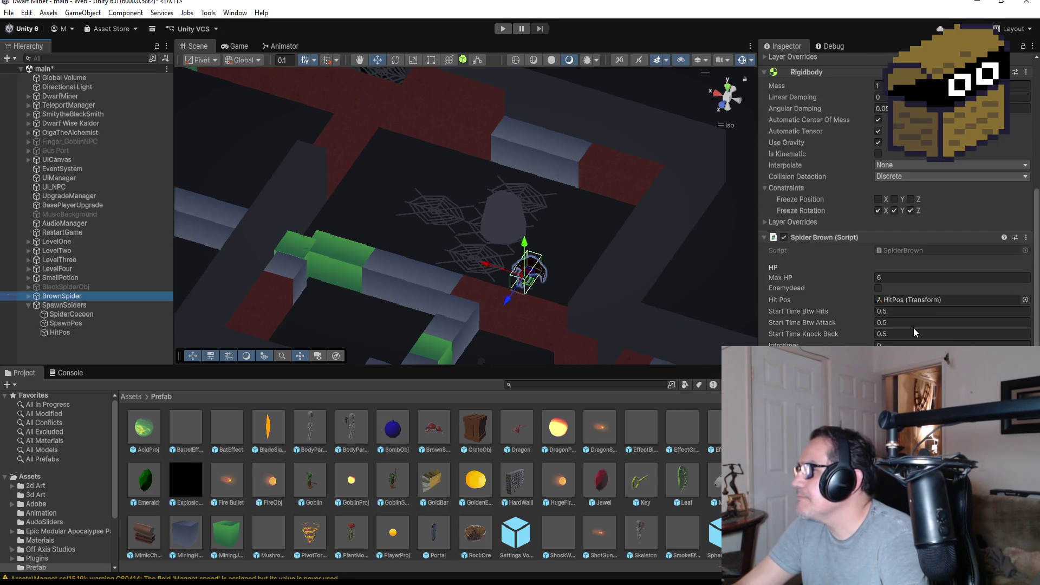
pyautogui.click(916, 344)
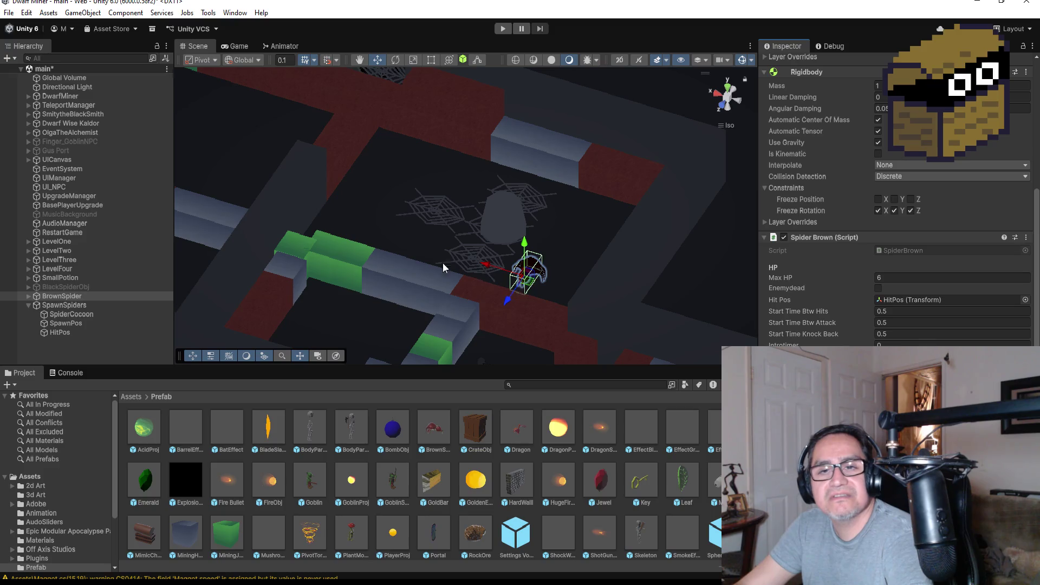
# Orbit around the brown spider and raise it slightly along the Y axis.
pyautogui.scroll(3, 518, 257)
pyautogui.moveTo(530, 270); pyautogui.dragTo(670, 261)
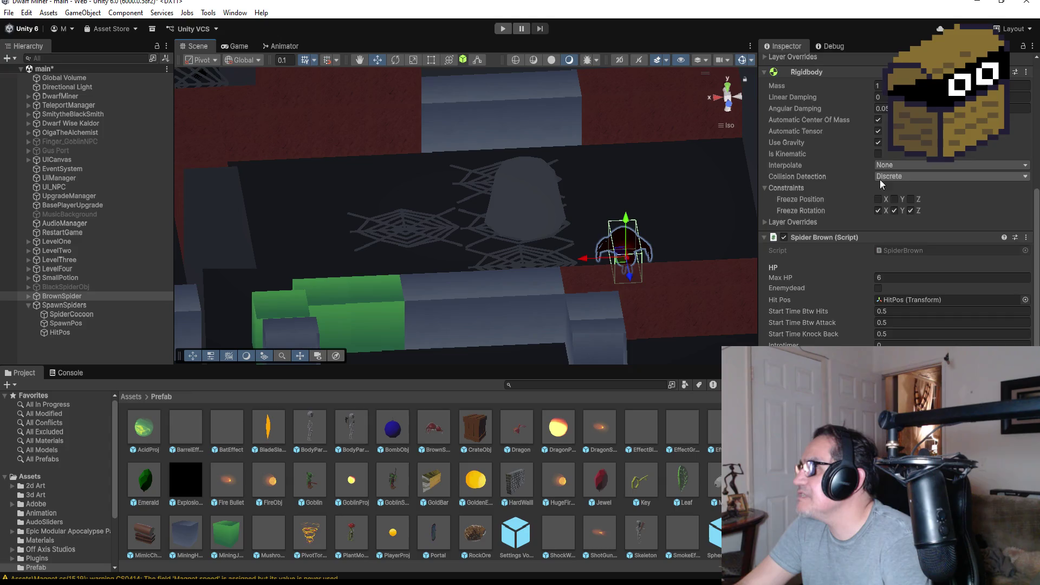
pyautogui.scroll(5, 880, 181)
pyautogui.scroll(-4, 908, 207)
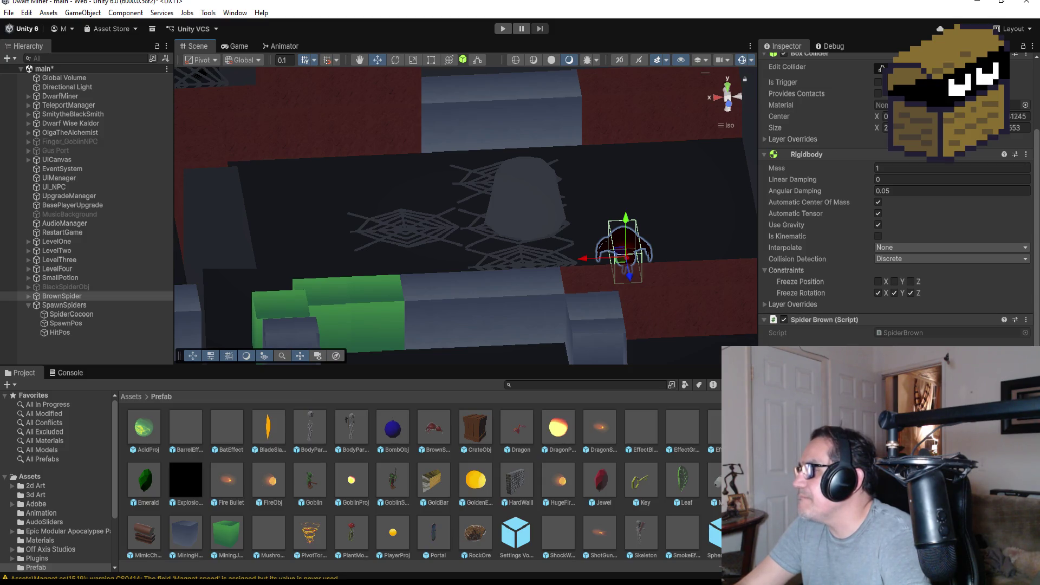
pyautogui.scroll(-4, 879, 324)
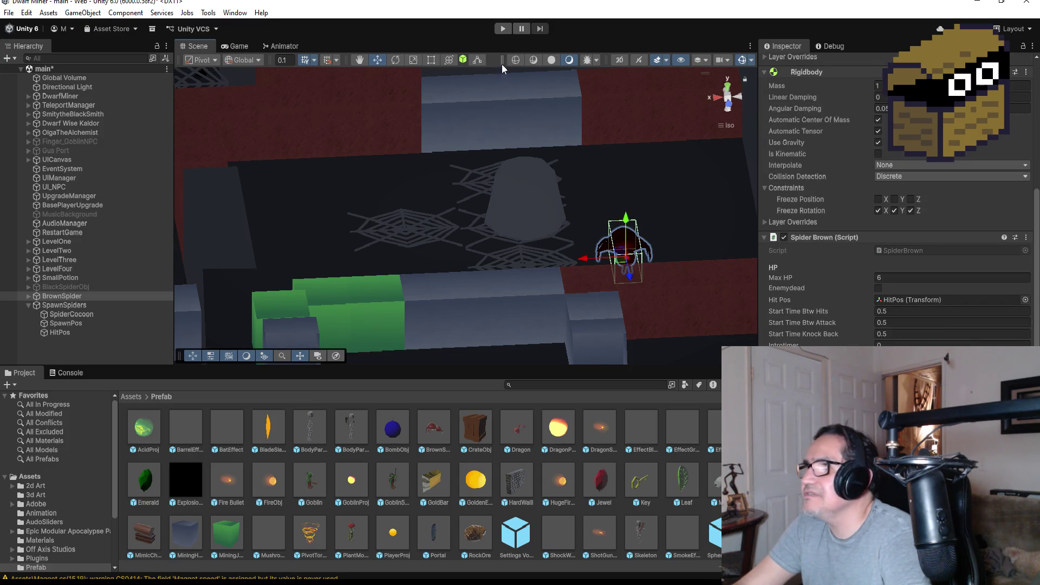
pyautogui.moveTo(625, 226); pyautogui.dragTo(626, 218)
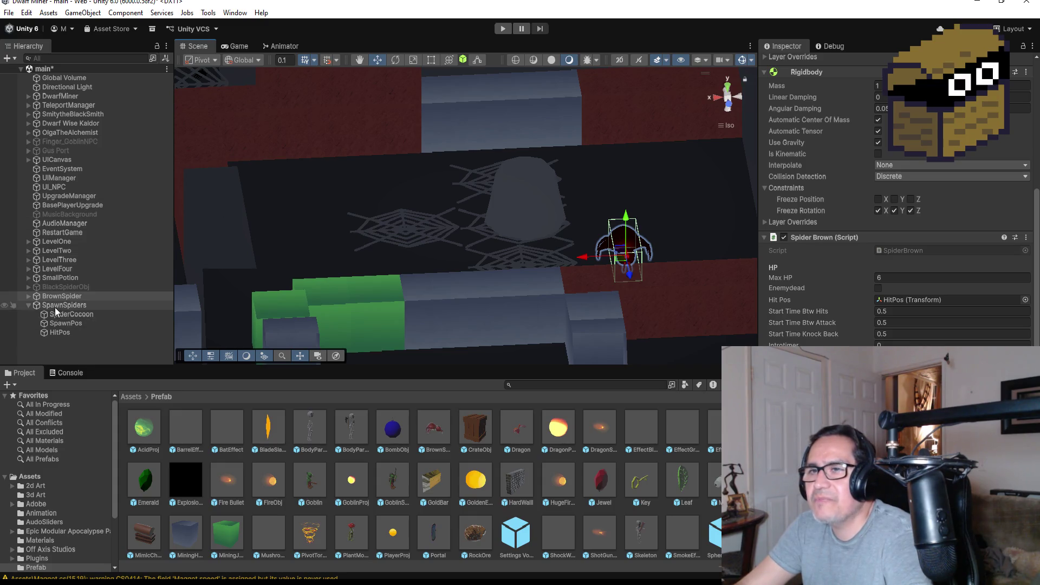
pyautogui.click(76, 314)
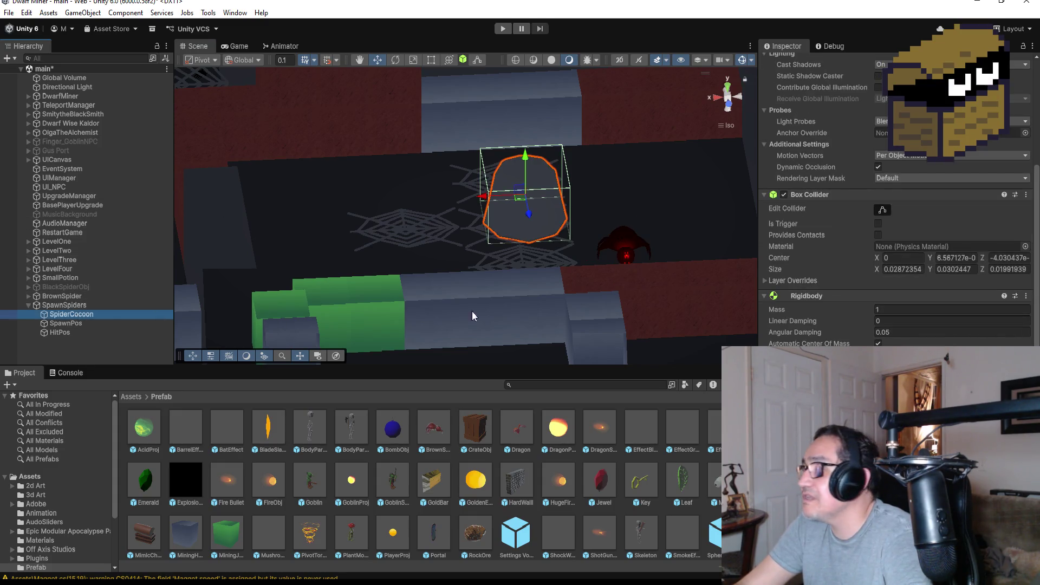
# Select SpawnPos, move it beside the spider cocoon, and enter Play mode.
pyautogui.scroll(-5, 895, 217)
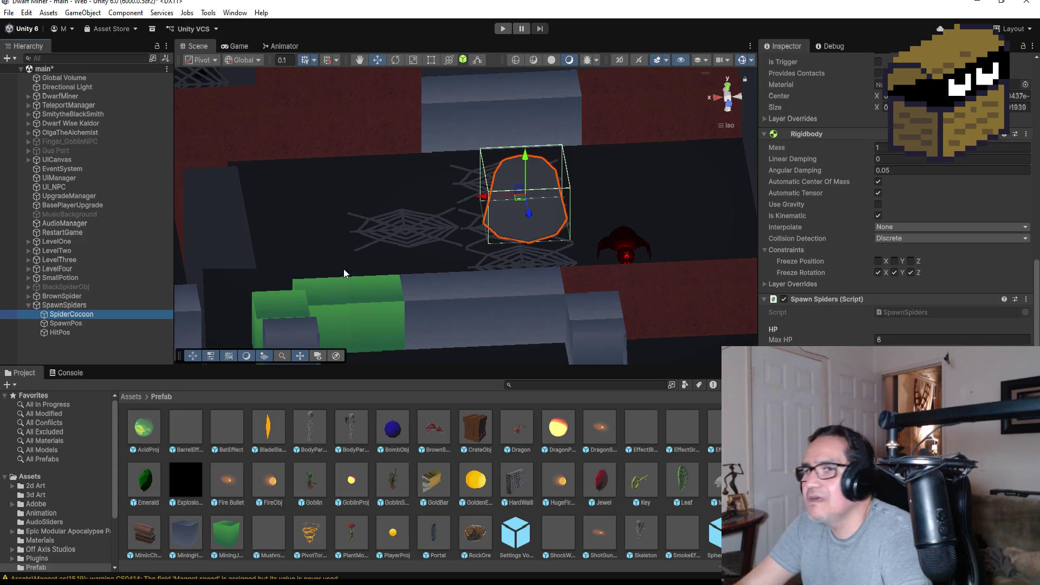
pyautogui.click(69, 325)
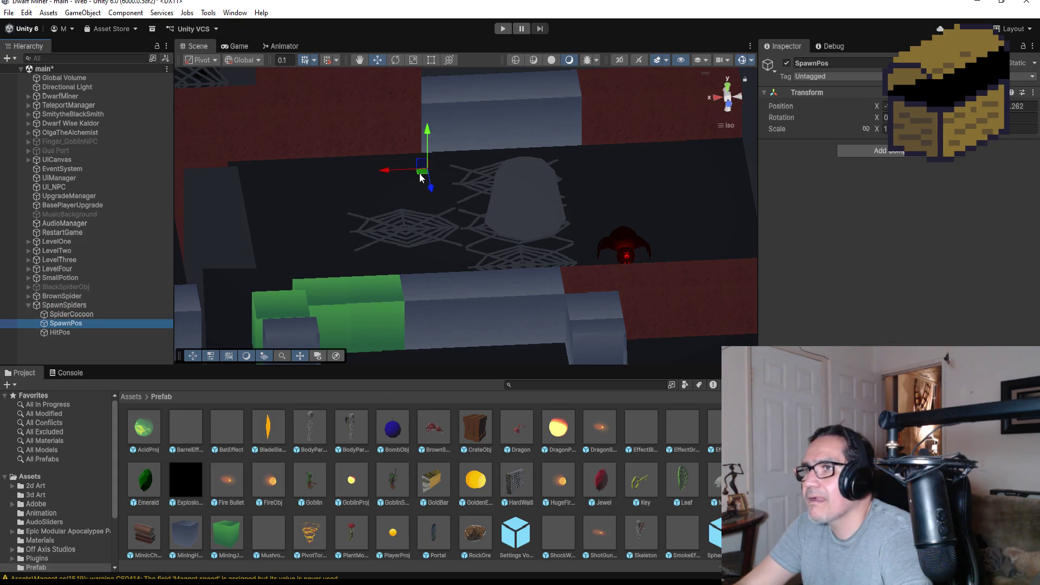
pyautogui.moveTo(433, 194); pyautogui.dragTo(451, 224)
pyautogui.moveTo(394, 203); pyautogui.dragTo(419, 212)
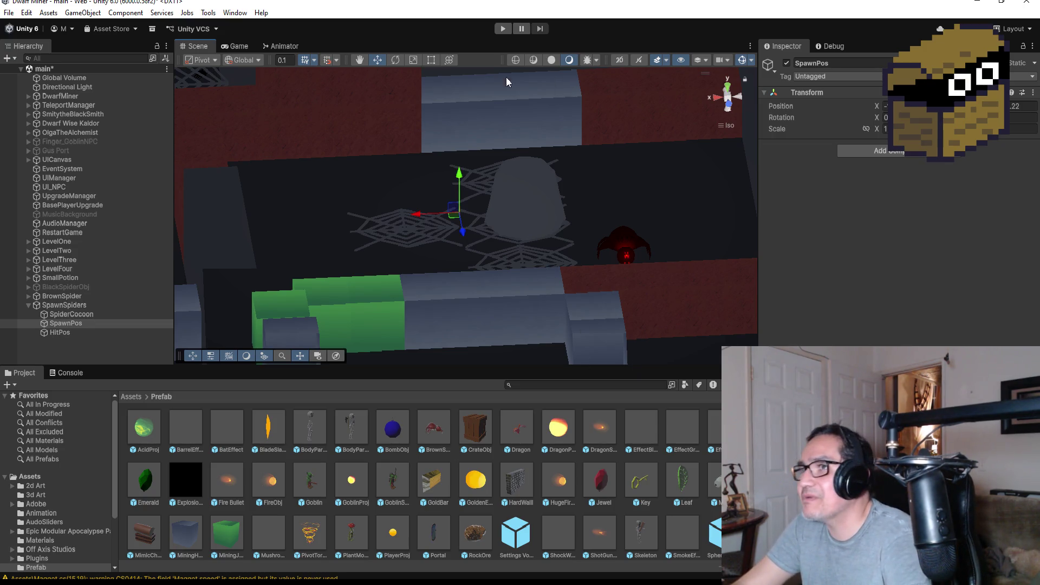
pyautogui.click(501, 29)
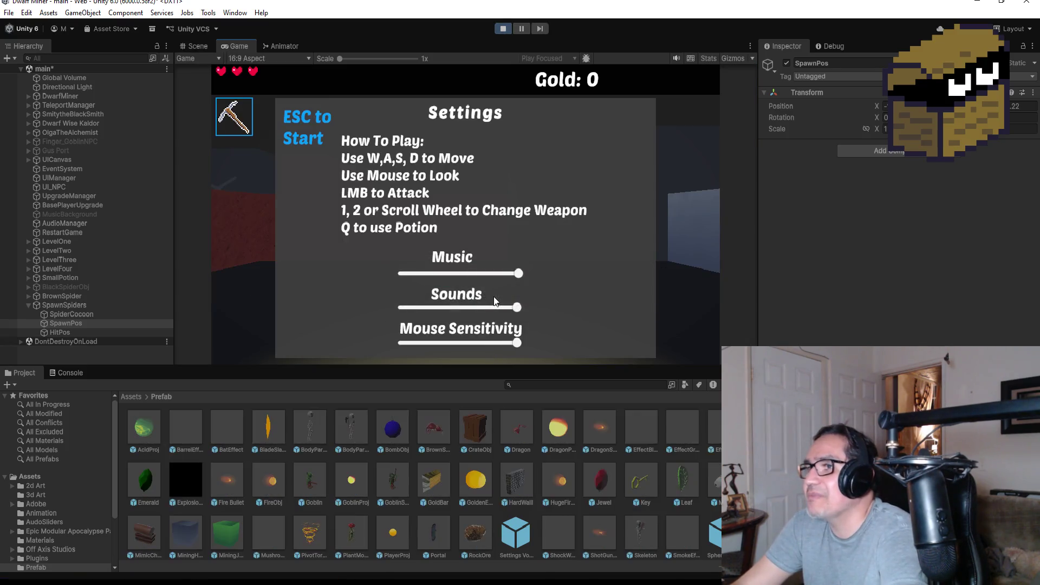
# Start the game, mine the red wall for gold, and switch to the sword.
pyautogui.press('Escape')
pyautogui.press('w')
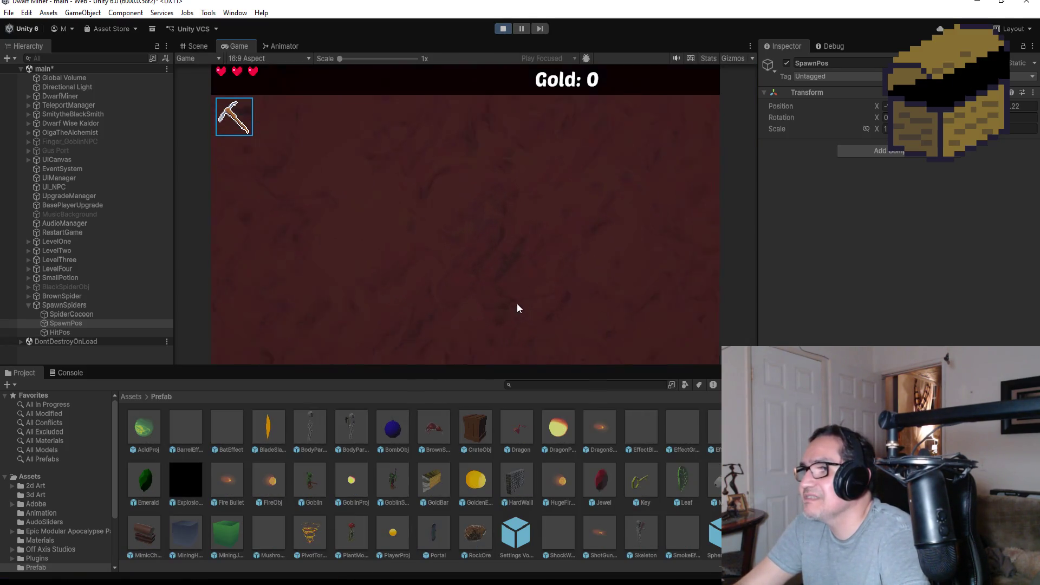
pyautogui.click(515, 305)
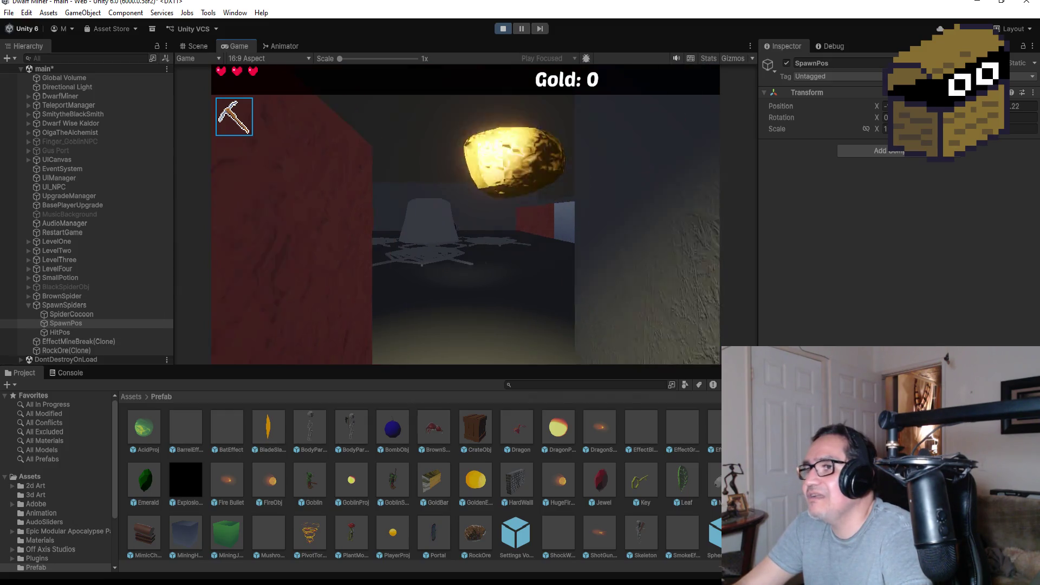
pyautogui.press('2')
pyautogui.press('w')
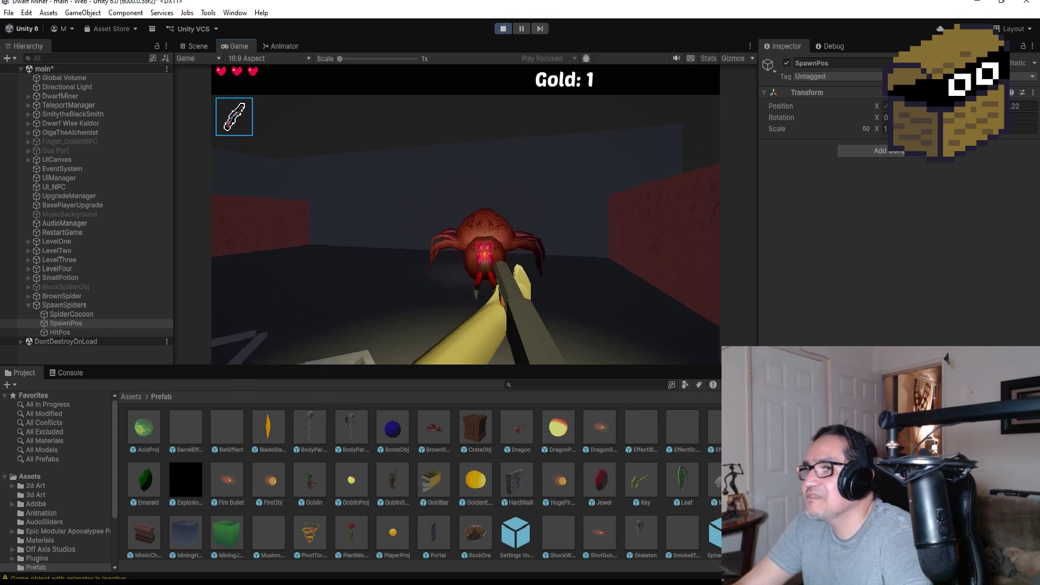
# Shoot the spiders emerging from the cocoon, then stop play mode.
pyautogui.click(466, 214)
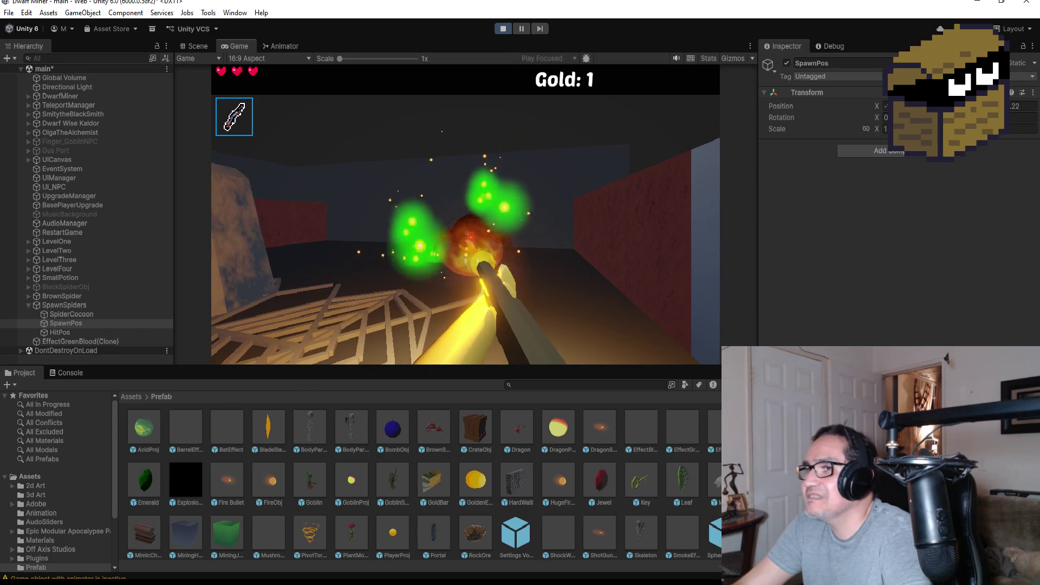
pyautogui.press('a')
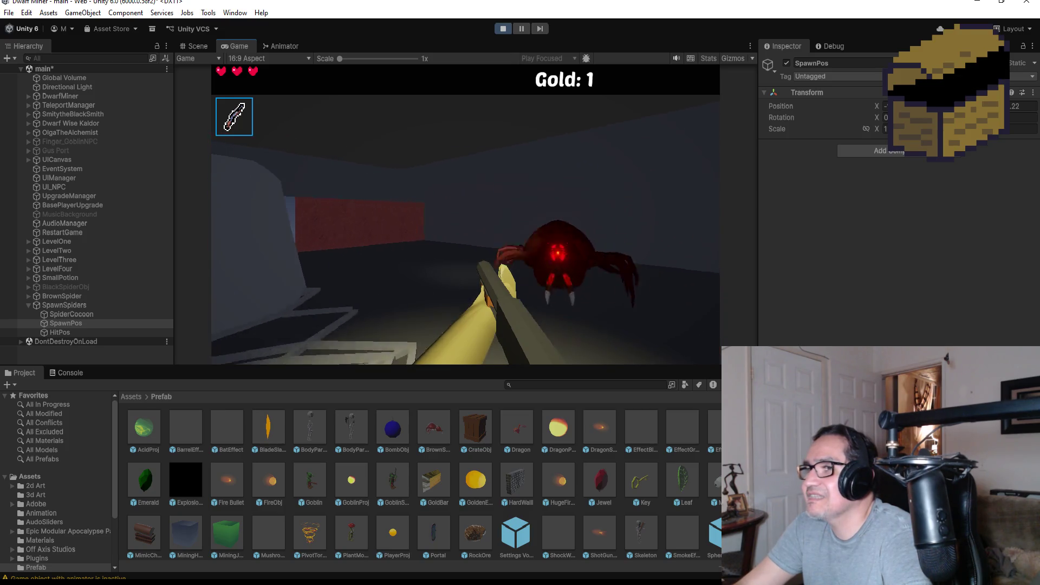
pyautogui.click(466, 215)
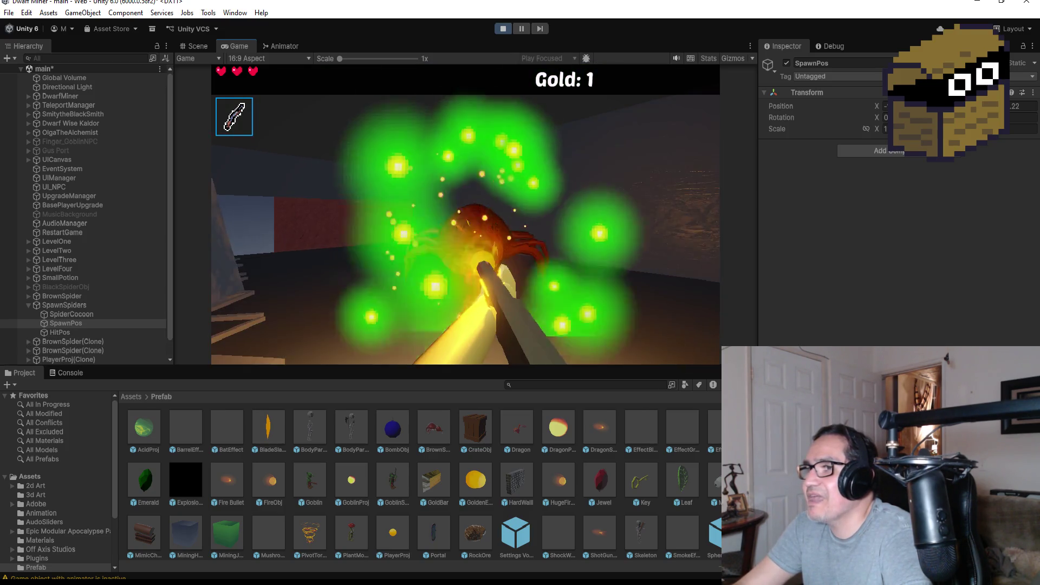
pyautogui.click(466, 214)
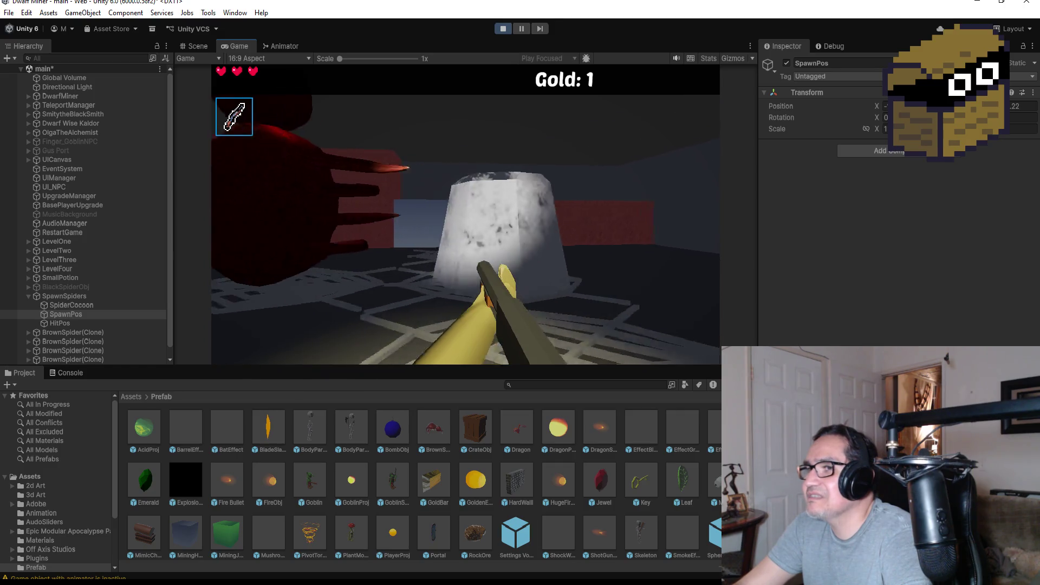
pyautogui.click(466, 215)
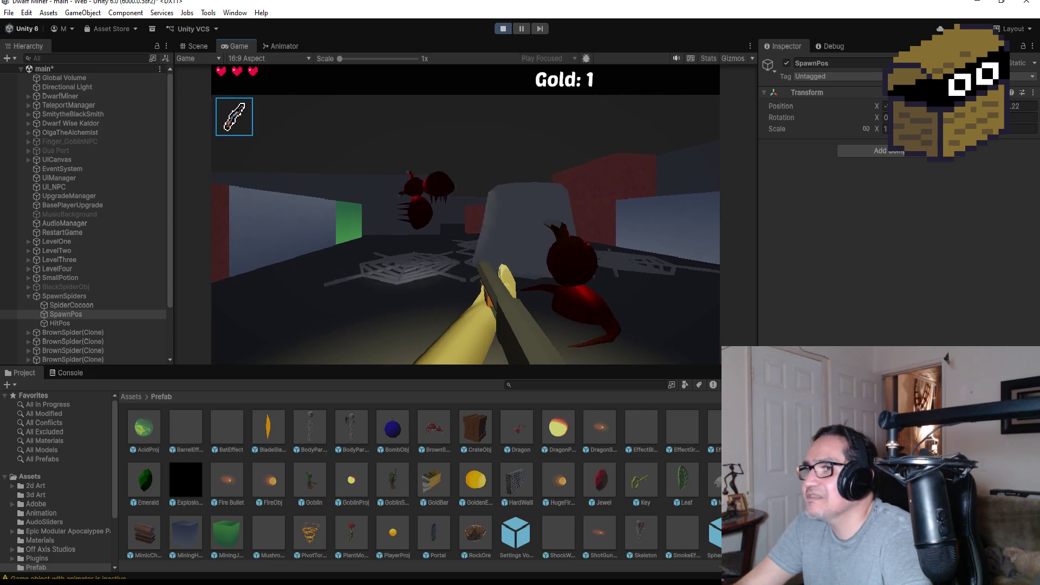
pyautogui.click(466, 214)
pyautogui.press('Escape')
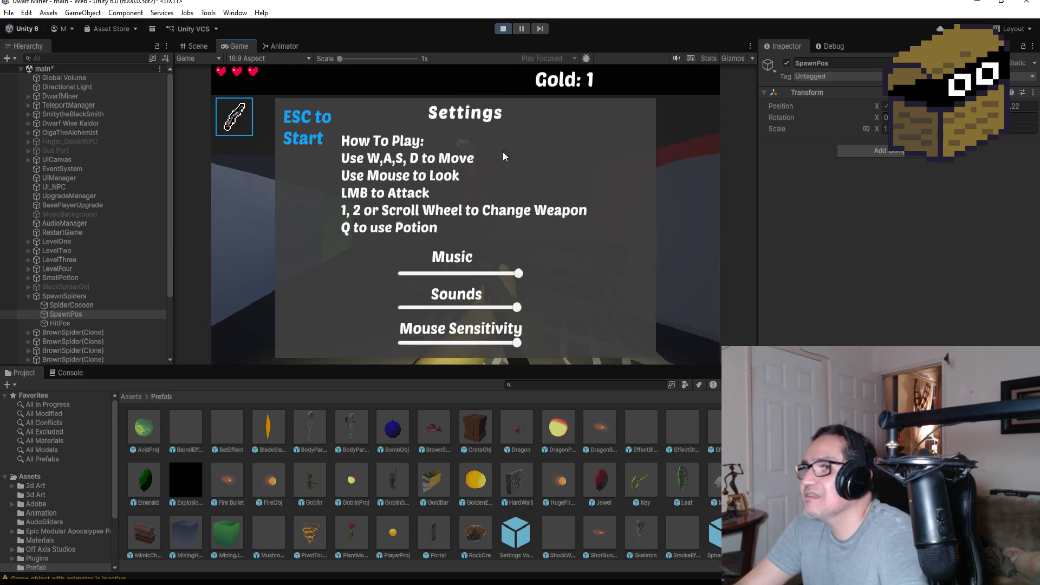
pyautogui.click(502, 28)
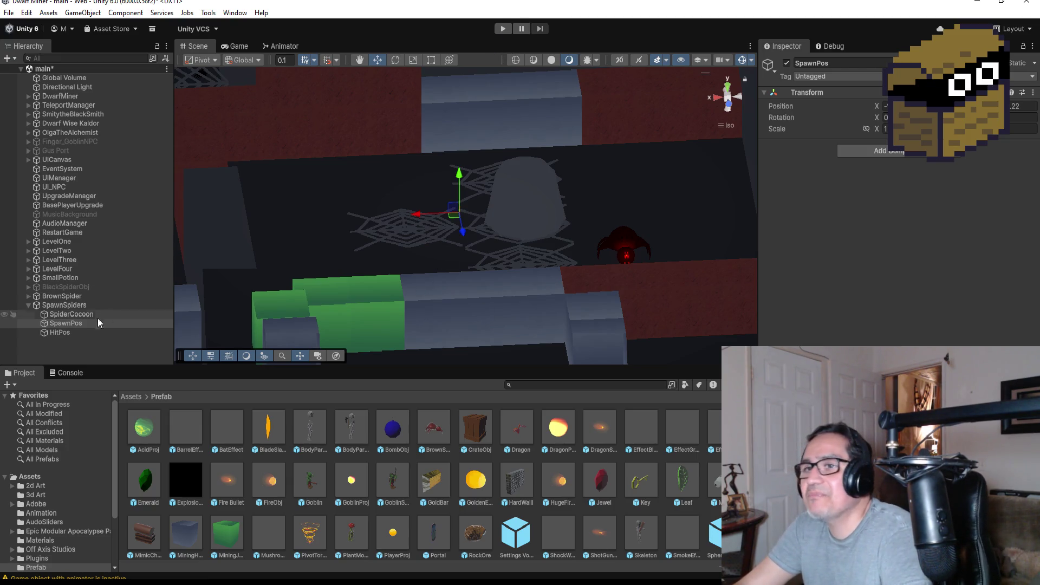
# Collapse and select SpawnSpiders, then deactivate the object.
pyautogui.click(28, 305)
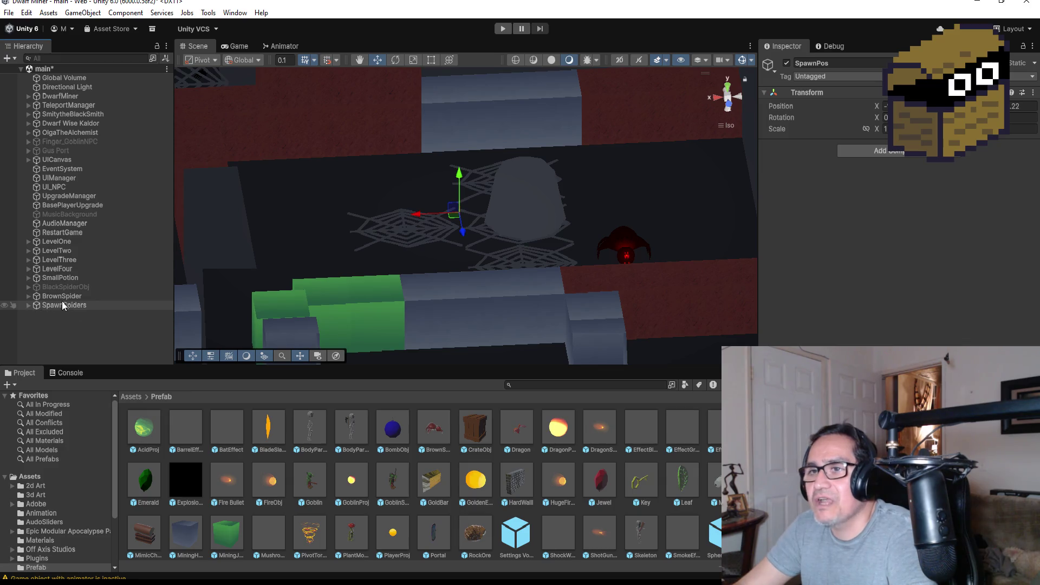
pyautogui.click(69, 306)
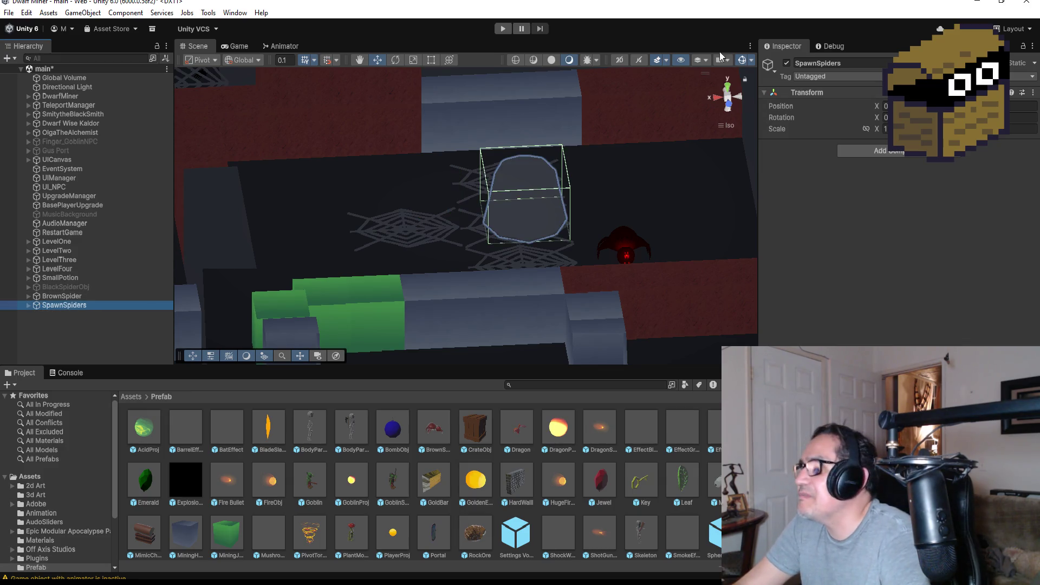
pyautogui.click(787, 64)
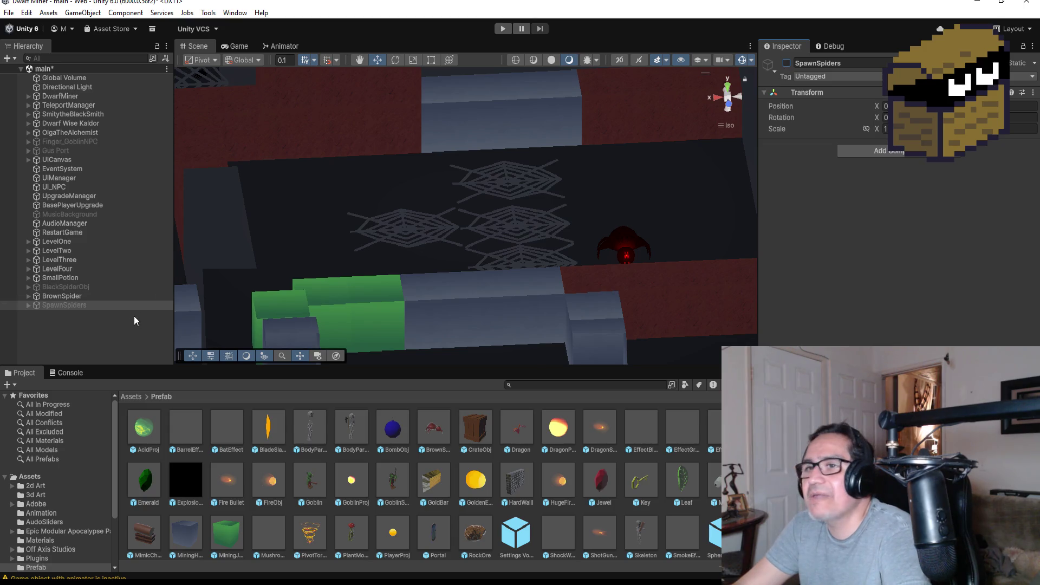
# Raise the BrownSpider slightly upward, then switch to Visual Studio.
pyautogui.click(67, 297)
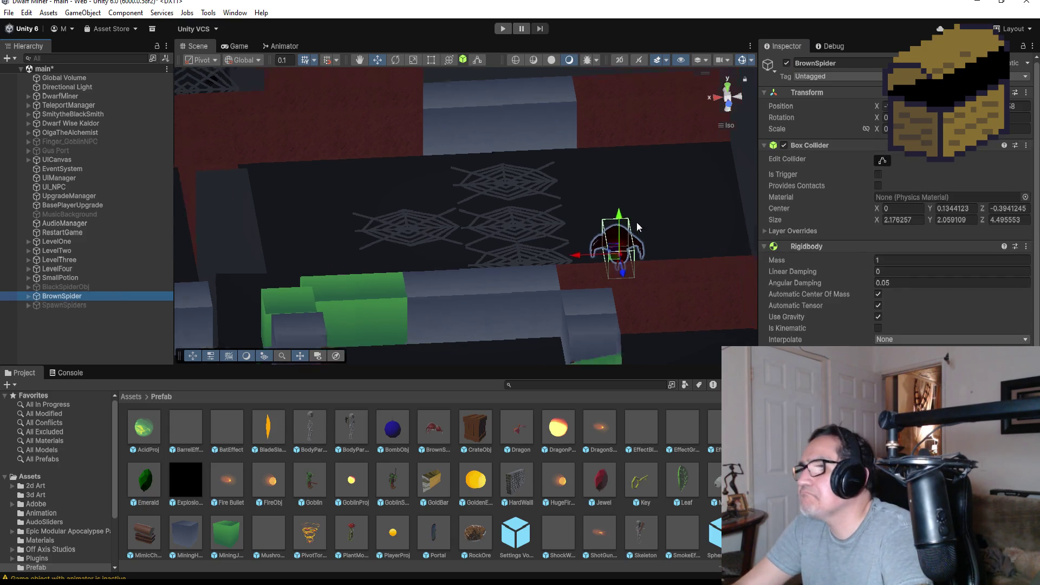
pyautogui.scroll(-1, 636, 223)
pyautogui.scroll(-5, 894, 206)
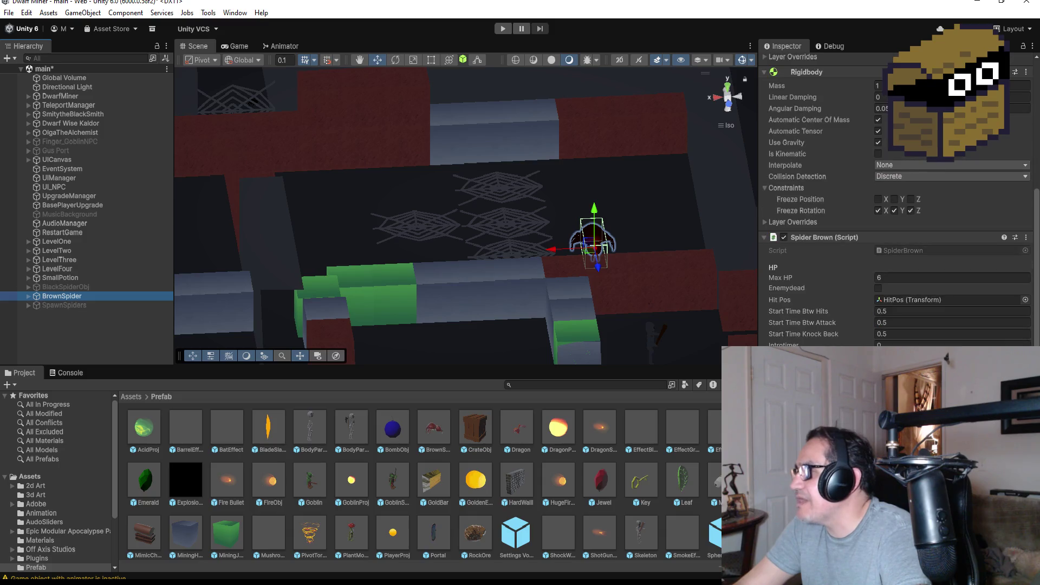
pyautogui.moveTo(597, 262); pyautogui.dragTo(593, 230)
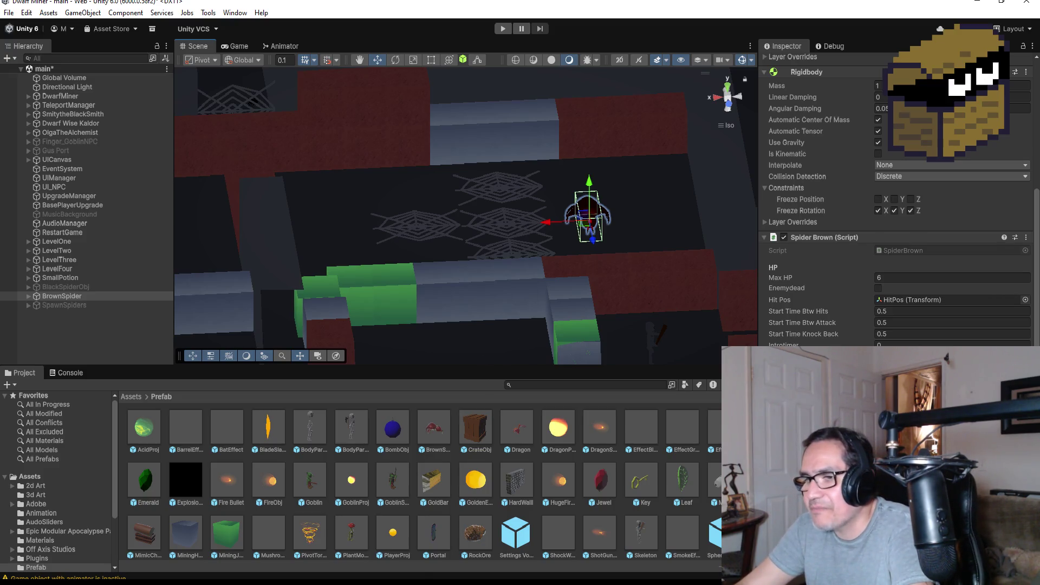
pyautogui.click(313, 536)
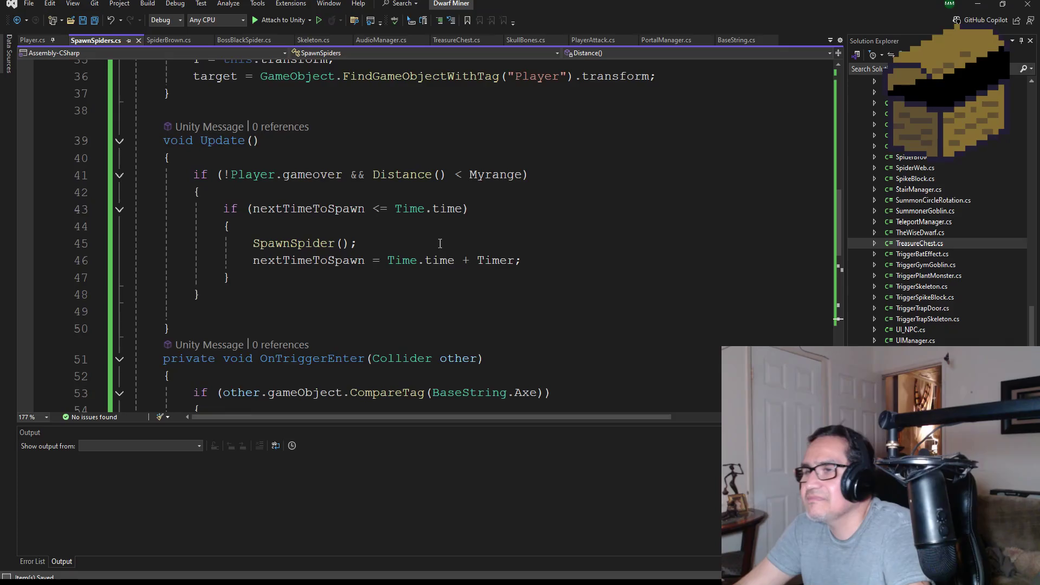
# Open SpiderBrown.cs and scroll to the speed setting.
pyautogui.scroll(6, 440, 244)
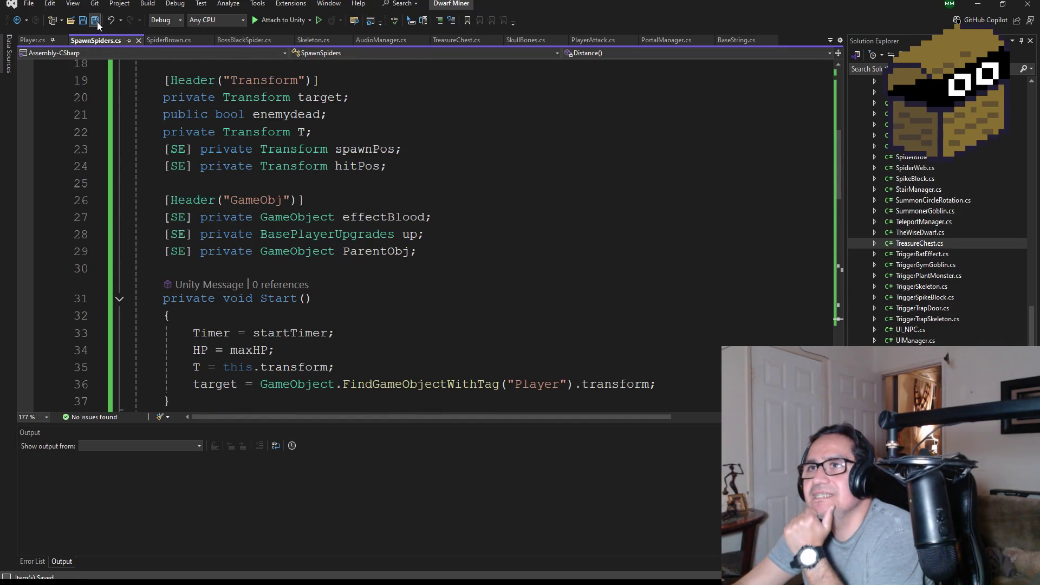
pyautogui.click(180, 43)
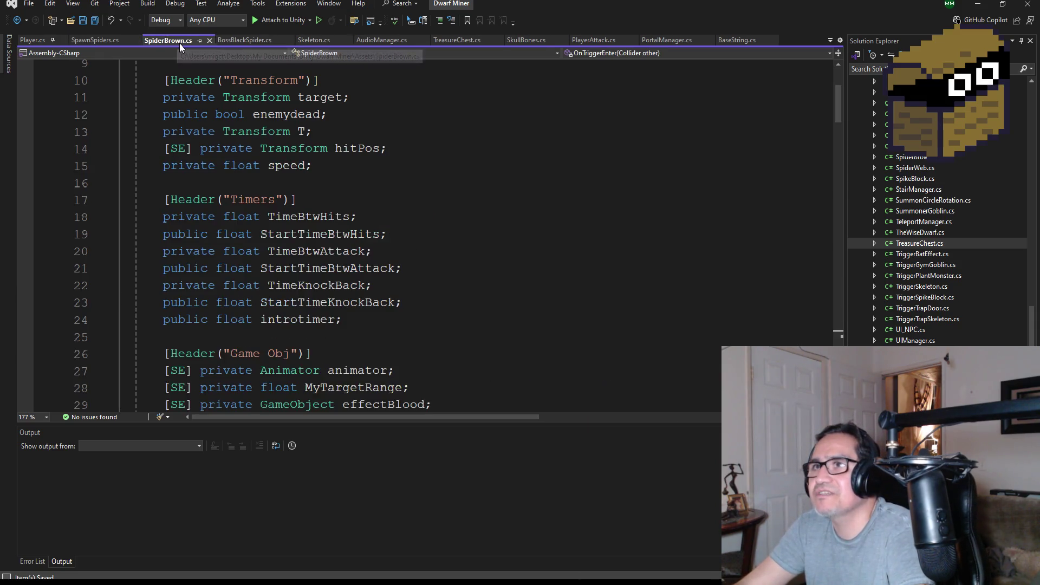
pyautogui.scroll(3, 355, 275)
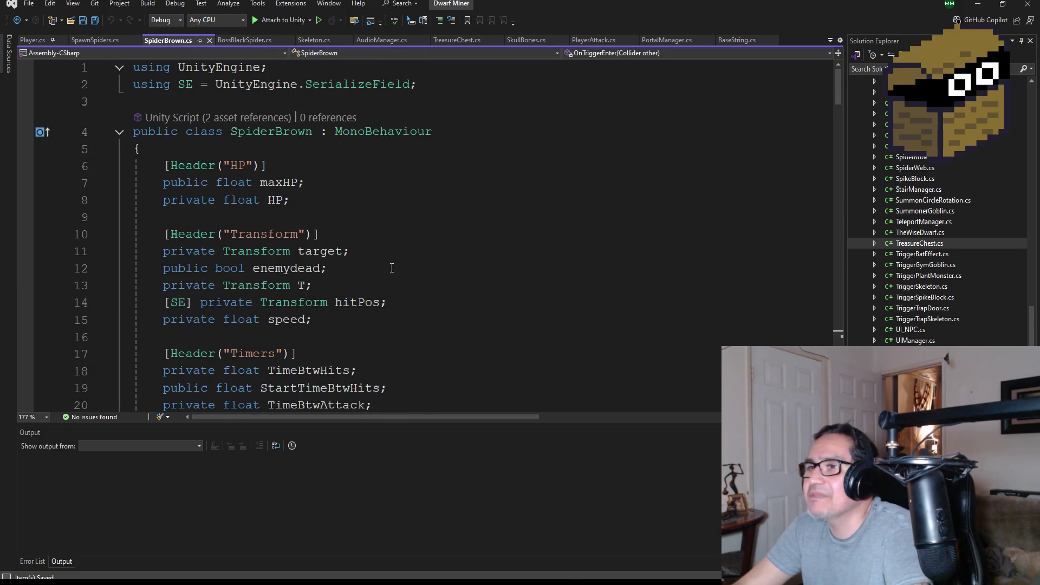
pyautogui.scroll(-8, 392, 269)
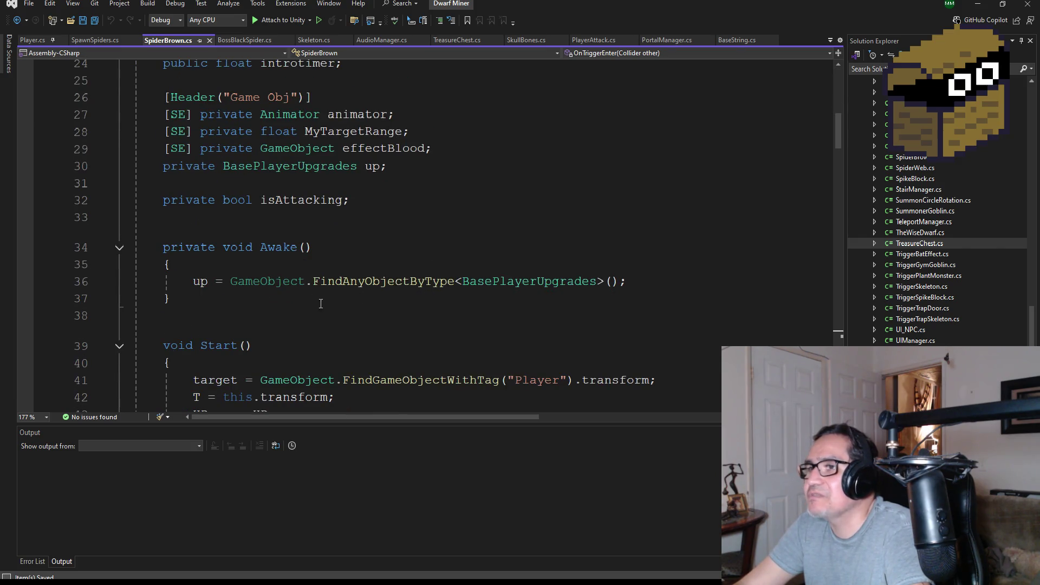
pyautogui.scroll(-4, 379, 293)
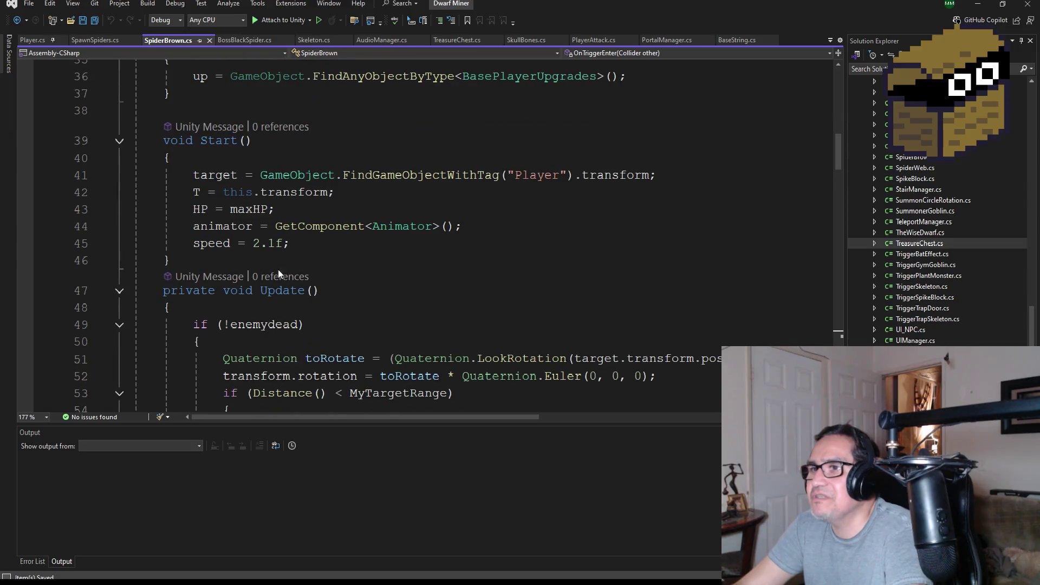
# Change the speed value on line 45 to 2.4 and save SpiderBrown.cs.
pyautogui.click(277, 244)
pyautogui.press('BackSpace')
pyautogui.write('4')
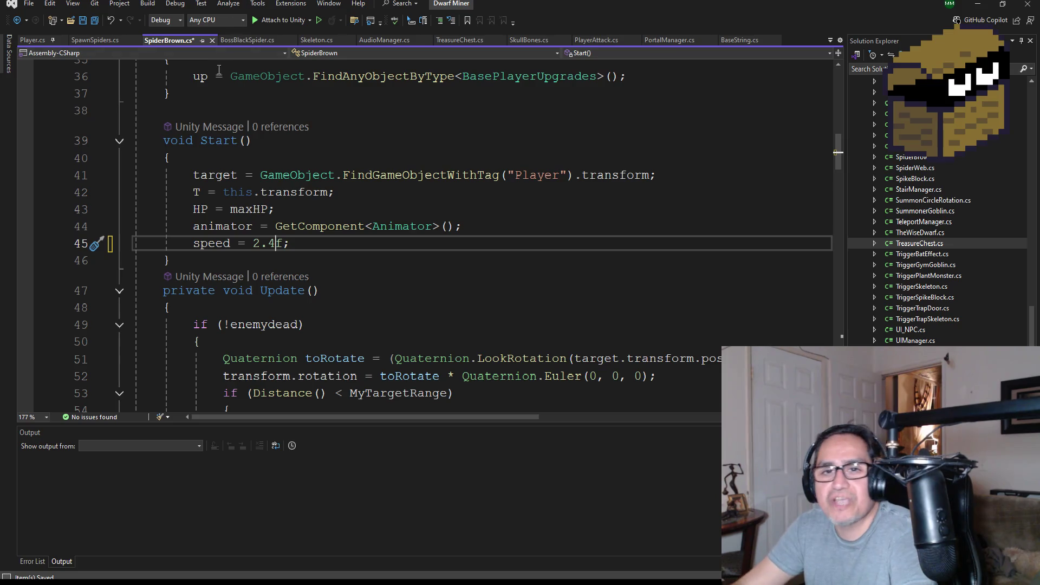
pyautogui.click(94, 20)
# Scroll down to ChaseAttack(), then switch to the Survival3d project's code window.
pyautogui.scroll(-4, 467, 280)
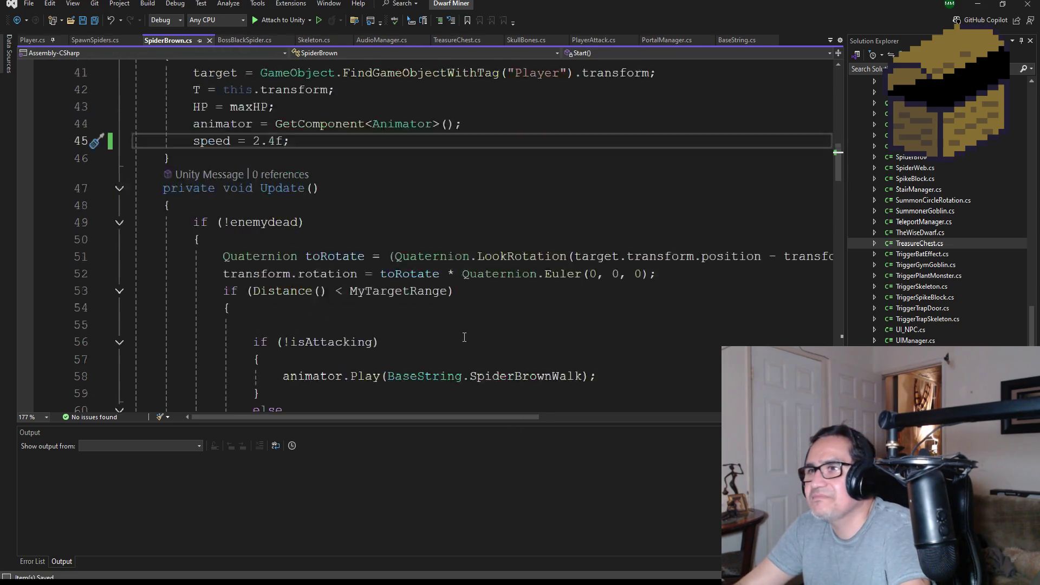
pyautogui.scroll(-1, 472, 280)
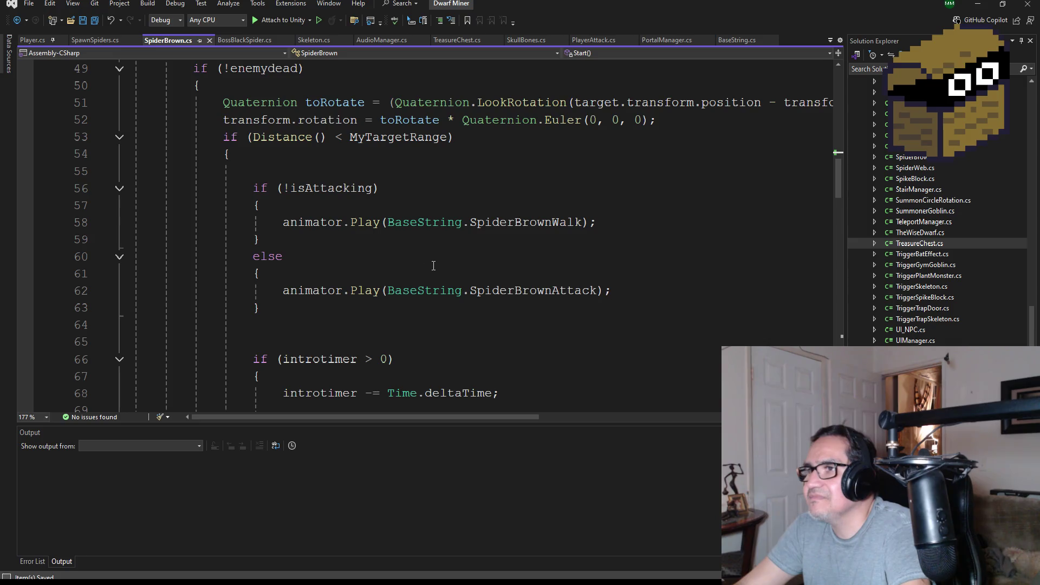
pyautogui.scroll(-7, 437, 276)
pyautogui.scroll(-6, 445, 302)
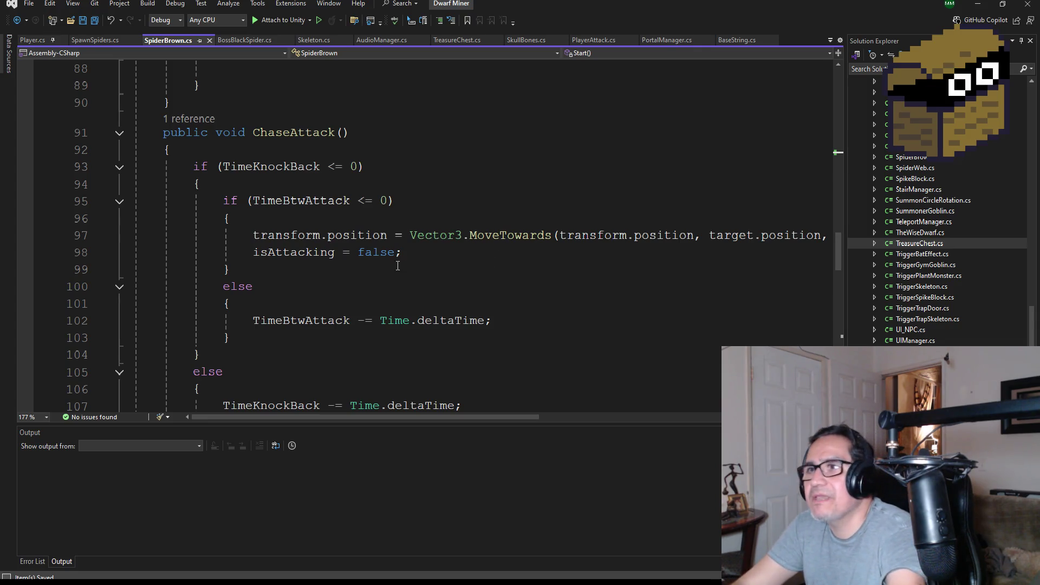
pyautogui.moveTo(239, 578)
pyautogui.click(301, 548)
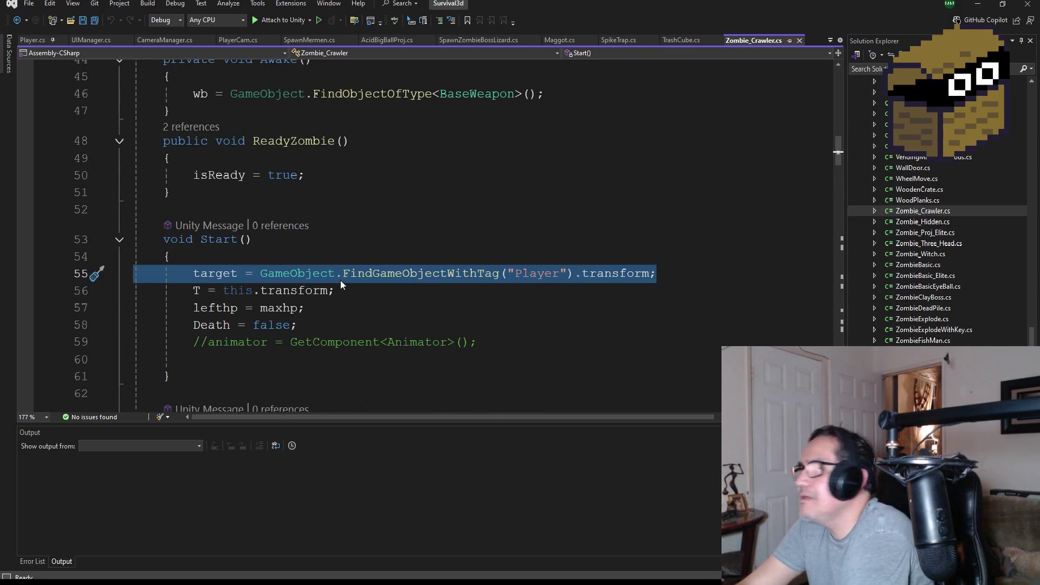
pyautogui.scroll(-1, 355, 293)
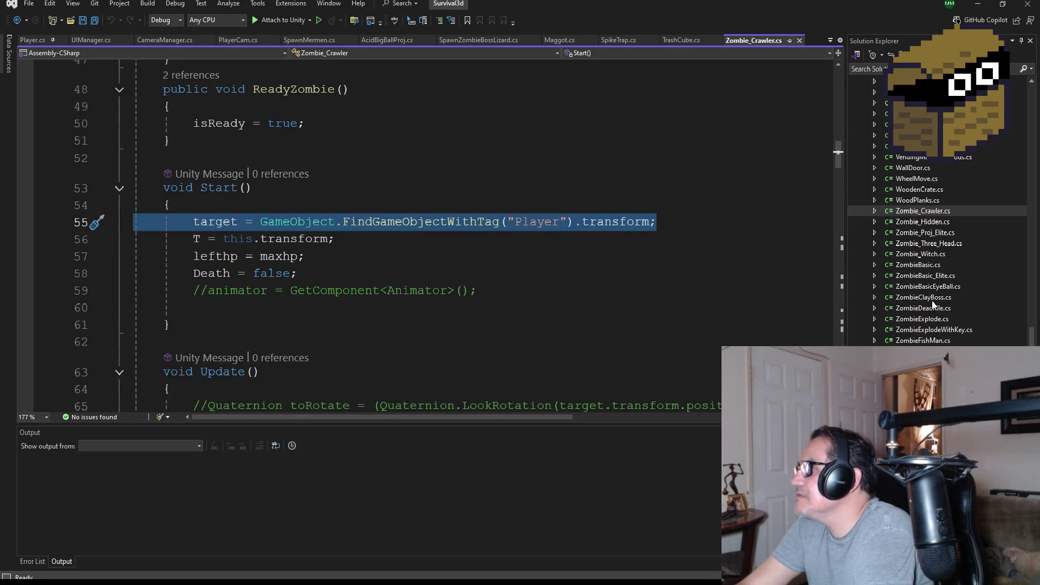
pyautogui.click(923, 266)
pyautogui.scroll(-5, 410, 295)
pyautogui.scroll(-4, 410, 295)
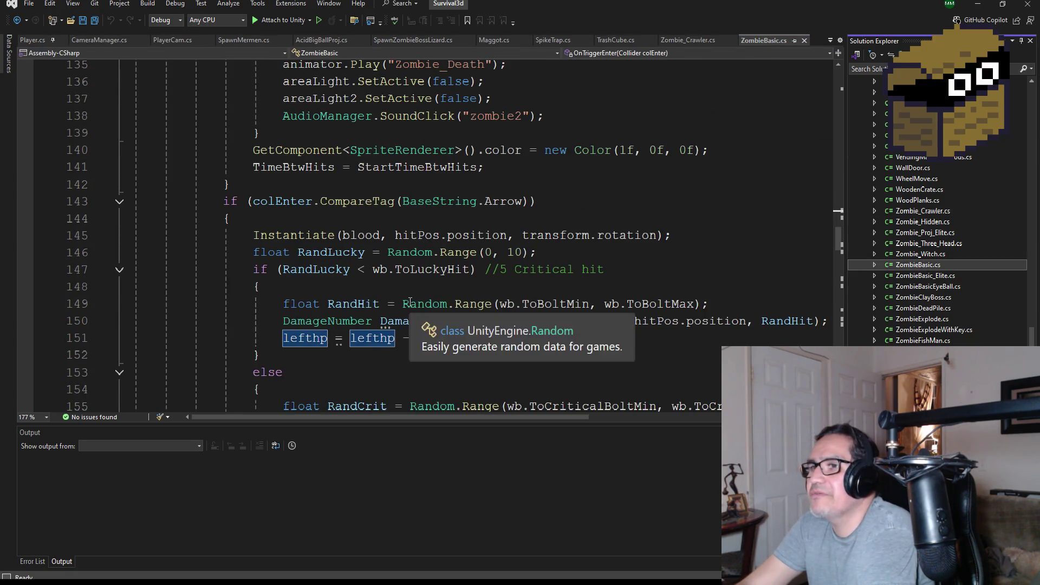
pyautogui.scroll(18, 417, 266)
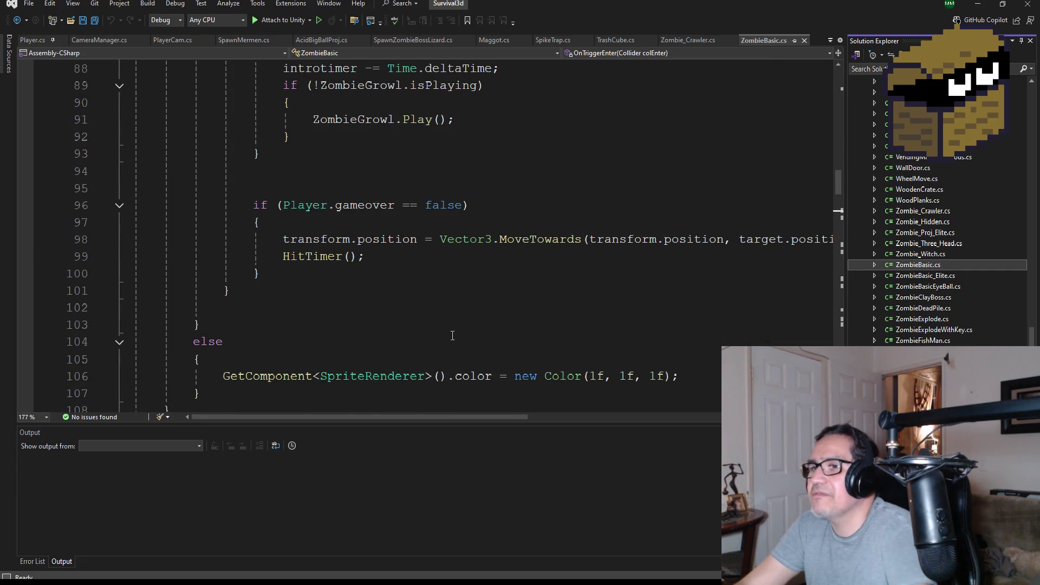
pyautogui.scroll(2, 451, 332)
pyautogui.scroll(2, 505, 347)
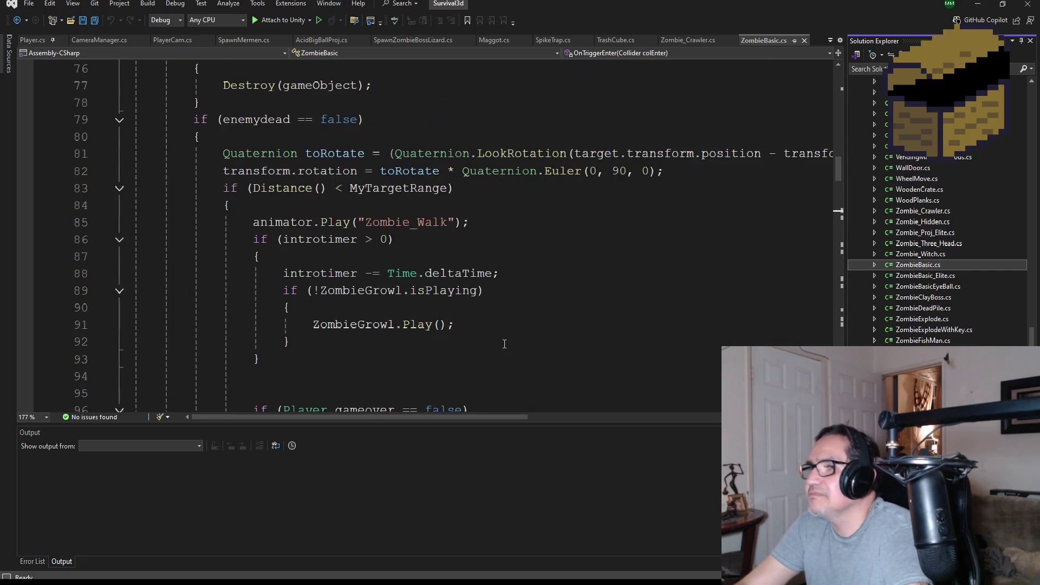
pyautogui.scroll(4, 505, 330)
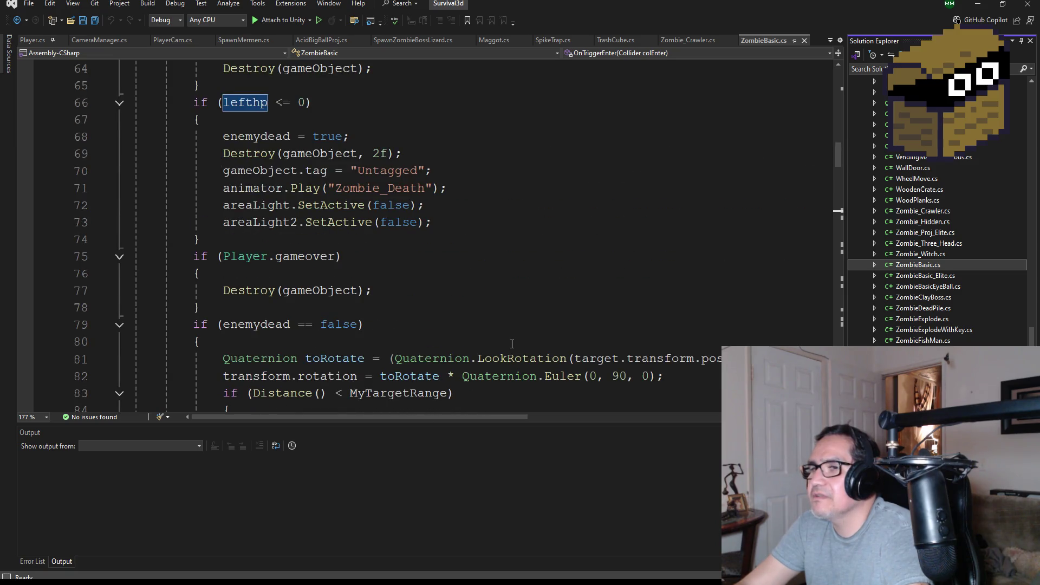
pyautogui.scroll(10, 512, 344)
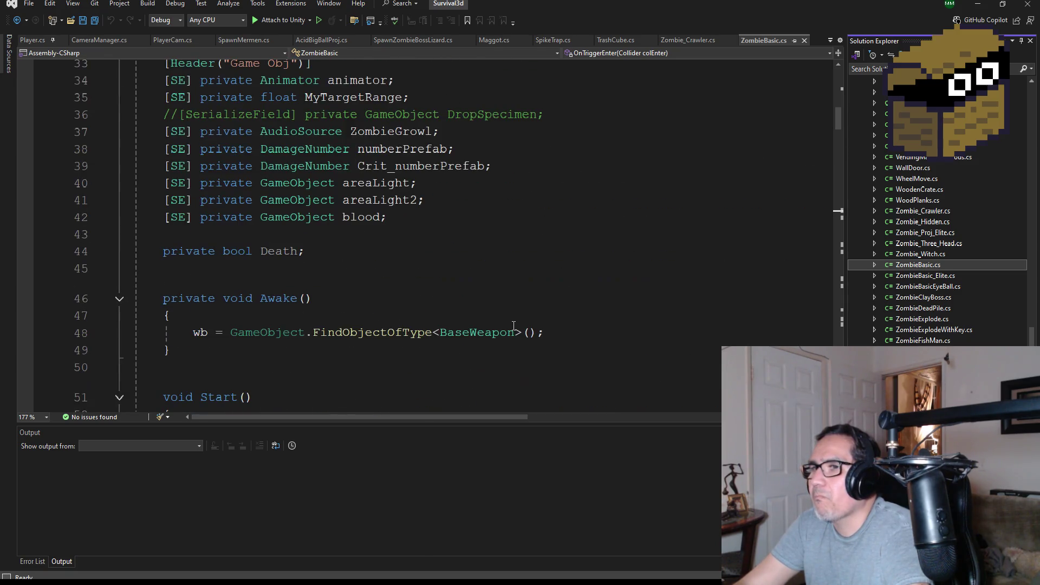
pyautogui.scroll(-4, 514, 325)
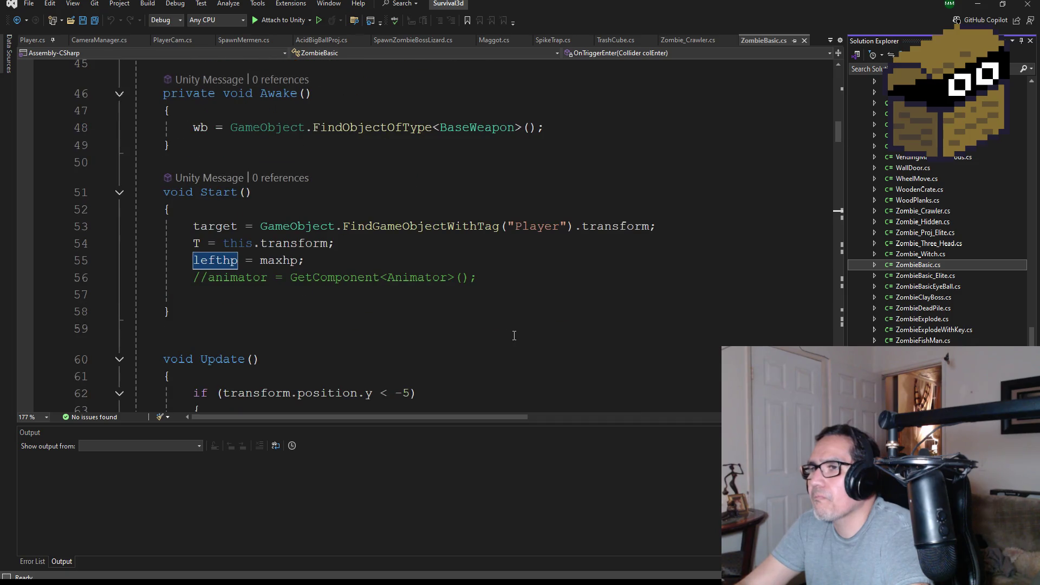
pyautogui.scroll(-4, 514, 336)
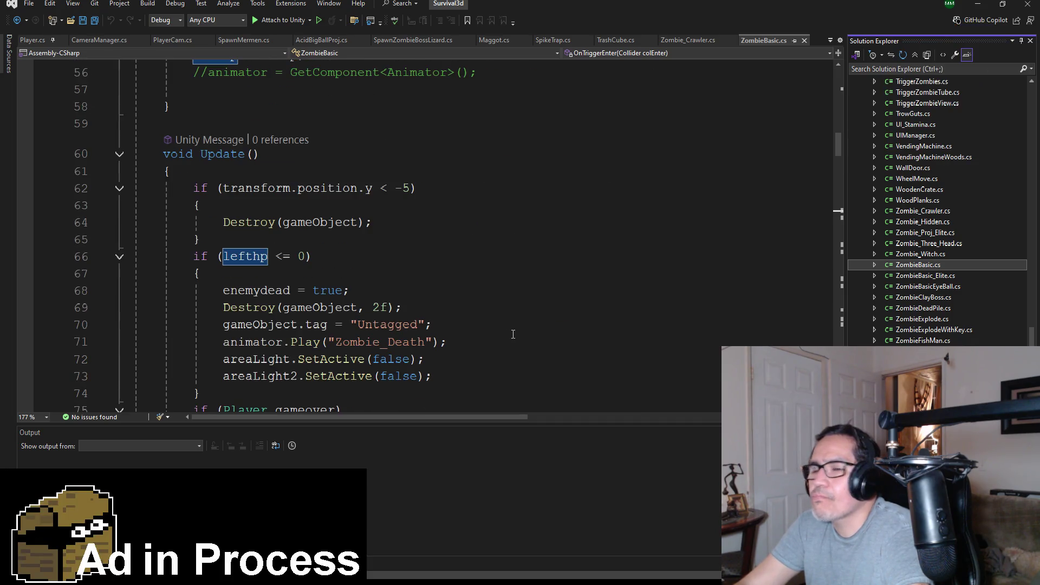
pyautogui.scroll(-12, 513, 331)
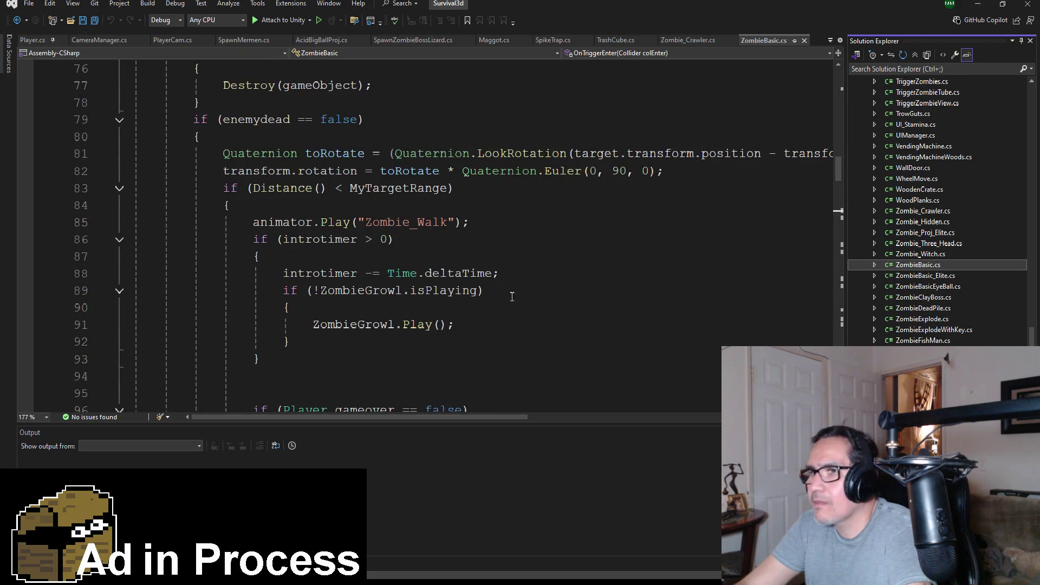
pyautogui.scroll(-8, 522, 290)
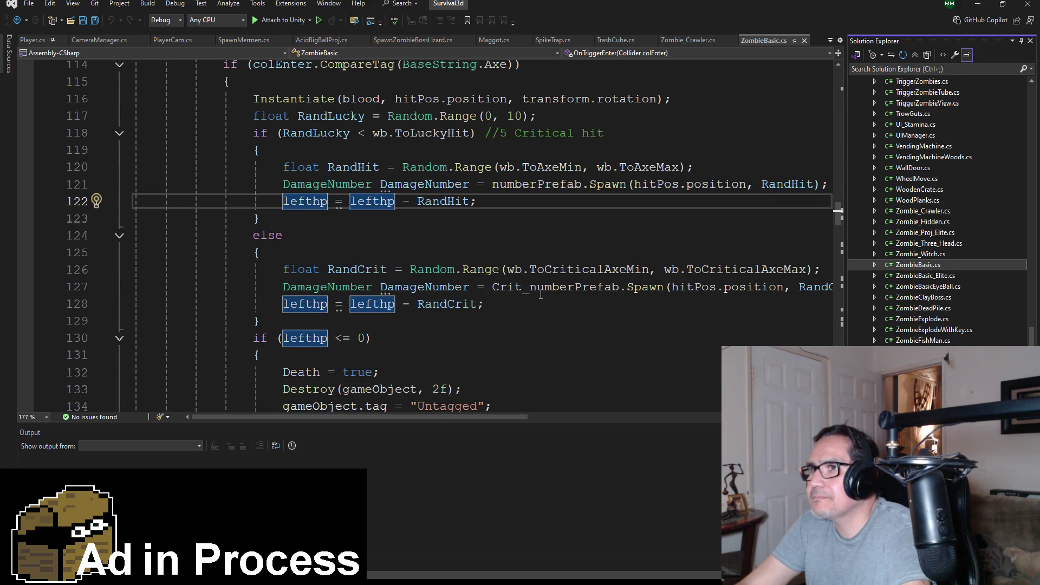
pyautogui.scroll(-19, 540, 294)
pyautogui.scroll(-9, 541, 294)
pyautogui.scroll(-16, 540, 286)
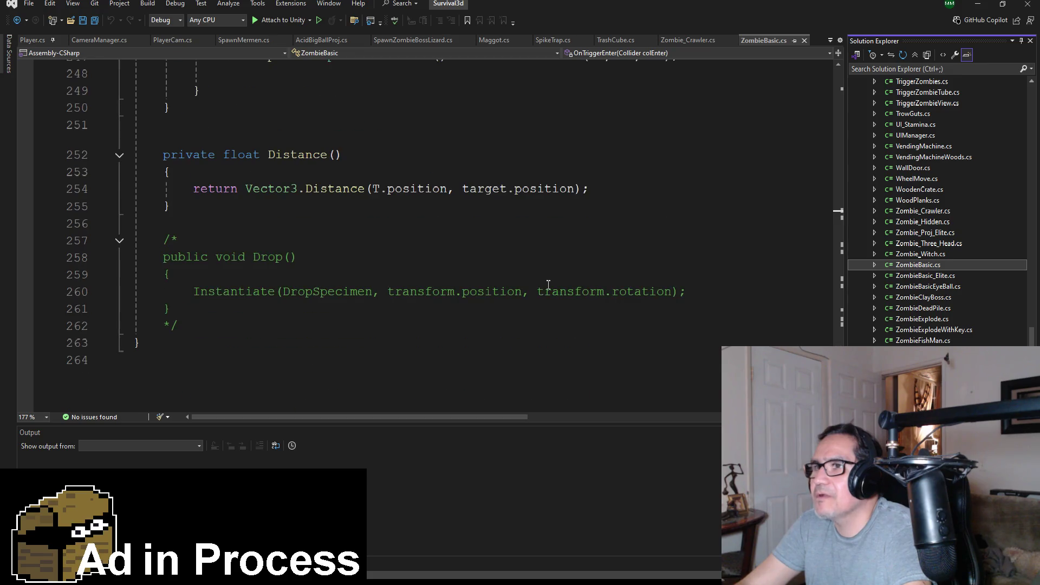
pyautogui.scroll(6, 549, 284)
pyautogui.scroll(-4, 553, 282)
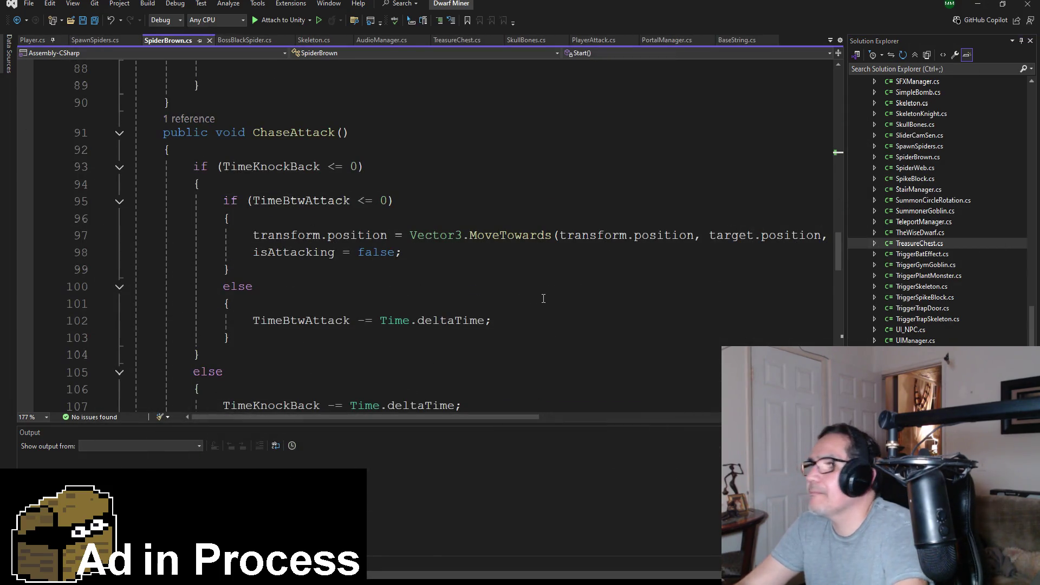
pyautogui.scroll(-7, 543, 299)
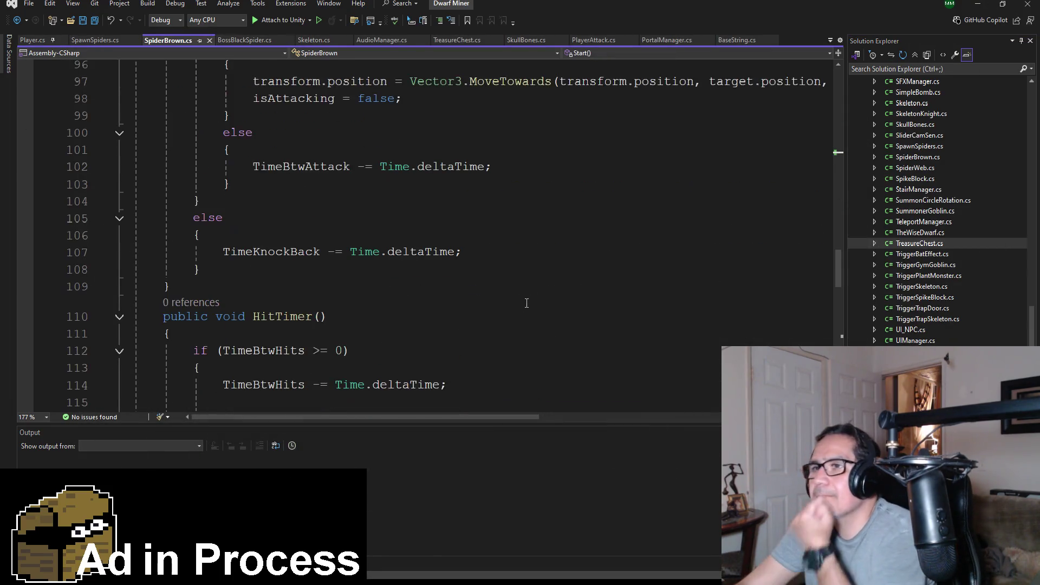
# Review SpiderBrown.cs, save all scripts with Save All, and minimize Visual Studio.
pyautogui.scroll(-2, 540, 279)
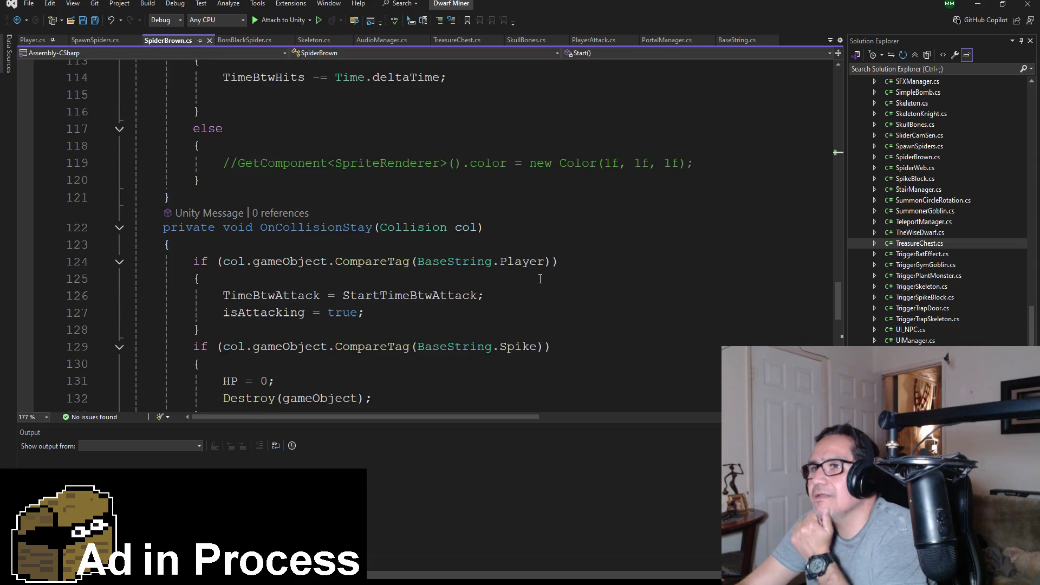
pyautogui.scroll(-3, 536, 282)
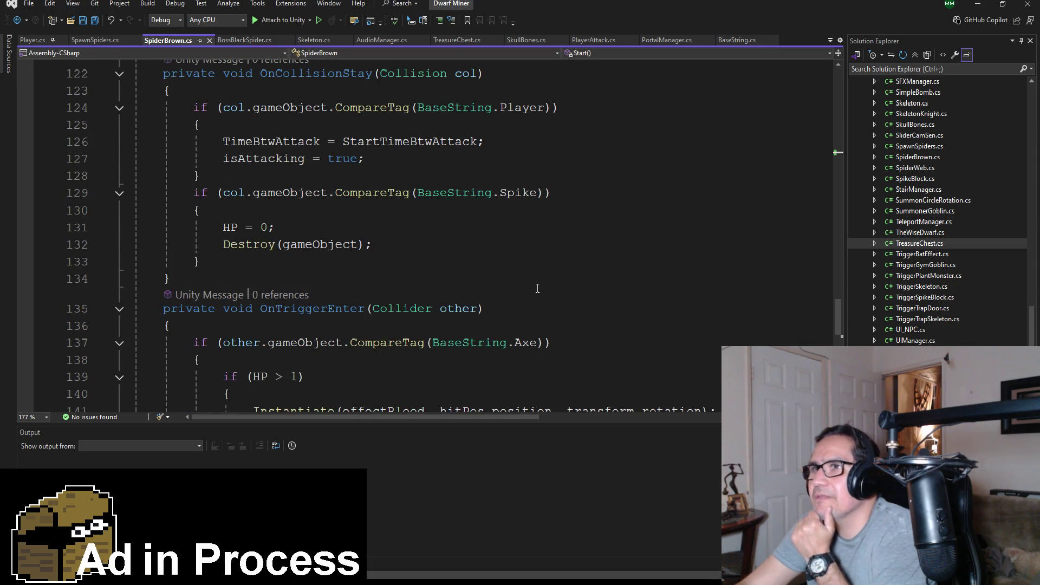
pyautogui.scroll(2, 538, 288)
pyautogui.scroll(-1, 538, 284)
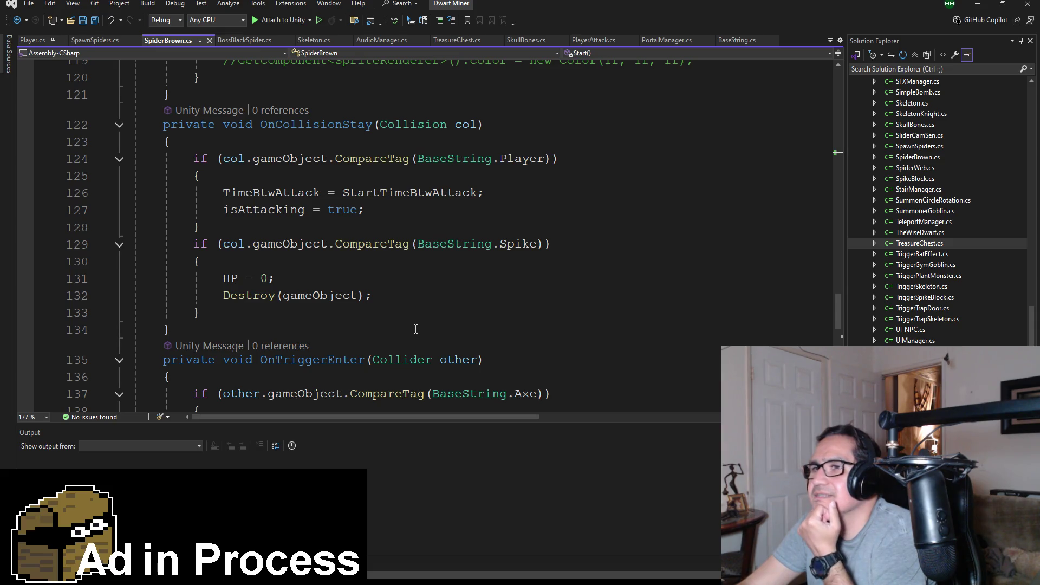
pyautogui.scroll(-2, 416, 329)
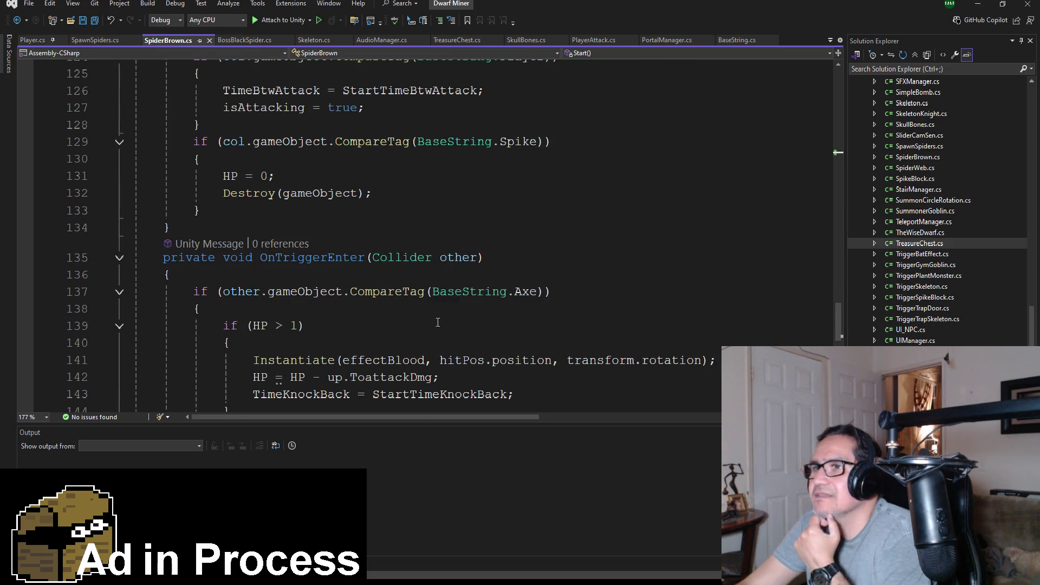
pyautogui.scroll(2, 438, 315)
pyautogui.scroll(-2, 438, 306)
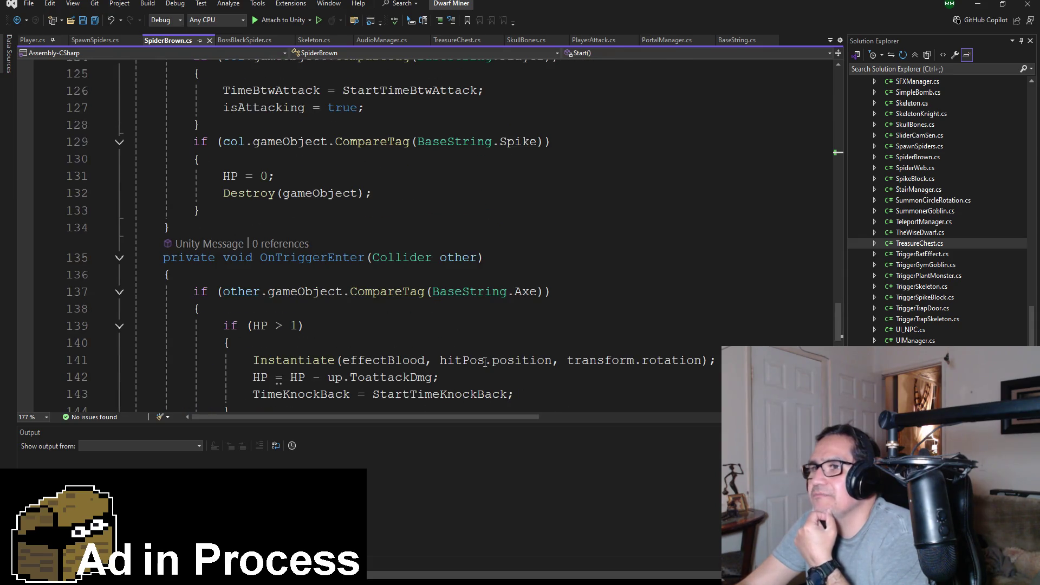
pyautogui.scroll(-2, 433, 341)
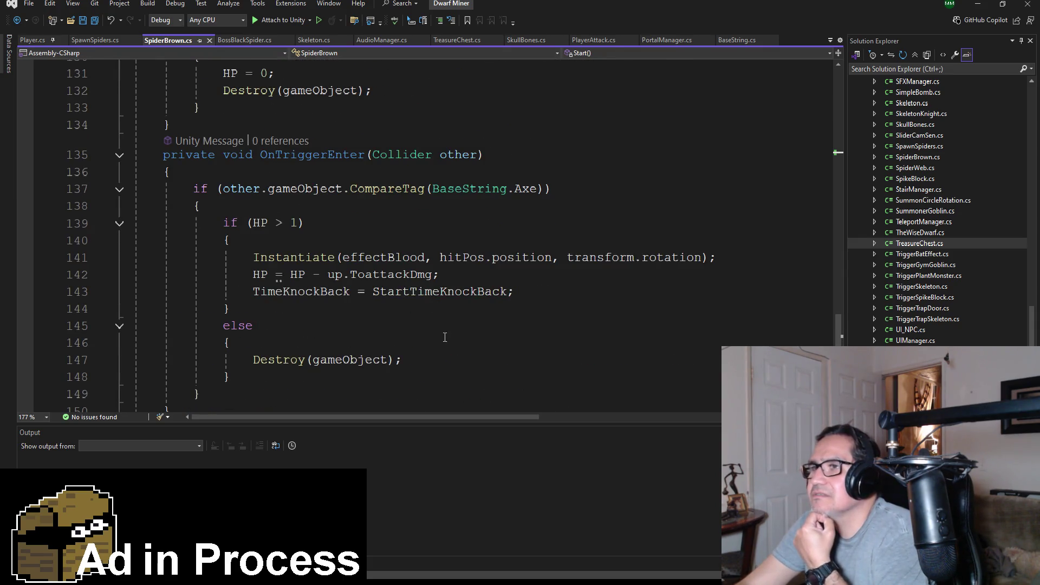
pyautogui.scroll(-4, 445, 337)
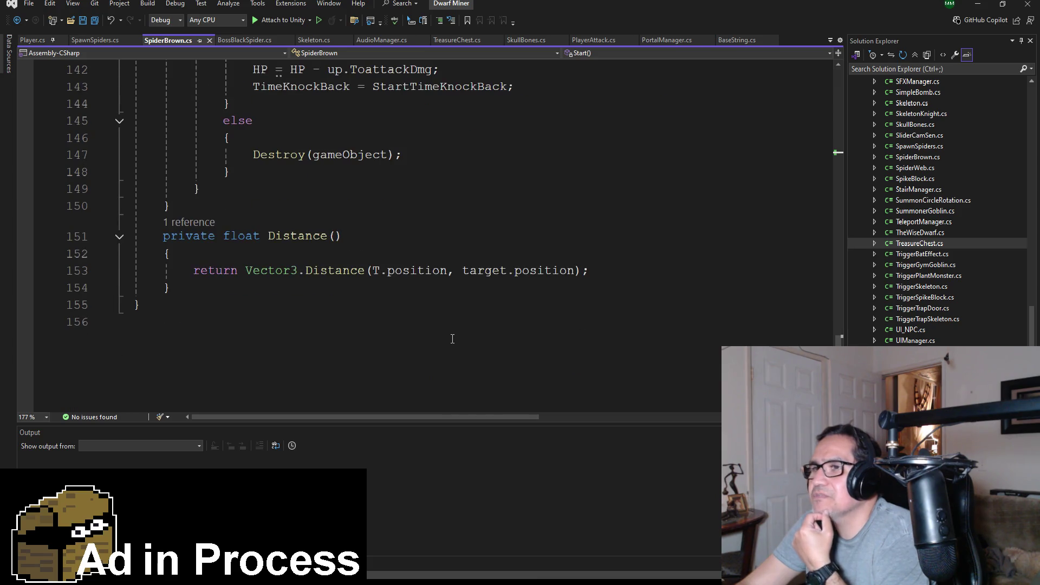
pyautogui.scroll(10, 452, 325)
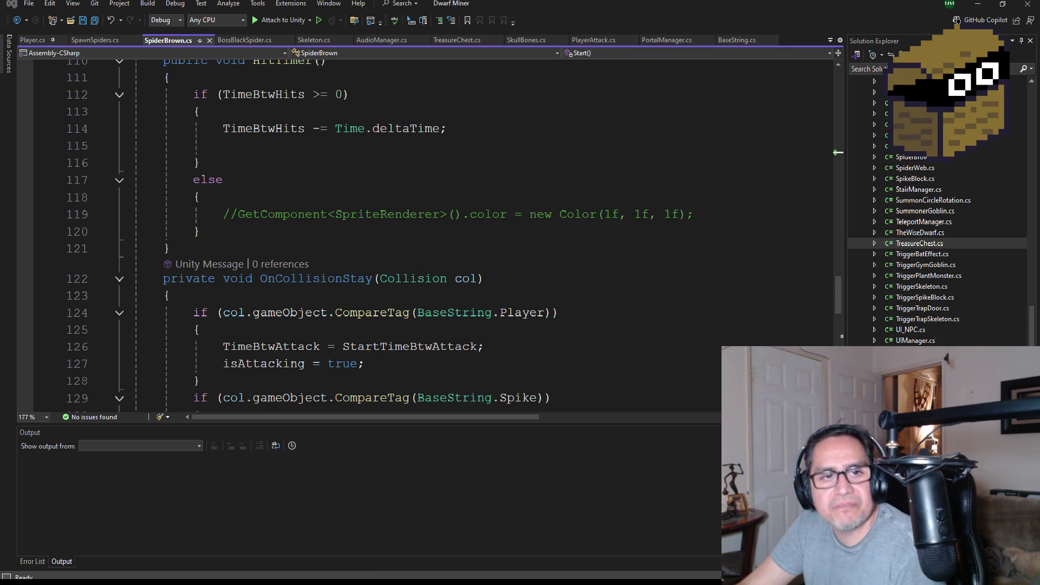
pyautogui.click(95, 20)
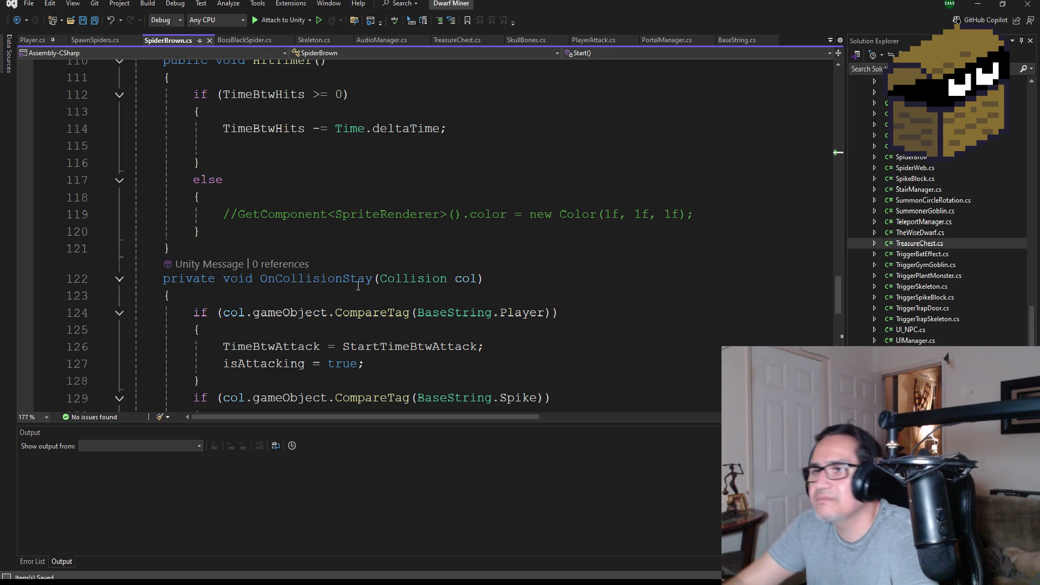
pyautogui.click(986, 10)
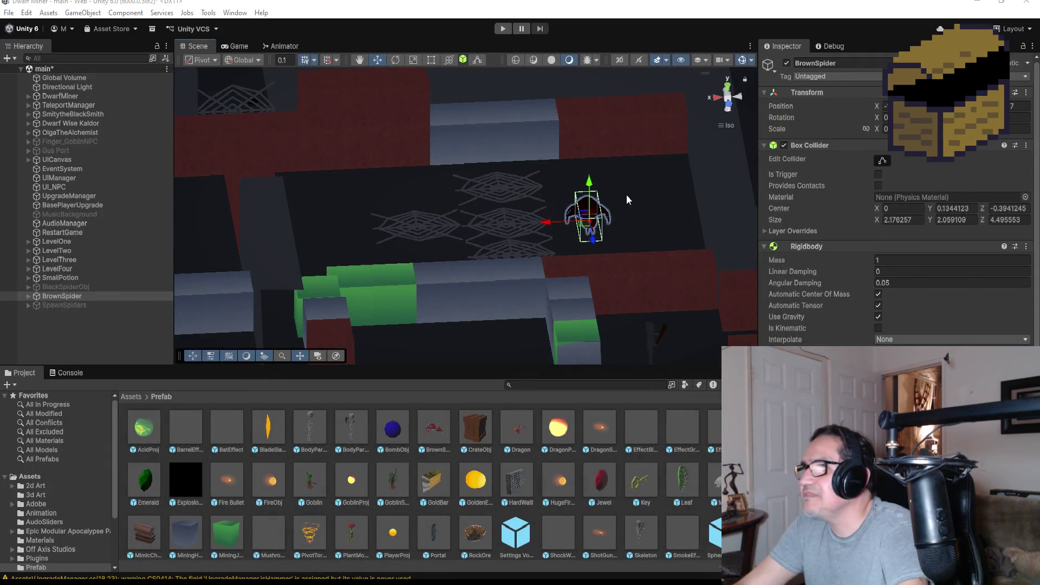
# Switch to the Game view, set it to Play Maximized, and enter Play mode.
pyautogui.click(243, 45)
pyautogui.click(545, 58)
pyautogui.click(553, 83)
pyautogui.click(503, 28)
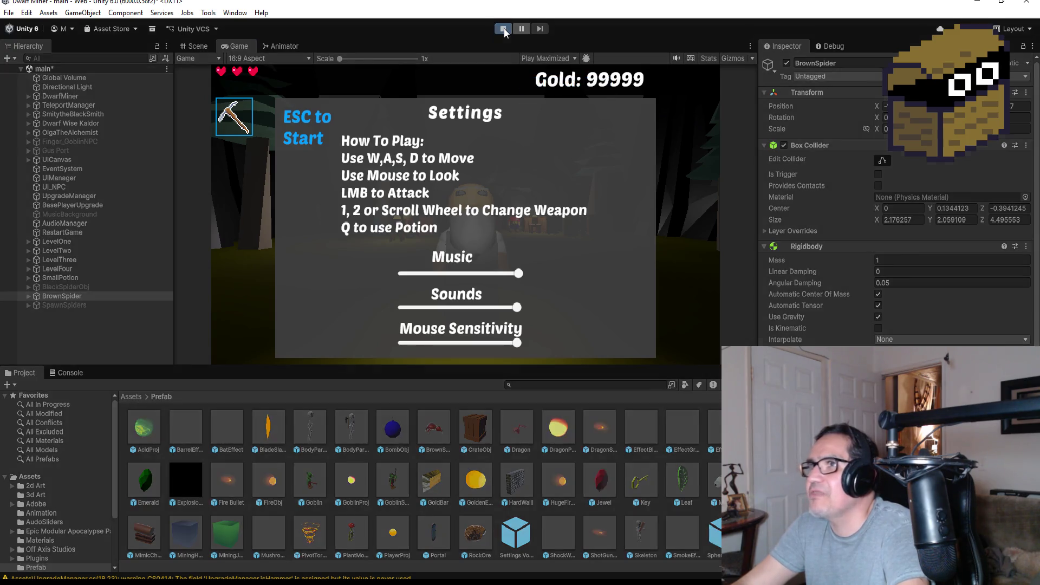
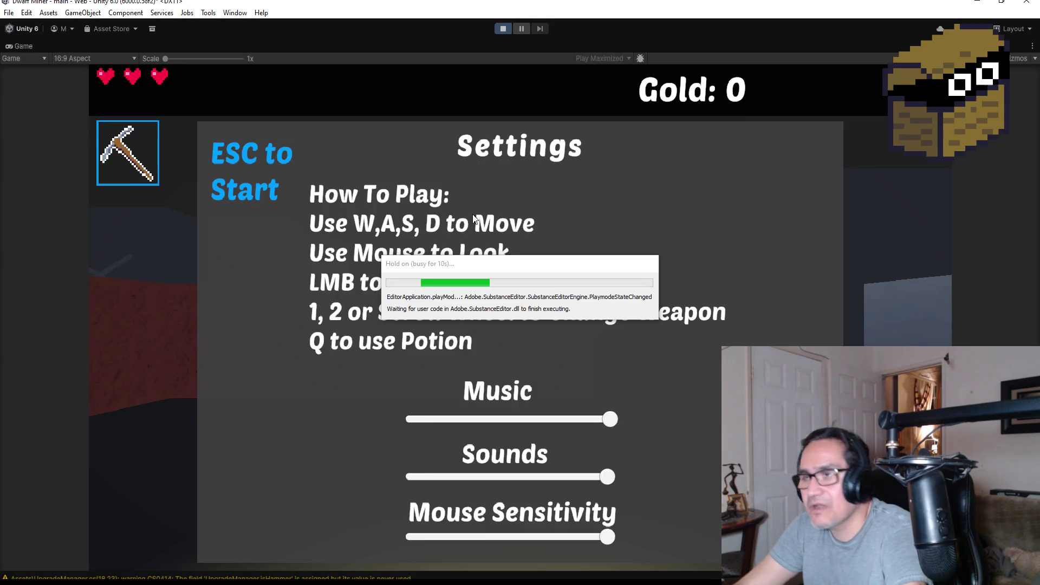
# Start the game, walk forward and swing the pickaxe to collect the gold nugget.
pyautogui.press('Escape')
pyautogui.press('w')
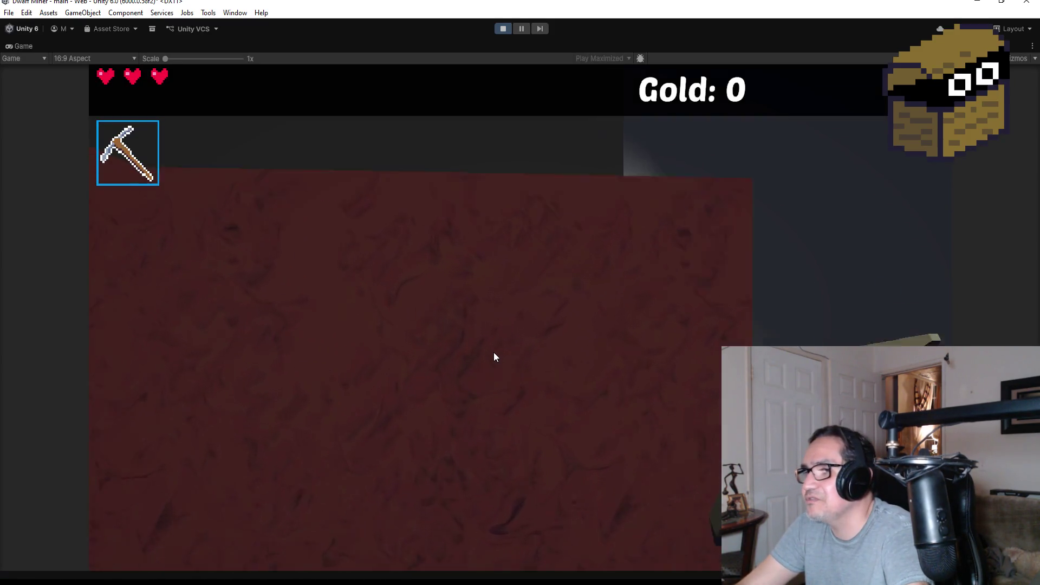
pyautogui.click(495, 354)
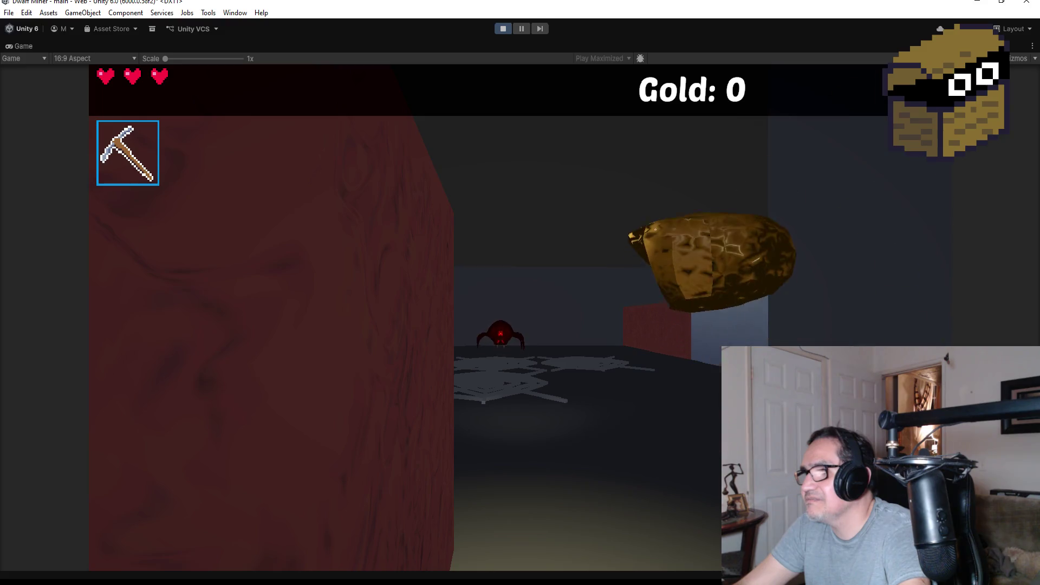
# Switch to the knife, attack the spider twice, then pause and stop play mode.
pyautogui.press('2')
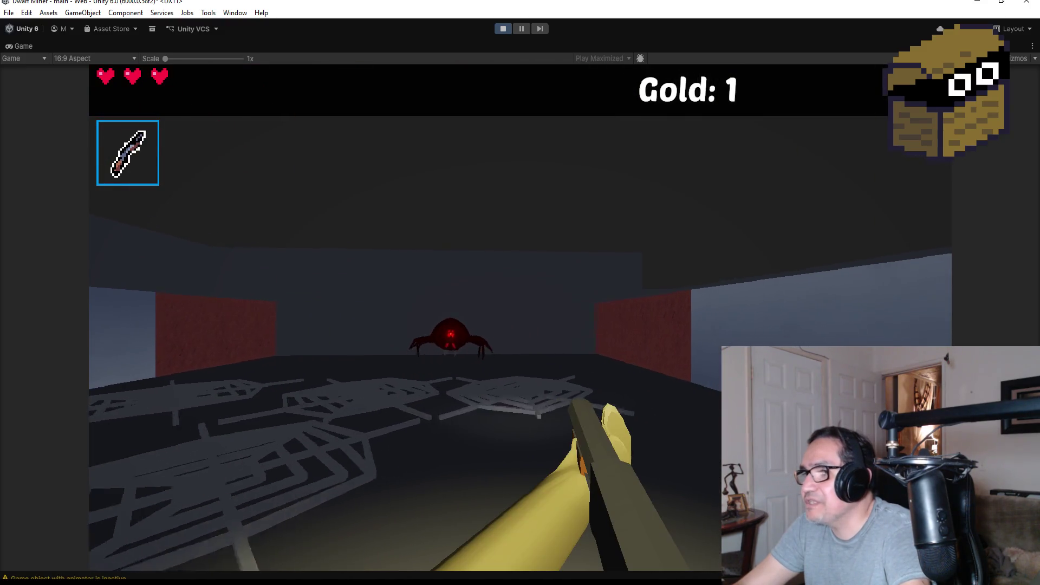
pyautogui.press('w')
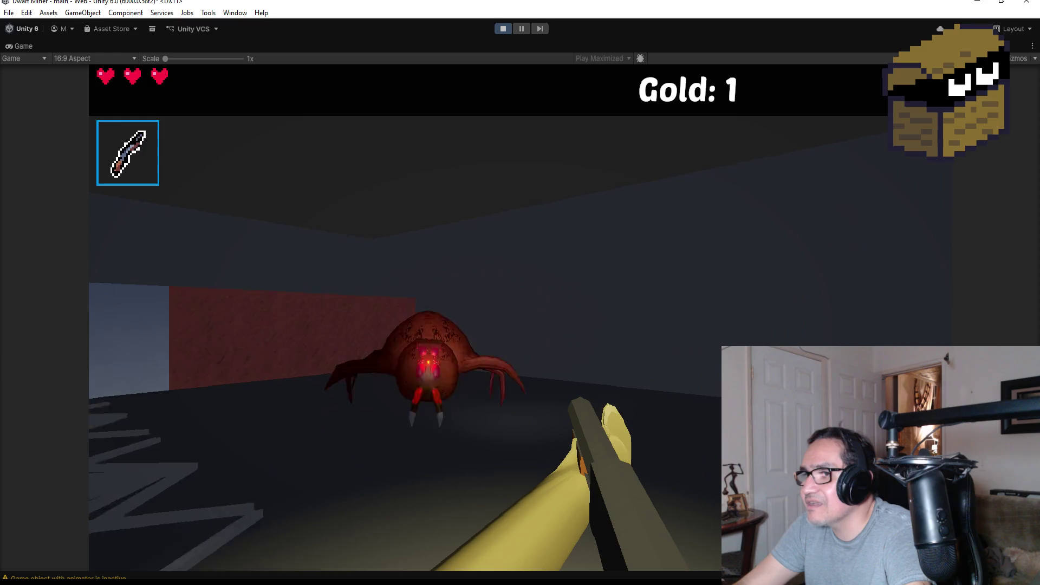
pyautogui.click(539, 319)
pyautogui.click(540, 319)
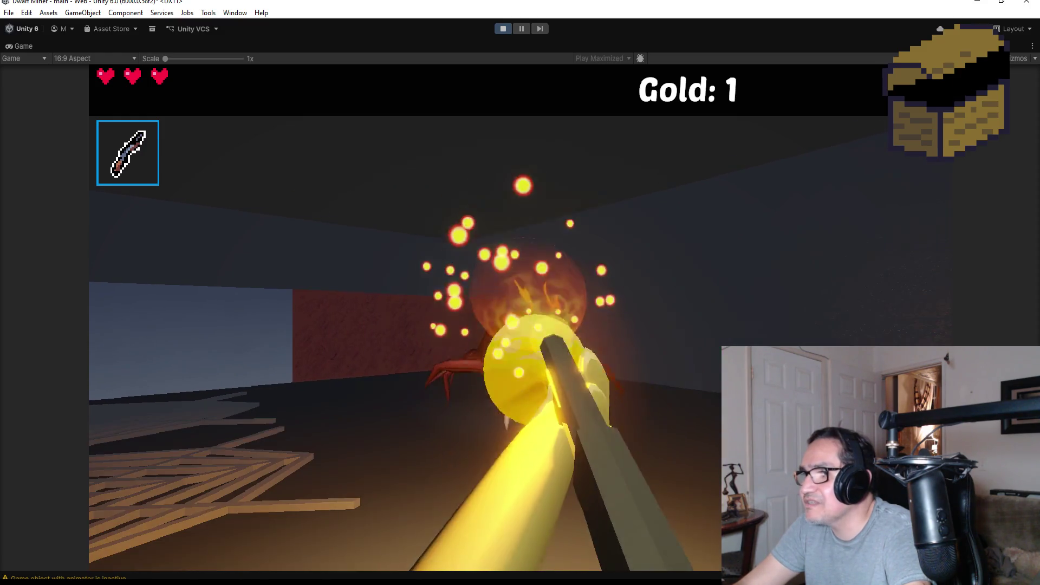
pyautogui.press('Escape')
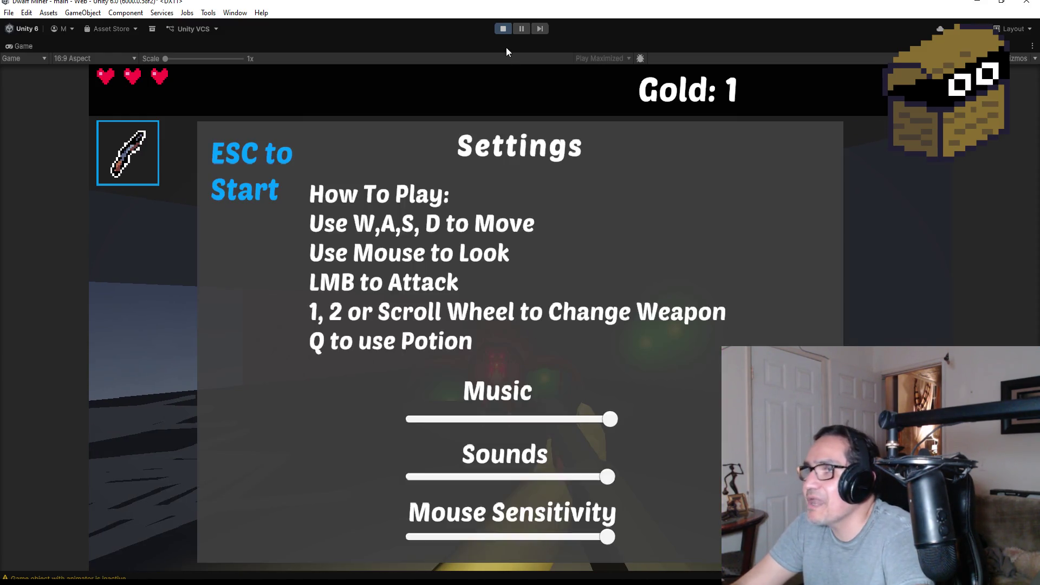
pyautogui.click(504, 32)
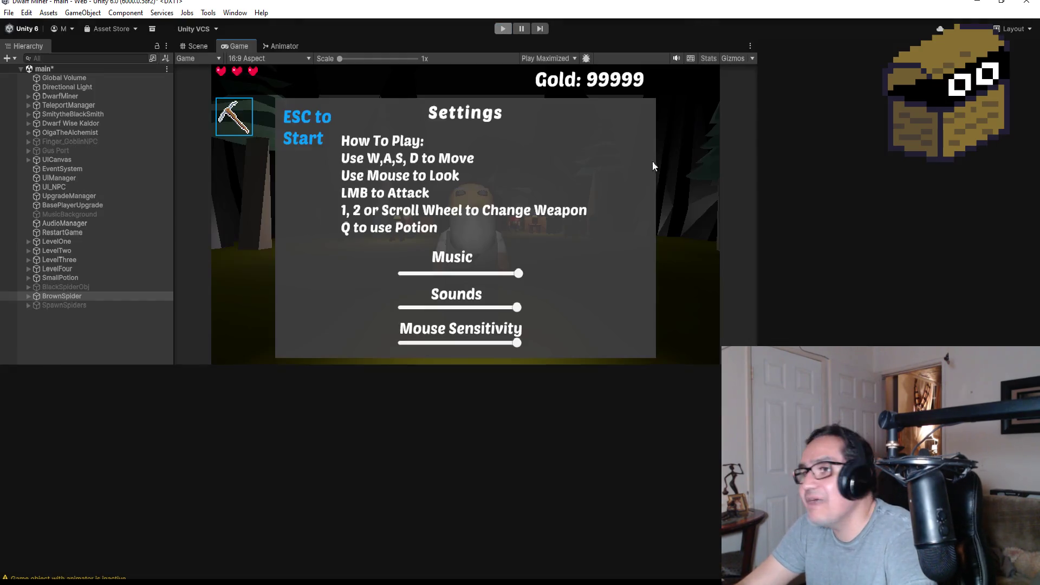
# Select BrownSpider and frame it from the front in the Scene view.
pyautogui.click(66, 298)
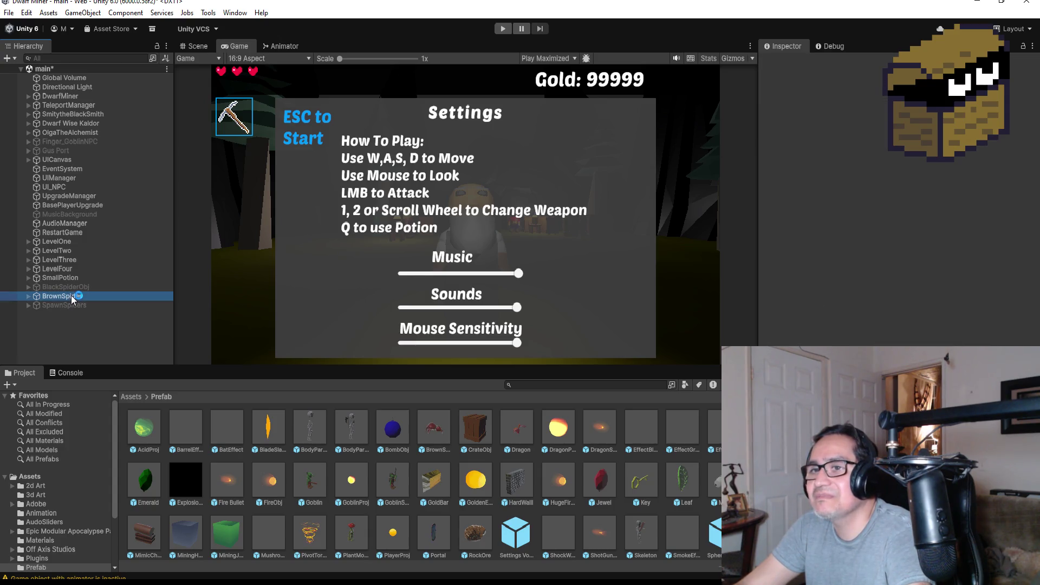
pyautogui.click(197, 46)
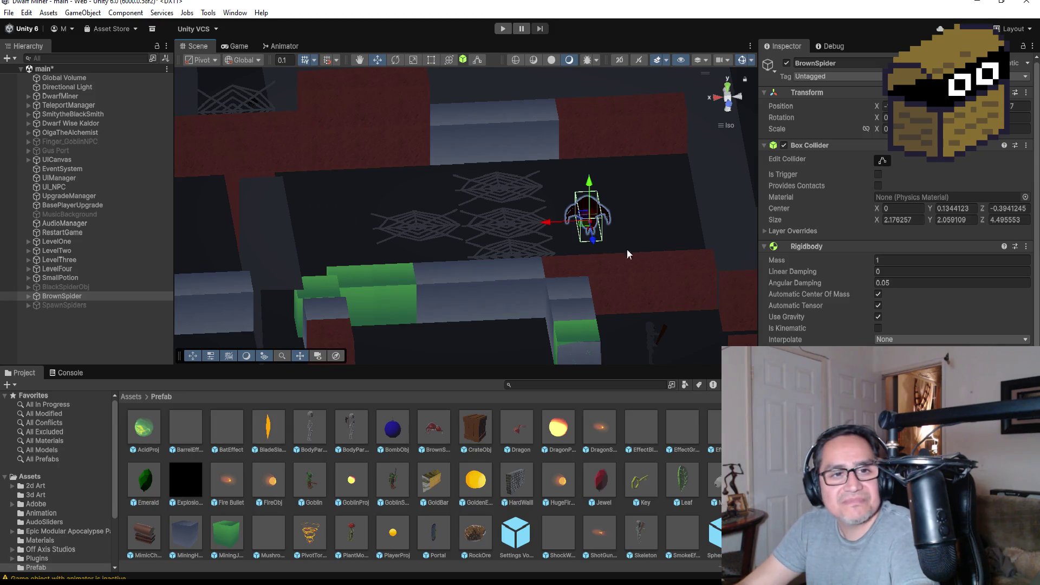
pyautogui.scroll(3, 623, 152)
pyautogui.scroll(2, 613, 161)
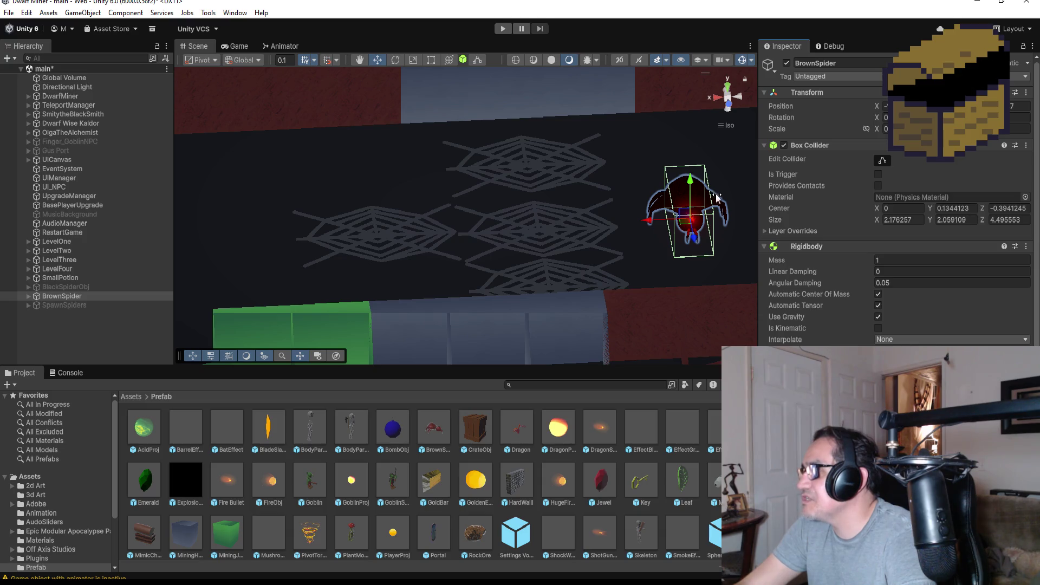
pyautogui.press('f')
pyautogui.moveTo(606, 292); pyautogui.dragTo(587, 197)
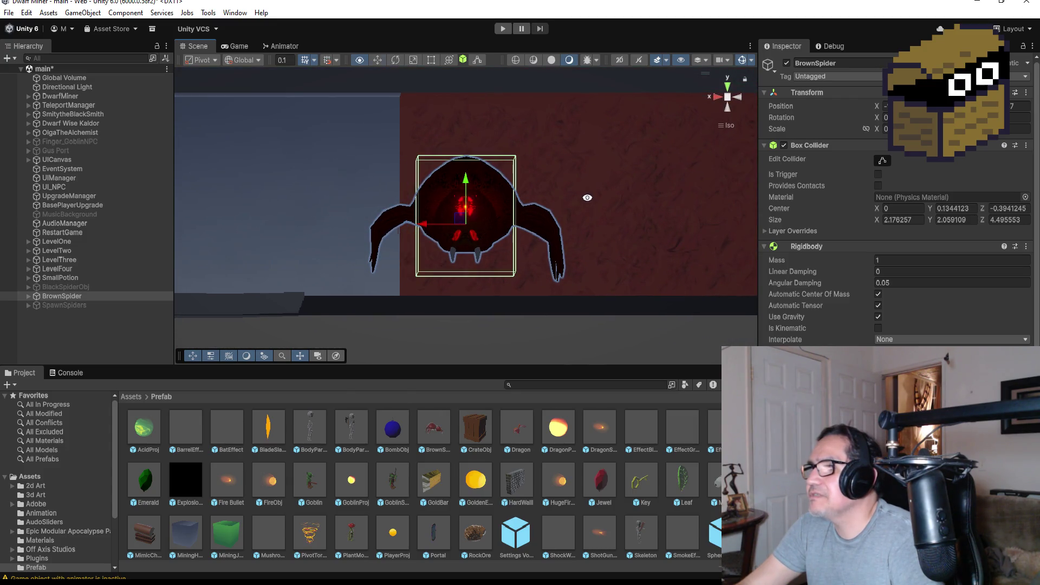
pyautogui.scroll(2, 564, 217)
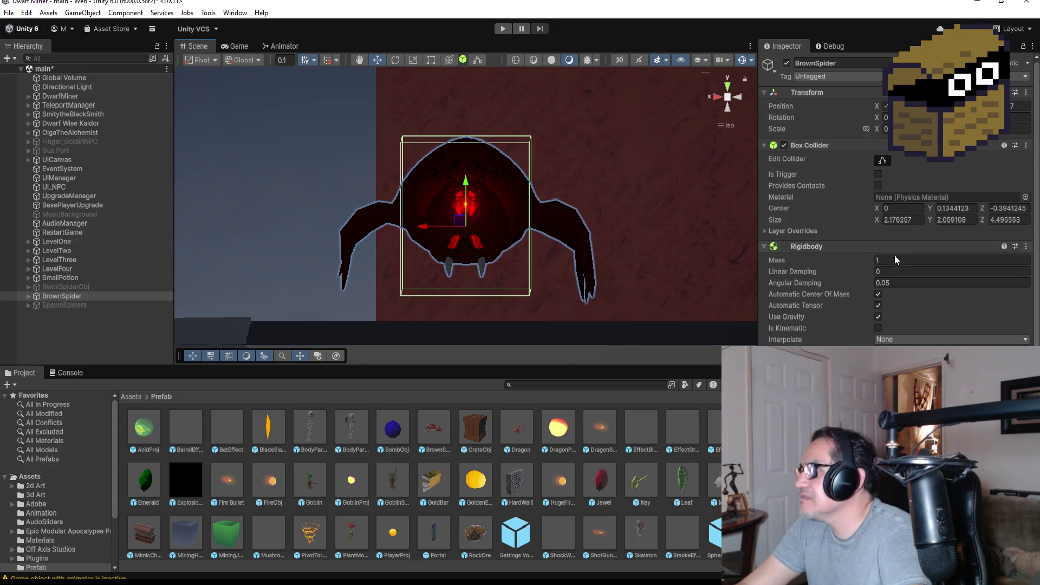
pyautogui.scroll(-3, 916, 277)
pyautogui.scroll(-3, 933, 298)
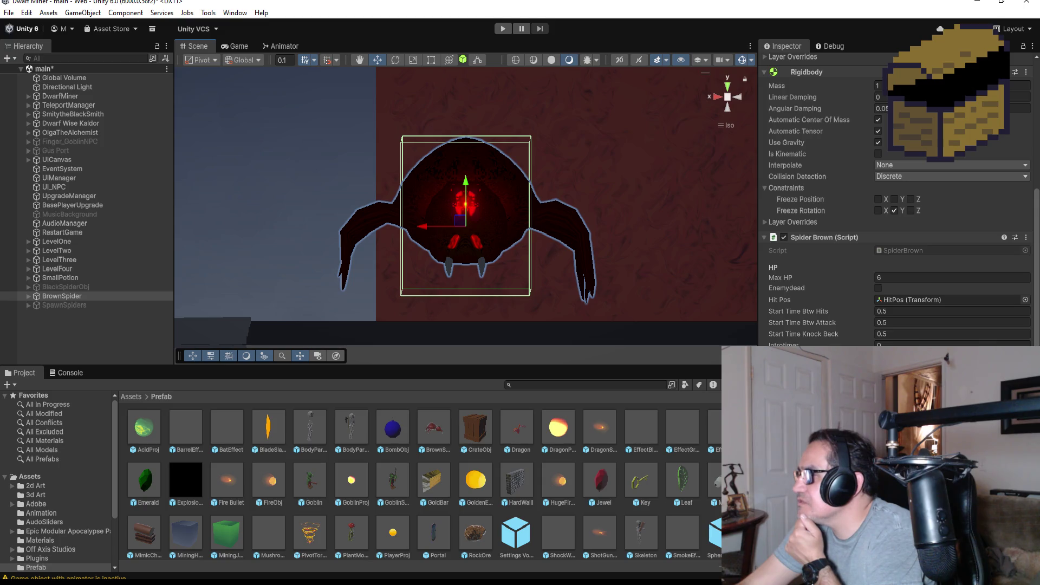
# Move the Spider Brown script up one place and start the game.
pyautogui.click(1027, 237)
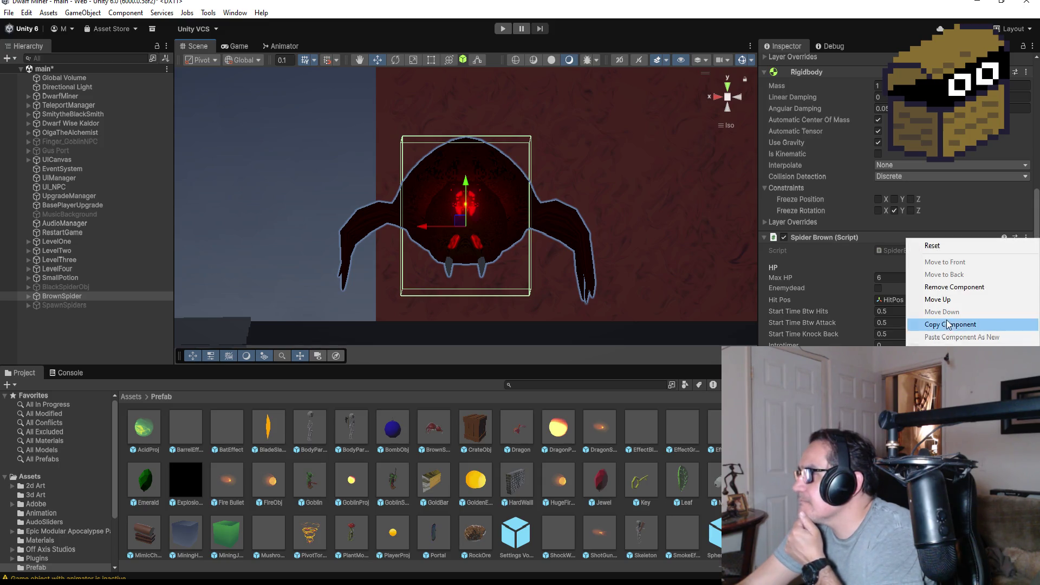
pyautogui.click(946, 299)
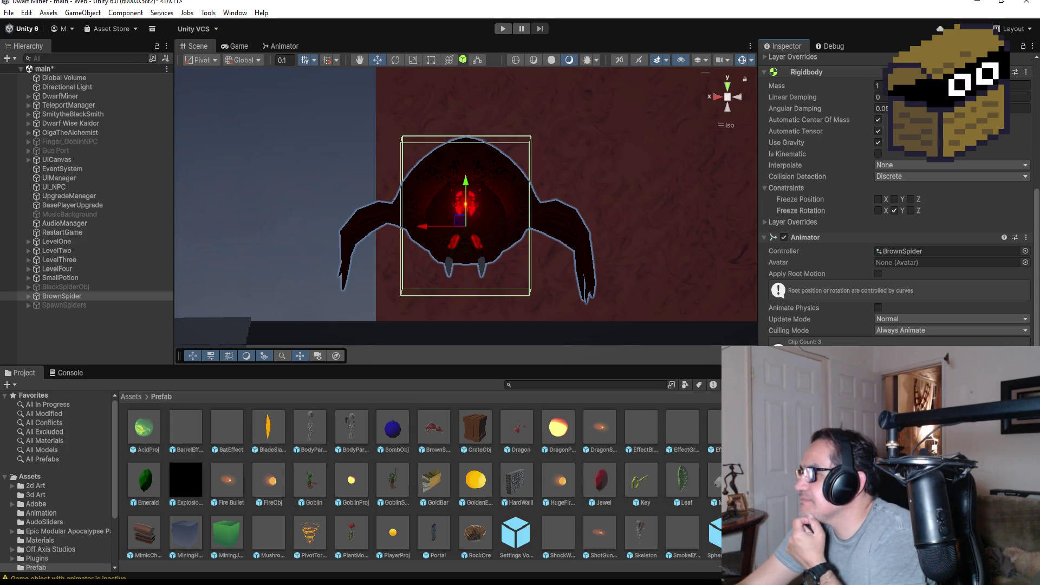
pyautogui.click(506, 27)
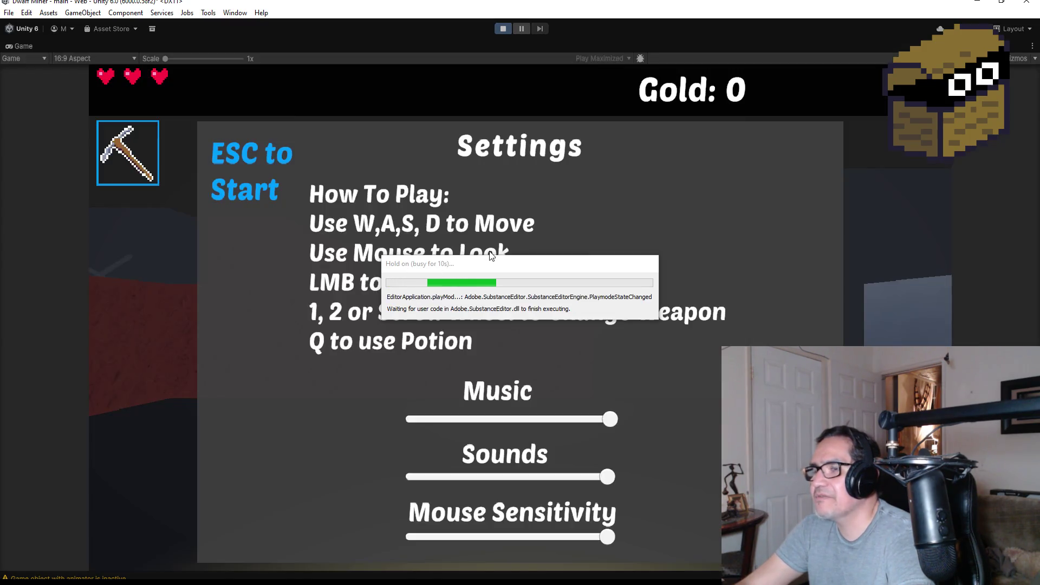
# Play toward the spider over the webs, switching between pickaxe and knife.
pyautogui.press('Escape')
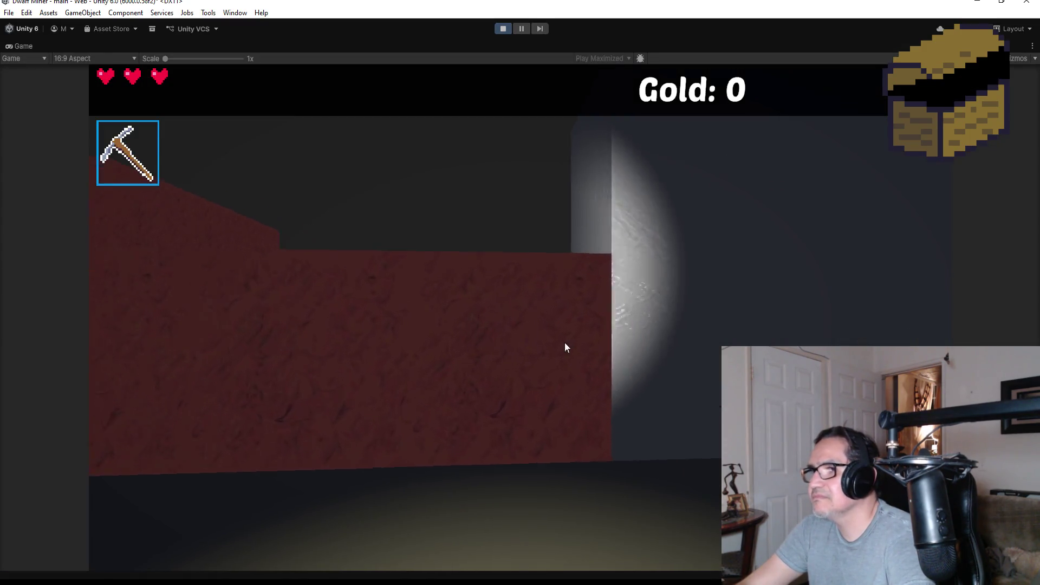
pyautogui.click(546, 353)
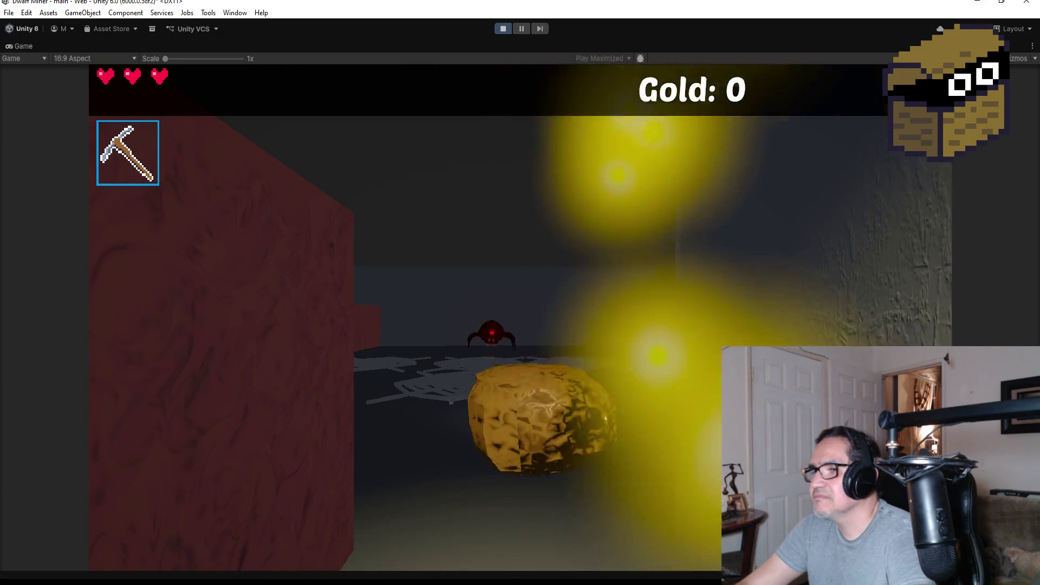
pyautogui.press('w')
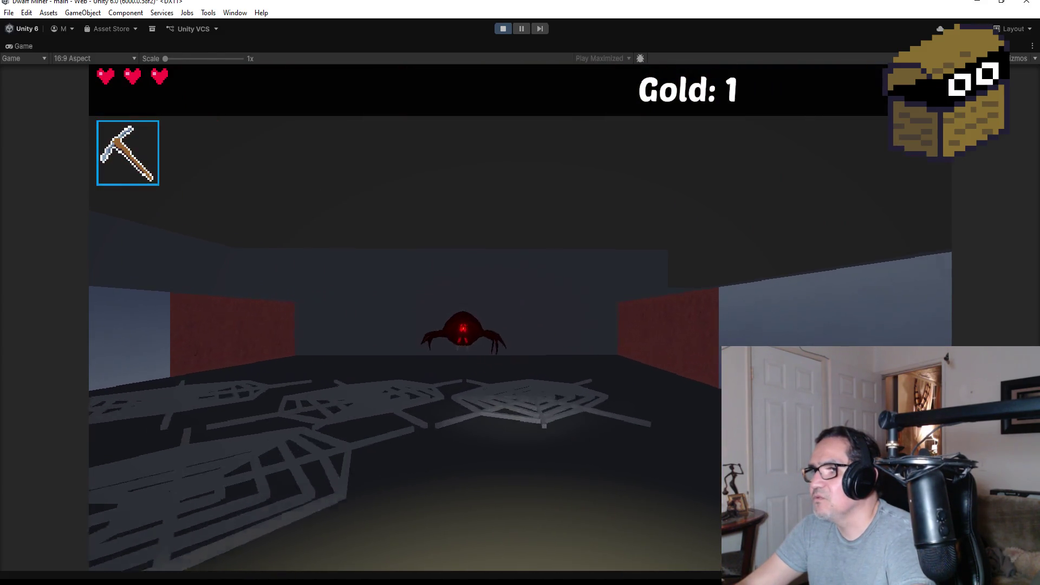
pyautogui.scroll(-1, 520, 293)
pyautogui.press('w')
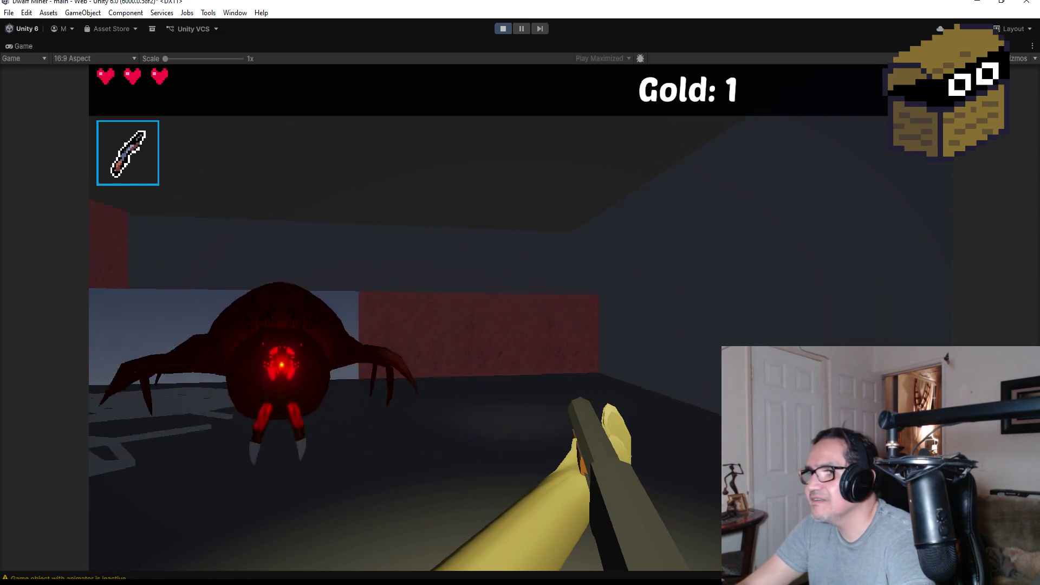
pyautogui.press('1')
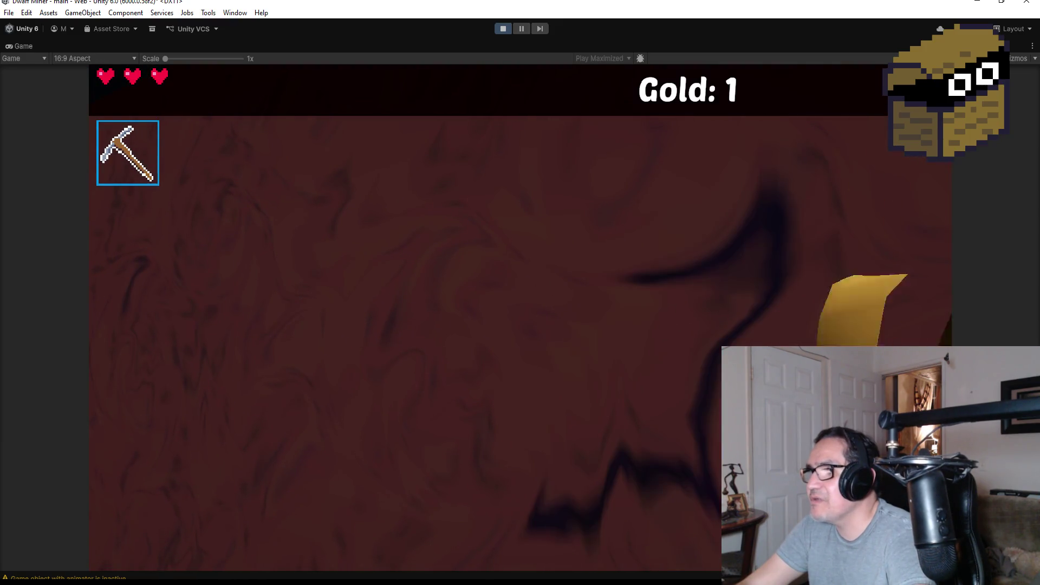
pyautogui.press('2')
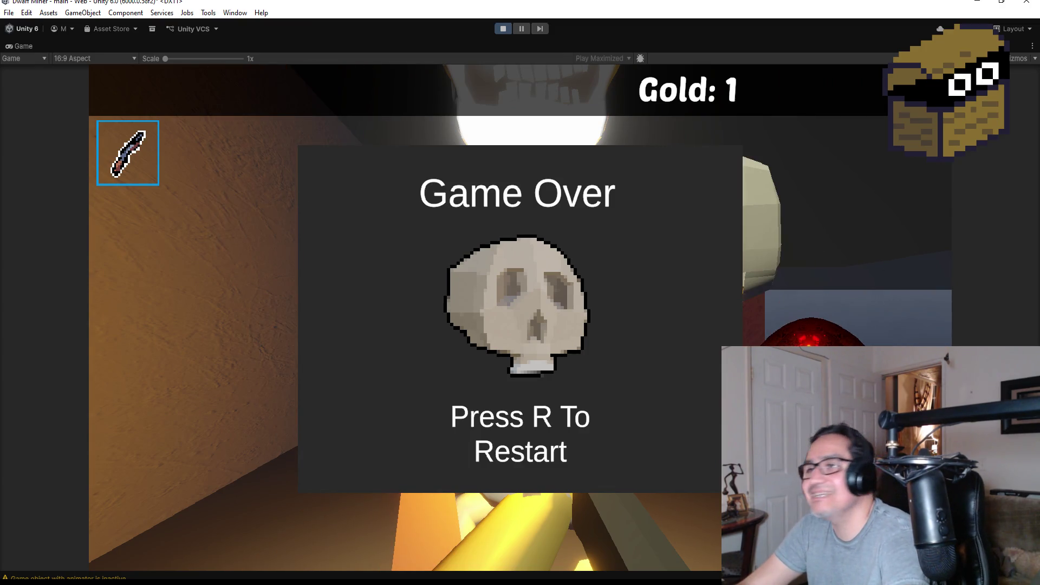
# Restart after Game Over, walk up to the red wall, then pause and stop play mode.
pyautogui.press('r')
pyautogui.press('Escape')
pyautogui.press('w')
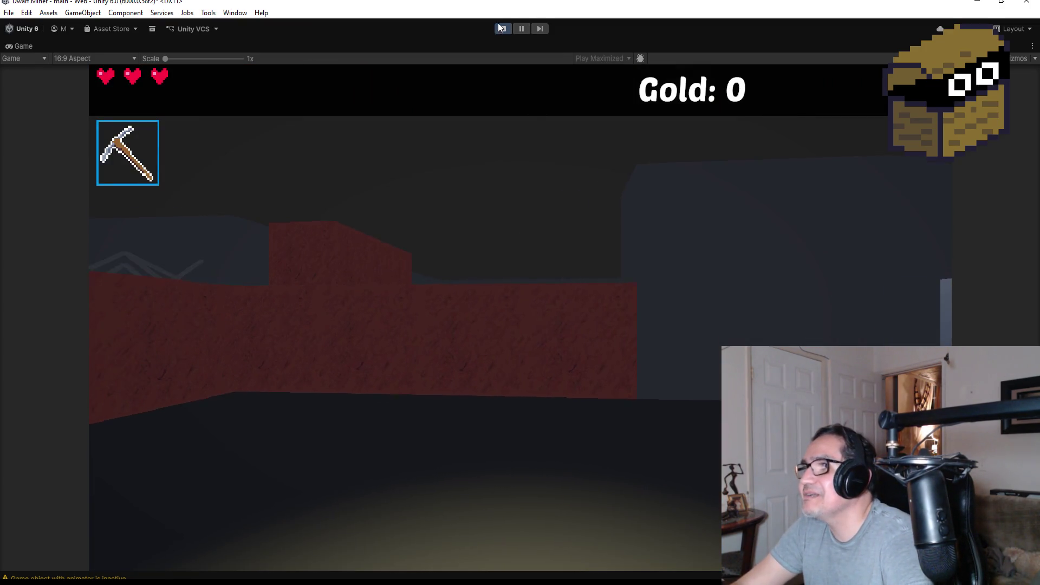
pyautogui.press('w')
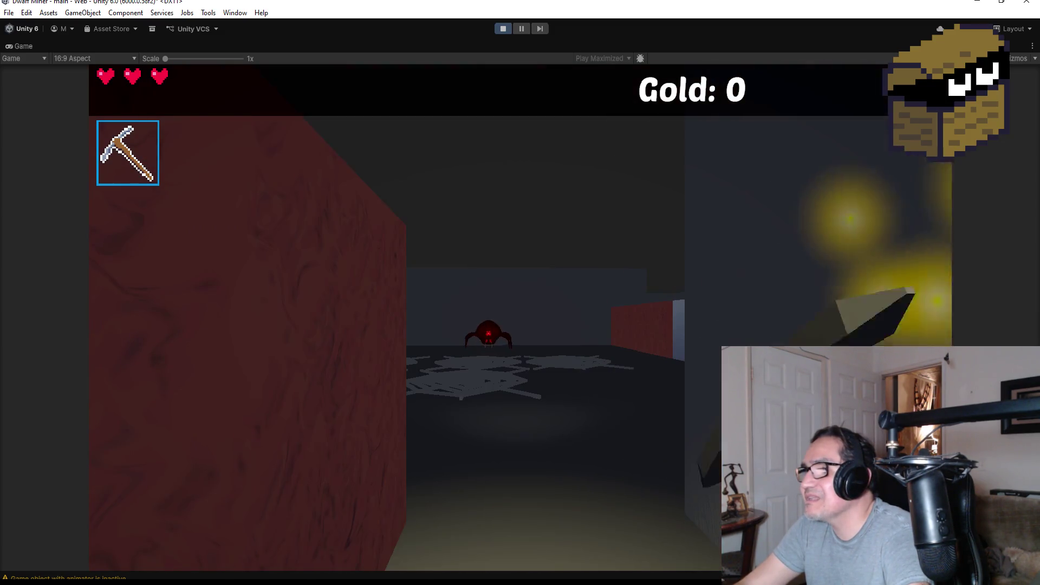
pyautogui.press('Escape')
pyautogui.click(502, 29)
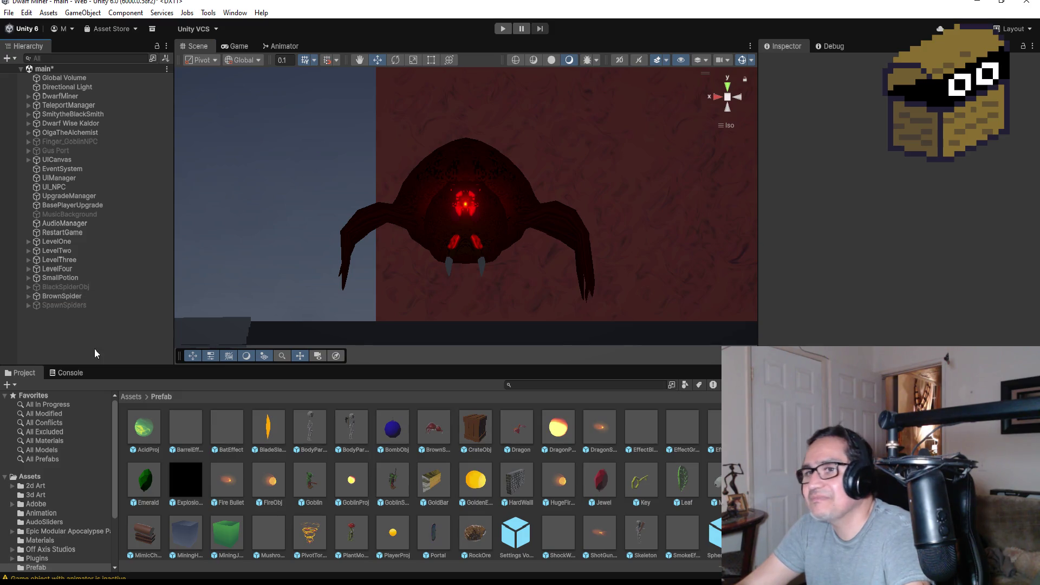
# Select BrownSpider and set its Rigidbody Angular Damping to 0.
pyautogui.click(61, 296)
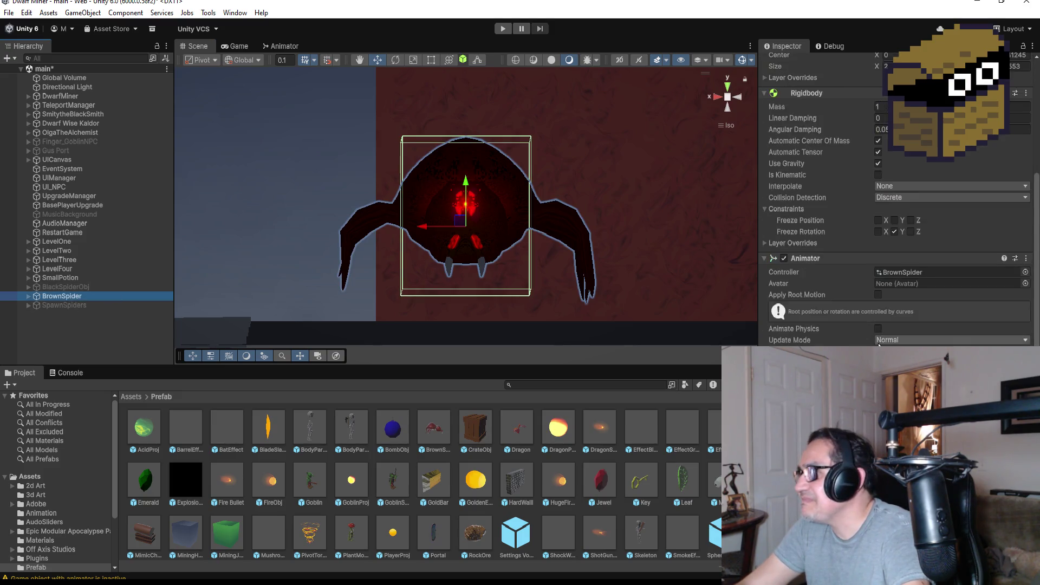
pyautogui.scroll(-2, 879, 345)
pyautogui.scroll(5, 894, 217)
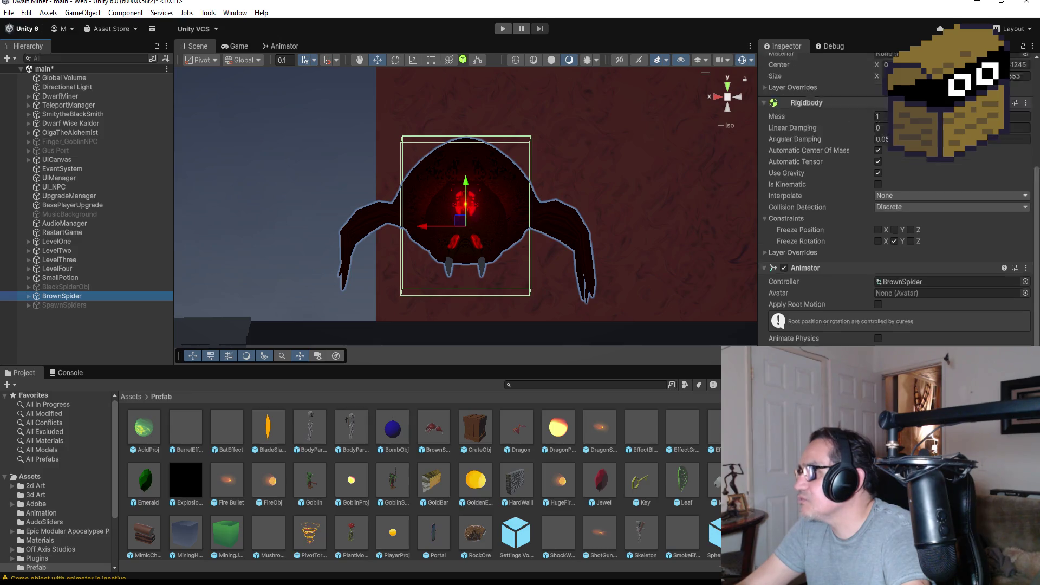
pyautogui.scroll(2, 894, 217)
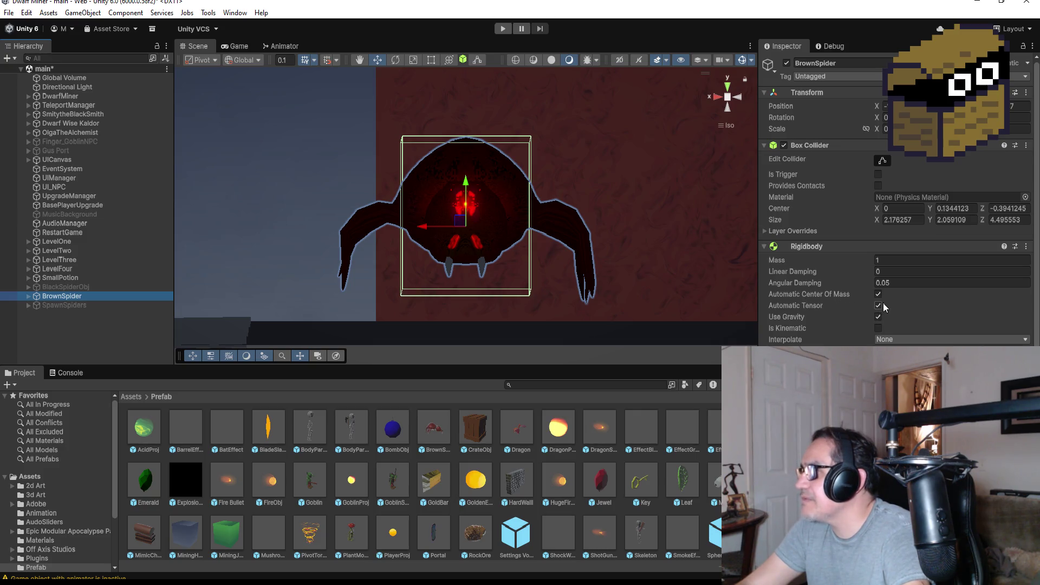
pyautogui.click(891, 282)
pyautogui.write('0')
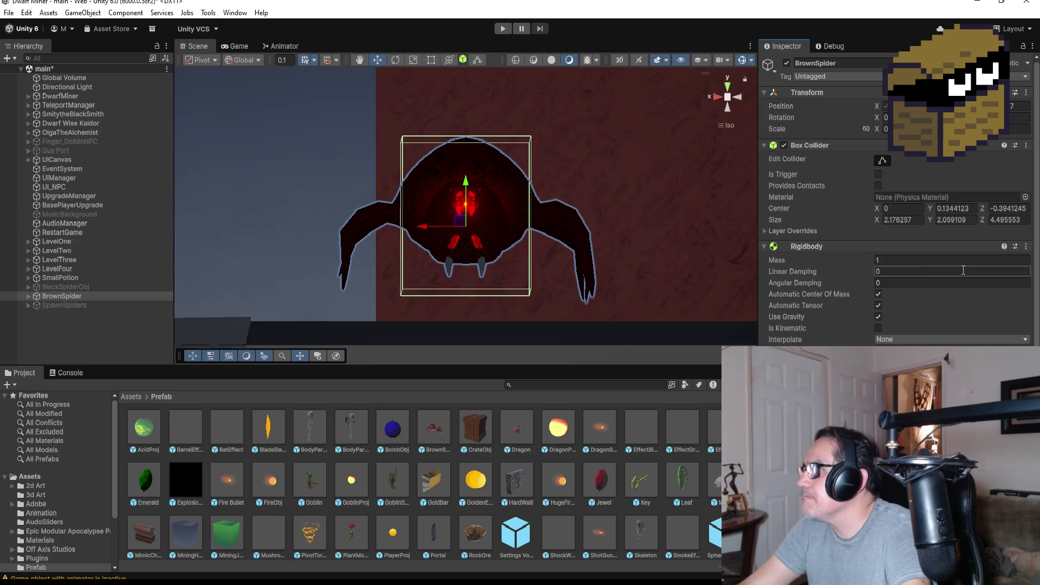
pyautogui.scroll(-5, 961, 271)
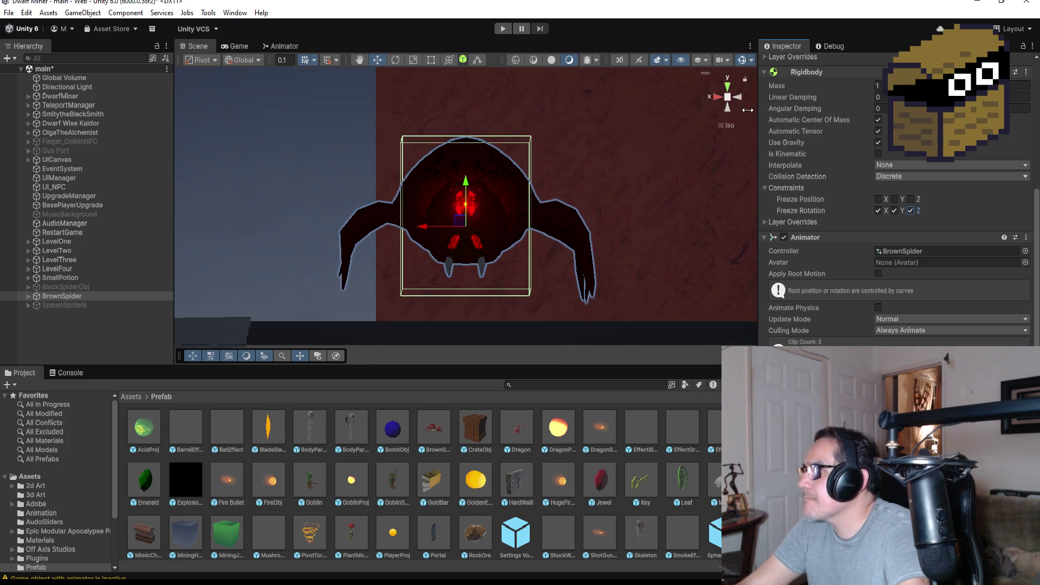
# From the top view, move the brown spider left, forward and slightly down.
pyautogui.click(729, 88)
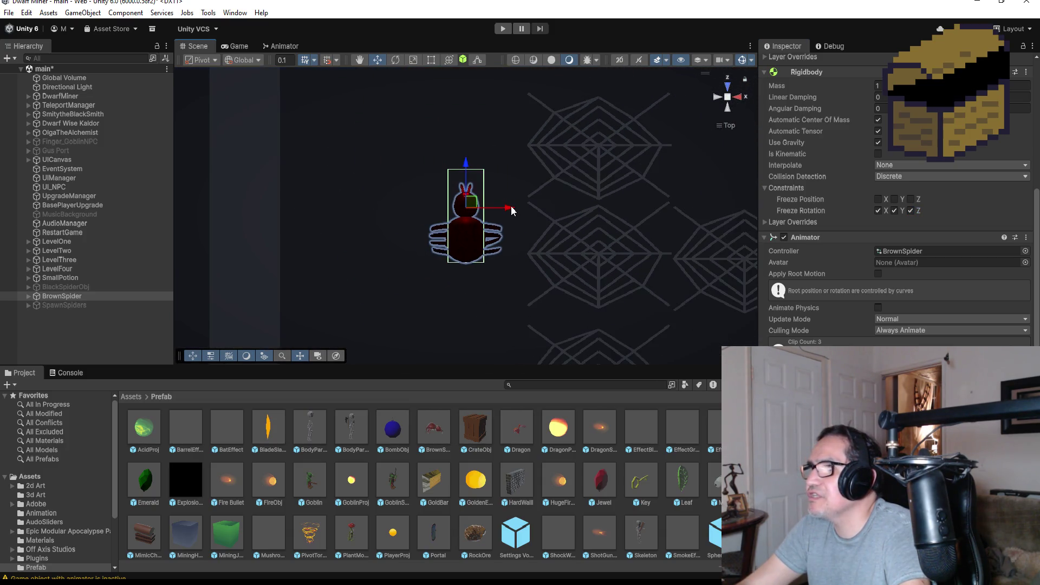
pyautogui.moveTo(512, 210); pyautogui.dragTo(469, 204)
pyautogui.moveTo(428, 162); pyautogui.dragTo(427, 97)
pyautogui.moveTo(547, 182)
pyautogui.mouseDown()
pyautogui.moveTo(566, 298)
pyautogui.moveTo(601, 203)
pyautogui.mouseUp()
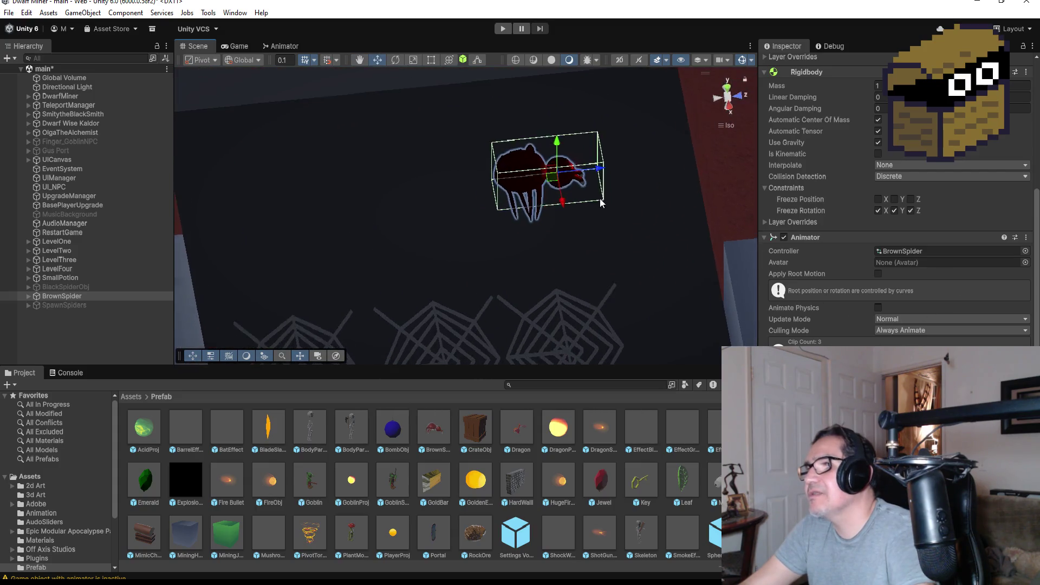
pyautogui.scroll(5, 600, 203)
pyautogui.moveTo(626, 119)
pyautogui.mouseDown()
pyautogui.moveTo(623, 191)
pyautogui.moveTo(625, 126)
pyautogui.mouseUp()
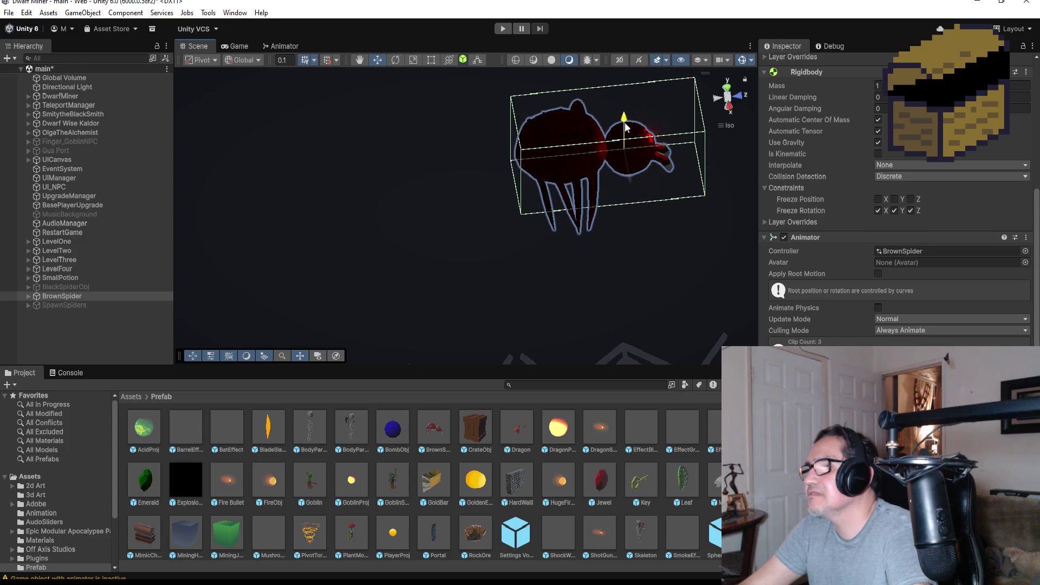
pyautogui.moveTo(689, 246)
pyautogui.mouseDown()
pyautogui.moveTo(599, 98)
pyautogui.moveTo(562, 116)
pyautogui.moveTo(619, 136)
pyautogui.mouseUp()
pyautogui.moveTo(530, 328)
pyautogui.mouseDown()
pyautogui.moveTo(654, 190)
pyautogui.moveTo(722, 92)
pyautogui.mouseUp()
pyautogui.click(727, 90)
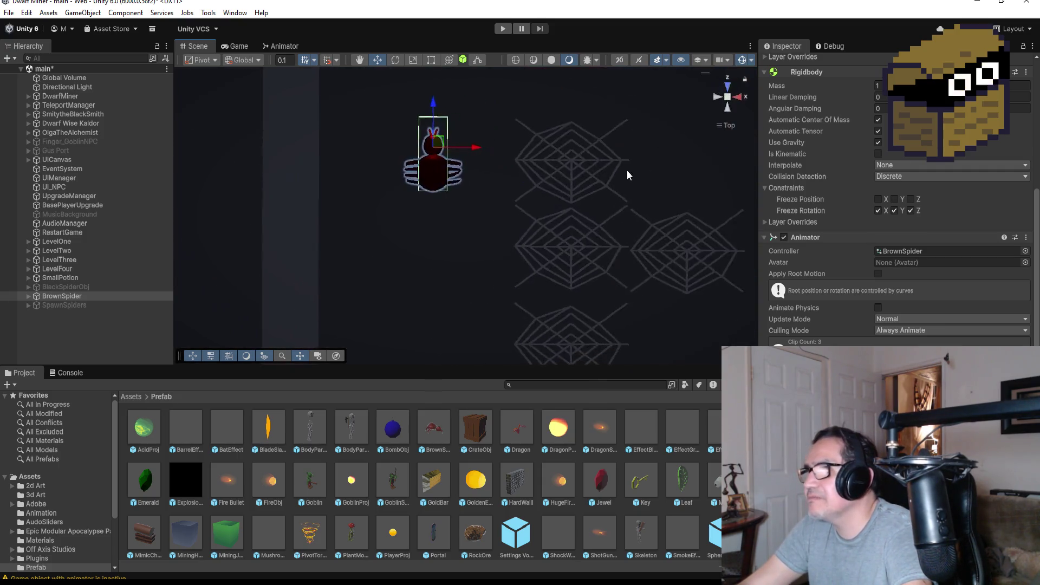
pyautogui.scroll(-5, 626, 170)
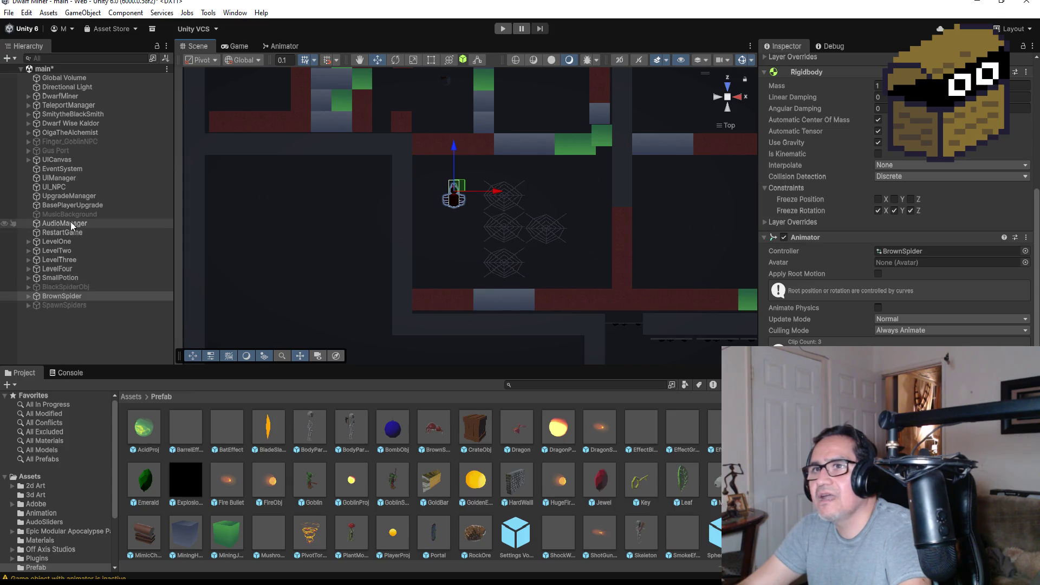
# Move the Zone4 teleport zone under TeleportManager to the left and start the game.
pyautogui.click(26, 106)
pyautogui.click(29, 105)
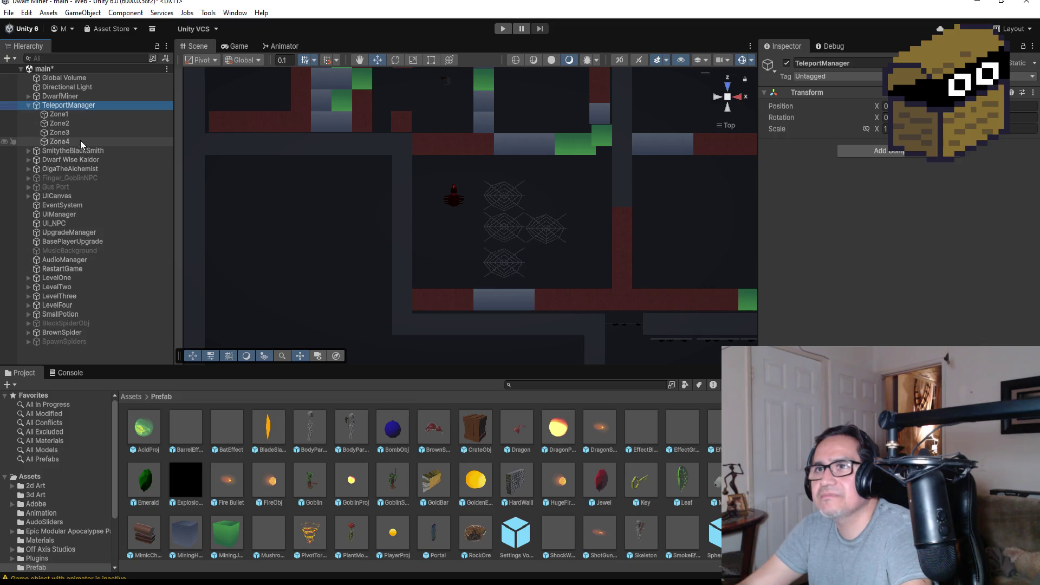
pyautogui.click(60, 141)
pyautogui.scroll(-4, 706, 212)
pyautogui.moveTo(654, 222); pyautogui.dragTo(590, 222)
pyautogui.click(503, 30)
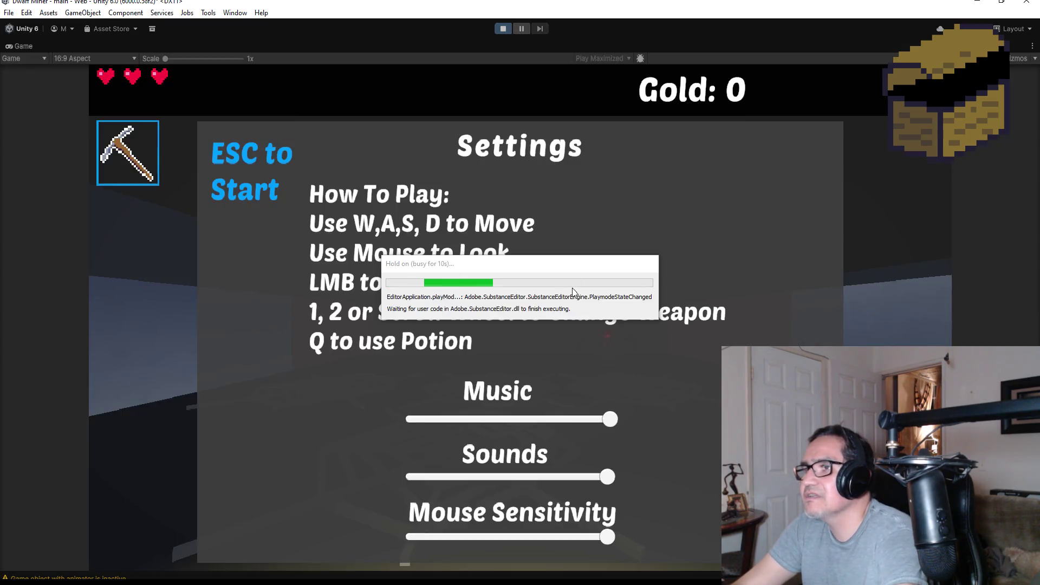
# Fight the spider with the knife, back away, then pause and stop play mode.
pyautogui.press('Escape')
pyautogui.press('w')
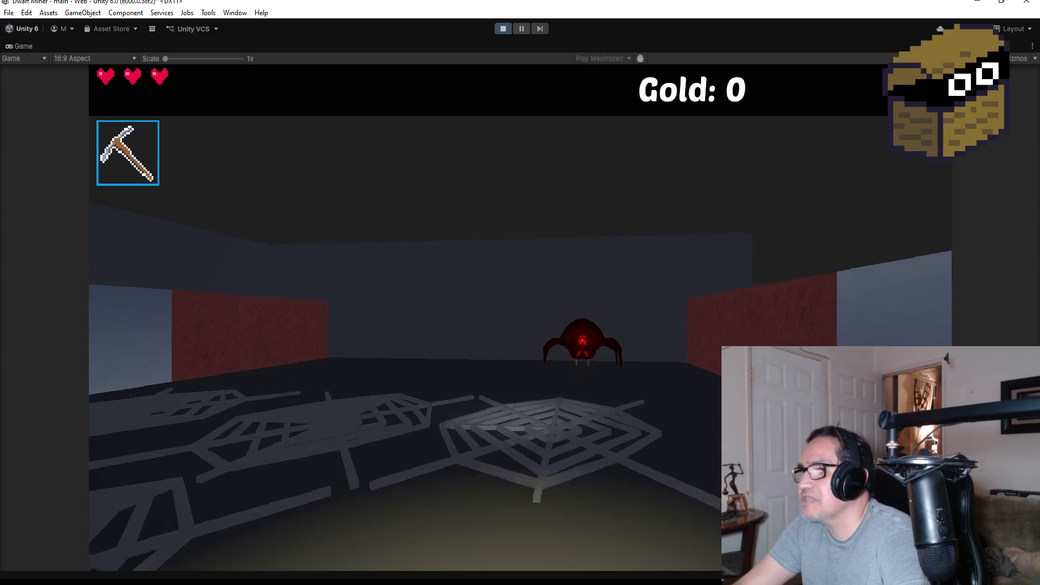
pyautogui.press('2')
pyautogui.click(520, 318)
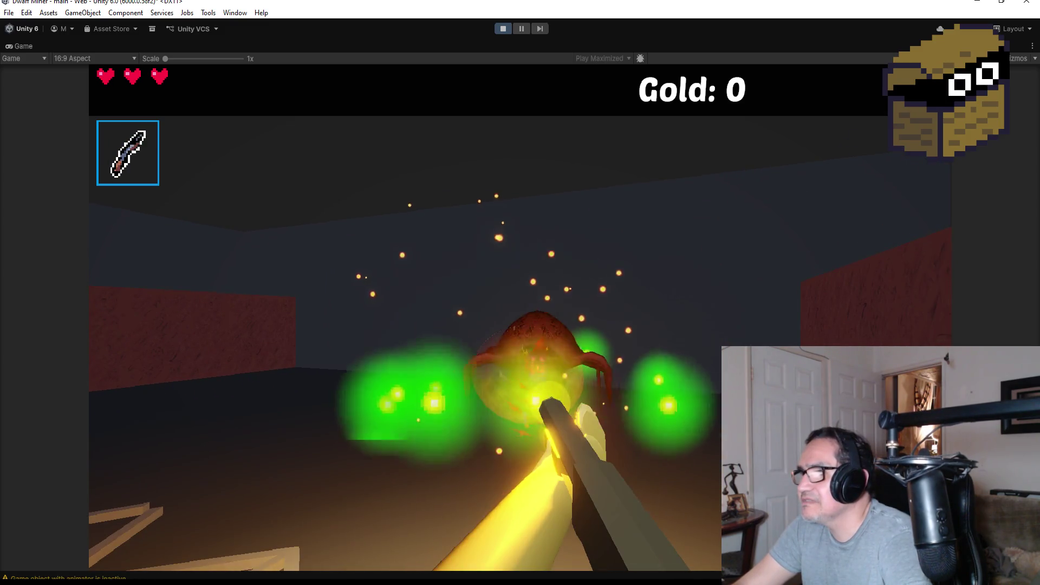
pyautogui.press('s')
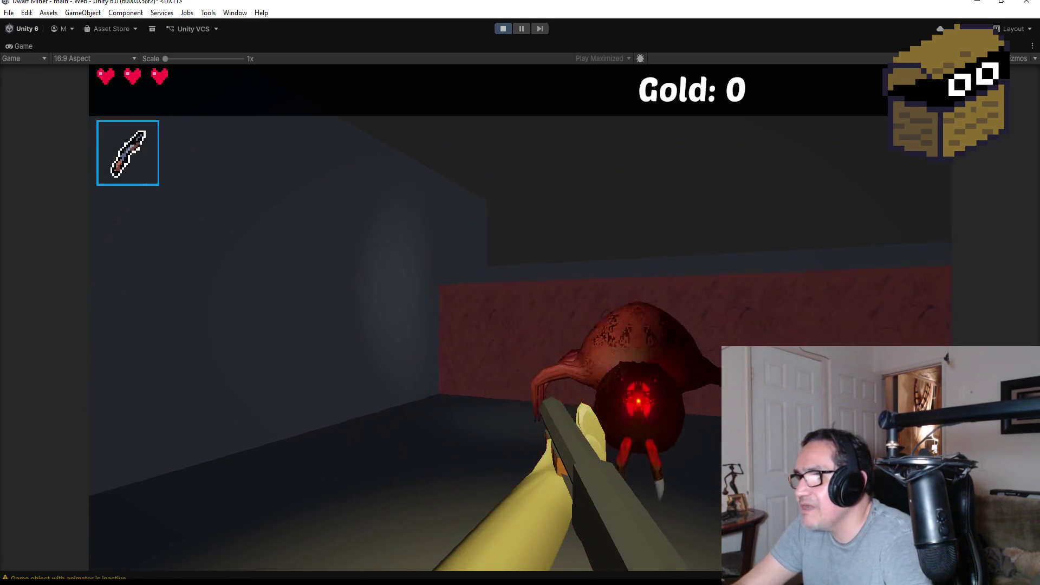
pyautogui.press('Escape')
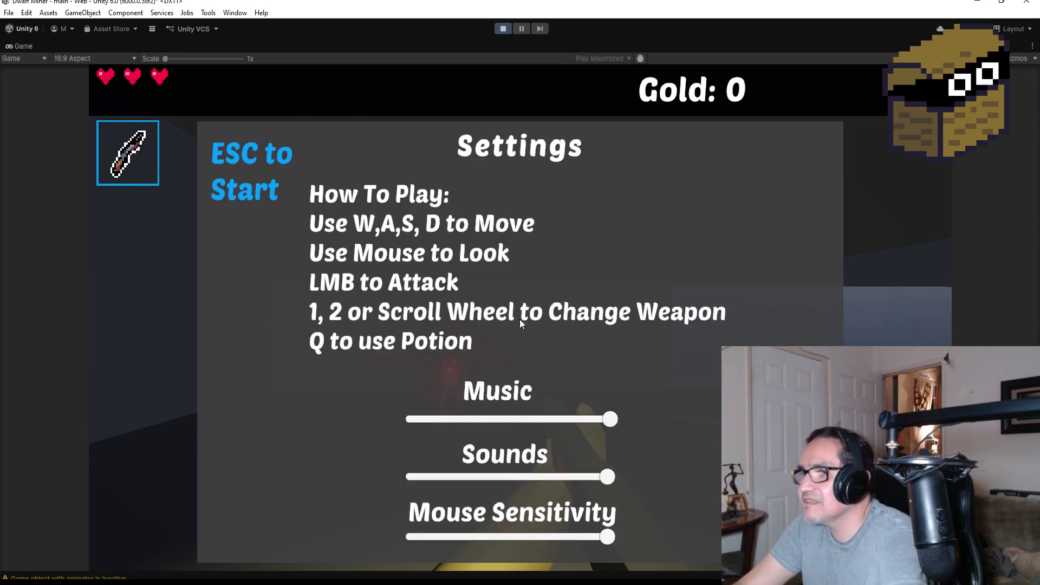
pyautogui.click(503, 28)
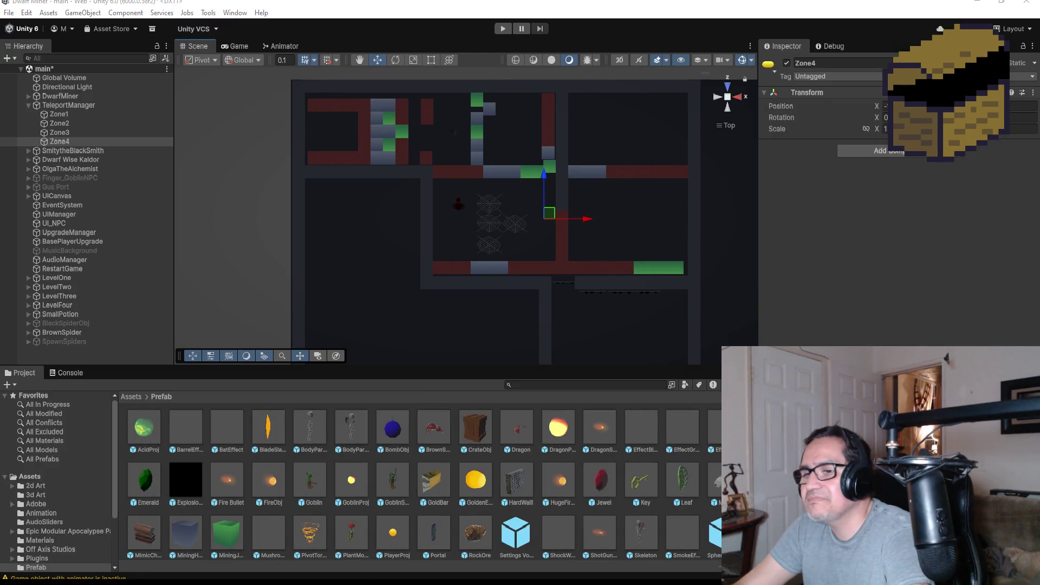
# Bring up SpiderBrown.cs in Visual Studio and scroll to the Update method.
pyautogui.moveTo(200, 558)
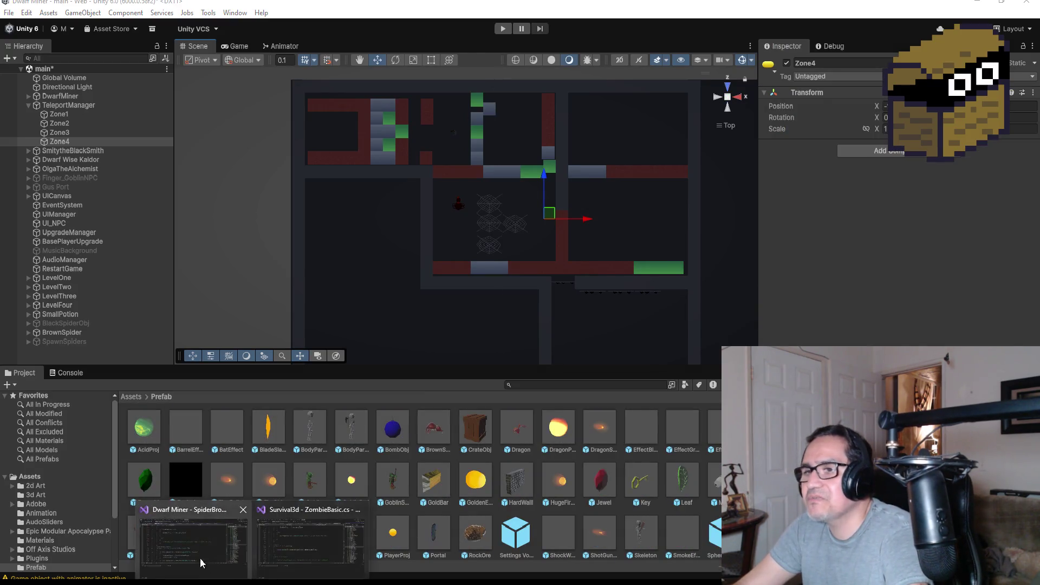
pyautogui.click(233, 519)
pyautogui.scroll(6, 287, 179)
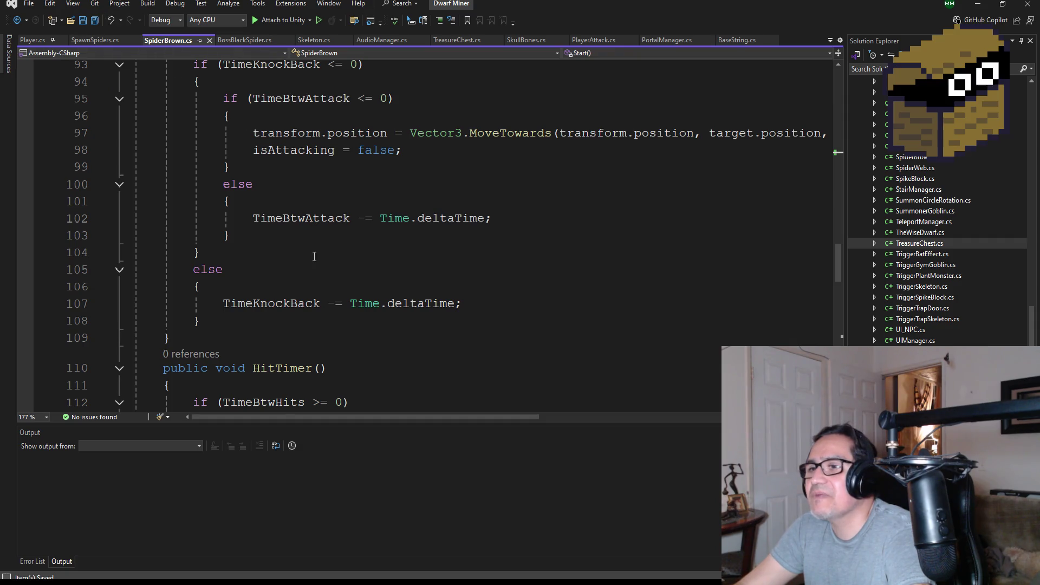
pyautogui.scroll(-5, 315, 255)
pyautogui.scroll(20, 303, 255)
pyautogui.scroll(3, 300, 255)
pyautogui.scroll(-7, 320, 266)
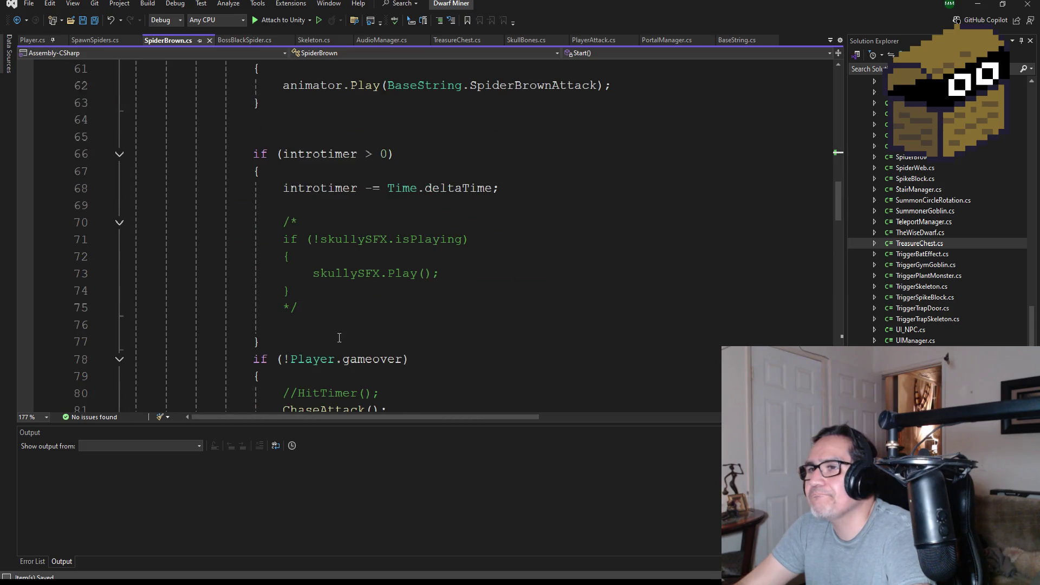
pyautogui.scroll(-3, 339, 338)
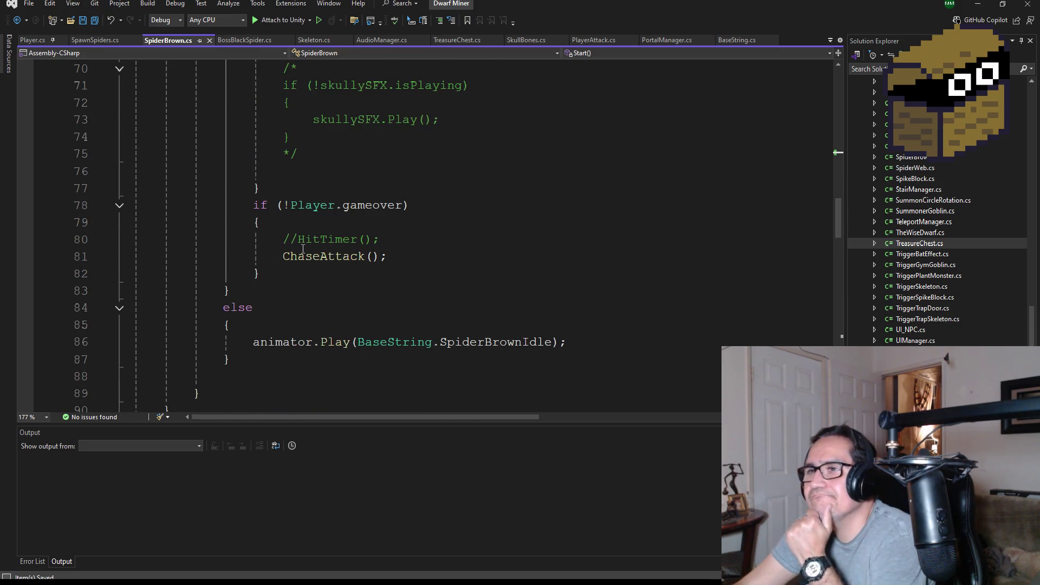
# Uncomment the HitTimer() call on line 80, check its definition, and save.
pyautogui.click(299, 240)
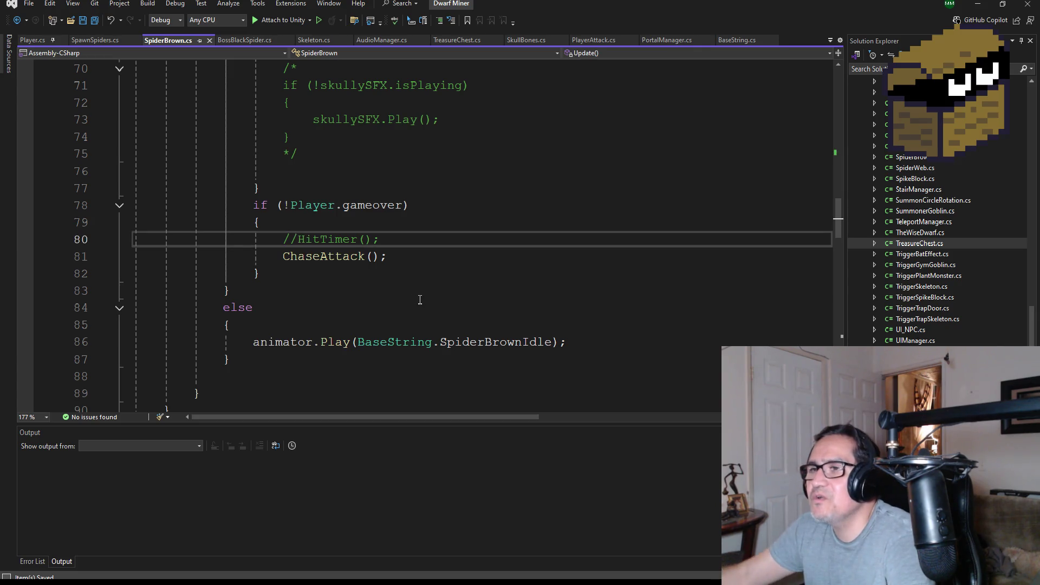
pyautogui.hotkey('ctrl', 'k')
pyautogui.hotkey('ctrl', 'u')
pyautogui.press('F12')
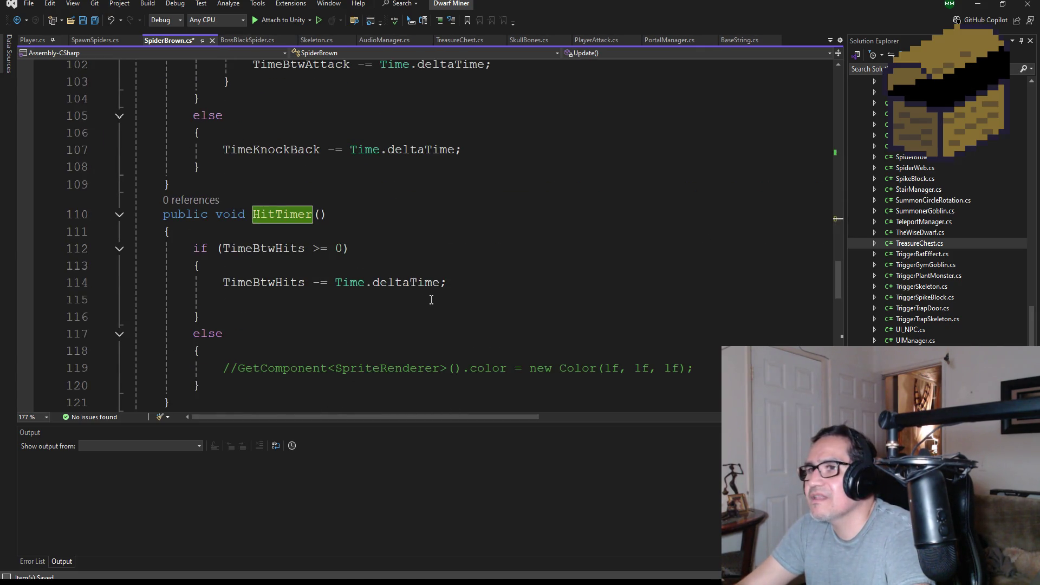
pyautogui.scroll(-10, 431, 299)
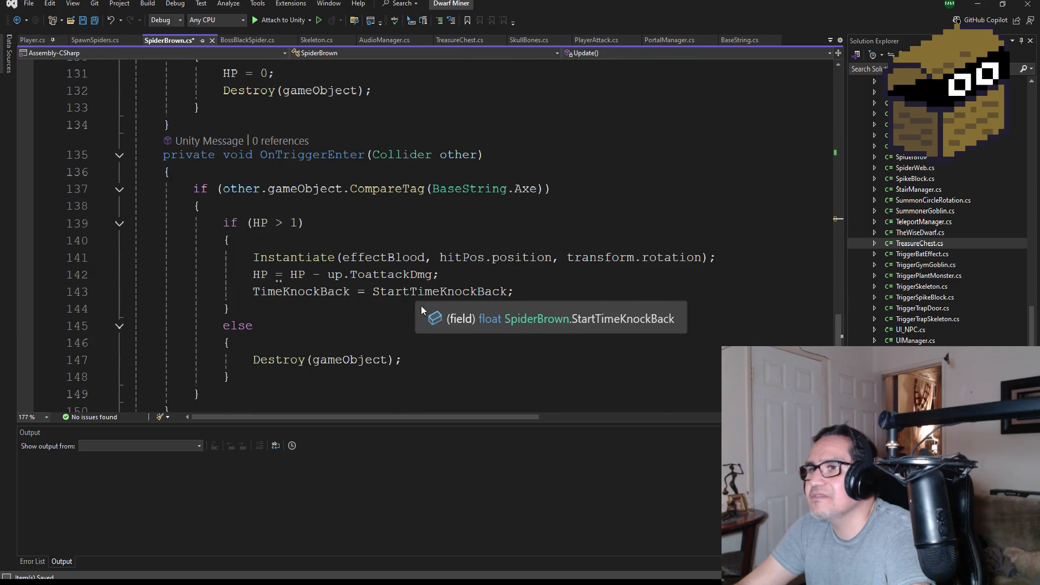
pyautogui.scroll(-3, 423, 314)
pyautogui.scroll(10, 344, 275)
pyautogui.scroll(20, 343, 274)
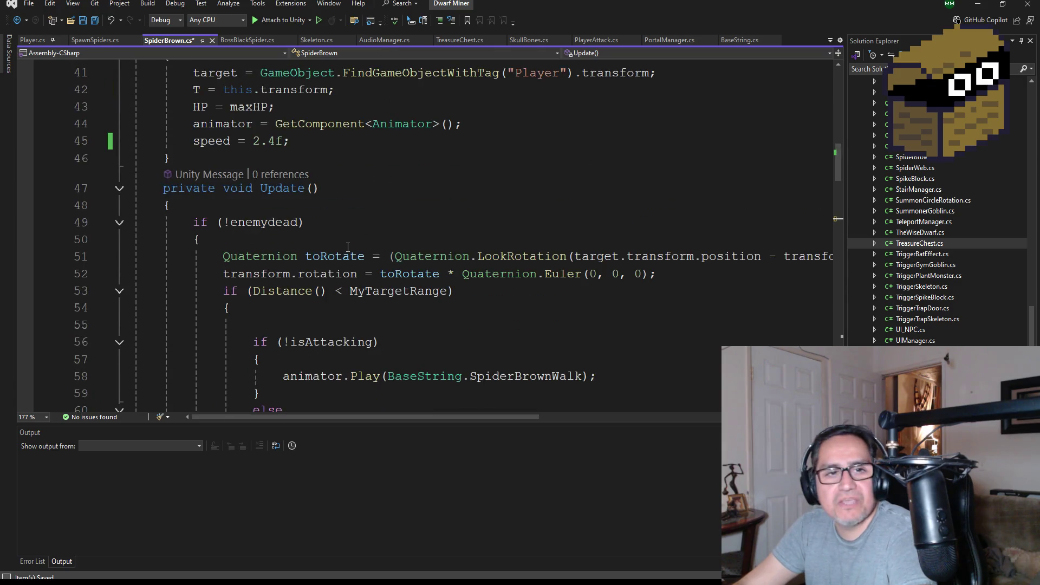
pyautogui.scroll(5, 348, 247)
pyautogui.scroll(-3, 344, 263)
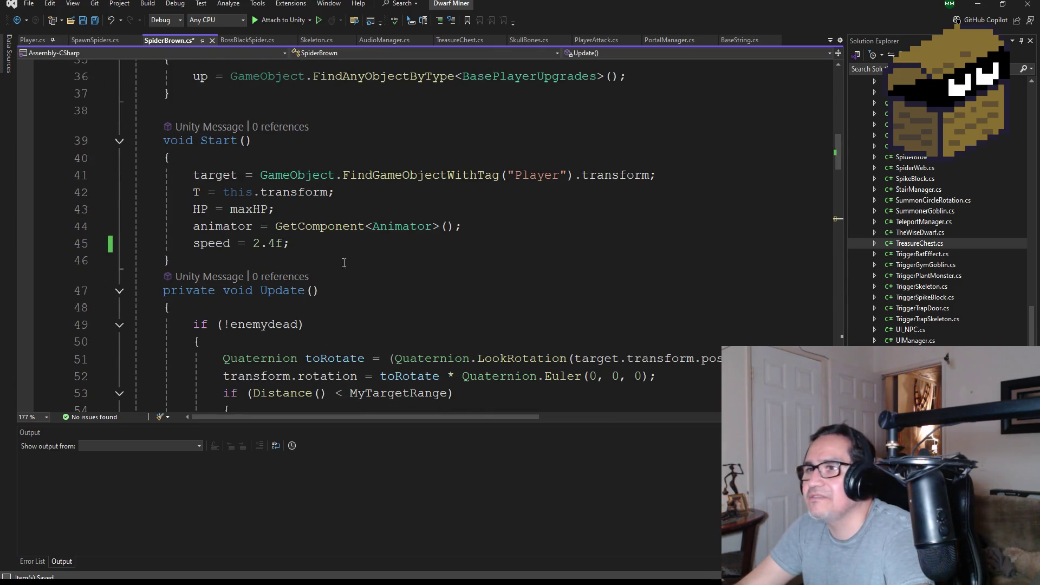
pyautogui.click(92, 24)
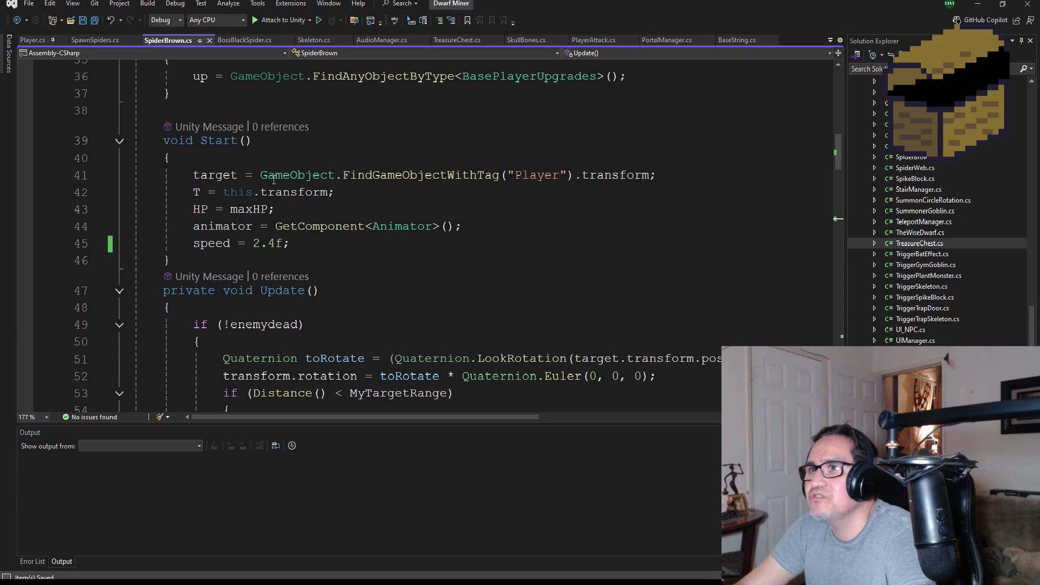
# Review the rest of the script, then minimize Visual Studio to return to Unity.
pyautogui.scroll(-3, 409, 262)
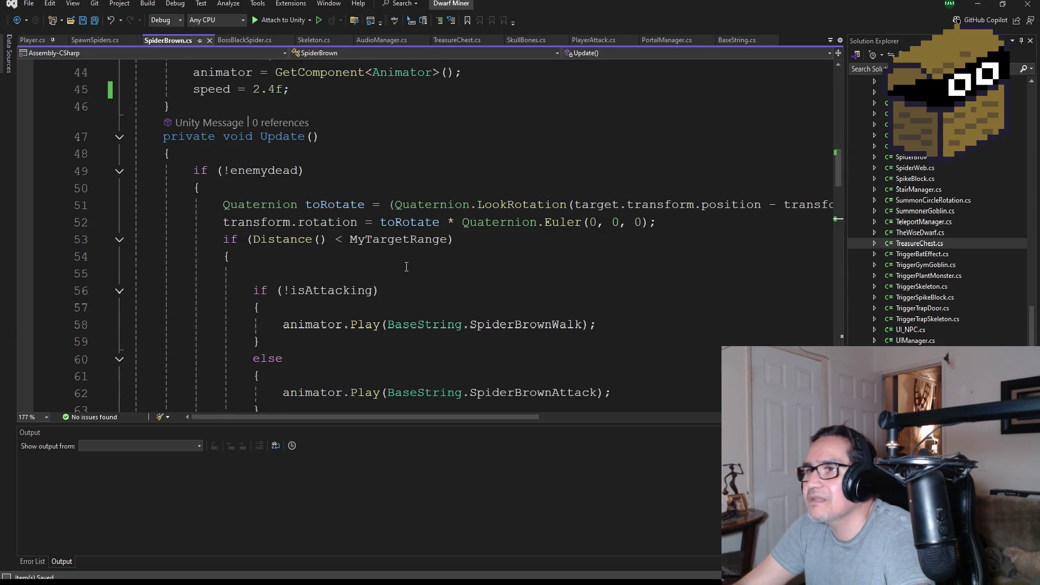
pyautogui.scroll(-2, 406, 268)
pyautogui.scroll(2, 398, 269)
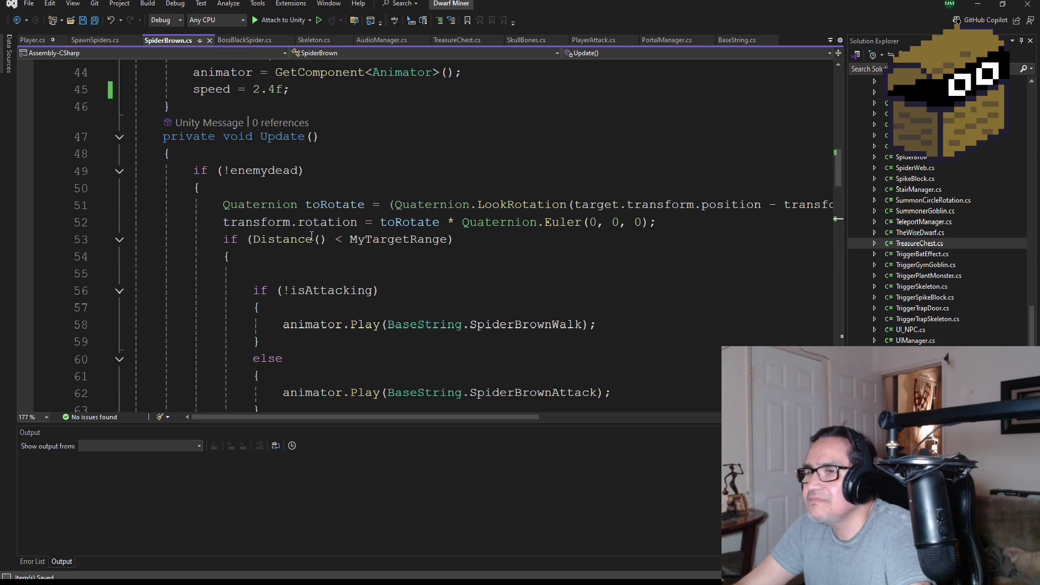
pyautogui.scroll(-3, 421, 310)
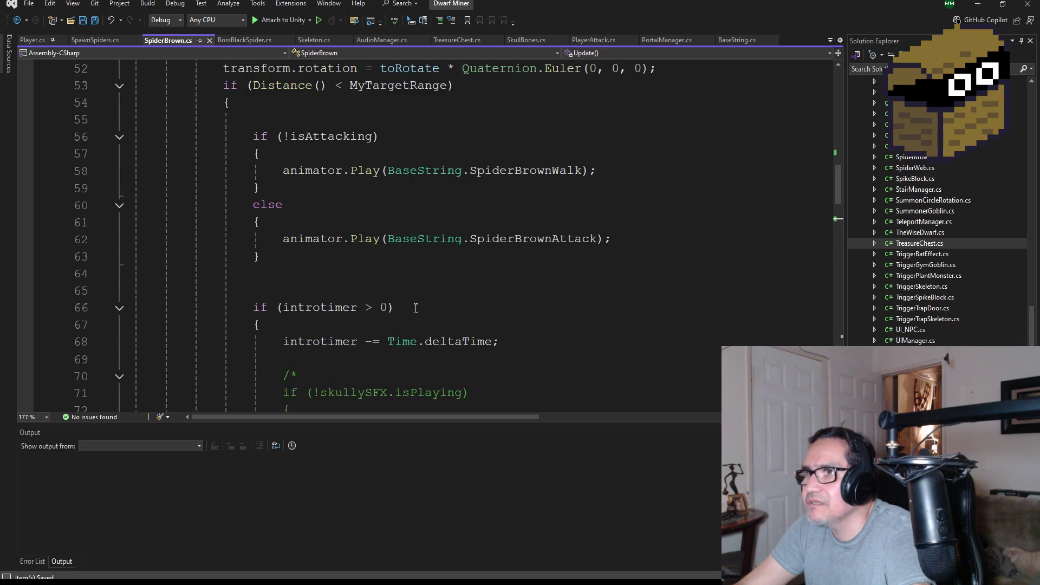
pyautogui.scroll(-1, 406, 285)
pyautogui.scroll(-3, 379, 284)
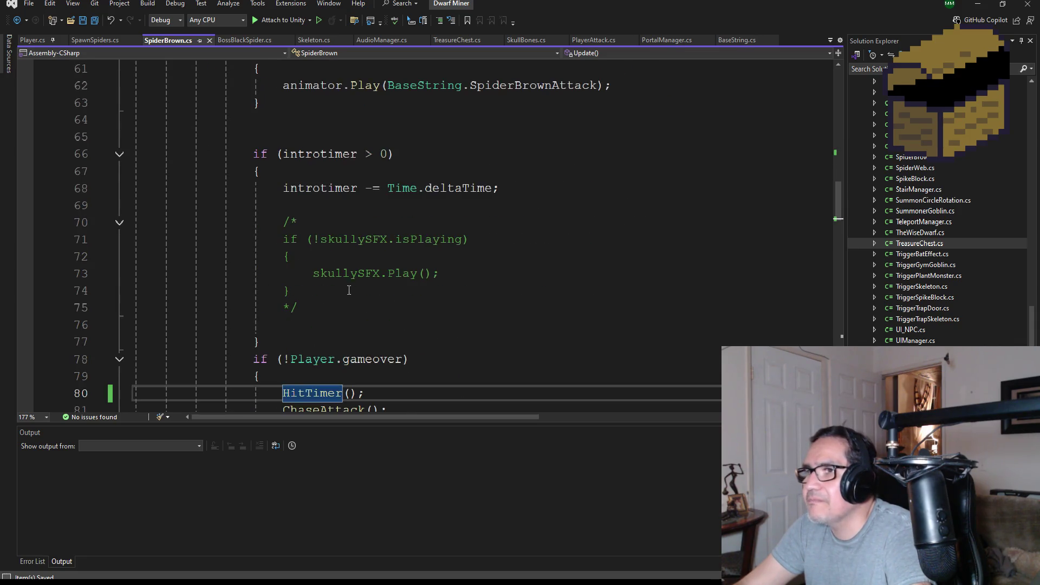
pyautogui.scroll(-3, 373, 284)
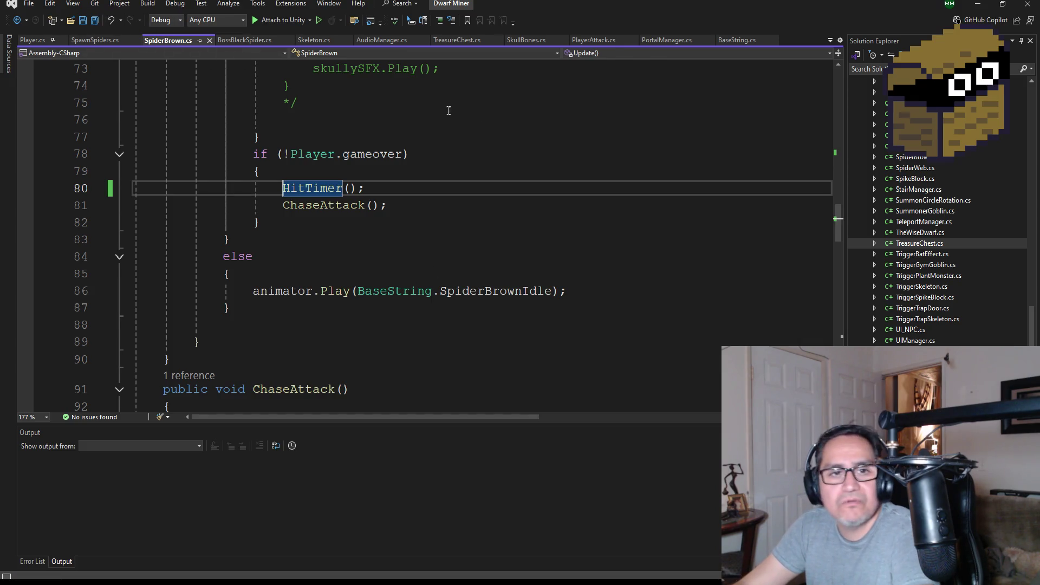
pyautogui.click(978, 4)
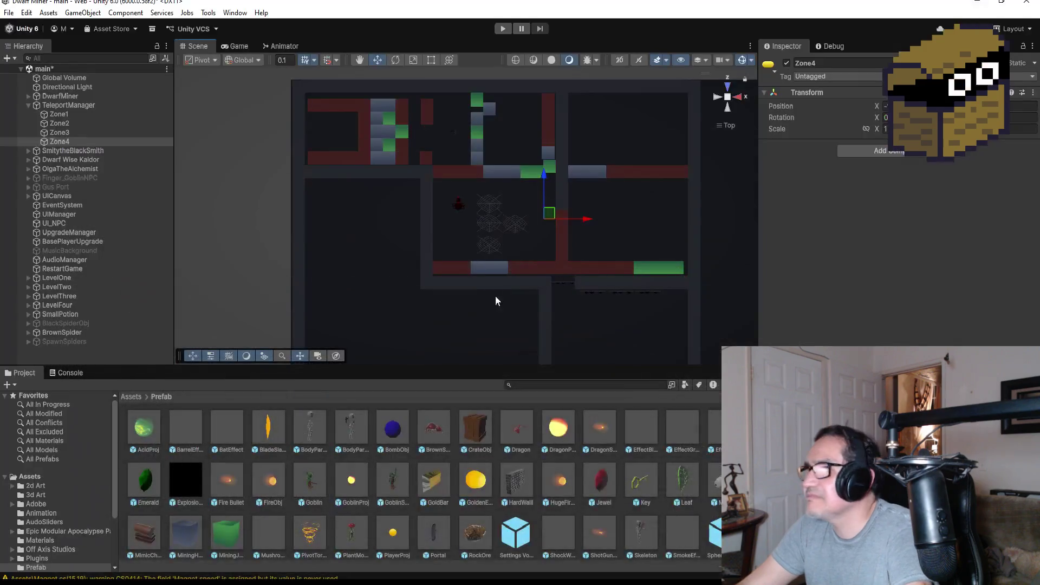
# Create an empty GameObject in the Hierarchy and name it WormHole.
pyautogui.scroll(3, 658, 217)
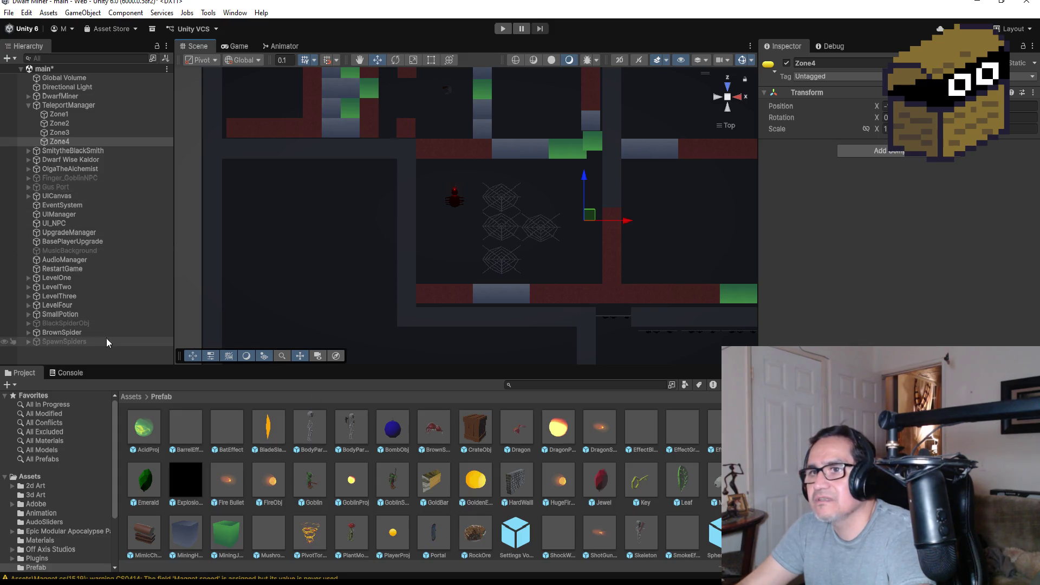
pyautogui.rightClick(68, 353)
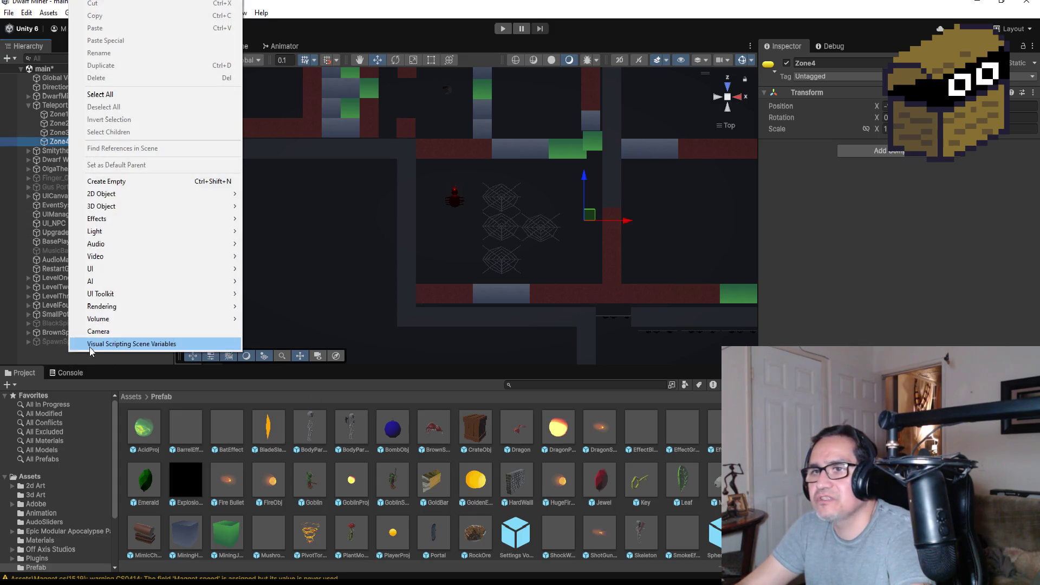
pyautogui.click(28, 108)
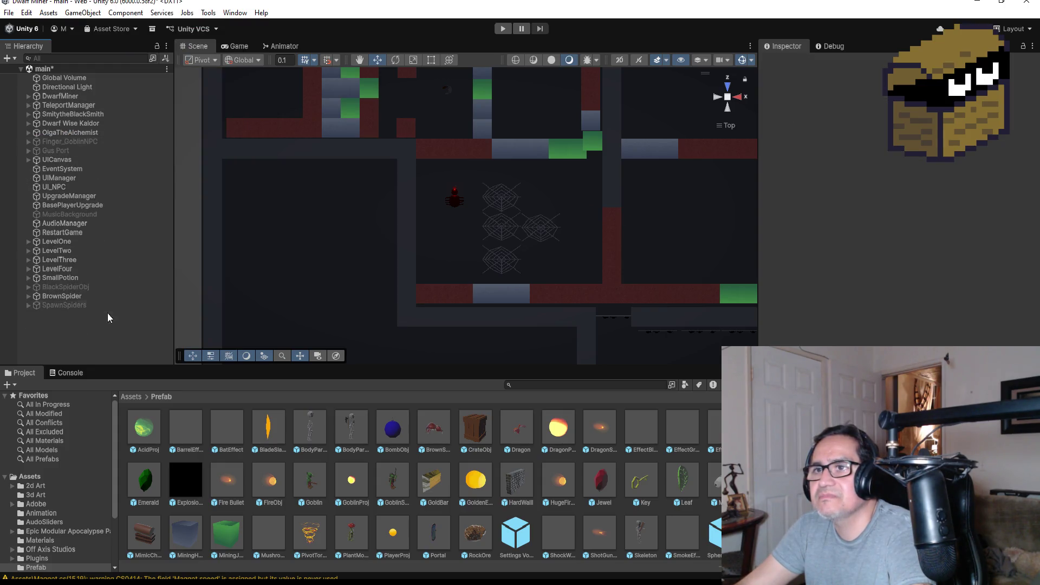
pyautogui.rightClick(69, 330)
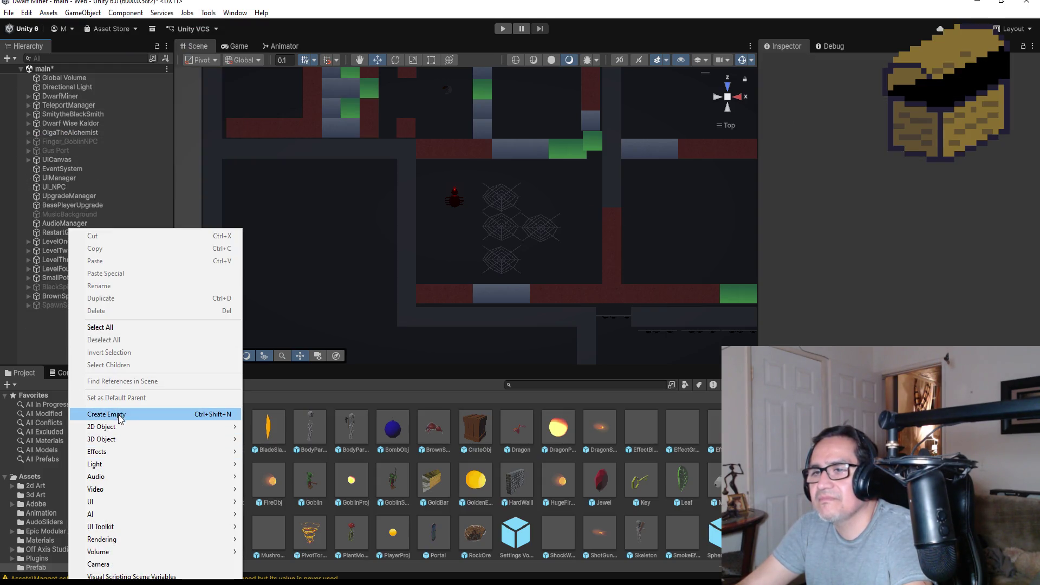
pyautogui.click(121, 418)
pyautogui.click(869, 62)
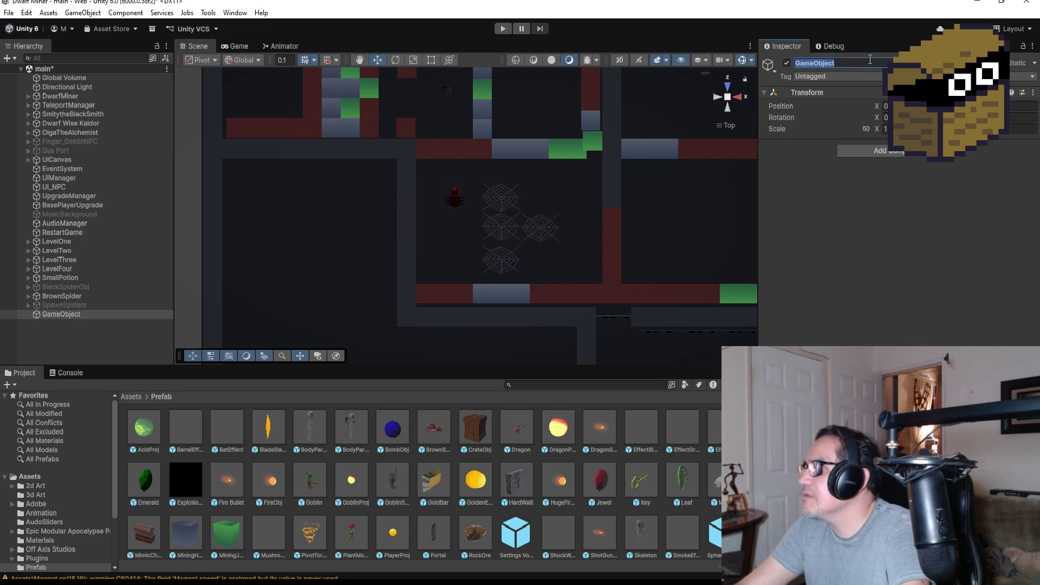
pyautogui.write('Ho')
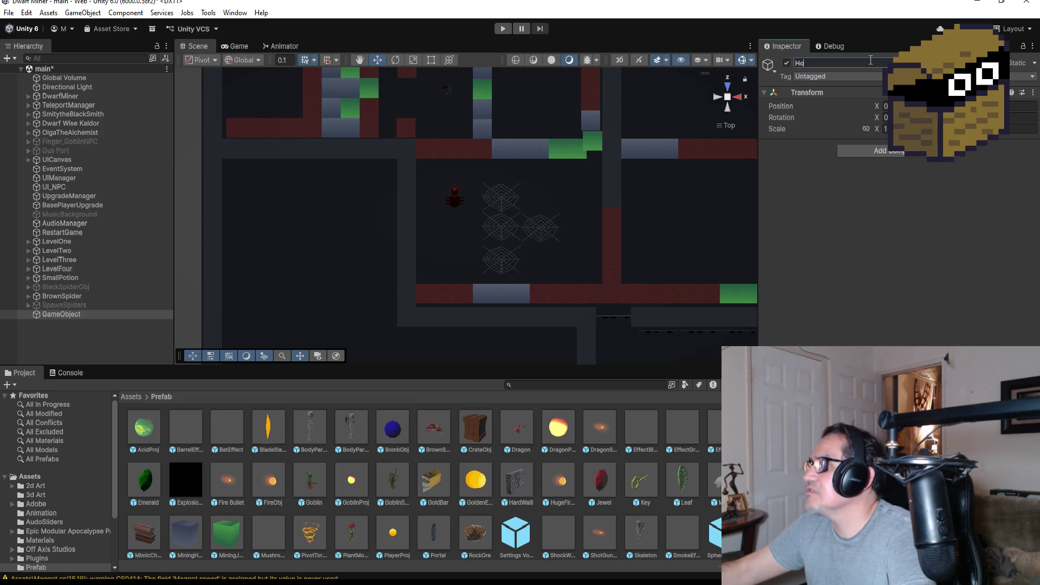
pyautogui.write('WormHole')
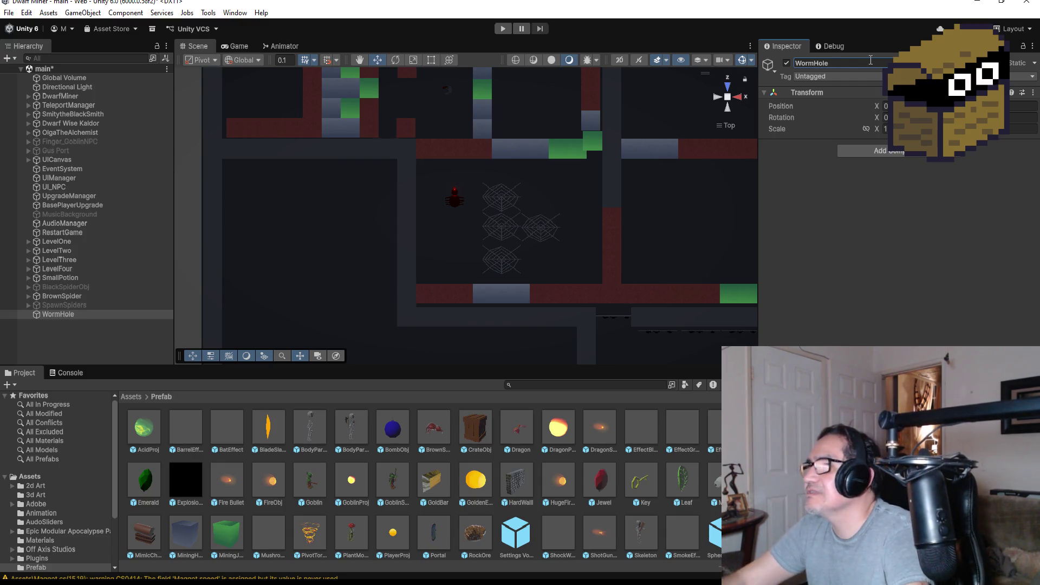
pyautogui.click(91, 337)
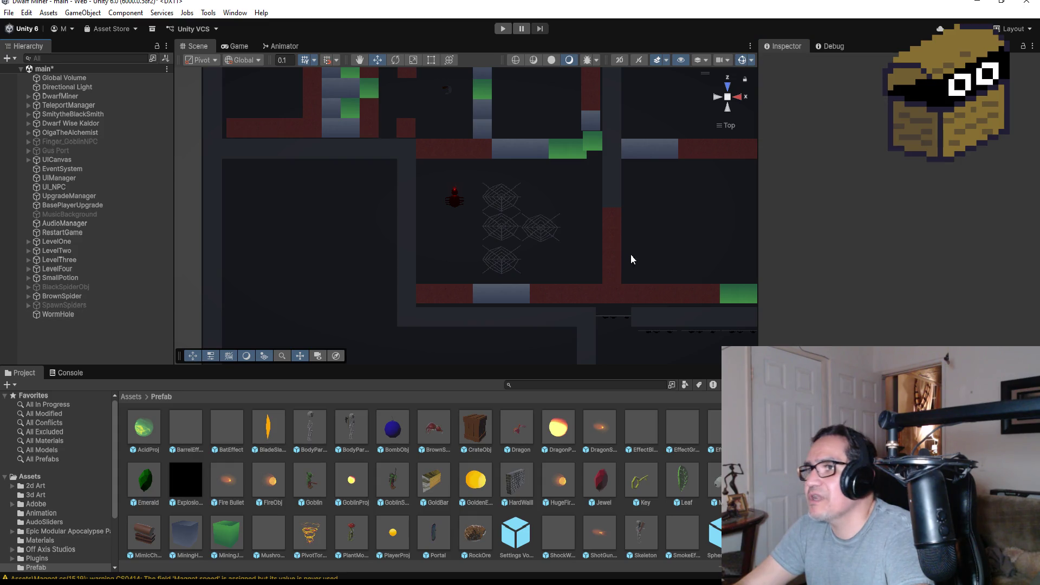
# Select SpiderWeb (6) and copy its Transform position.
pyautogui.click(540, 253)
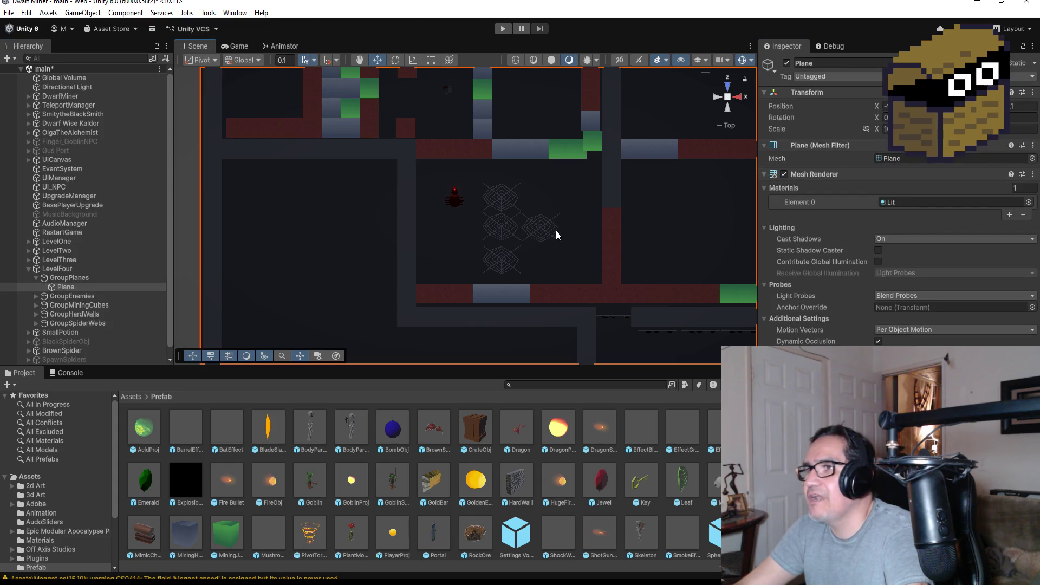
pyautogui.click(556, 236)
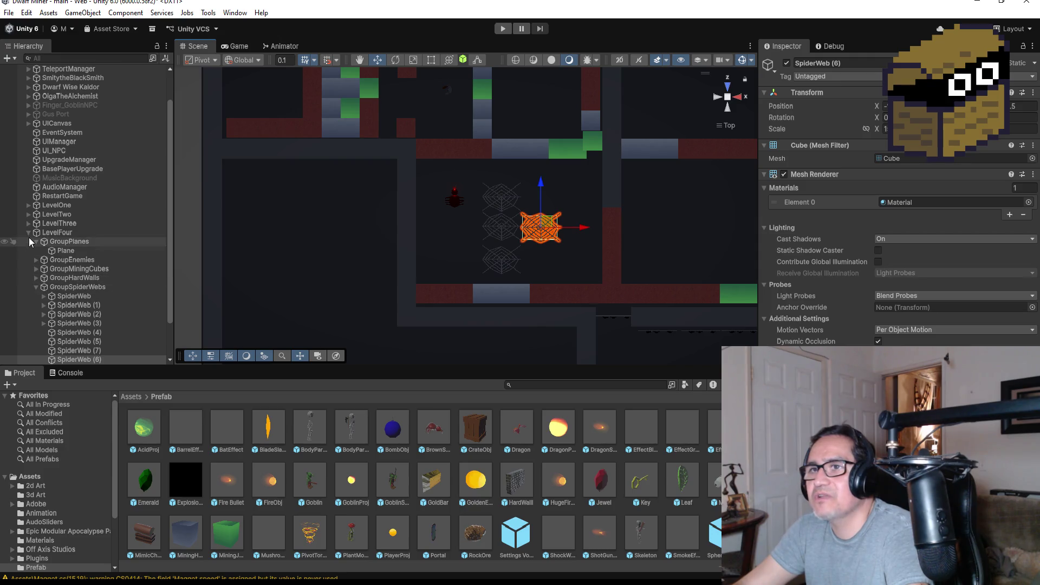
pyautogui.click(27, 231)
pyautogui.click(64, 314)
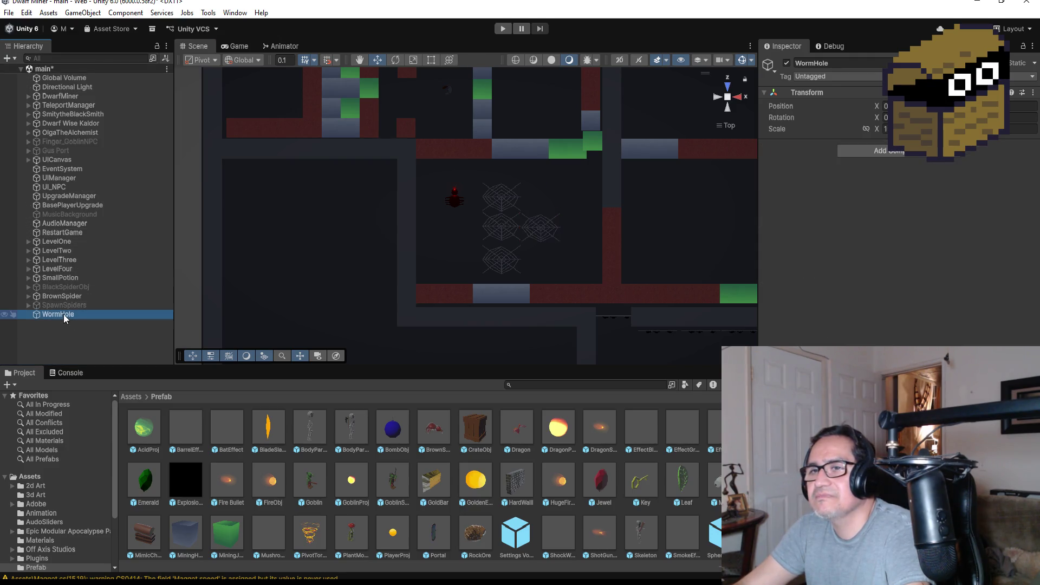
pyautogui.click(542, 230)
pyautogui.click(562, 229)
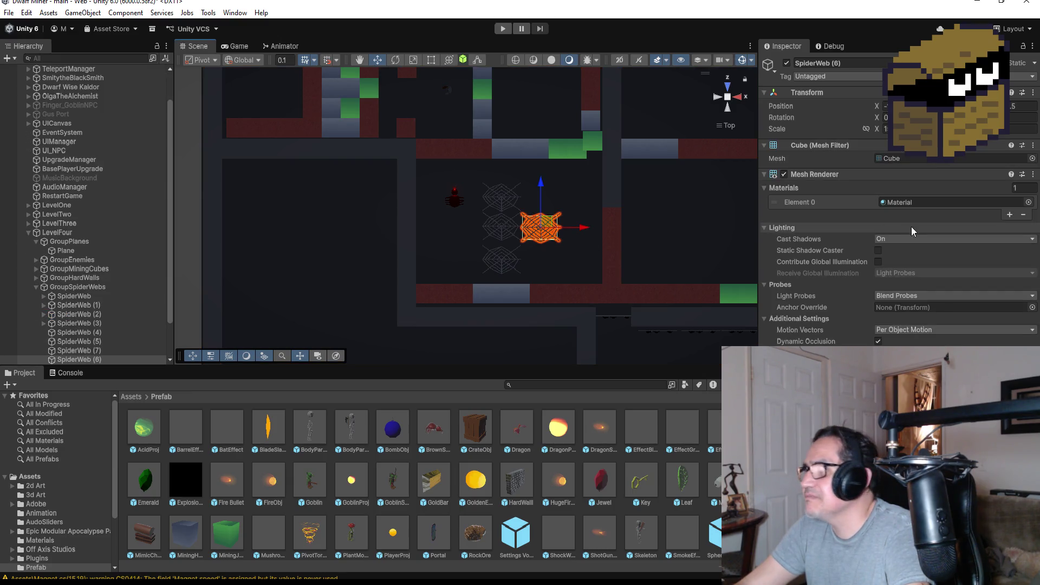
pyautogui.click(1034, 94)
pyautogui.moveTo(953, 183)
pyautogui.click(899, 185)
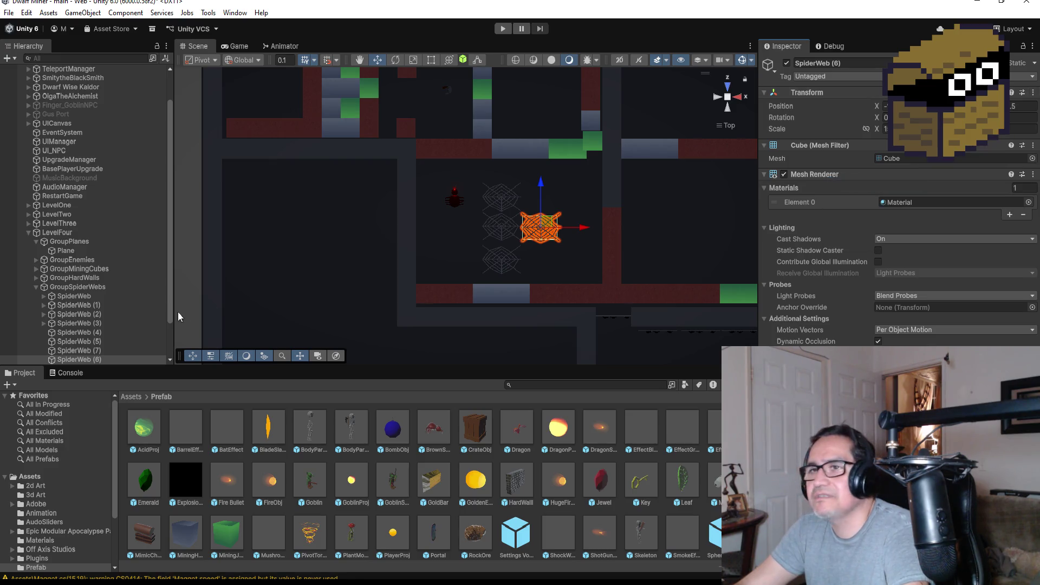
# Paste the web's position onto WormHole, slide it right along X, then delete WormHole.
pyautogui.click(28, 232)
pyautogui.click(59, 314)
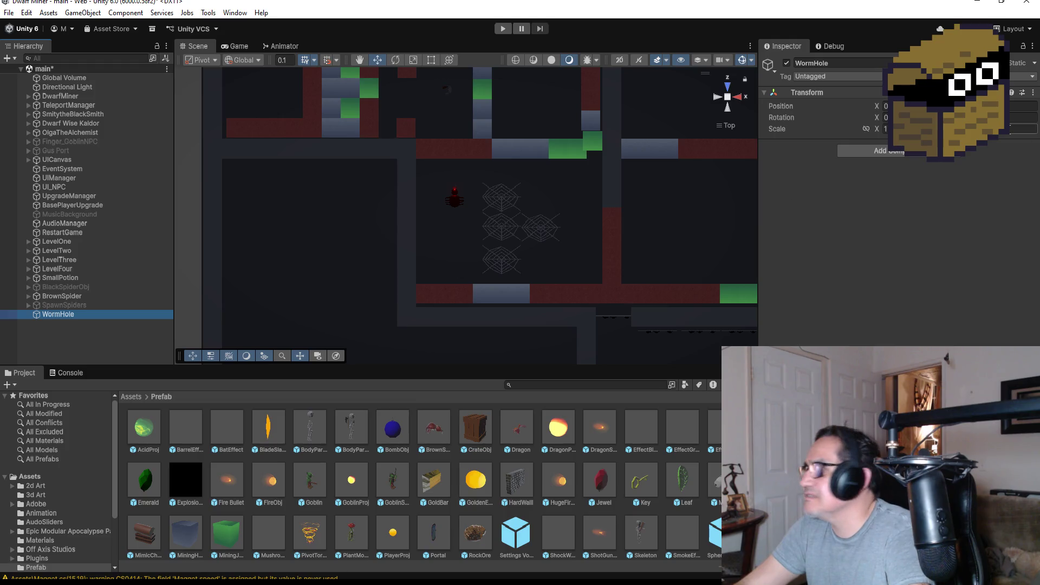
pyautogui.click(1034, 93)
pyautogui.moveTo(954, 195)
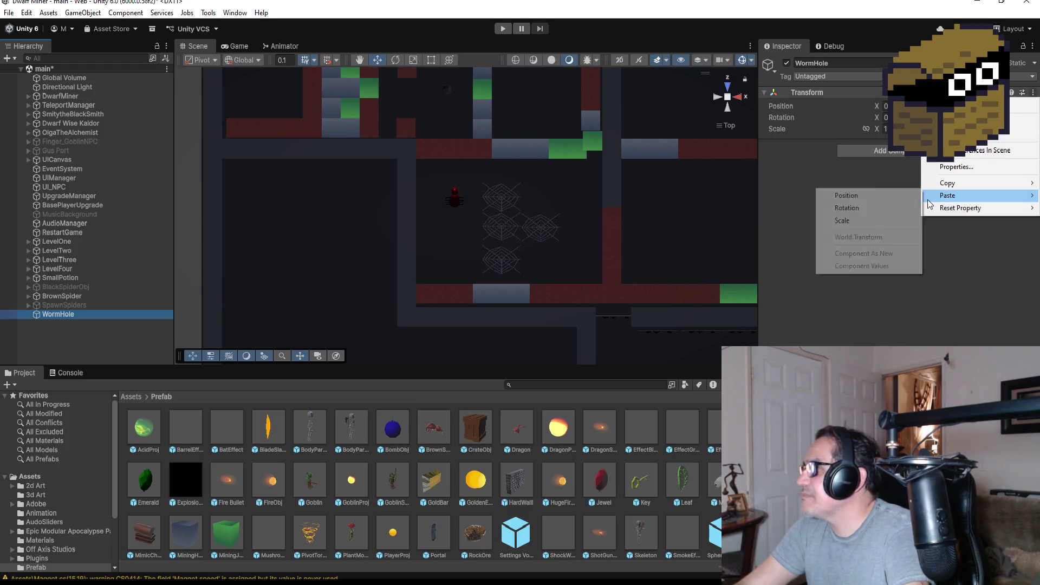
pyautogui.click(862, 195)
pyautogui.moveTo(594, 229); pyautogui.dragTo(732, 229)
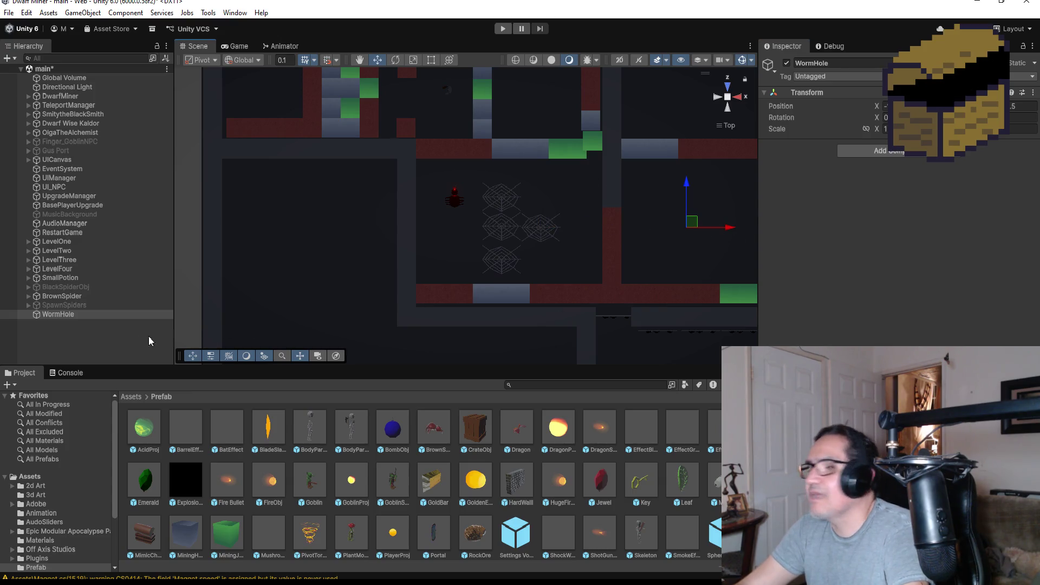
pyautogui.click(58, 315)
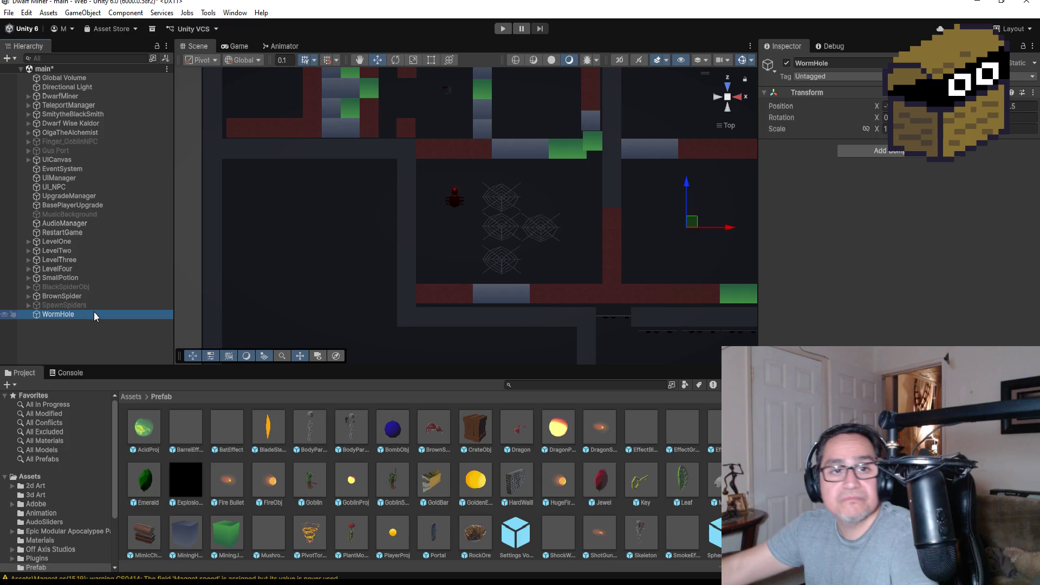
pyautogui.press('Delete')
pyautogui.rightClick(75, 328)
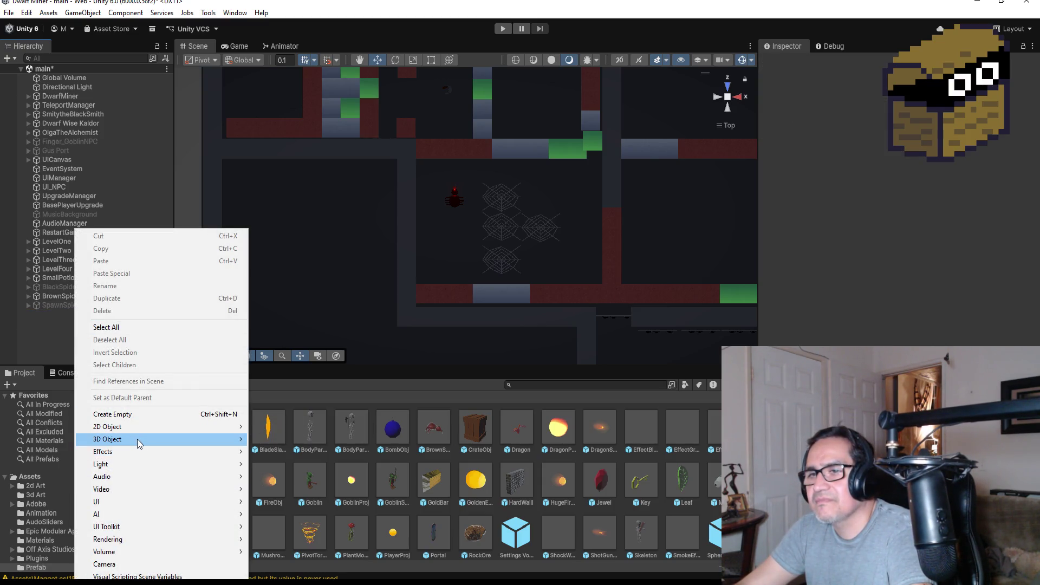
# Add a 3D Cube to the scene, keeping the default name Cube.
pyautogui.moveTo(125, 440)
pyautogui.click(271, 440)
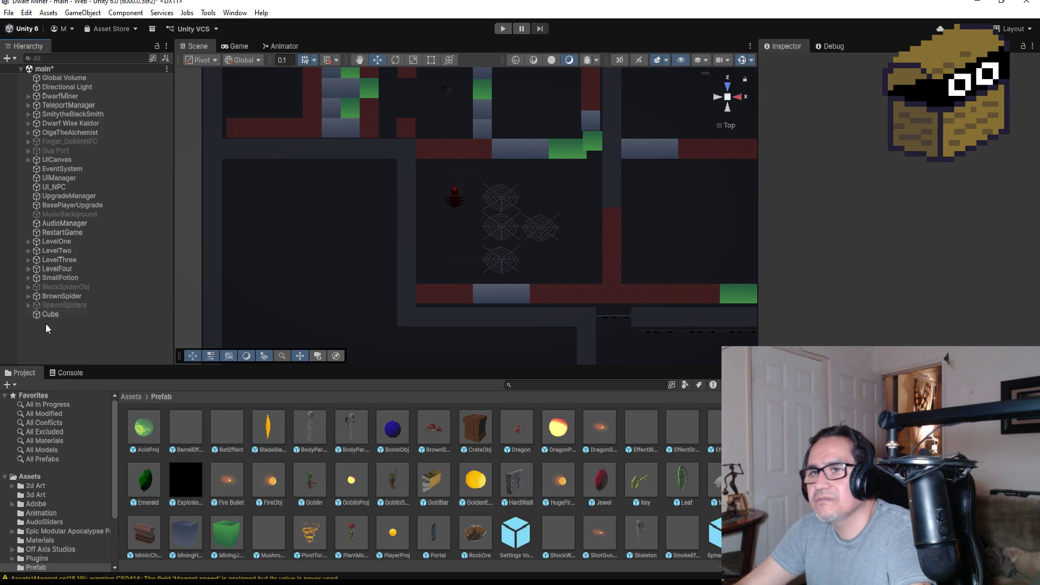
pyautogui.click(54, 316)
pyautogui.moveTo(49, 317); pyautogui.dragTo(733, 236)
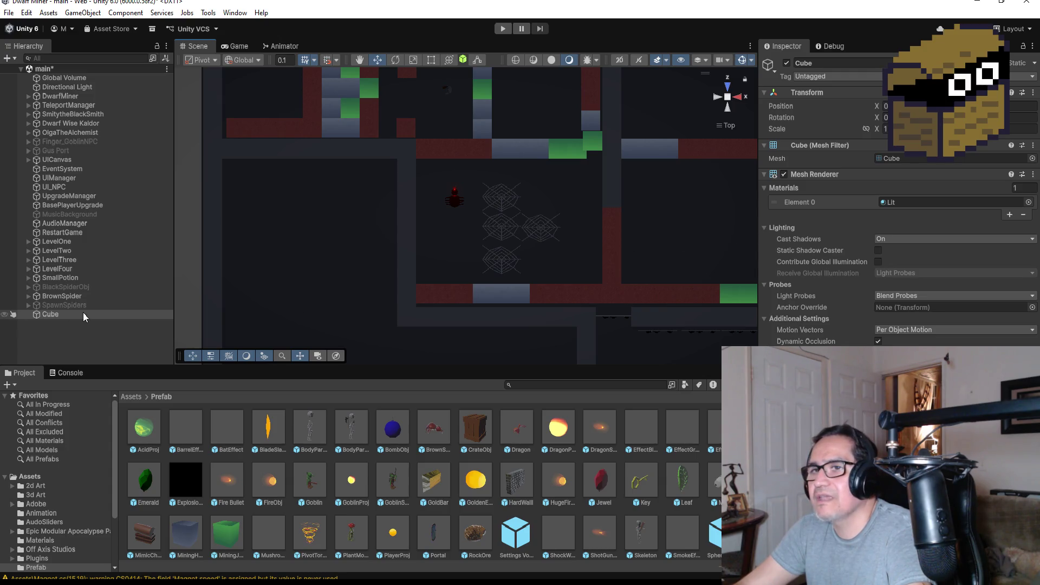
# Paste BrownSpider's position onto the Cube and slide it right along X.
pyautogui.click(71, 297)
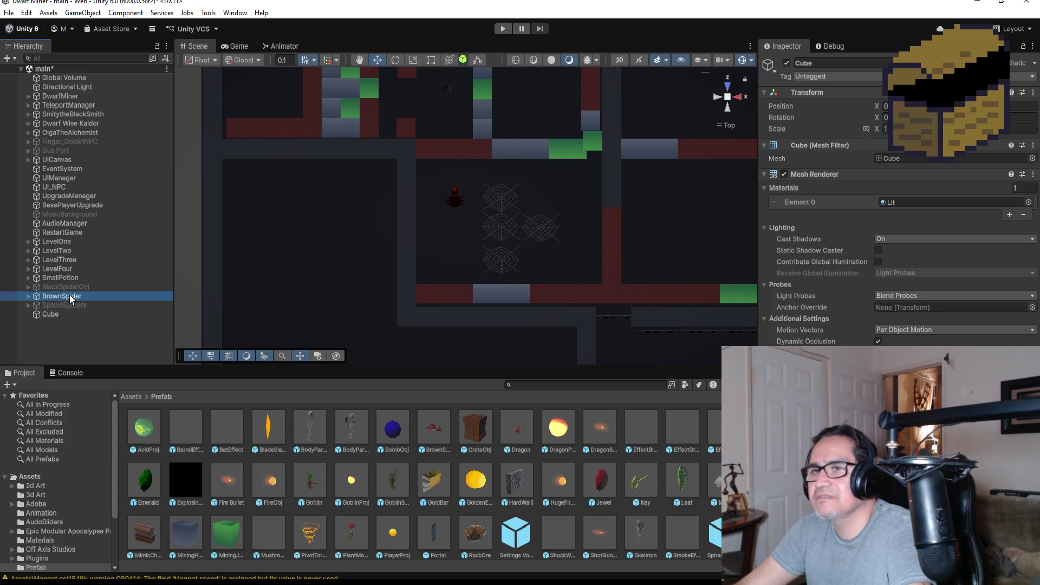
pyautogui.rightClick(1029, 103)
pyautogui.moveTo(956, 185)
pyautogui.click(873, 183)
pyautogui.moveTo(52, 314); pyautogui.dragTo(309, 285)
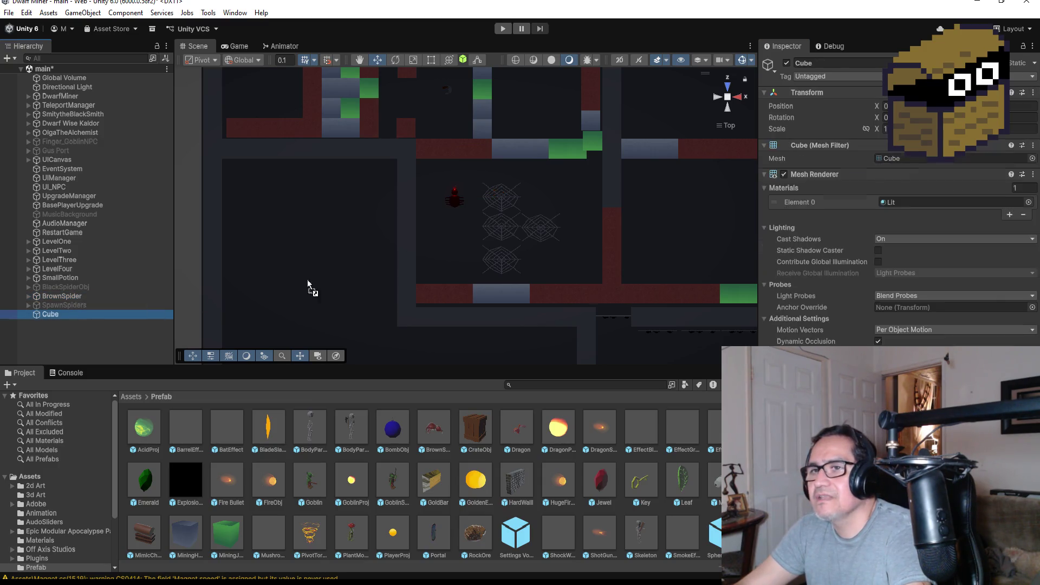
pyautogui.click(1034, 92)
pyautogui.moveTo(954, 196)
pyautogui.click(884, 198)
pyautogui.moveTo(499, 195); pyautogui.dragTo(710, 194)
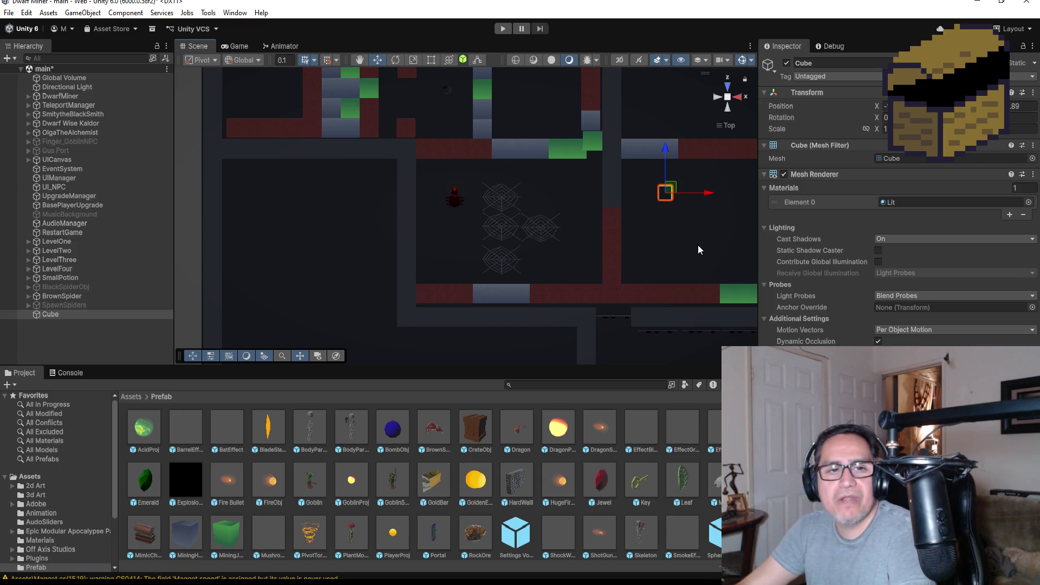
# Frame and orbit around the Cube, then return to the top-down view and reselect BrownSpider.
pyautogui.press('f')
pyautogui.moveTo(673, 297)
pyautogui.mouseDown()
pyautogui.moveTo(630, 21)
pyautogui.moveTo(462, 191)
pyautogui.moveTo(468, 336)
pyautogui.mouseUp()
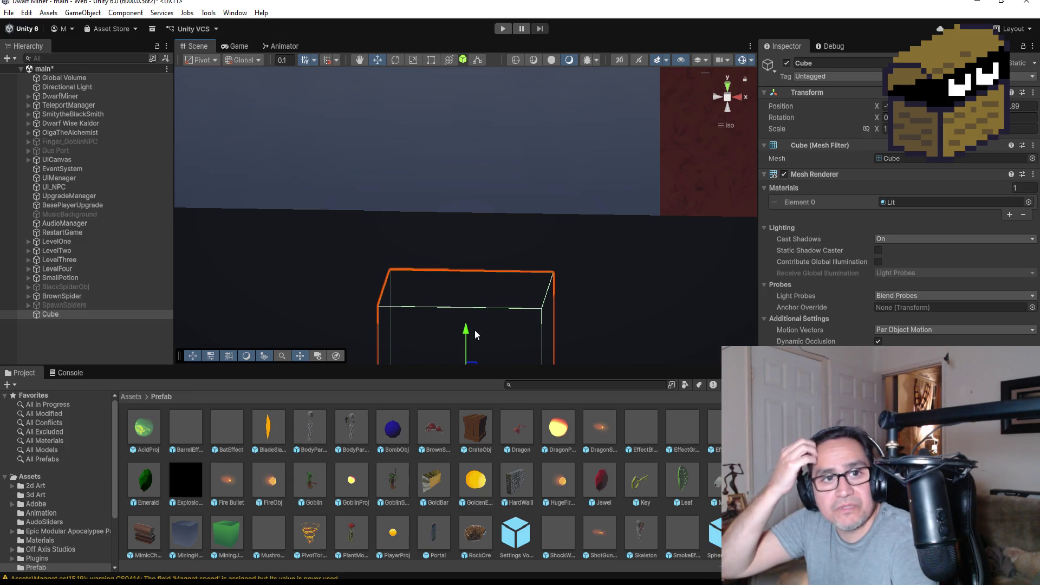
pyautogui.click(729, 87)
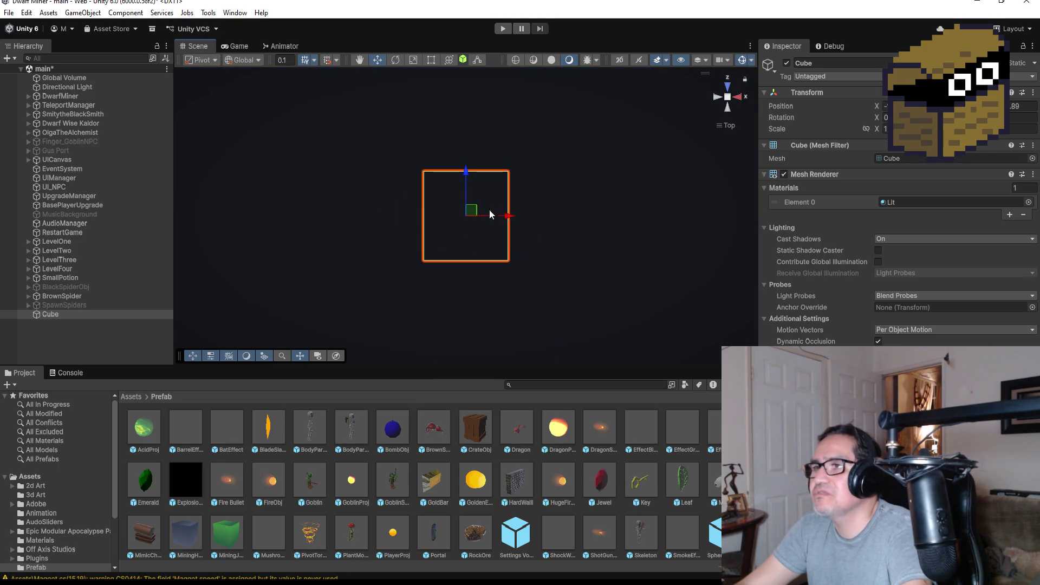
pyautogui.scroll(-5, 414, 216)
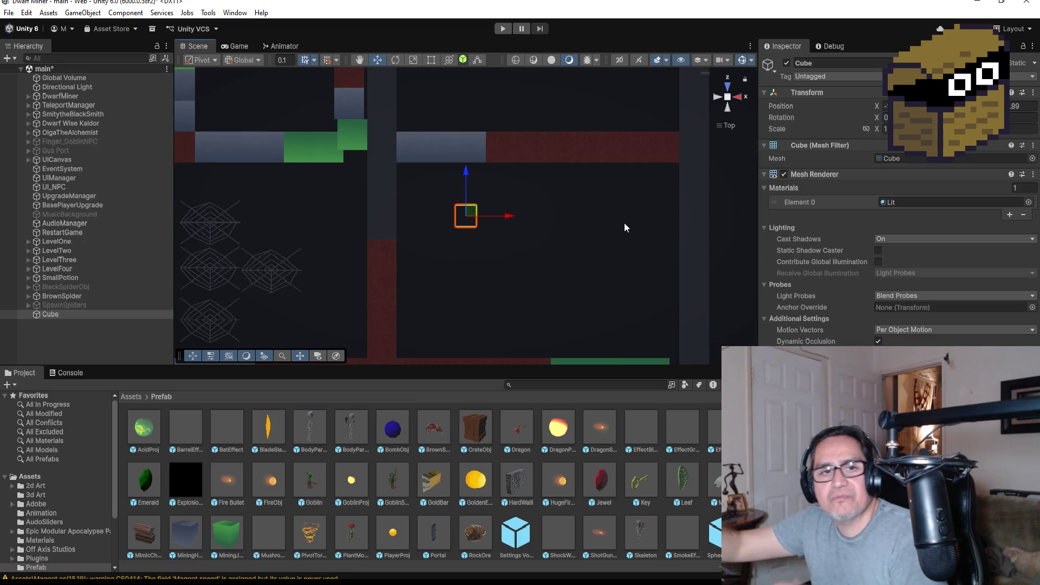
pyautogui.scroll(-2, 379, 273)
pyautogui.scroll(-2, 342, 271)
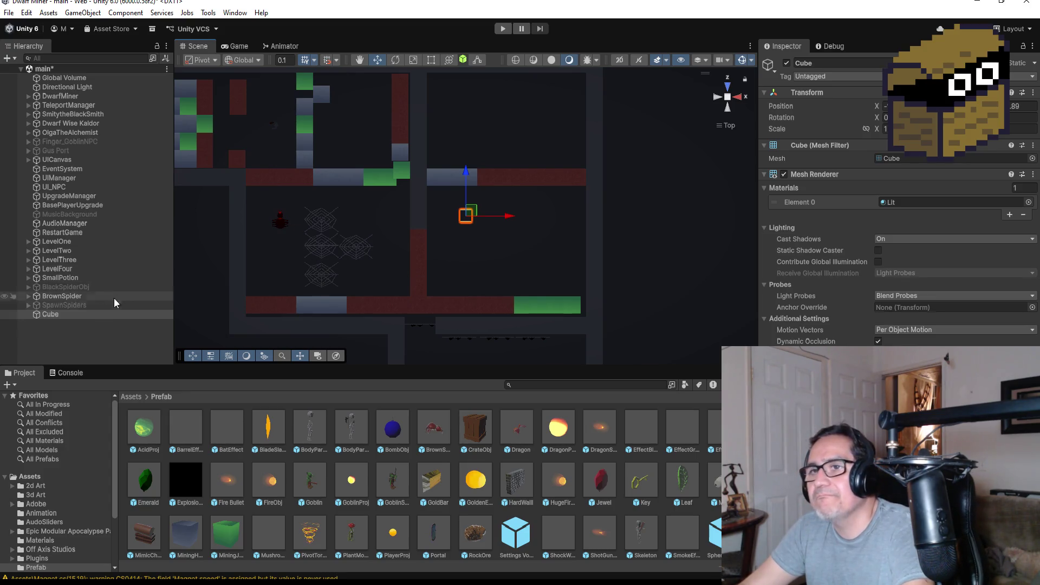
pyautogui.click(92, 295)
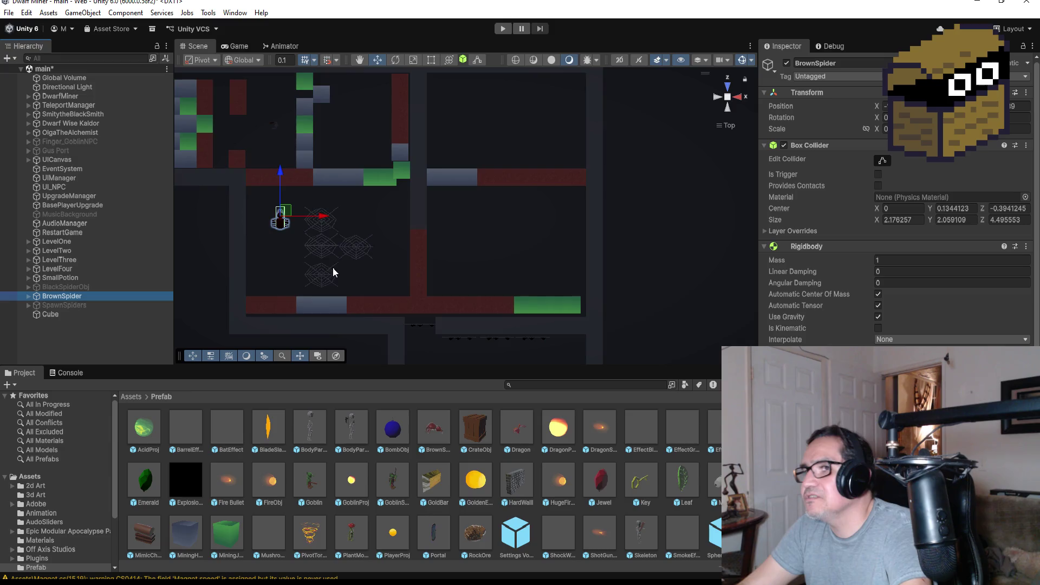
# Enable Use Gravity on BrownSpider's Rigidbody, keep Interpolate at None, and start play mode.
pyautogui.press('f')
pyautogui.moveTo(559, 294)
pyautogui.mouseDown()
pyautogui.moveTo(599, 232)
pyautogui.moveTo(609, 32)
pyautogui.moveTo(573, 28)
pyautogui.moveTo(728, 137)
pyautogui.mouseUp()
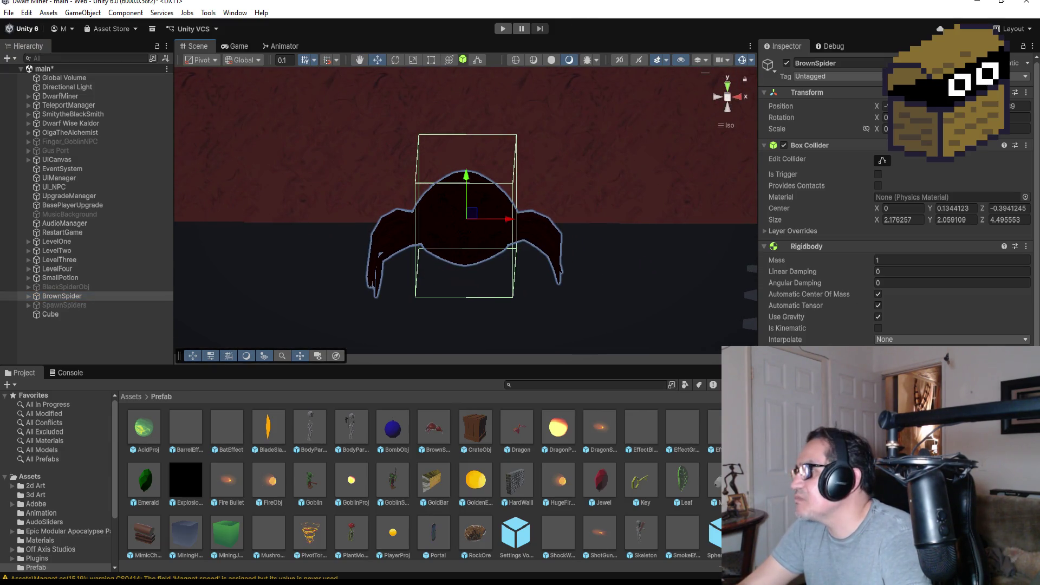
pyautogui.click(878, 317)
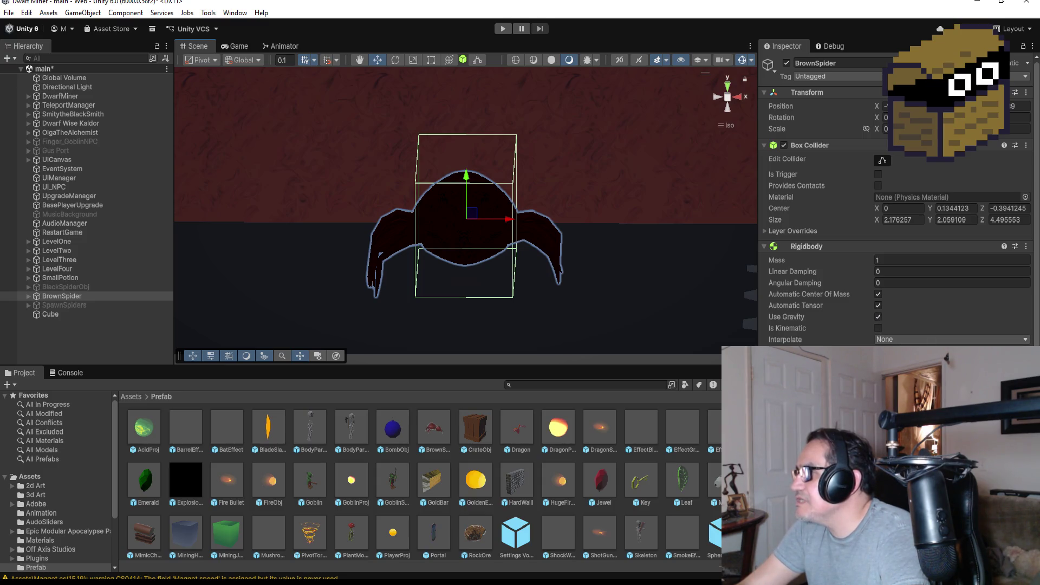
pyautogui.scroll(-3, 894, 217)
pyautogui.click(918, 248)
pyautogui.click(915, 274)
pyautogui.click(920, 249)
pyautogui.click(915, 261)
pyautogui.scroll(-2, 932, 341)
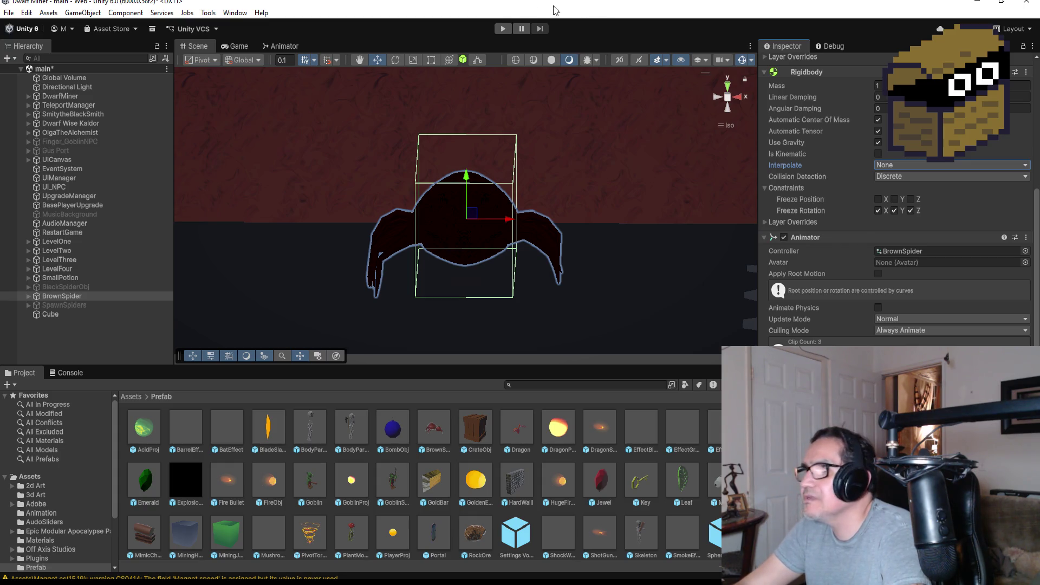
pyautogui.click(501, 29)
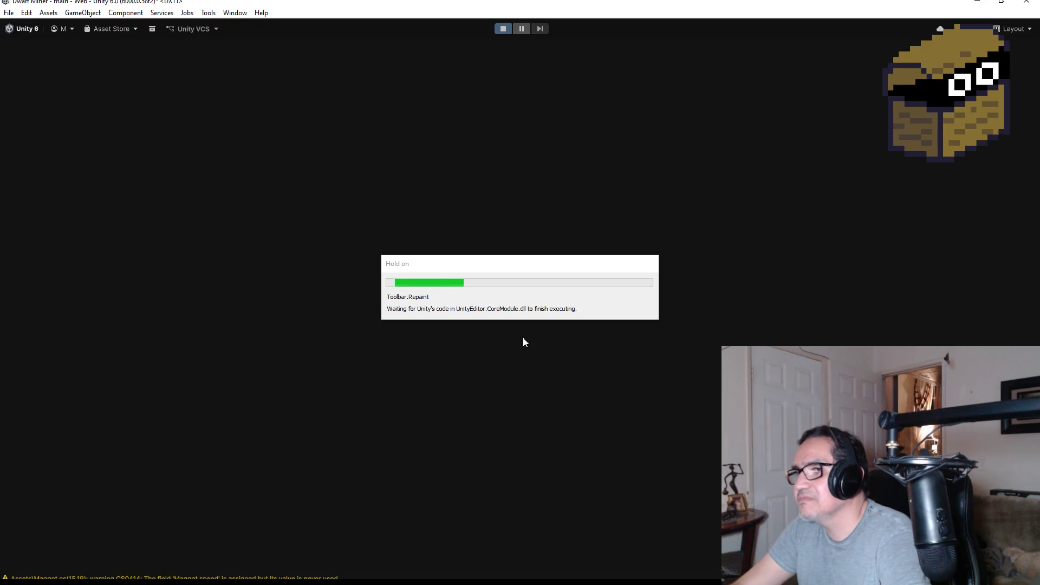
# Playtest by walking toward the spider, switching to the gun, firing, and backing away.
pyautogui.press('Escape')
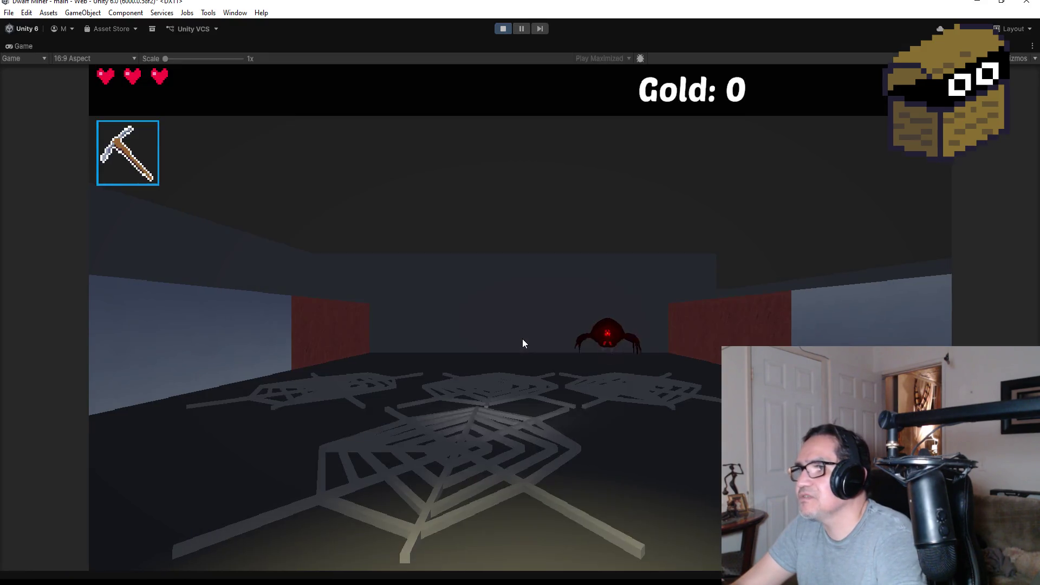
pyautogui.press('w')
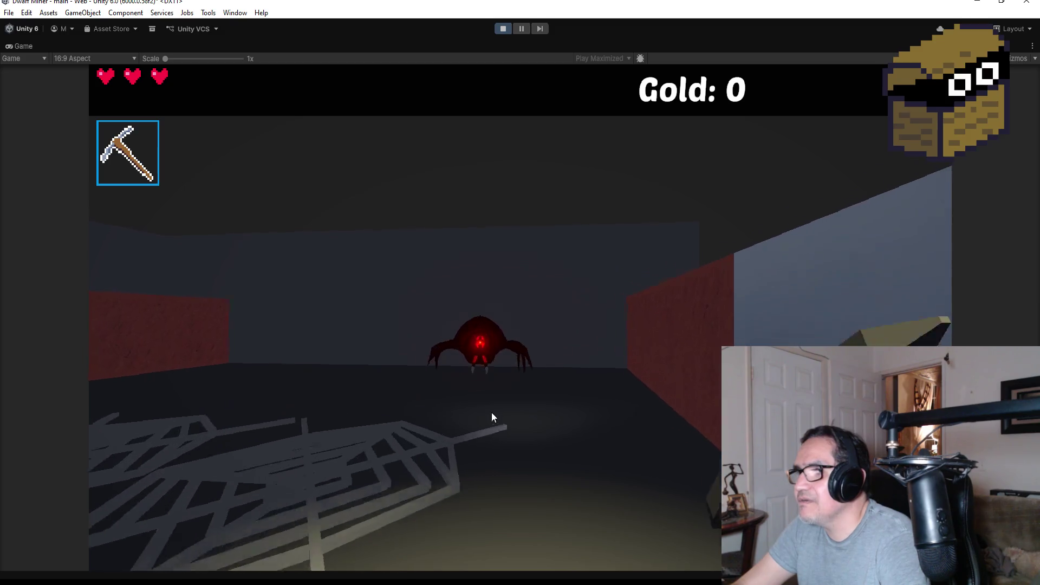
pyautogui.press('w')
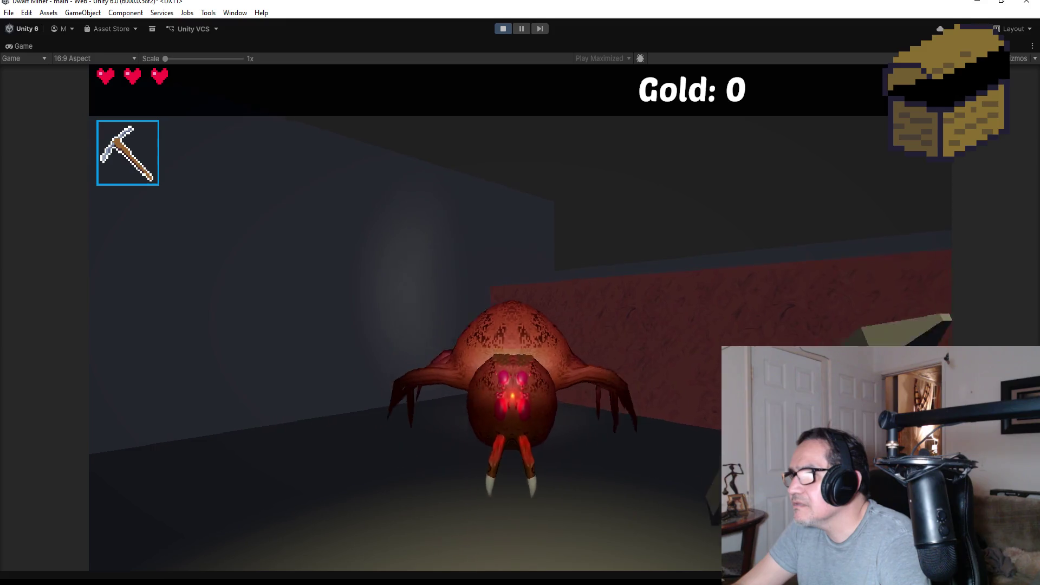
pyautogui.press('w')
pyautogui.press('s')
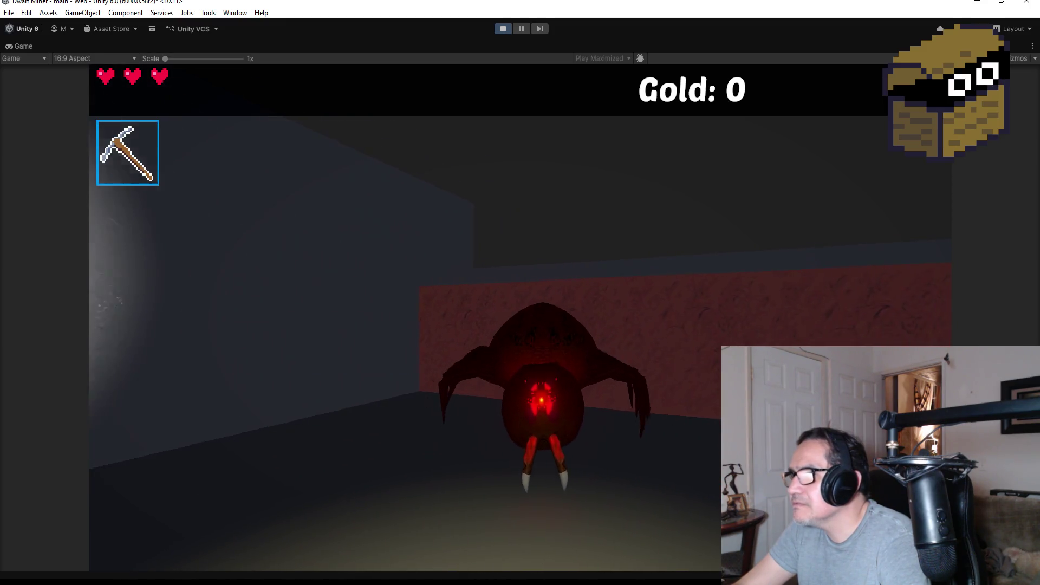
pyautogui.press('s')
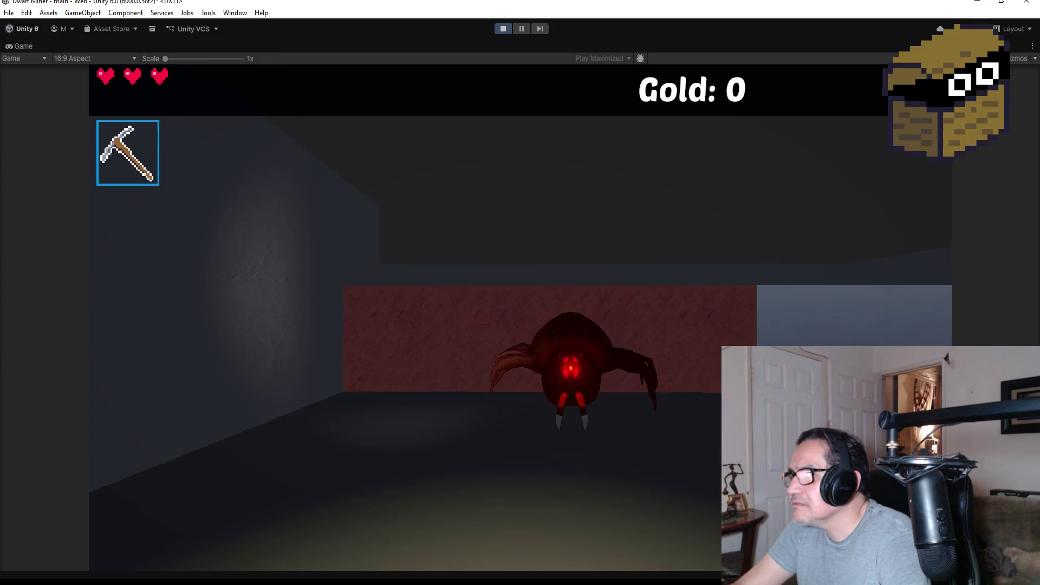
pyautogui.press('2')
pyautogui.click(520, 317)
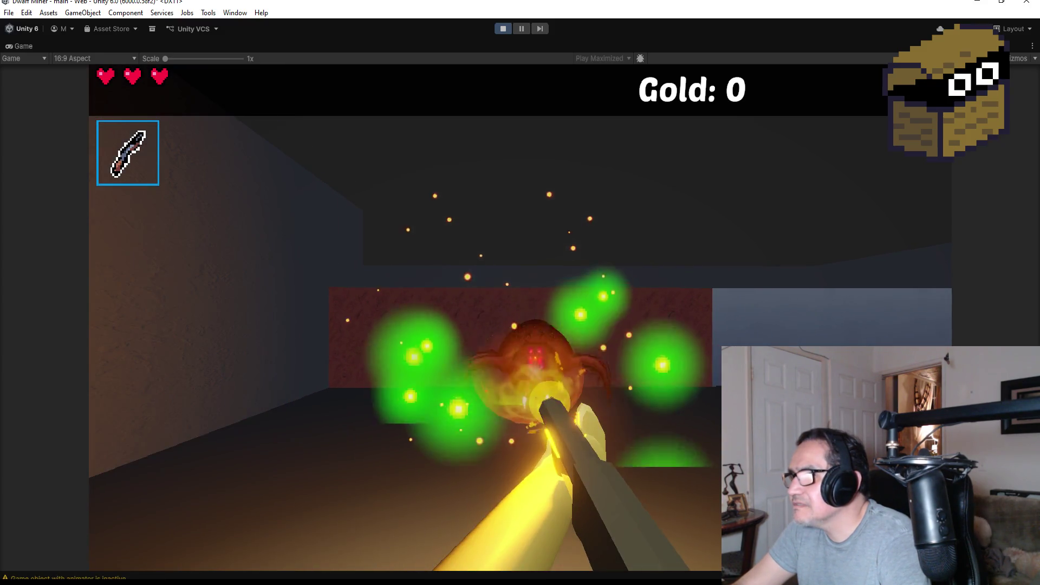
pyautogui.press('s')
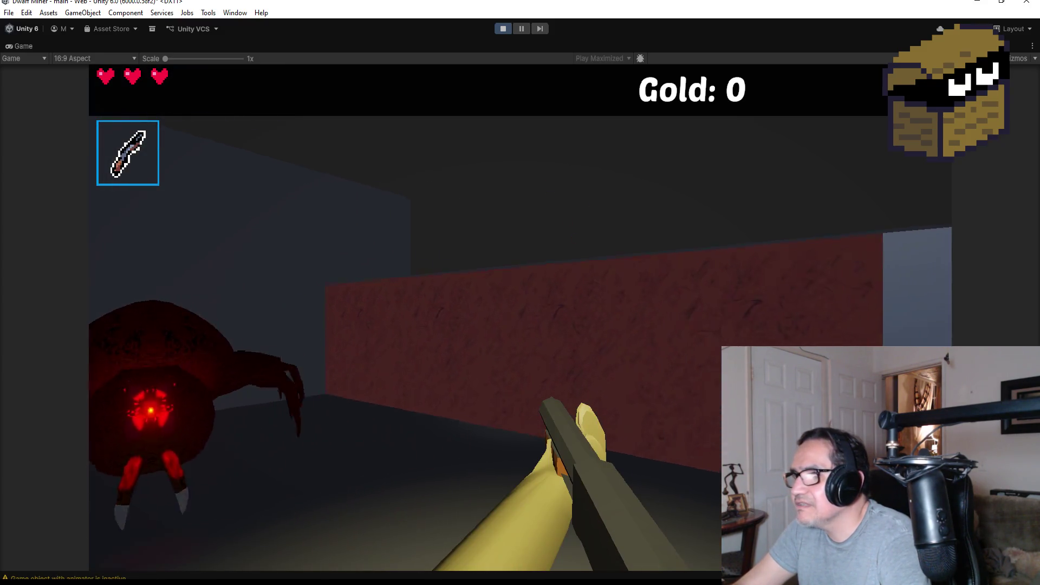
pyautogui.press('s')
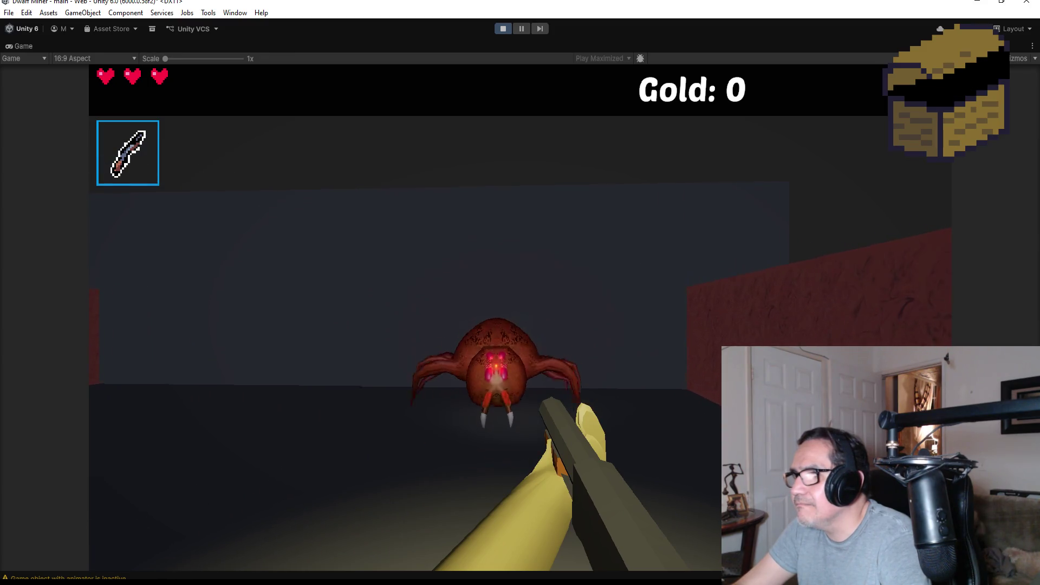
# Stop play mode, view the spider from the top, minimize Unity, and launch Blender.
pyautogui.press('Escape')
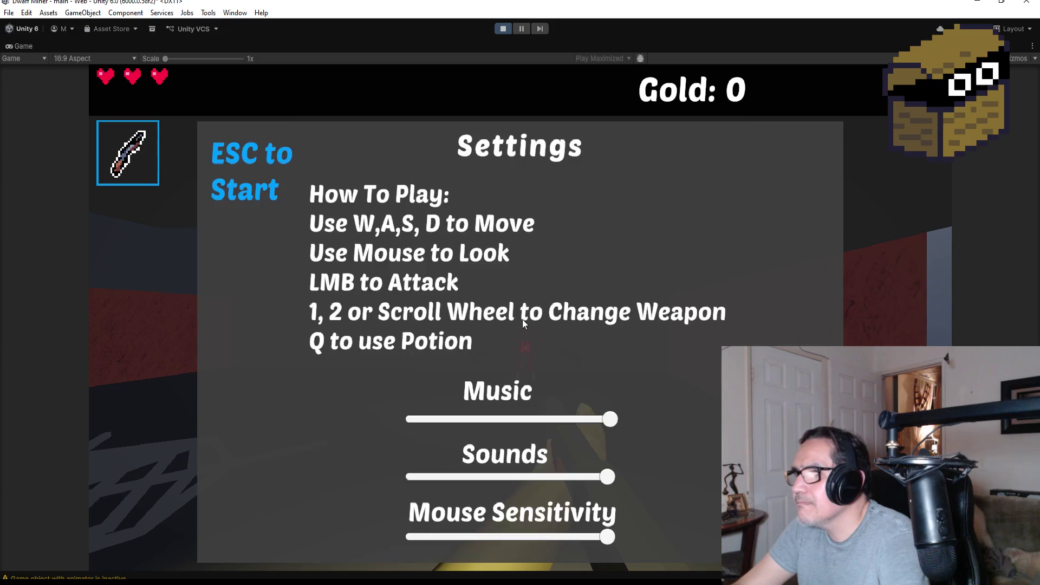
pyautogui.click(502, 28)
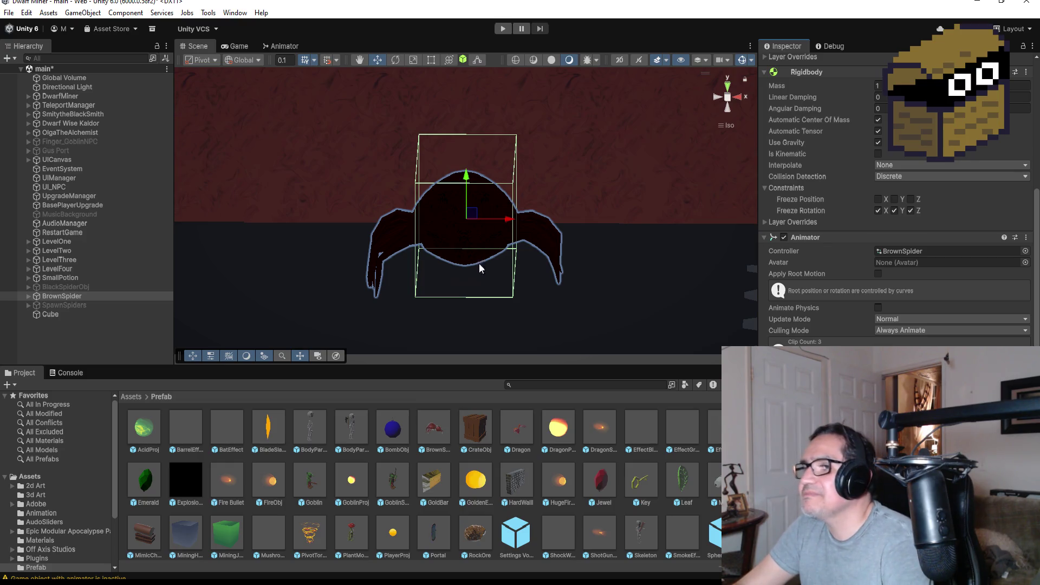
pyautogui.scroll(-5, 562, 267)
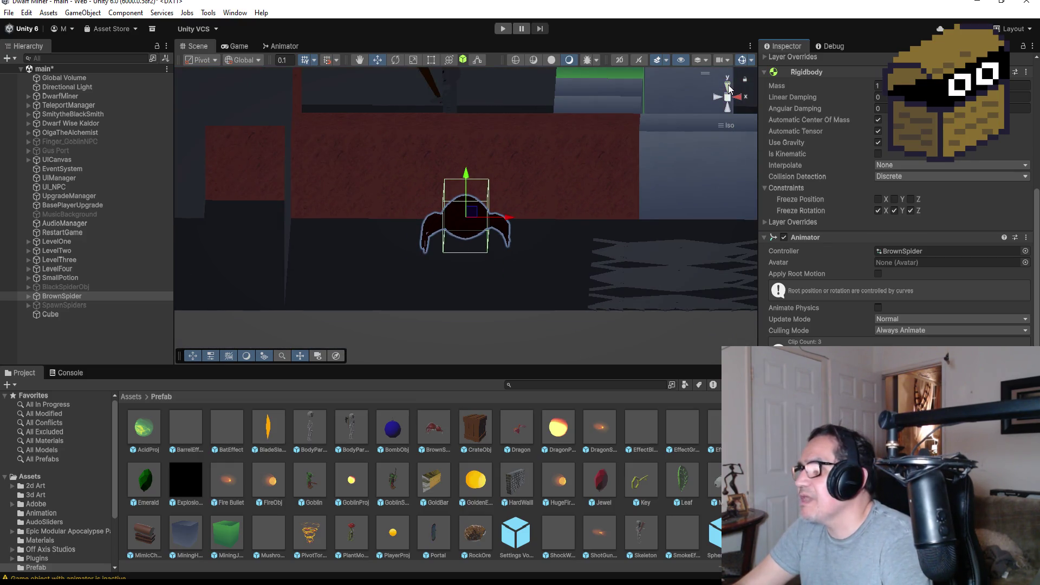
pyautogui.click(729, 89)
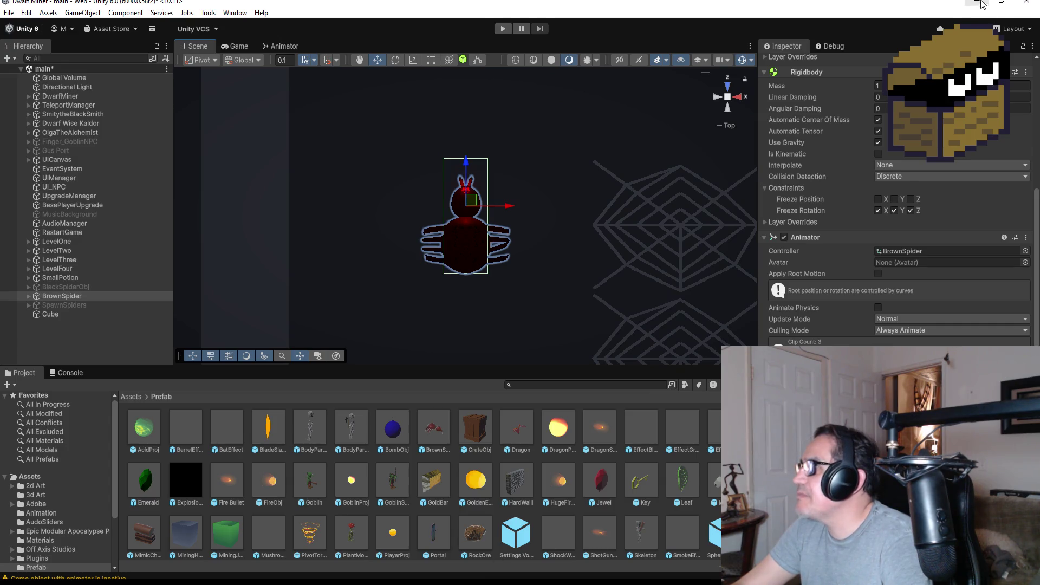
pyautogui.click(982, 4)
pyautogui.click(22, 111)
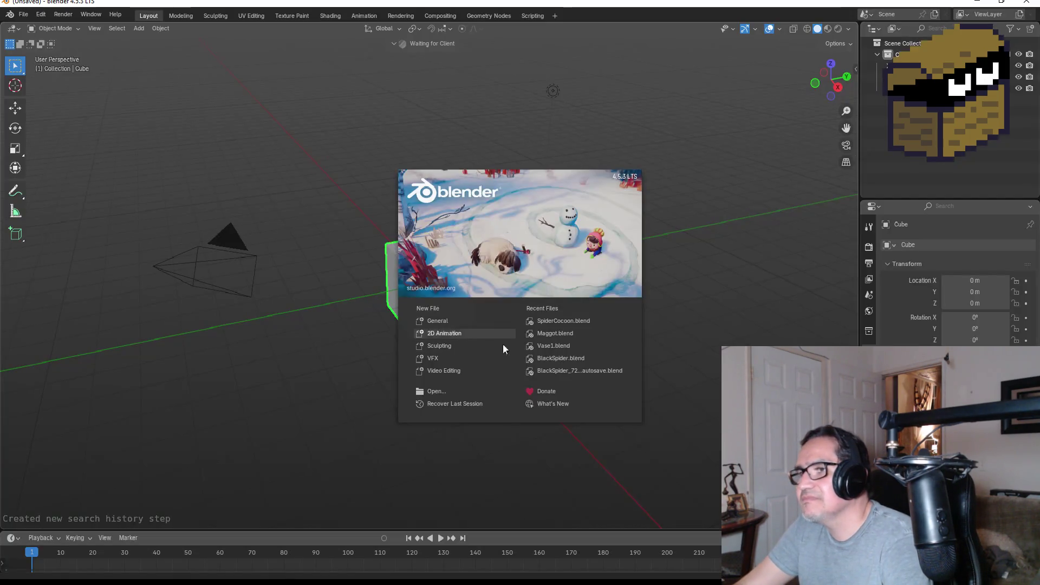
# Dismiss Blender's splash and notification, switch to front view, and enter Edit Mode on the cube.
pyautogui.click(362, 206)
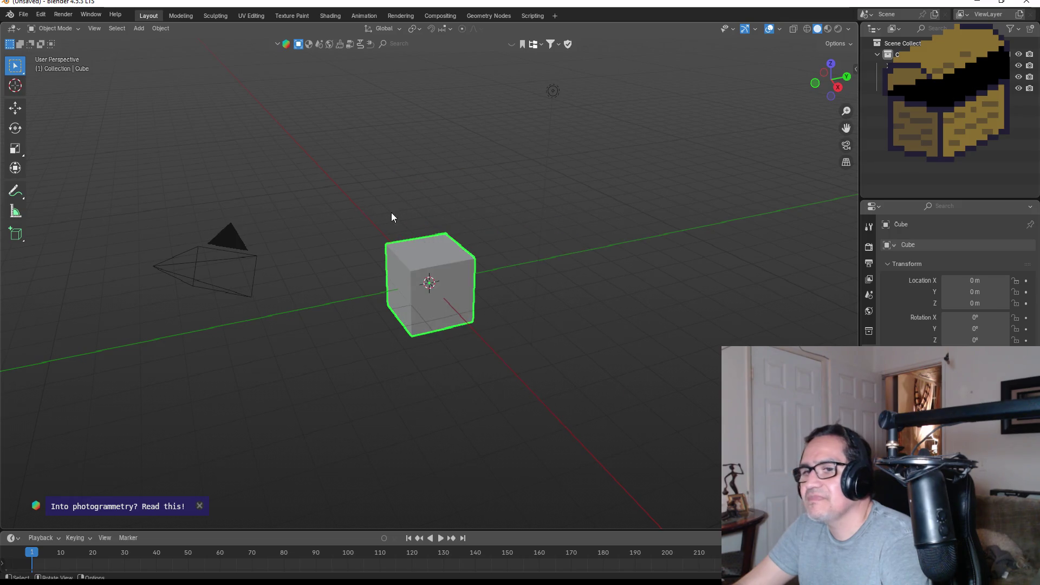
pyautogui.press('KP_1')
pyautogui.click(200, 505)
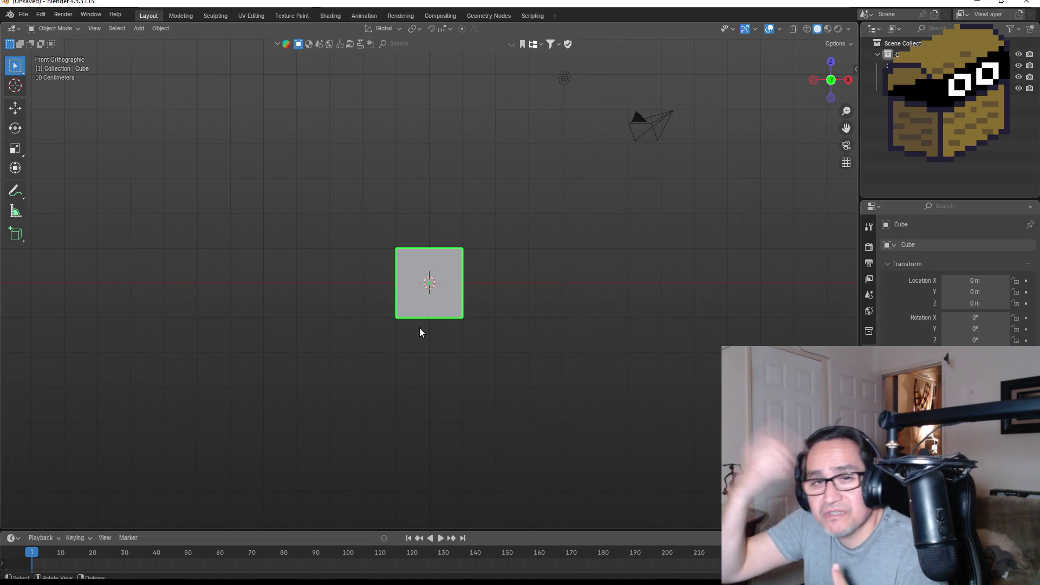
pyautogui.scroll(4, 504, 304)
pyautogui.scroll(-3, 476, 295)
pyautogui.press('Tab')
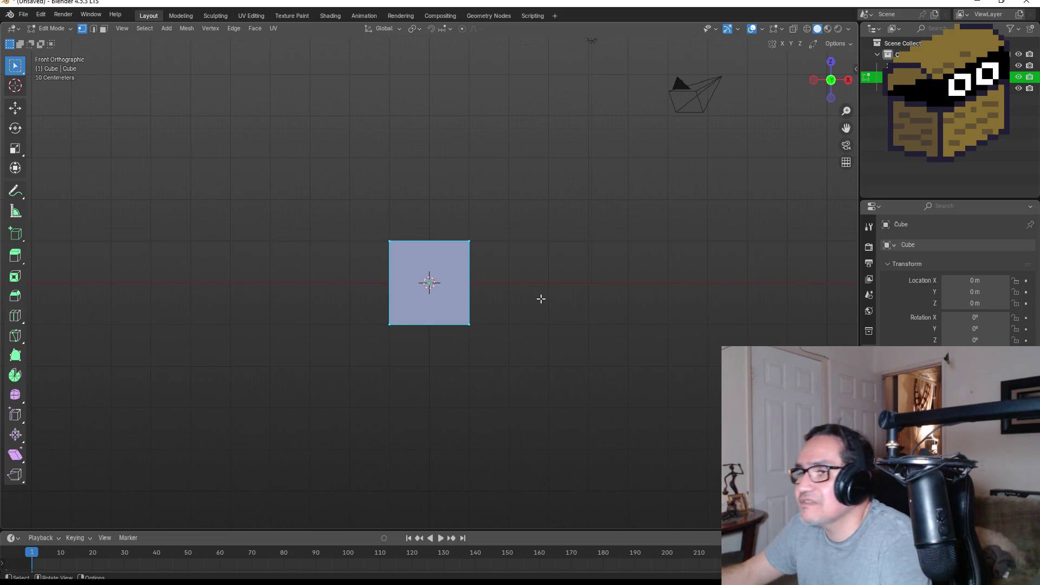
# Narrow the cube along X, compare front and side views, then undo the narrowing.
pyautogui.press('s')
pyautogui.press('x')
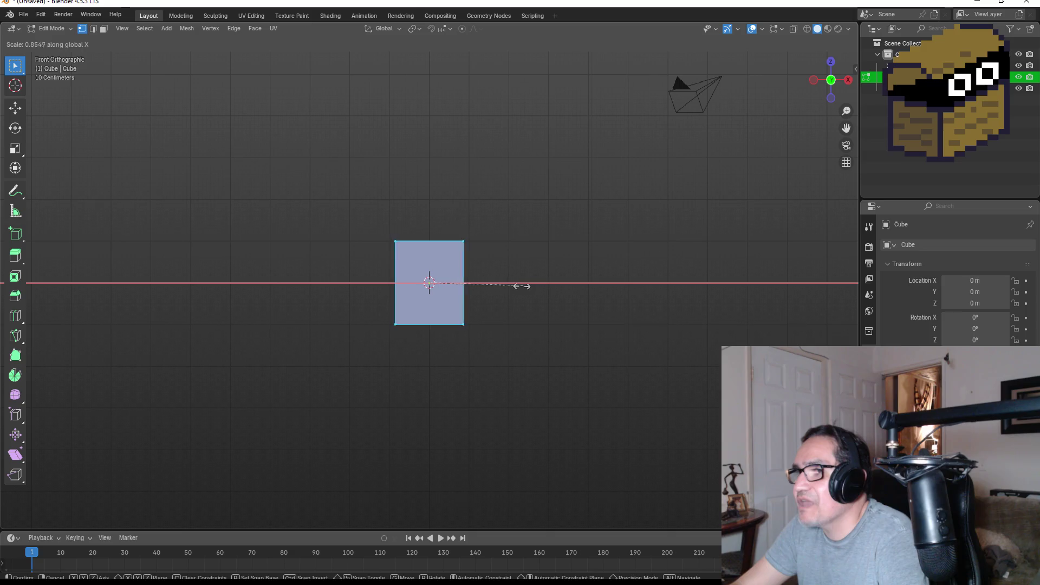
pyautogui.click(491, 284)
pyautogui.scroll(5, 402, 227)
pyautogui.press('KP_3')
pyautogui.press('KP_1')
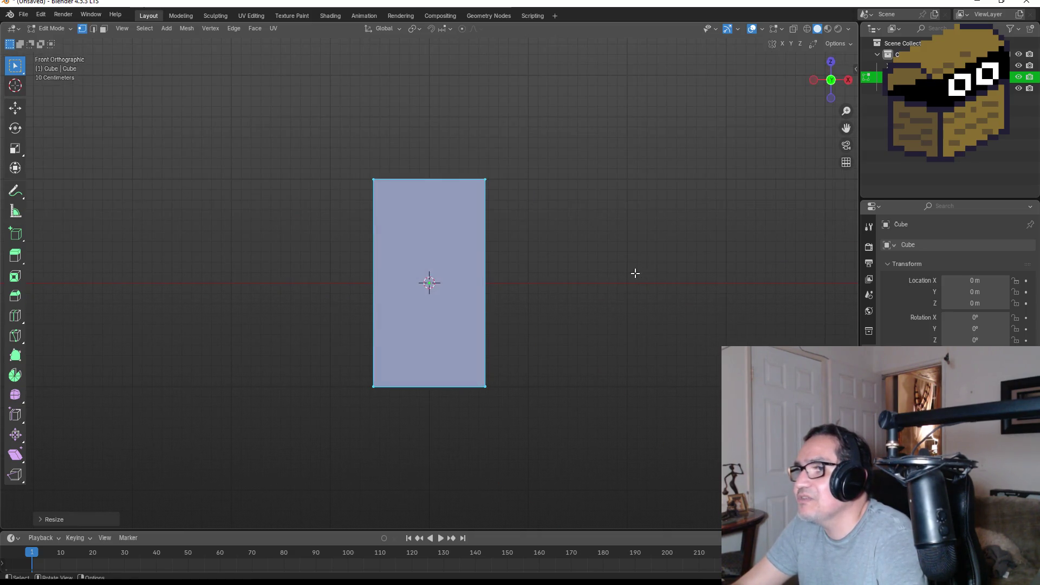
pyautogui.press('KP_3')
pyautogui.press('KP_1')
pyautogui.hotkey('ctrl', 'z')
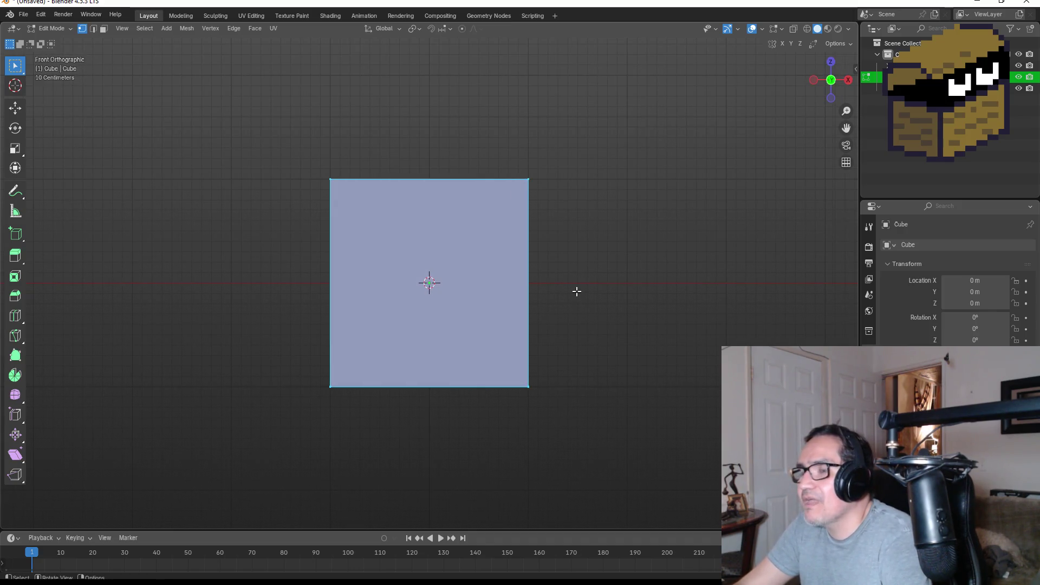
# Narrow the cube along X and thin it along Y, then return to Object Mode.
pyautogui.press('s')
pyautogui.press('x')
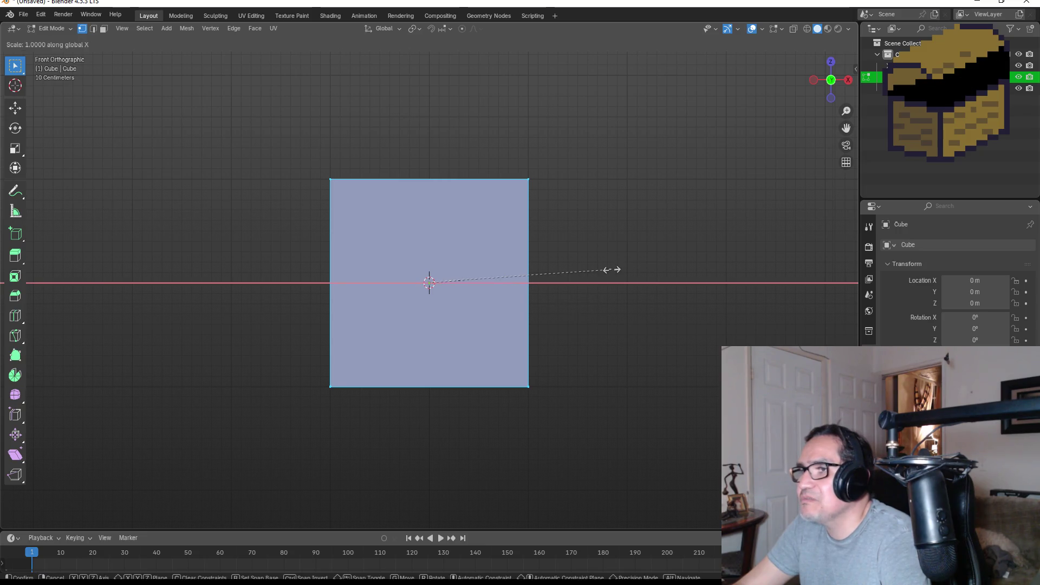
pyautogui.click(514, 286)
pyautogui.press('KP_3')
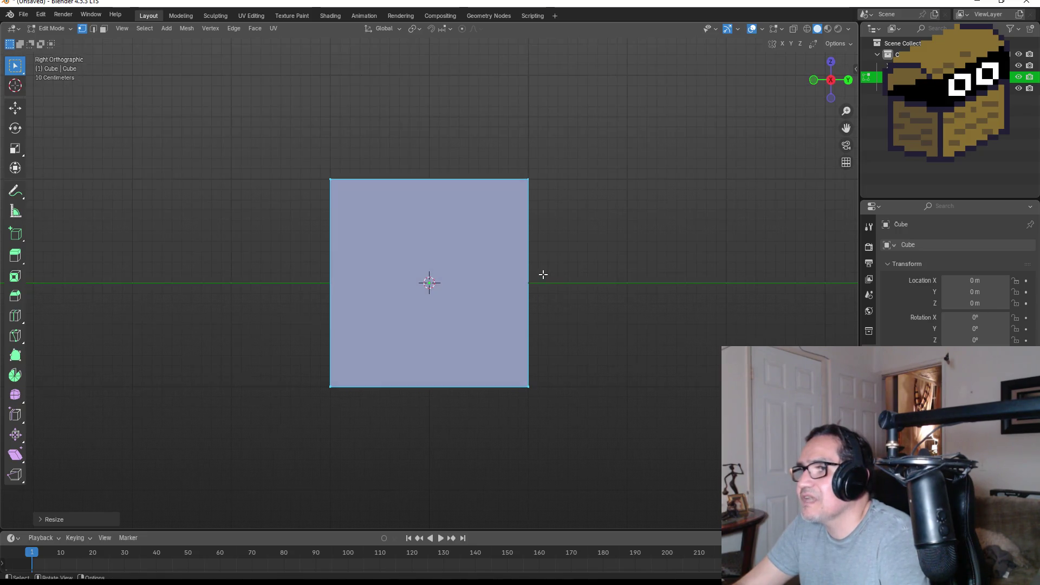
pyautogui.press('s')
pyautogui.press('y')
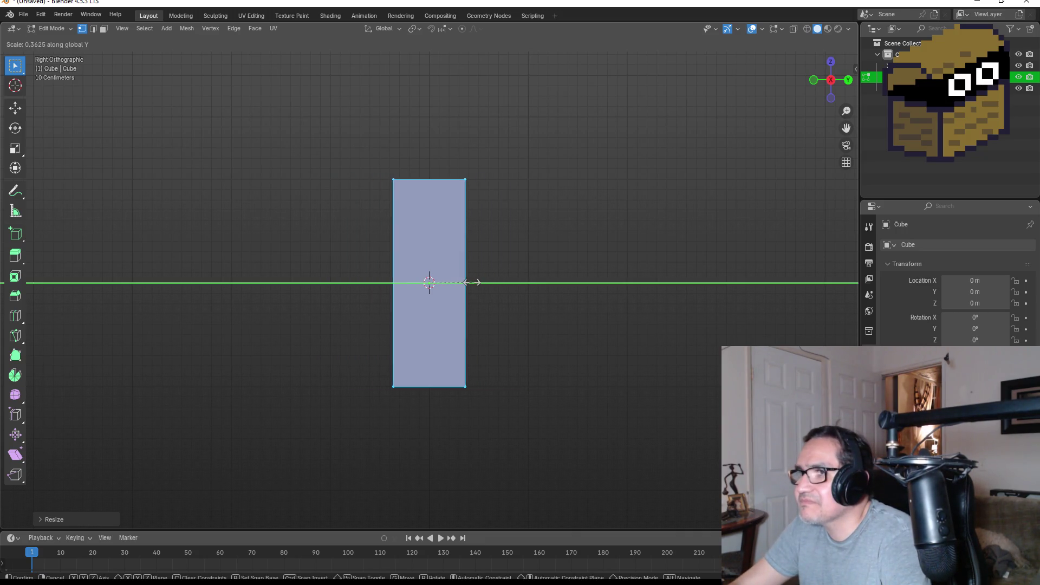
pyautogui.click(477, 283)
pyautogui.press('KP_1')
pyautogui.press('Tab')
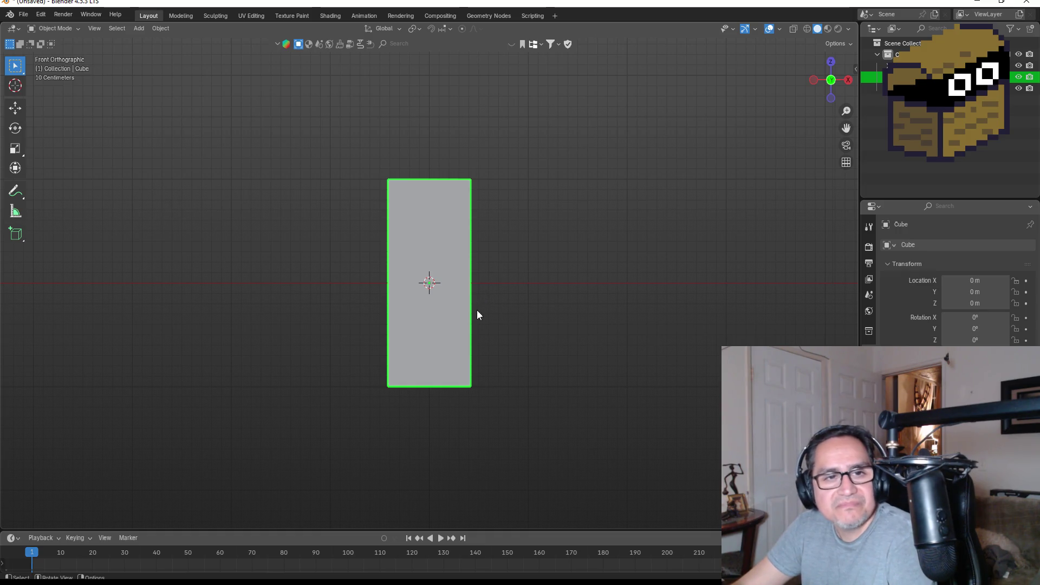
# Raise the block along Z so its base sits on the ground at Z 0.996 m.
pyautogui.press('g')
pyautogui.press('z')
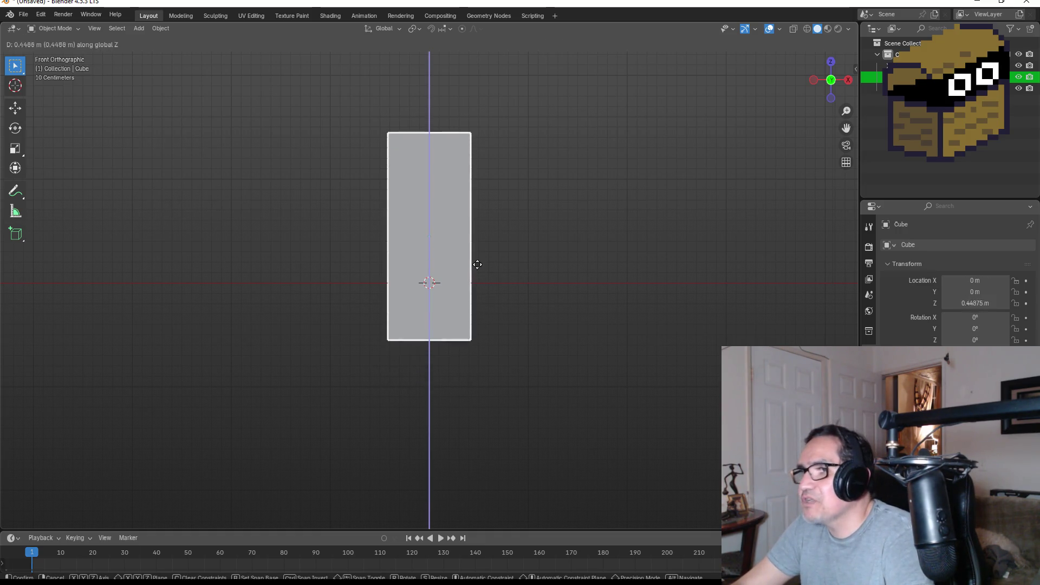
pyautogui.click(490, 215)
pyautogui.moveTo(655, 209)
pyautogui.mouseDown()
pyautogui.moveTo(594, 273)
pyautogui.moveTo(577, 367)
pyautogui.mouseUp()
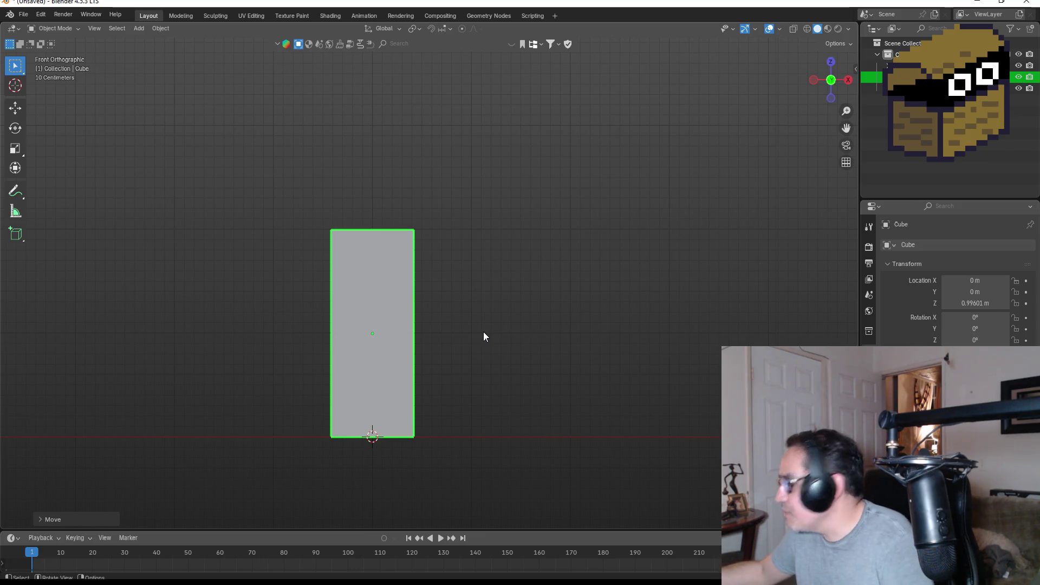
pyautogui.press('Tab')
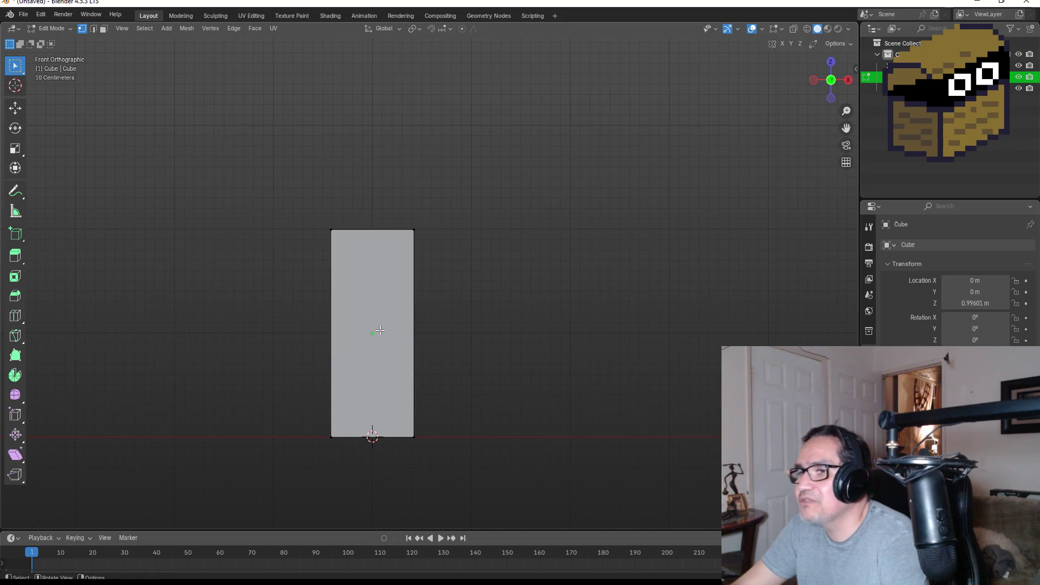
pyautogui.press('a')
pyautogui.rightClick(394, 324)
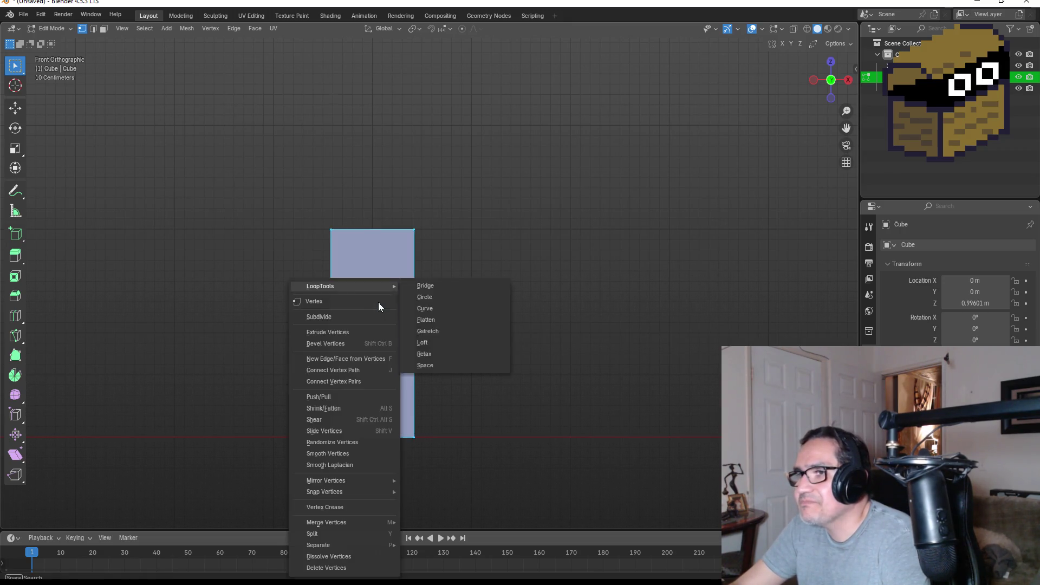
pyautogui.click(336, 320)
pyautogui.click(79, 519)
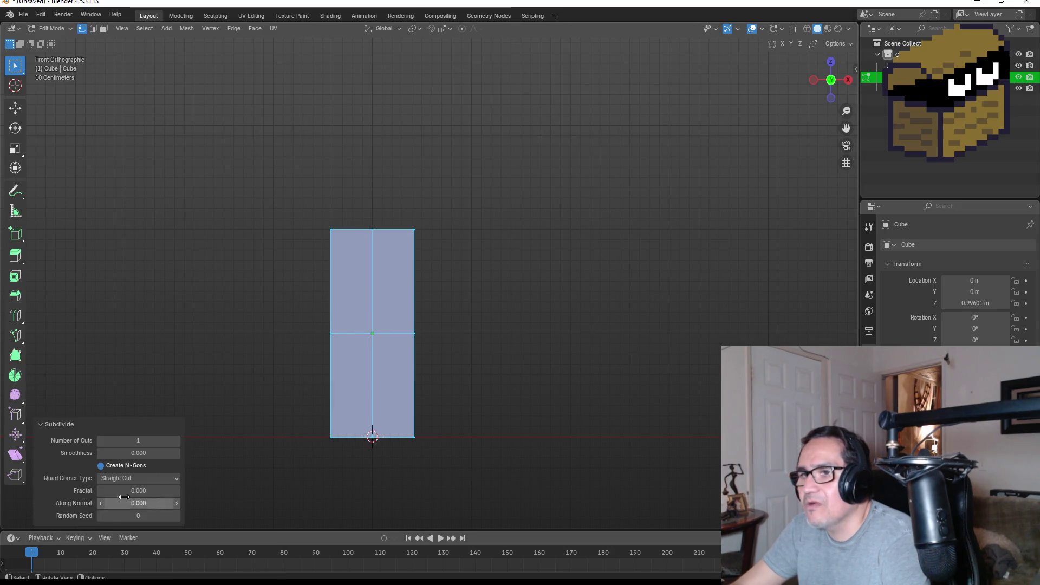
pyautogui.moveTo(138, 440); pyautogui.dragTo(467, 440)
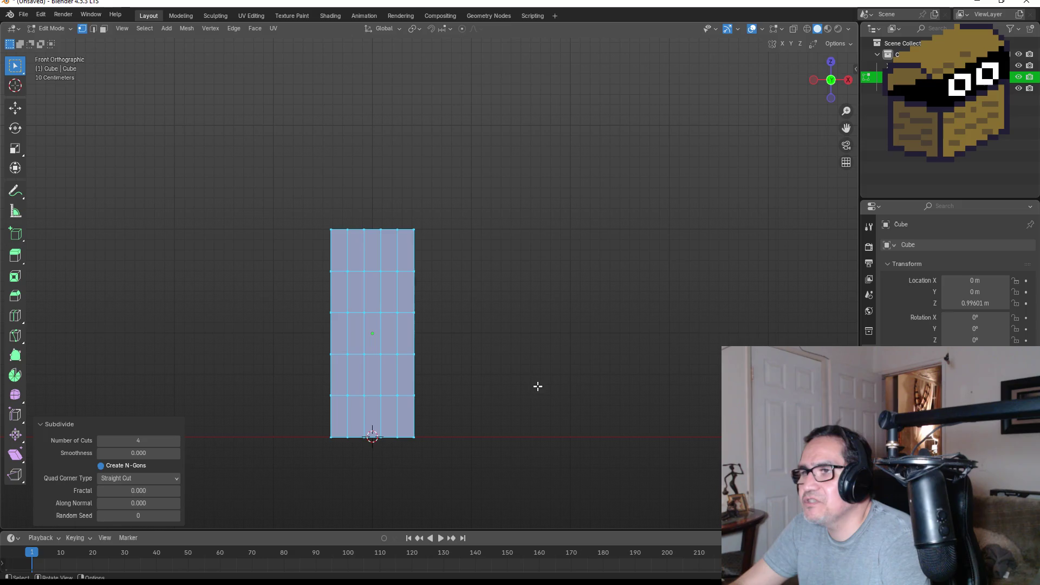
pyautogui.moveTo(522, 354)
pyautogui.mouseDown()
pyautogui.moveTo(462, 355)
pyautogui.moveTo(534, 353)
pyautogui.moveTo(507, 372)
pyautogui.mouseUp()
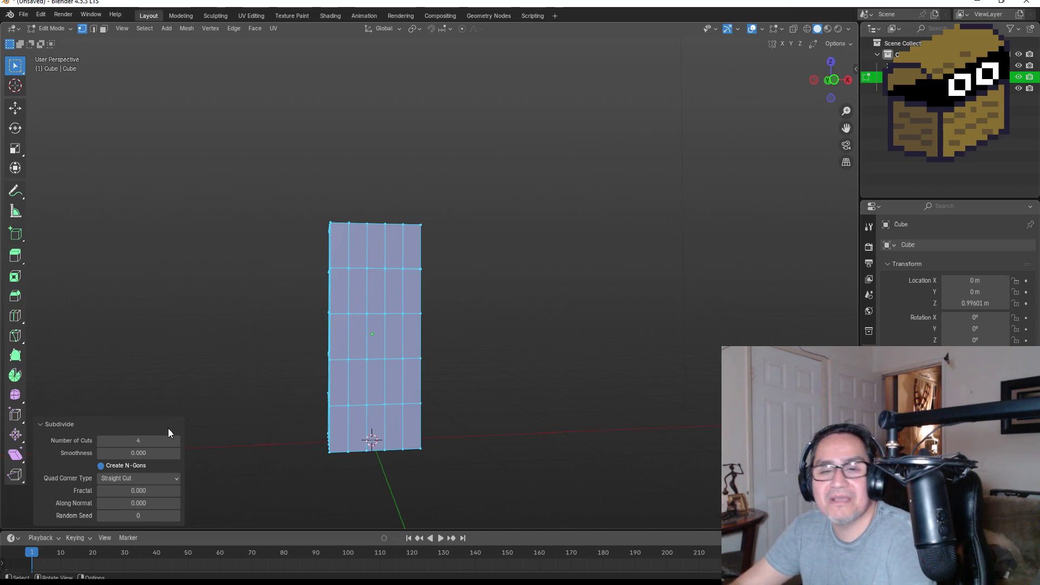
pyautogui.moveTo(146, 444); pyautogui.dragTo(168, 445)
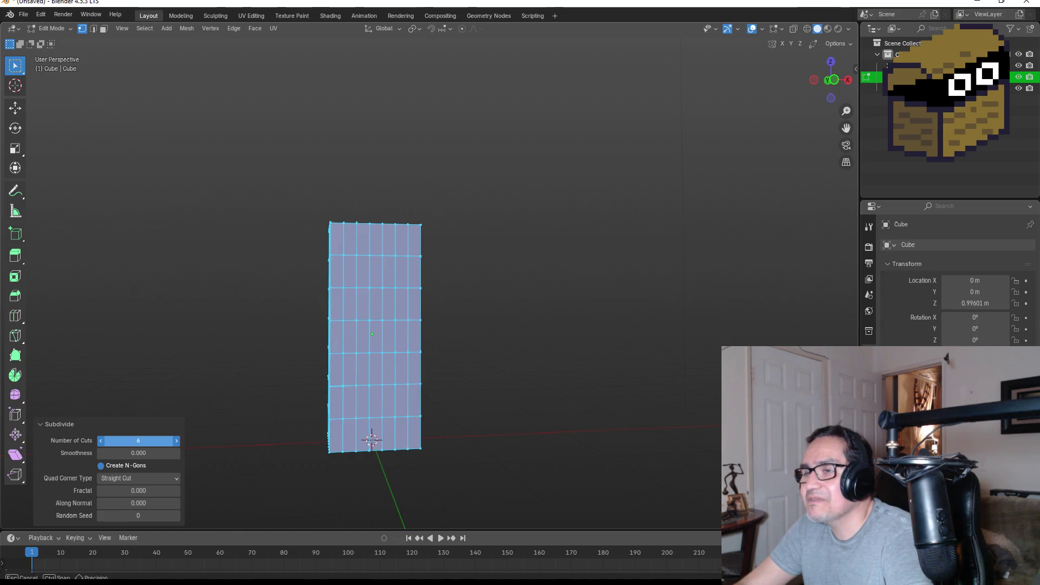
pyautogui.click(464, 261)
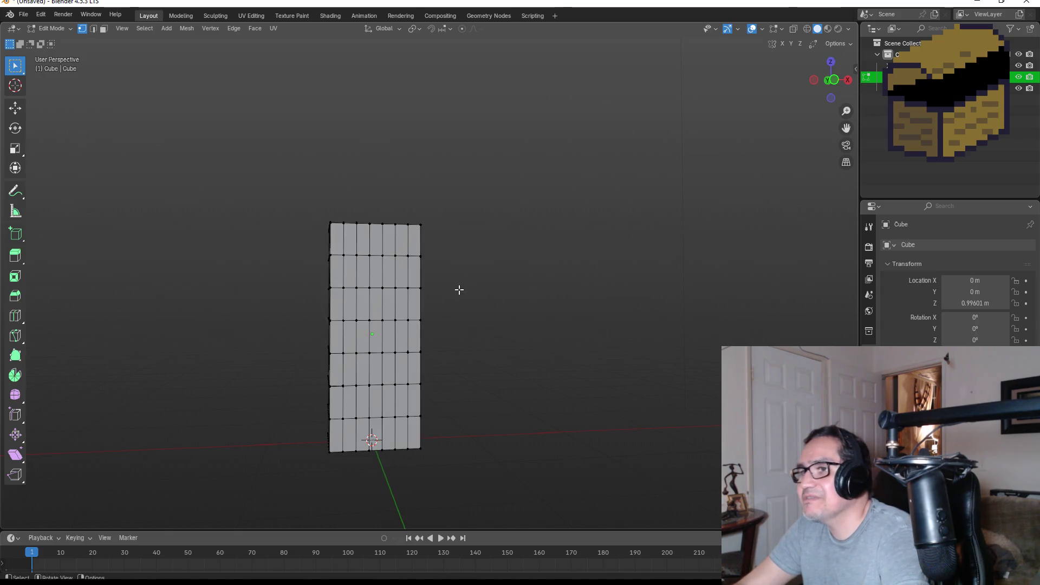
pyautogui.scroll(5, 464, 295)
pyautogui.moveTo(504, 355); pyautogui.dragTo(404, 359)
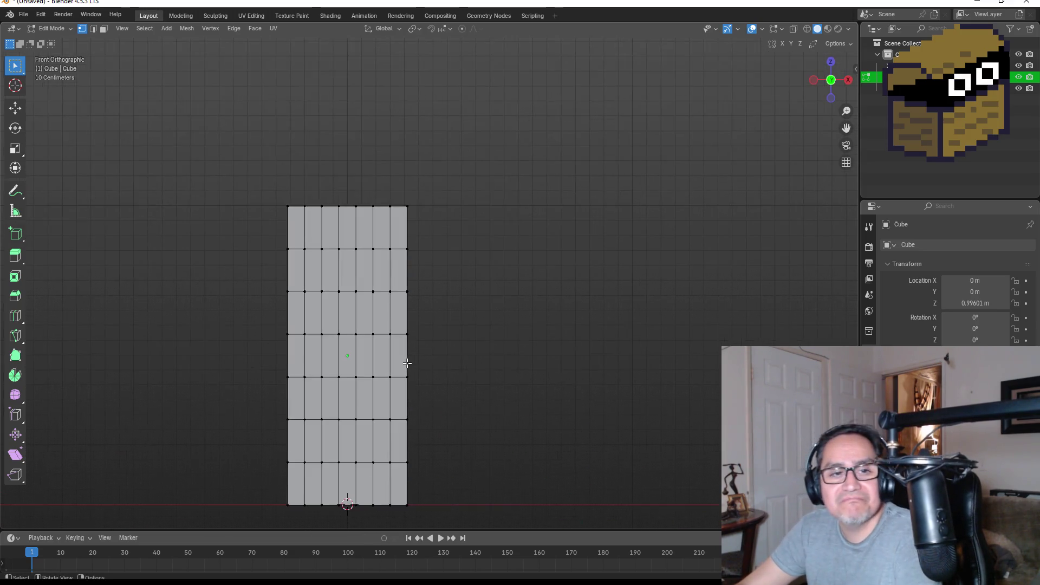
pyautogui.scroll(-2, 437, 349)
pyautogui.press('a')
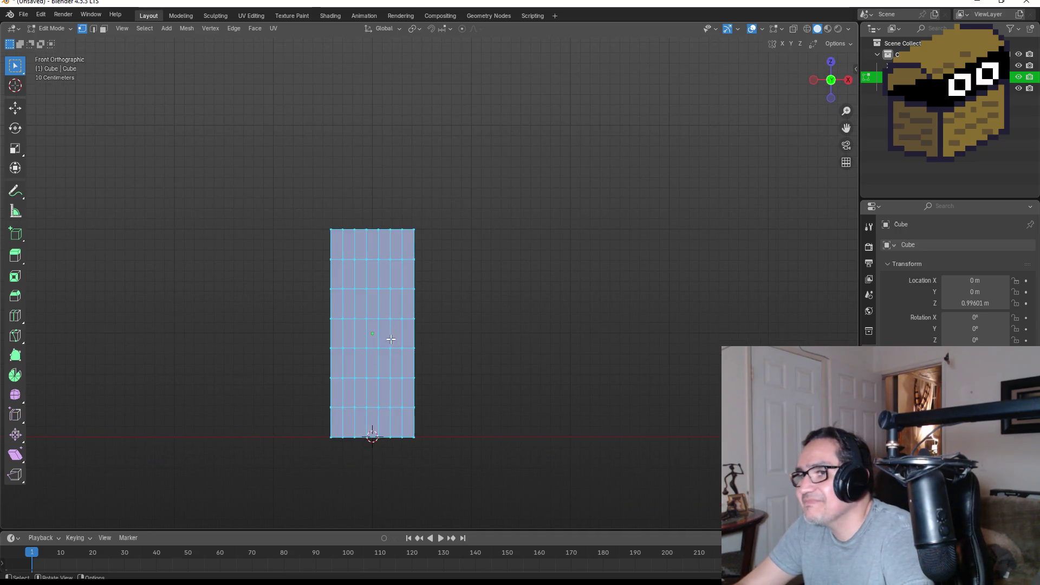
pyautogui.scroll(2, 466, 358)
pyautogui.moveTo(470, 359)
pyautogui.mouseDown()
pyautogui.moveTo(518, 353)
pyautogui.moveTo(361, 377)
pyautogui.moveTo(426, 368)
pyautogui.mouseUp()
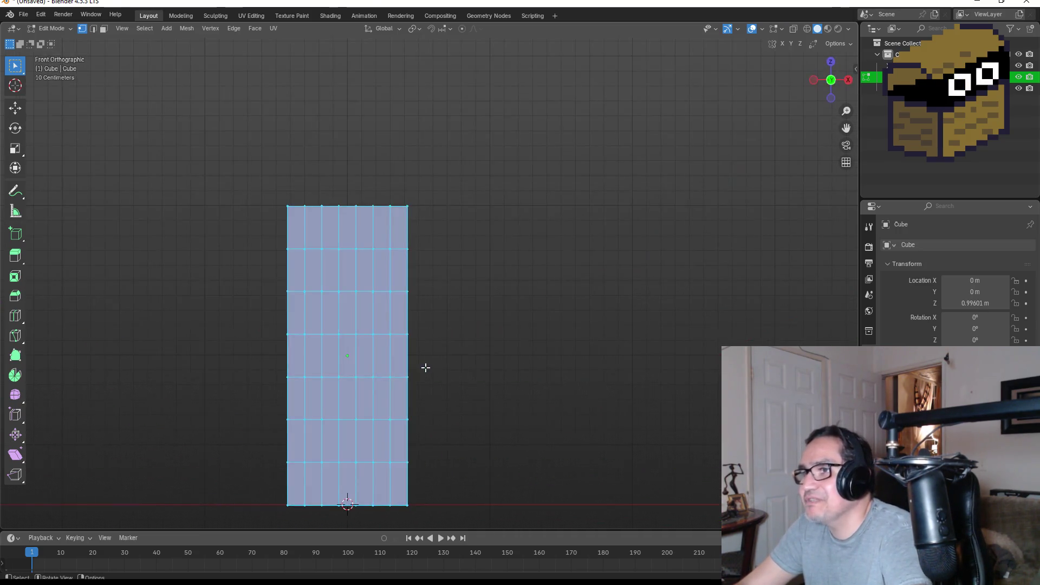
pyautogui.scroll(-2, 443, 372)
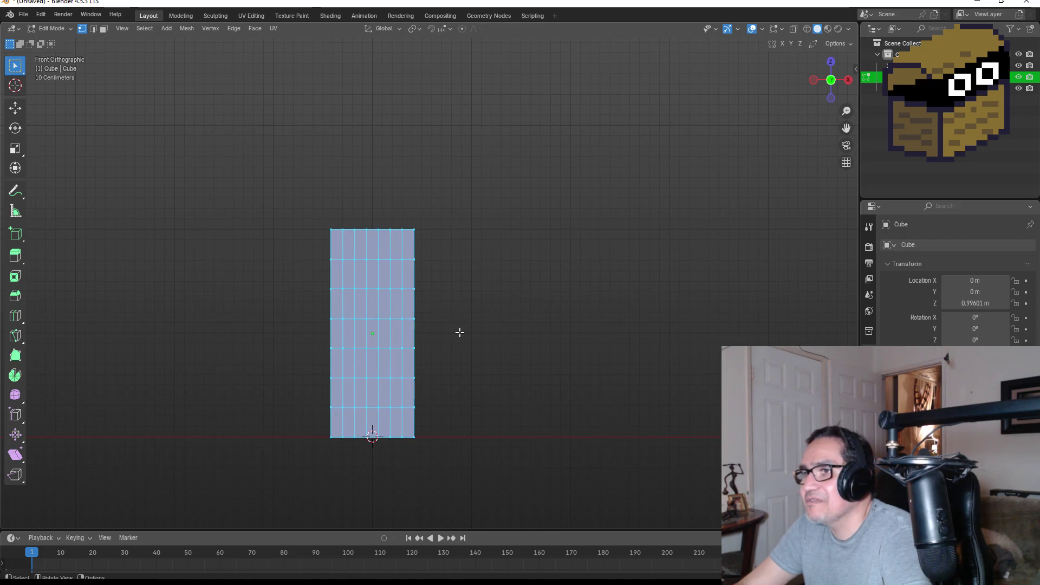
pyautogui.press('Tab')
pyautogui.moveTo(509, 262)
pyautogui.mouseDown()
pyautogui.moveTo(481, 269)
pyautogui.moveTo(488, 274)
pyautogui.mouseUp()
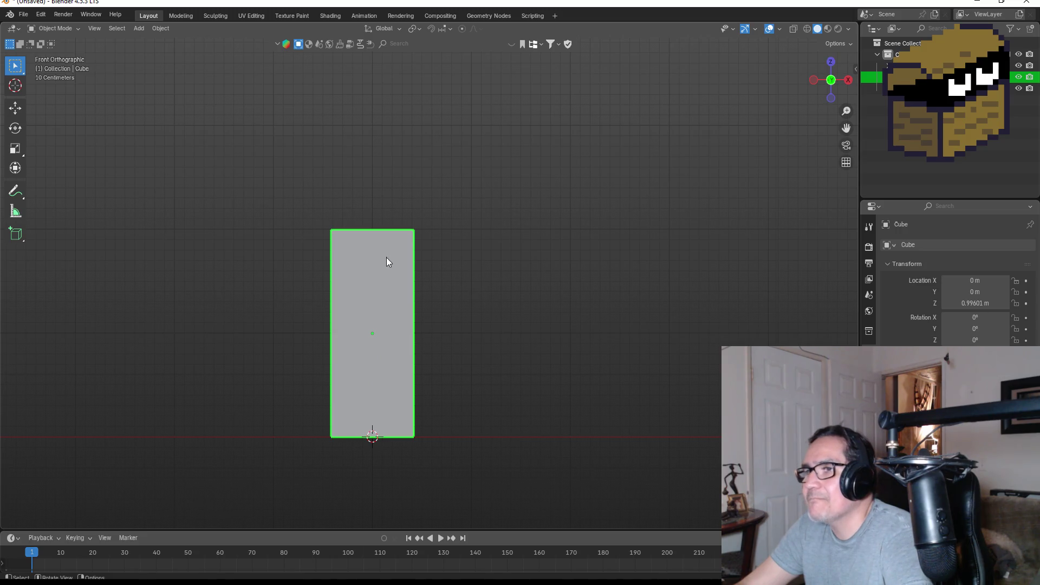
pyautogui.press('Tab')
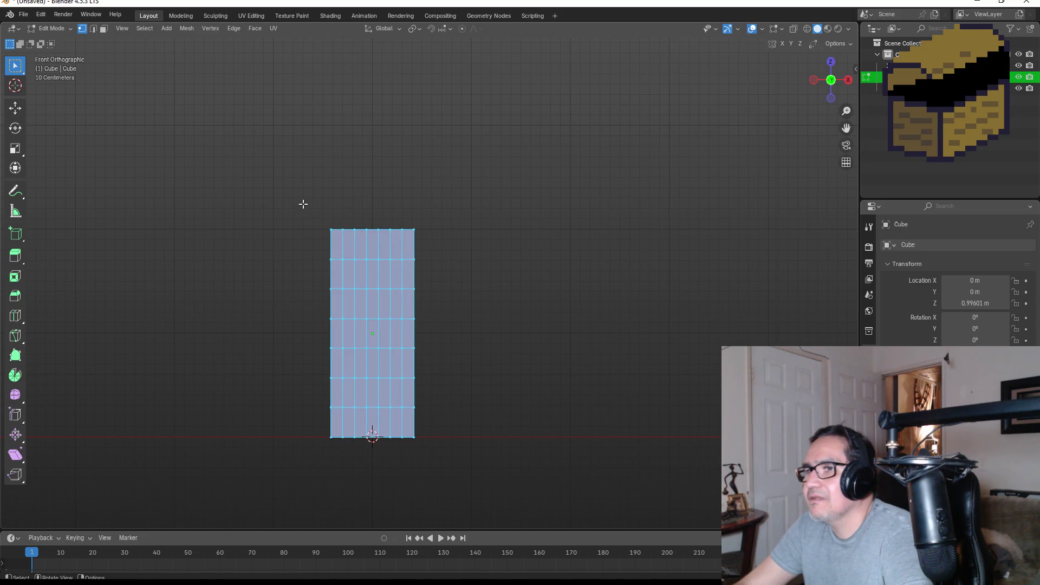
# Switch to wireframe shading and box-select the top row of vertices.
pyautogui.press('z')
pyautogui.click(216, 198)
pyautogui.moveTo(269, 190); pyautogui.dragTo(487, 245)
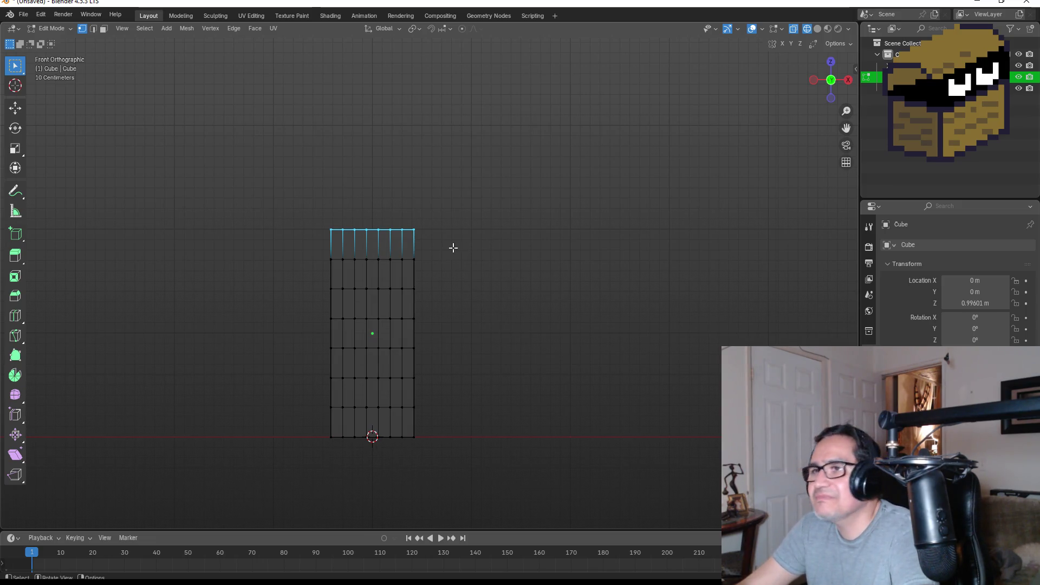
# Bevel the top edge loop slightly and return to Object Mode with modifier settings shown.
pyautogui.click(15, 295)
pyautogui.moveTo(373, 173); pyautogui.dragTo(374, 163)
pyautogui.click(479, 226)
pyautogui.moveTo(478, 225)
pyautogui.mouseDown()
pyautogui.moveTo(457, 309)
pyautogui.moveTo(479, 262)
pyautogui.mouseUp()
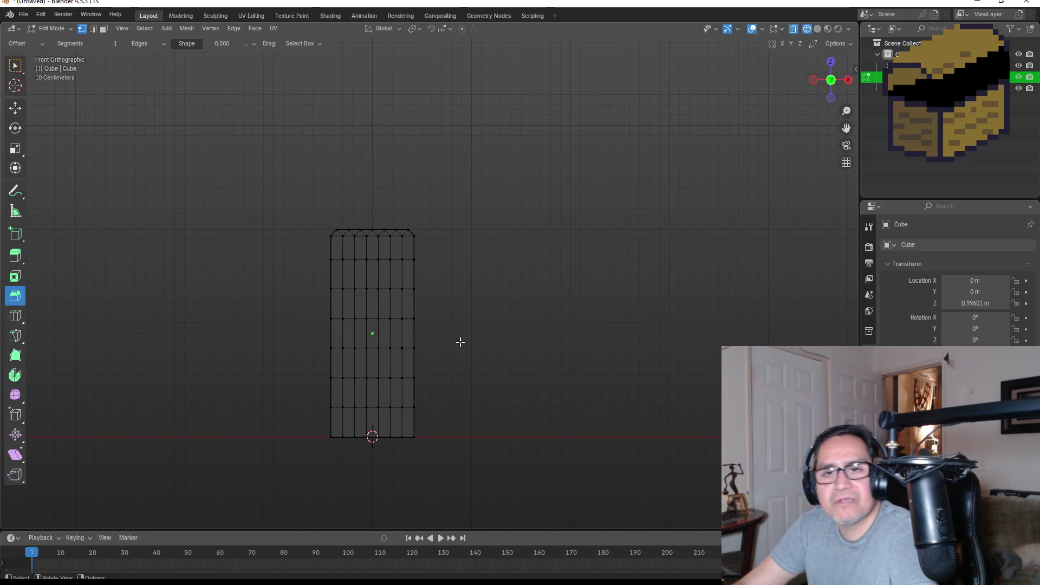
pyautogui.scroll(2, 411, 407)
pyautogui.scroll(-2, 465, 463)
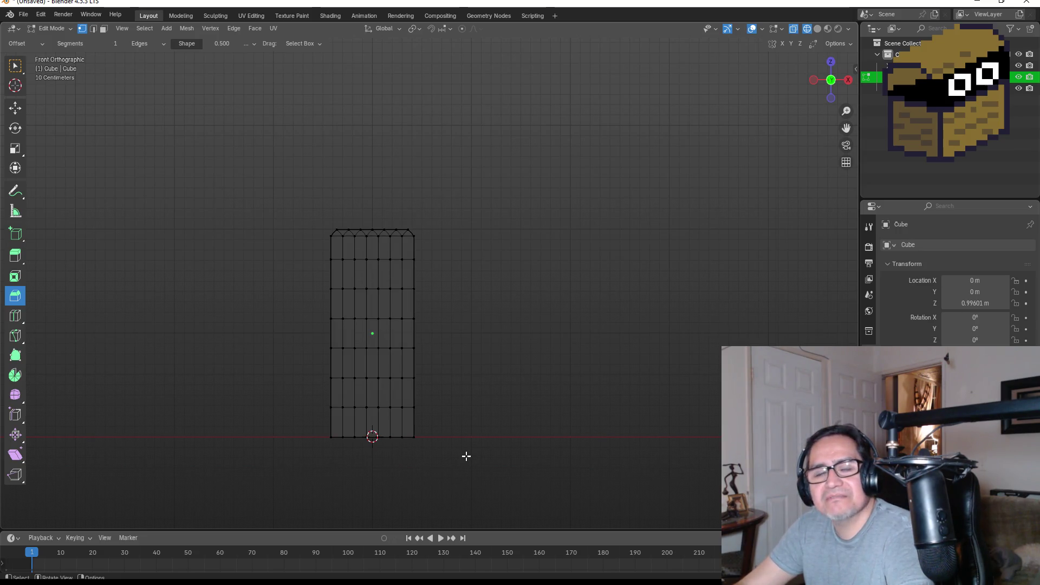
pyautogui.press('Tab')
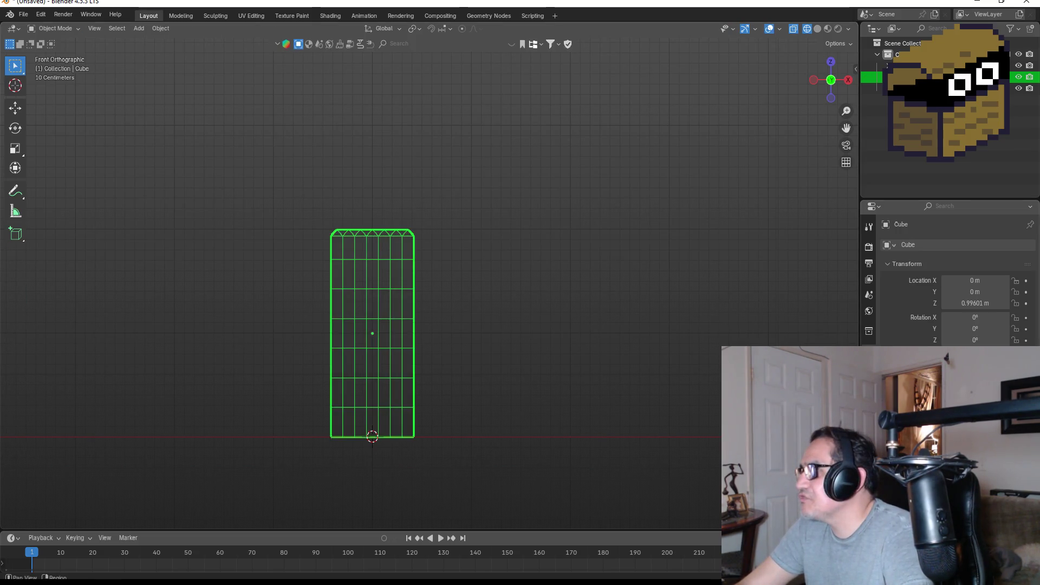
pyautogui.click(869, 362)
# Add a Subdivision Surface modifier to the cube and apply it to the mesh.
pyautogui.click(958, 249)
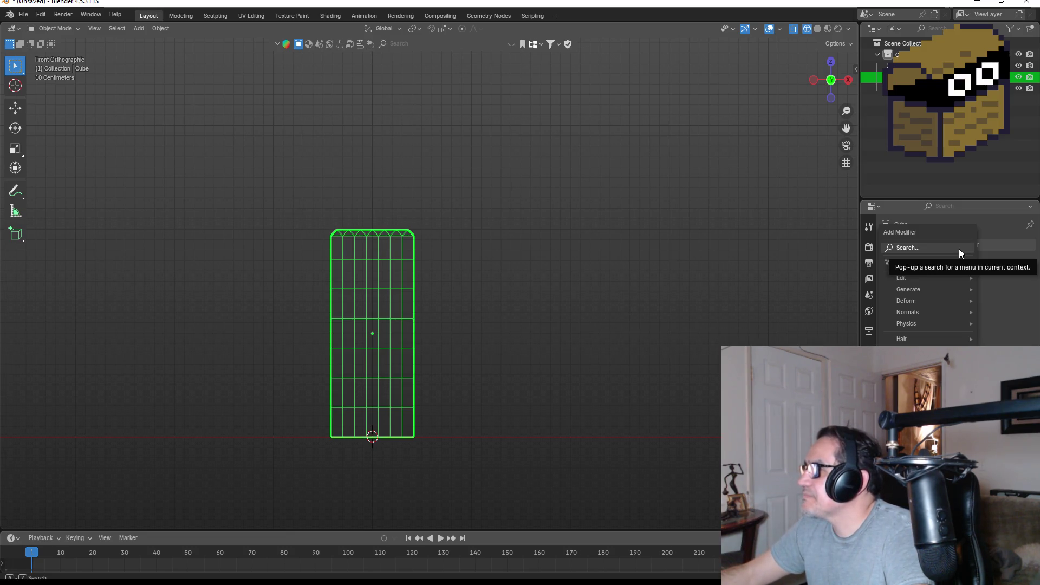
pyautogui.write('so')
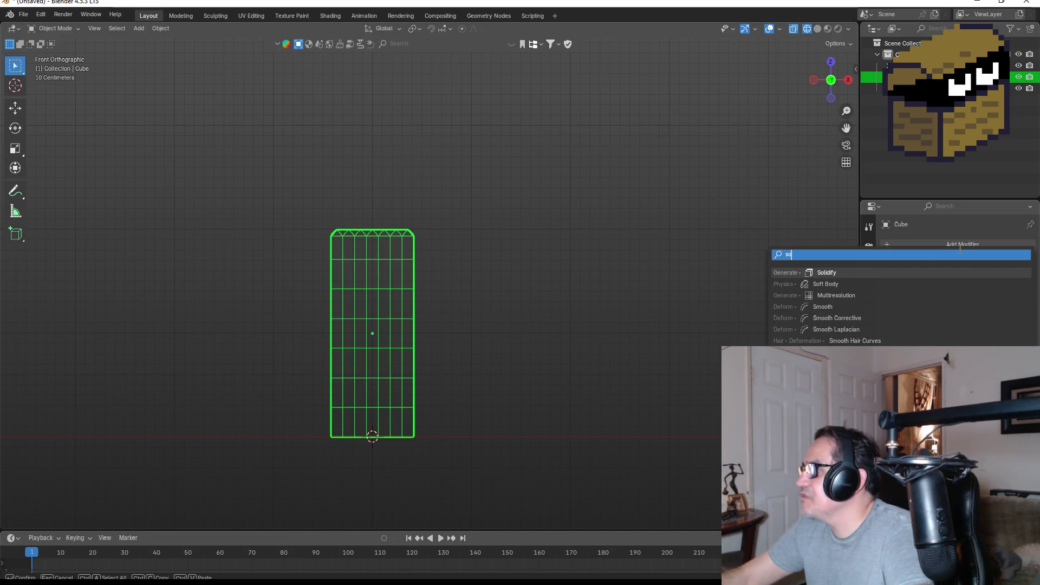
pyautogui.press('BackSpace')
pyautogui.write('u')
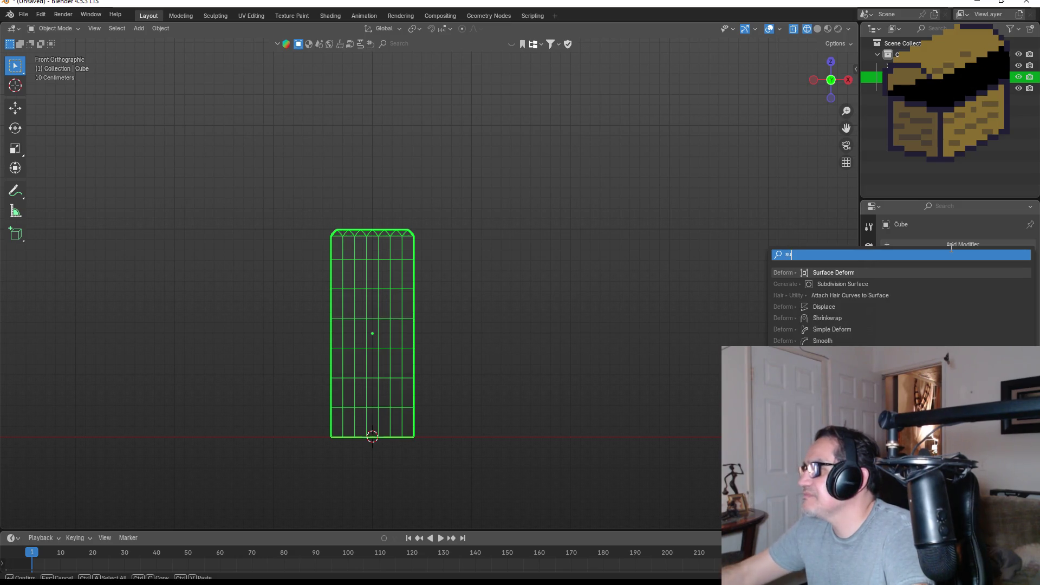
pyautogui.click(875, 284)
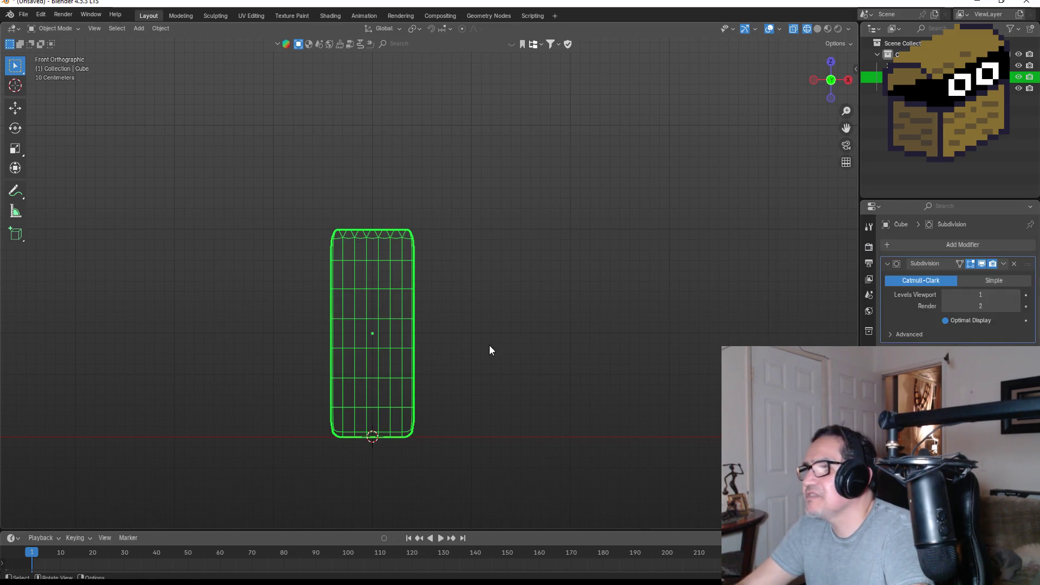
pyautogui.click(1004, 263)
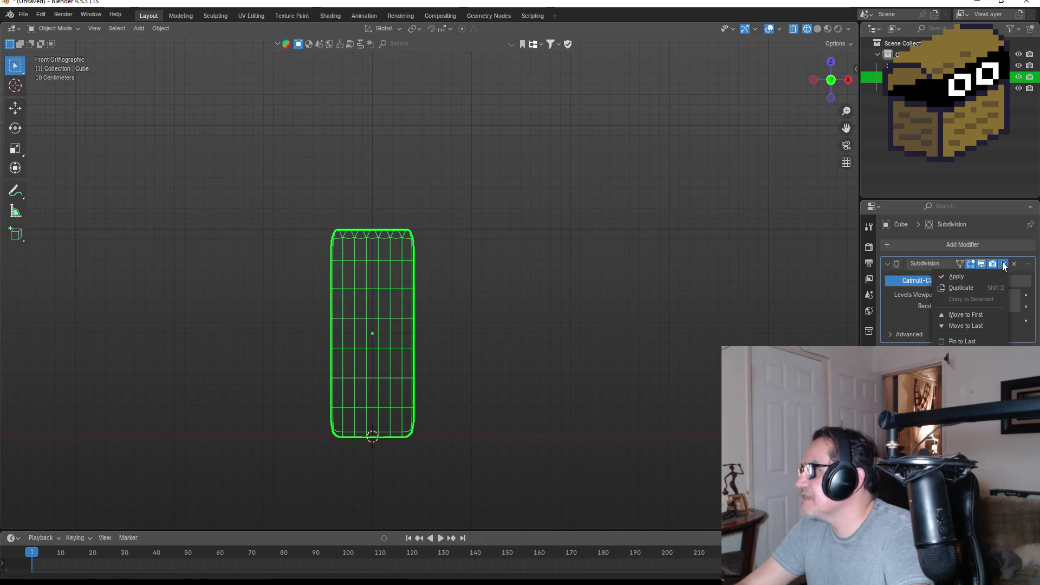
pyautogui.click(958, 279)
# Add a second Subdivision Surface modifier to the cube.
pyautogui.click(961, 245)
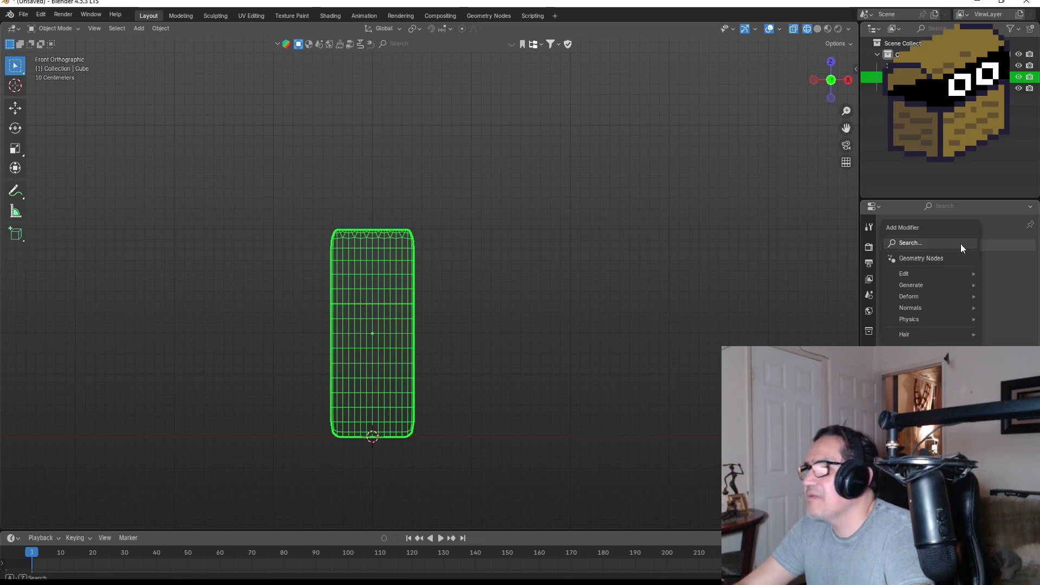
pyautogui.write('s')
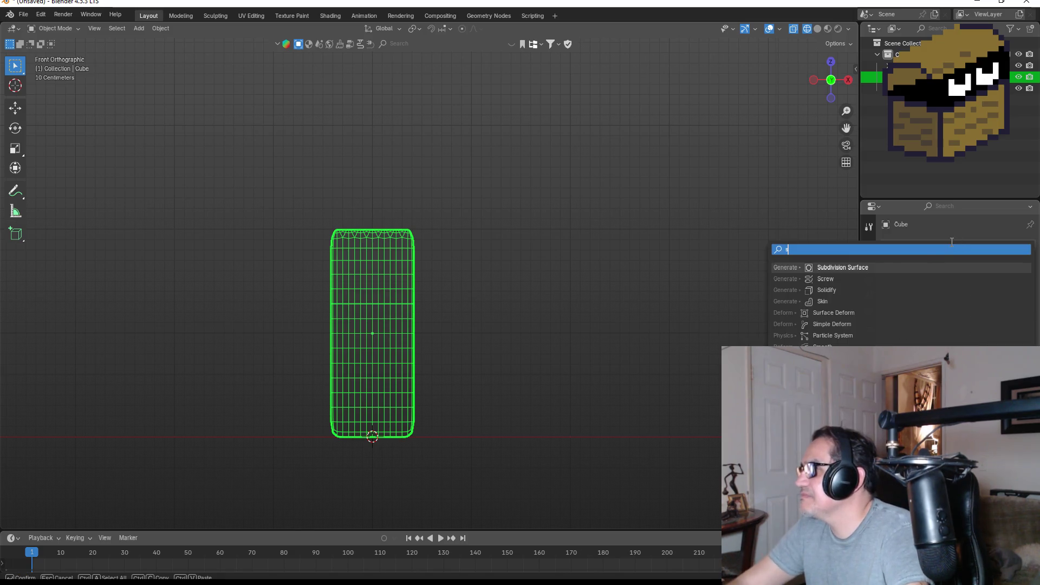
pyautogui.click(900, 267)
# Return to solid shading in the front orthographic view and reselect the cube.
pyautogui.scroll(3, 466, 280)
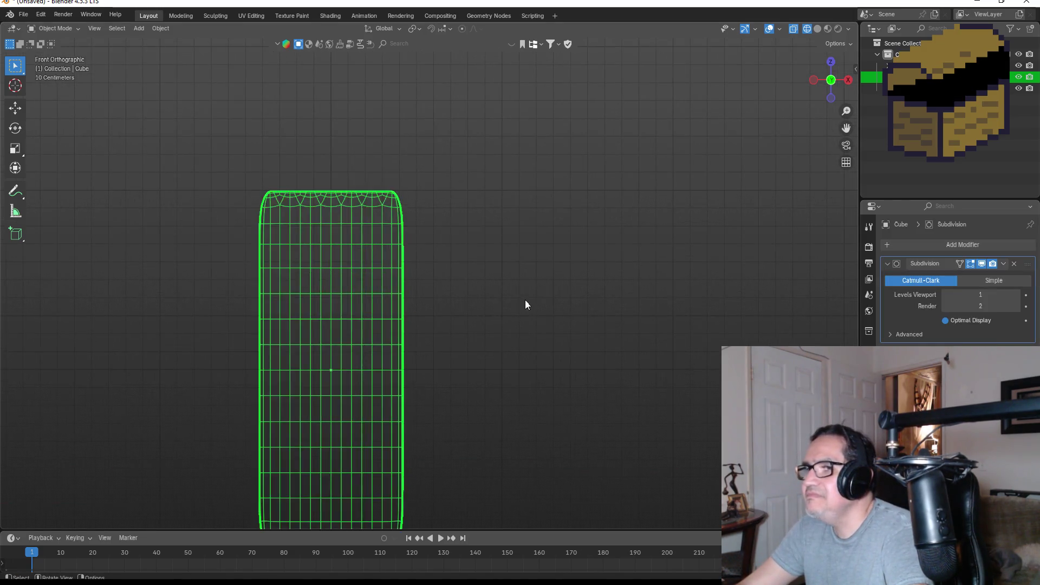
pyautogui.click(525, 300)
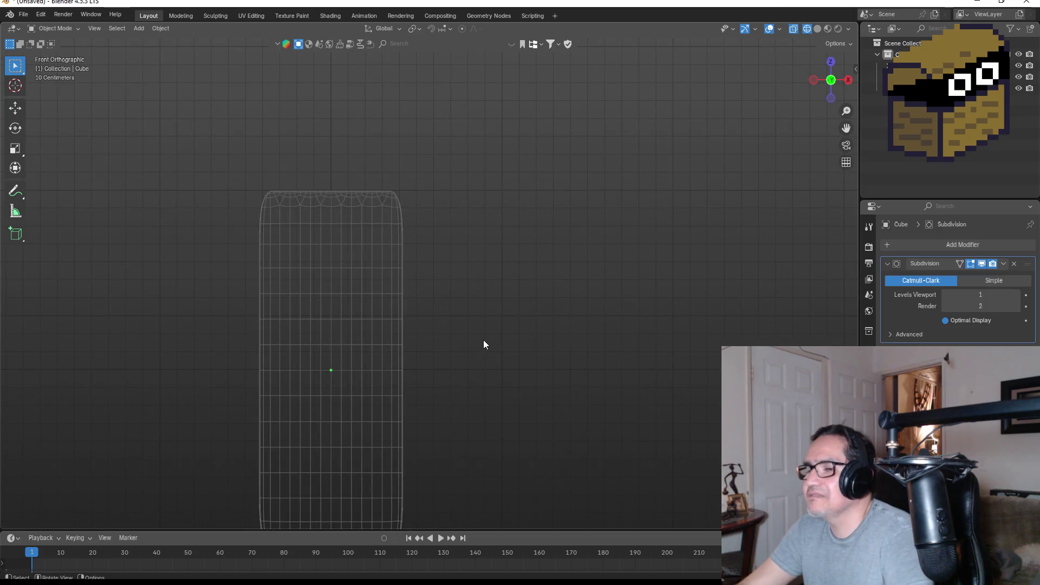
pyautogui.press('z')
pyautogui.click(564, 343)
pyautogui.scroll(-3, 499, 348)
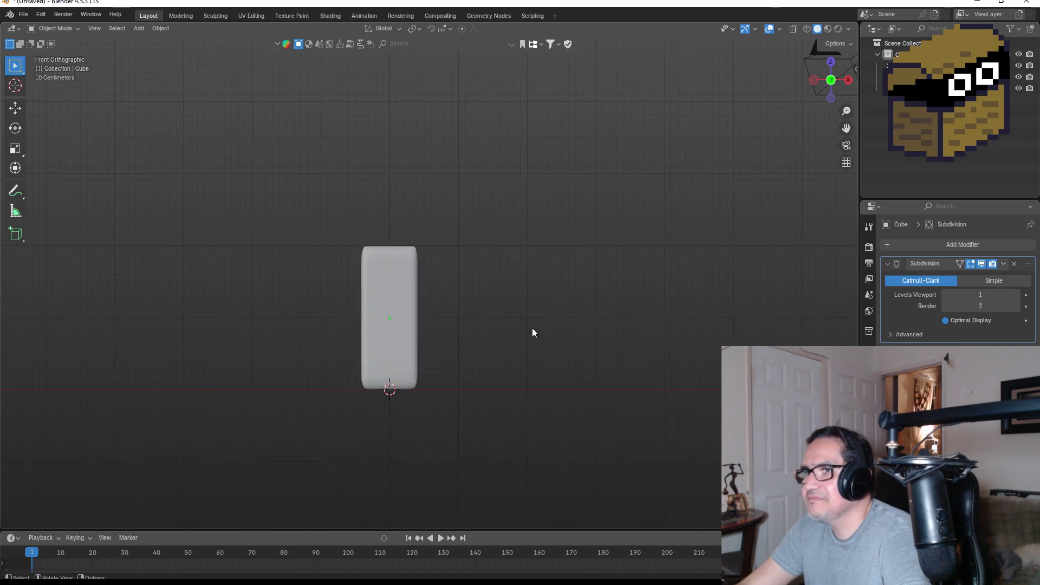
pyautogui.press('KP_1')
pyautogui.scroll(2, 440, 361)
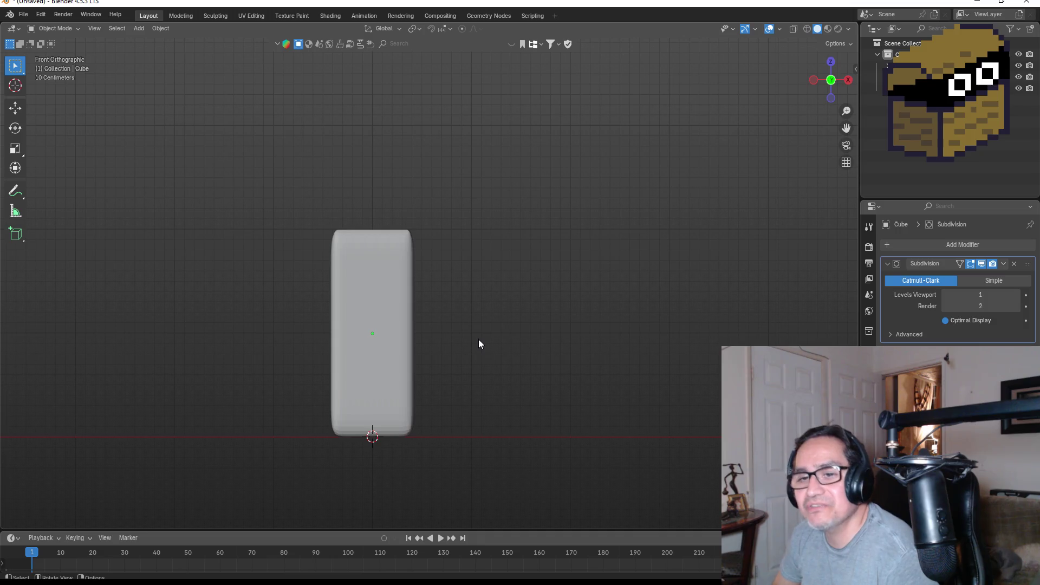
pyautogui.moveTo(394, 344)
pyautogui.mouseDown()
pyautogui.moveTo(438, 312)
pyautogui.moveTo(381, 327)
pyautogui.moveTo(366, 311)
pyautogui.mouseUp()
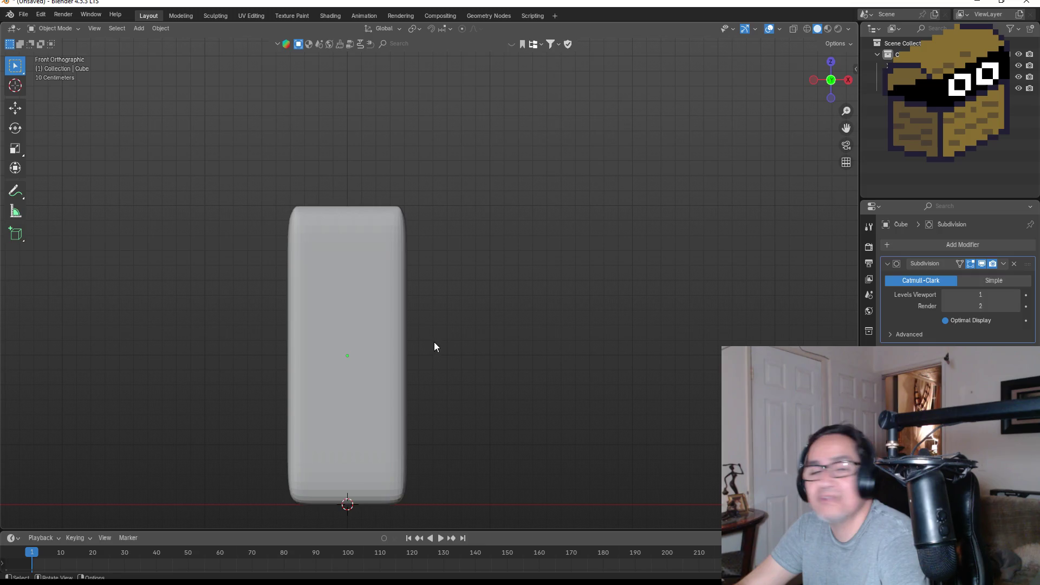
pyautogui.click(378, 335)
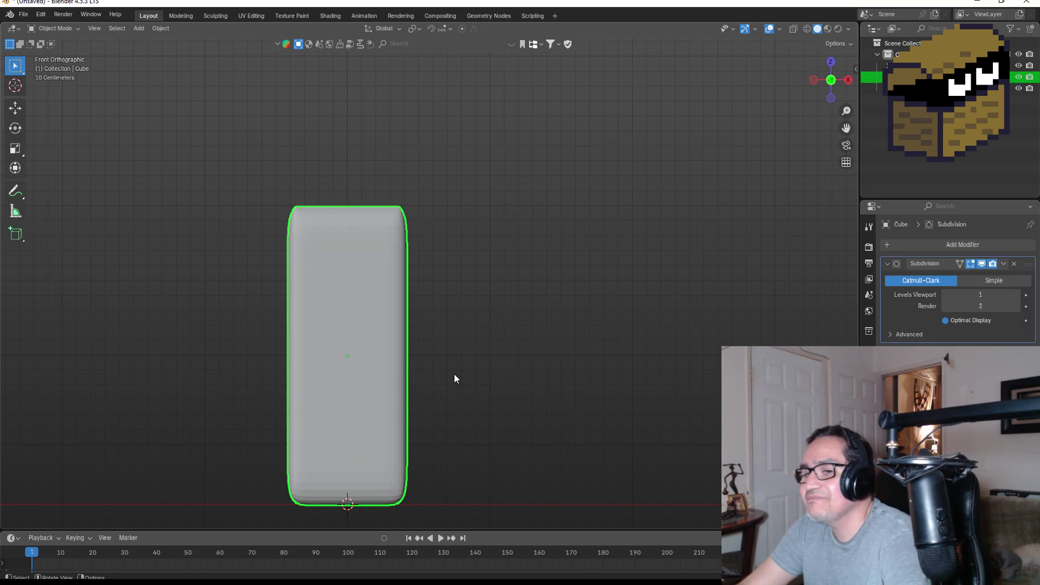
# Scale the cube to 0.449 along X and 0.389 along Y.
pyautogui.press('s')
pyautogui.press('x')
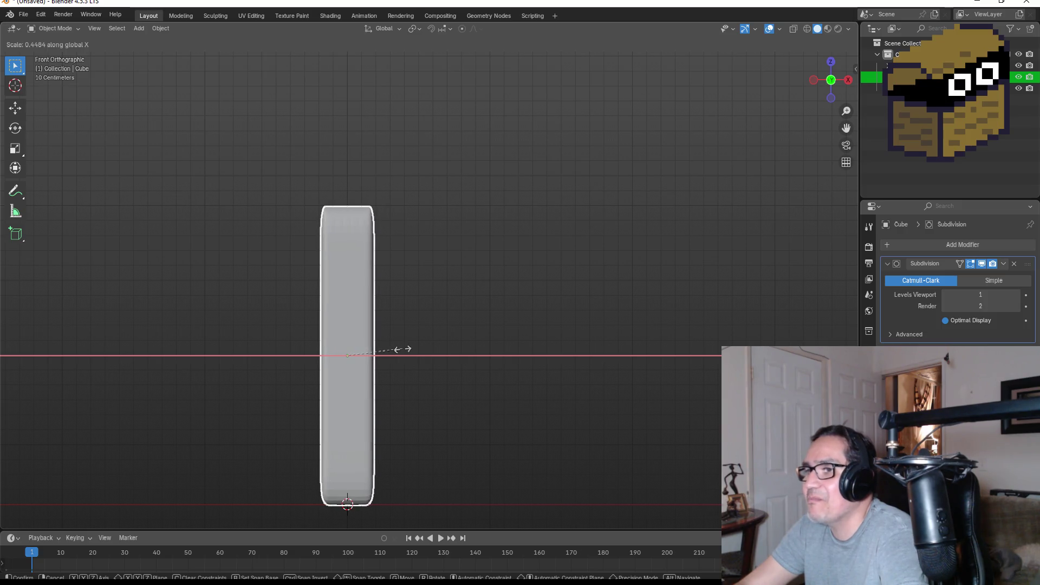
pyautogui.click(404, 349)
pyautogui.press('KP_3')
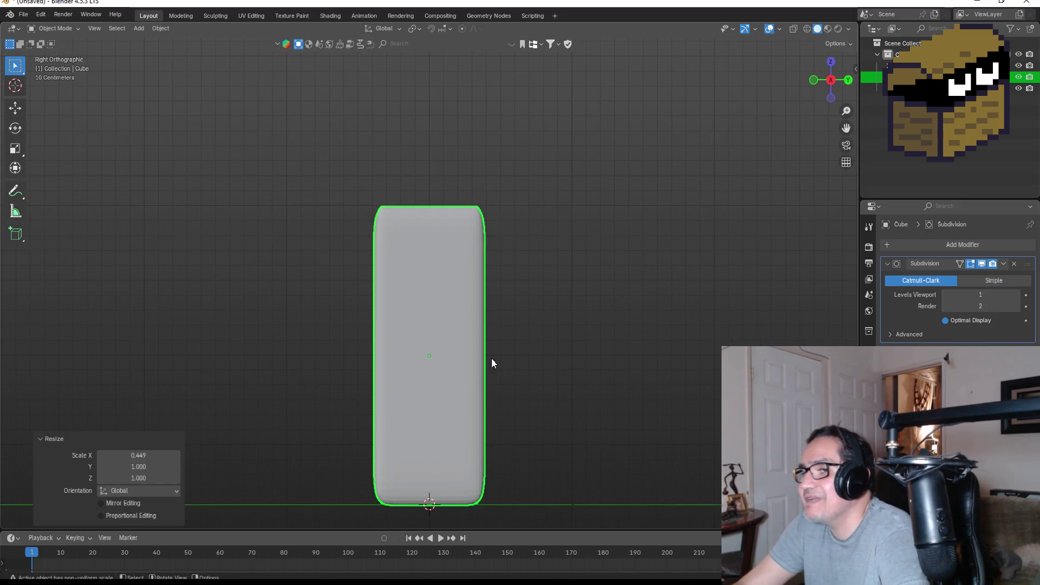
pyautogui.press('s')
pyautogui.press('y')
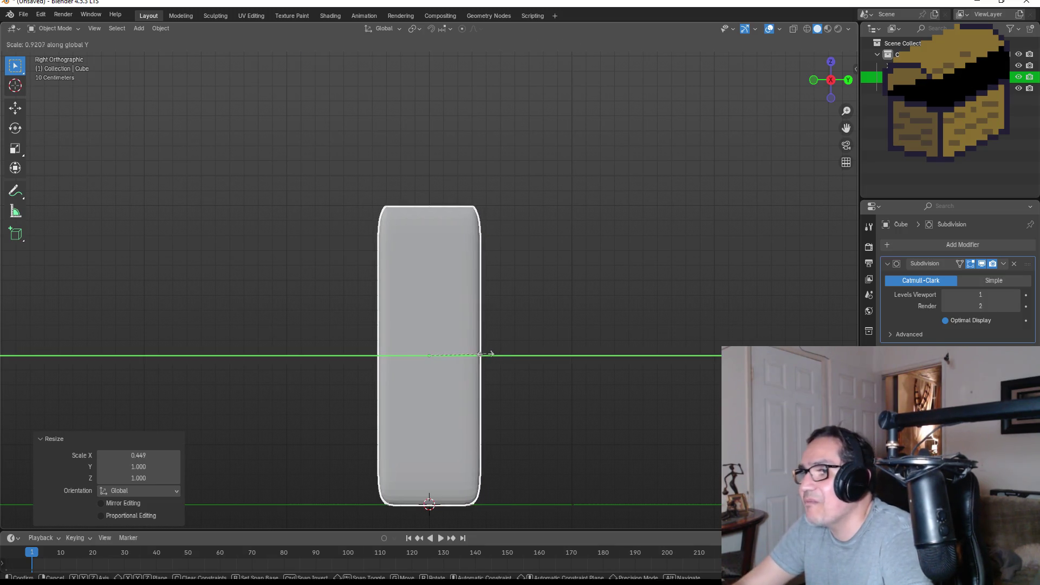
pyautogui.click(448, 350)
pyautogui.press('KP_1')
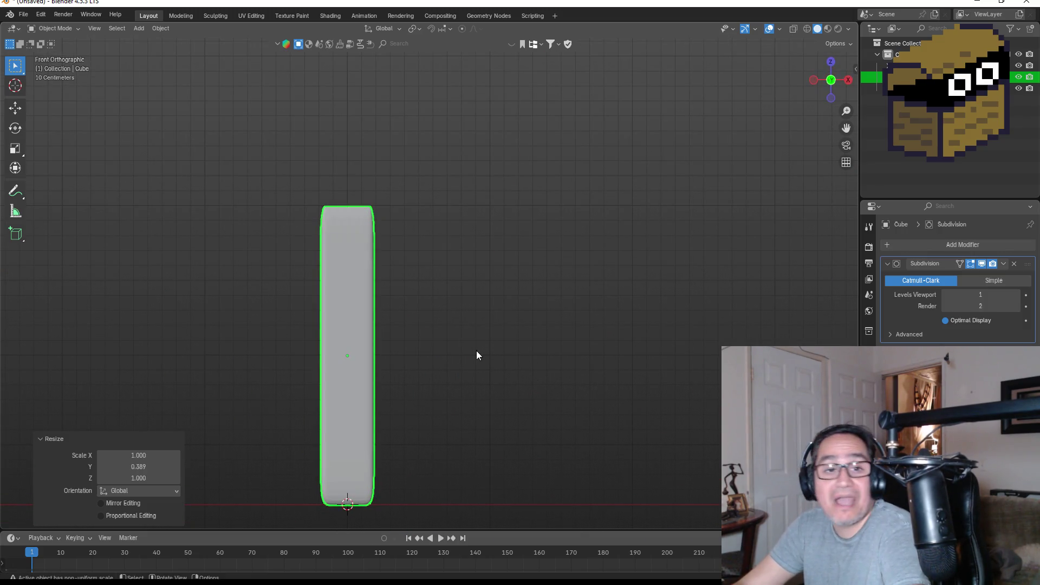
pyautogui.moveTo(470, 360)
pyautogui.mouseDown()
pyautogui.moveTo(557, 348)
pyautogui.moveTo(534, 340)
pyautogui.mouseUp()
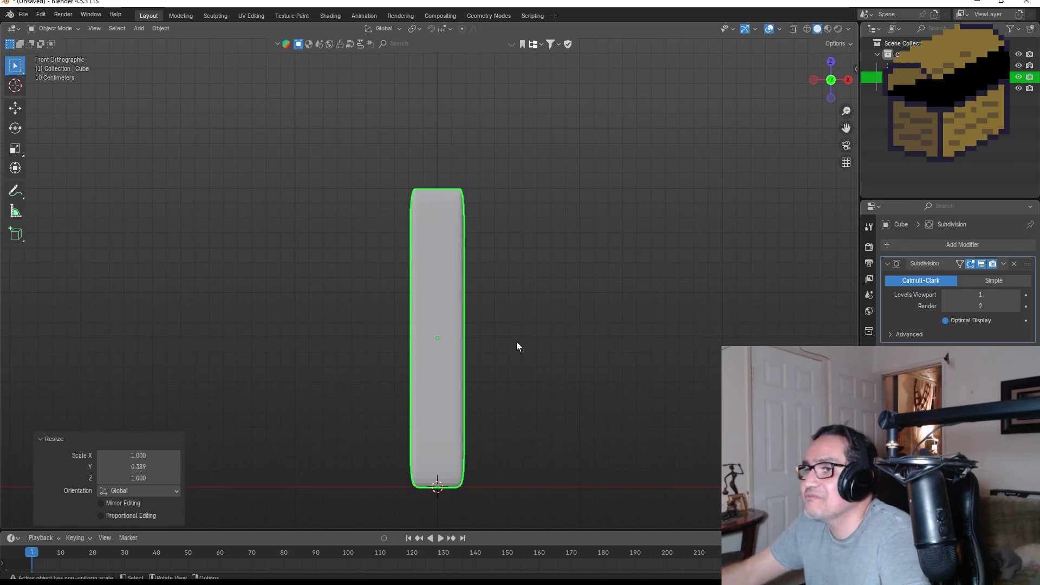
# Rescale the cube to 1.397 along X and 1.734 along Y, then enter Edit Mode.
pyautogui.press('s')
pyautogui.press('x')
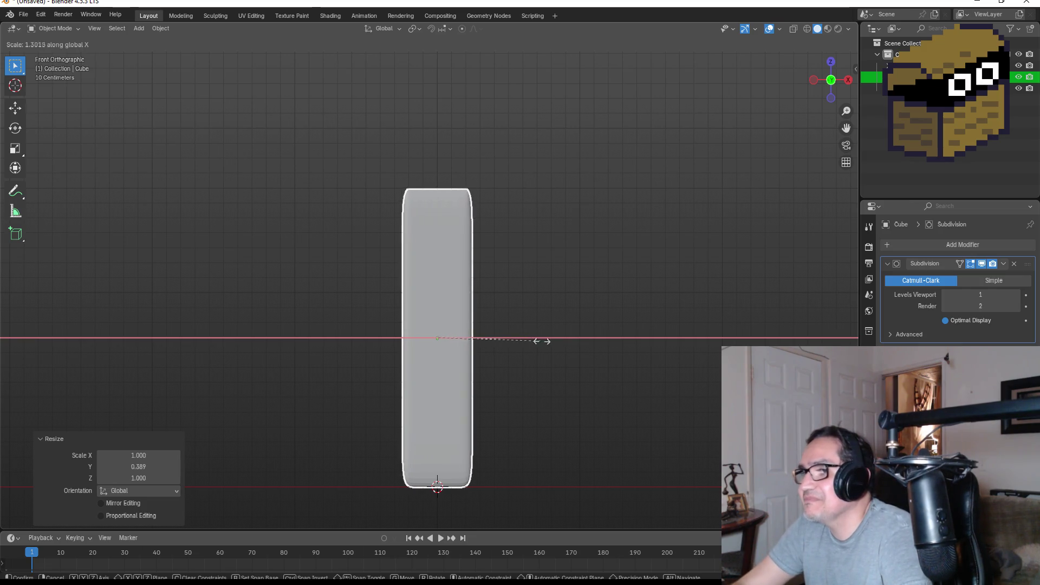
pyautogui.click(542, 342)
pyautogui.press('KP_3')
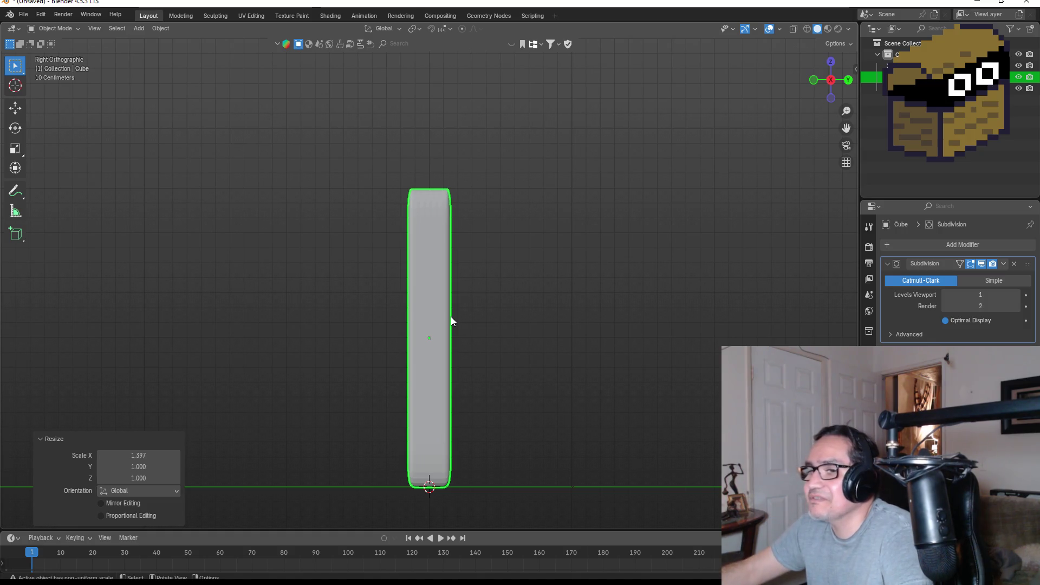
pyautogui.press('s')
pyautogui.press('y')
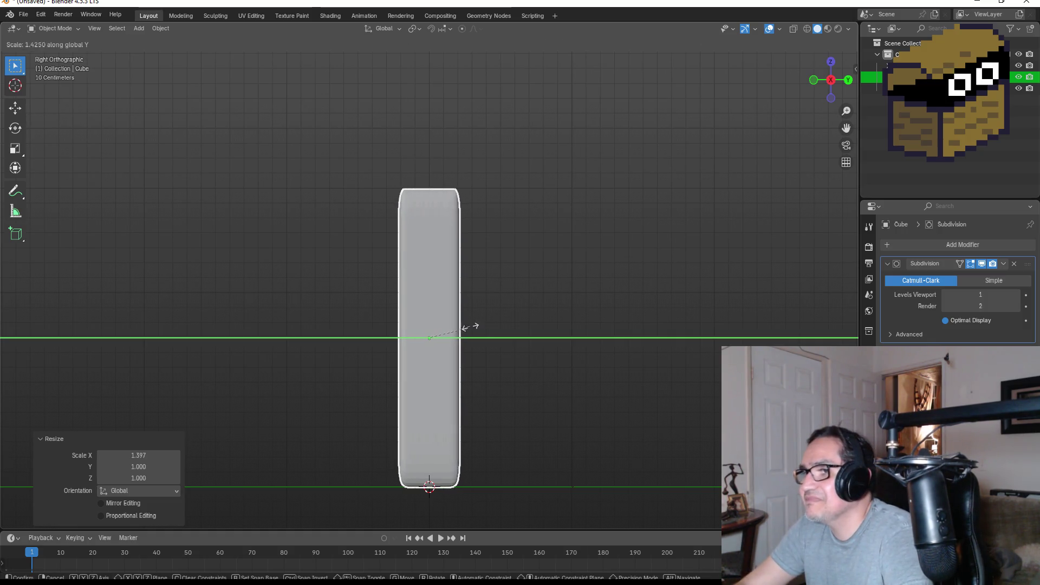
pyautogui.click(480, 335)
pyautogui.moveTo(479, 335)
pyautogui.mouseDown()
pyautogui.moveTo(542, 316)
pyautogui.moveTo(650, 372)
pyautogui.mouseUp()
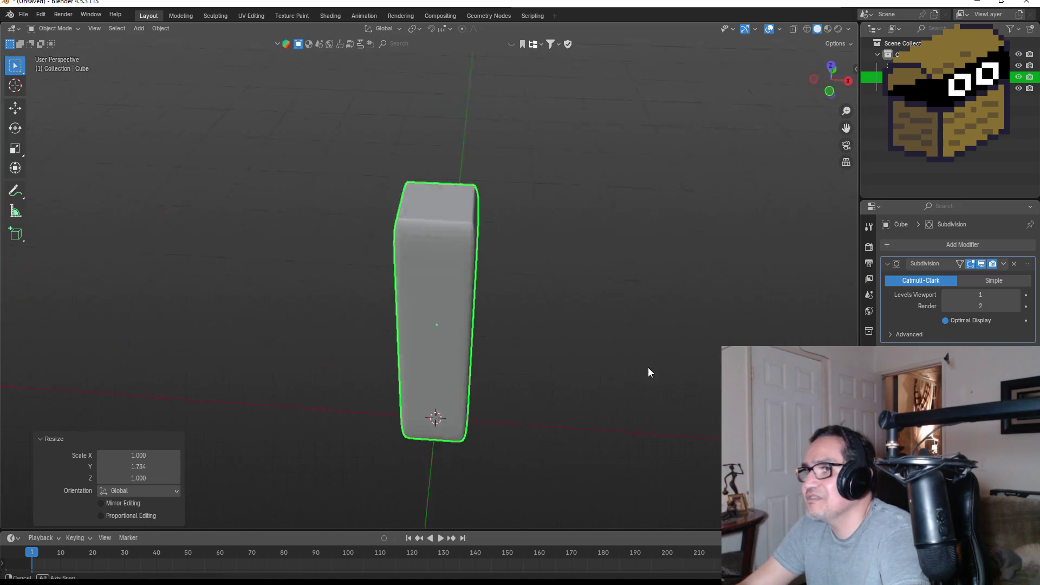
pyautogui.press('KP_1')
pyautogui.scroll(4, 474, 255)
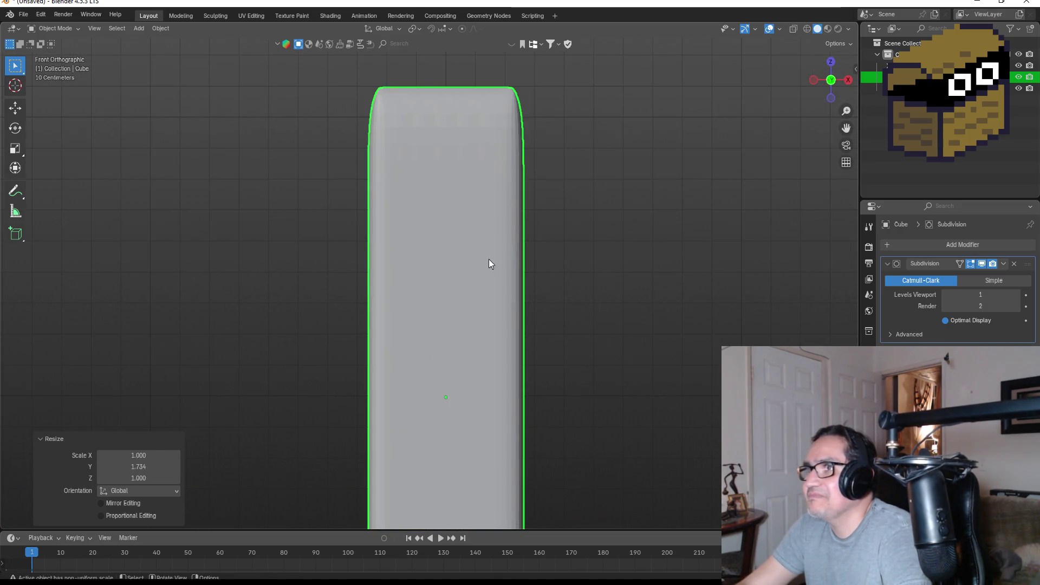
pyautogui.press('Tab')
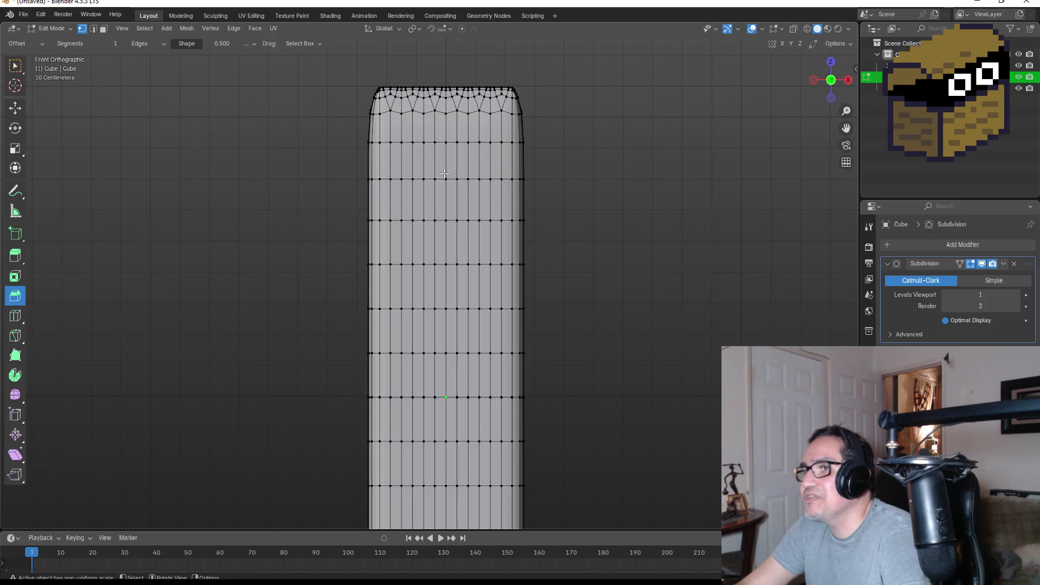
# In wireframe front view, widen the two upper horizontal edge loops by scaling them up.
pyautogui.moveTo(583, 204)
pyautogui.mouseDown()
pyautogui.moveTo(546, 226)
pyautogui.moveTo(559, 255)
pyautogui.moveTo(577, 254)
pyautogui.mouseUp()
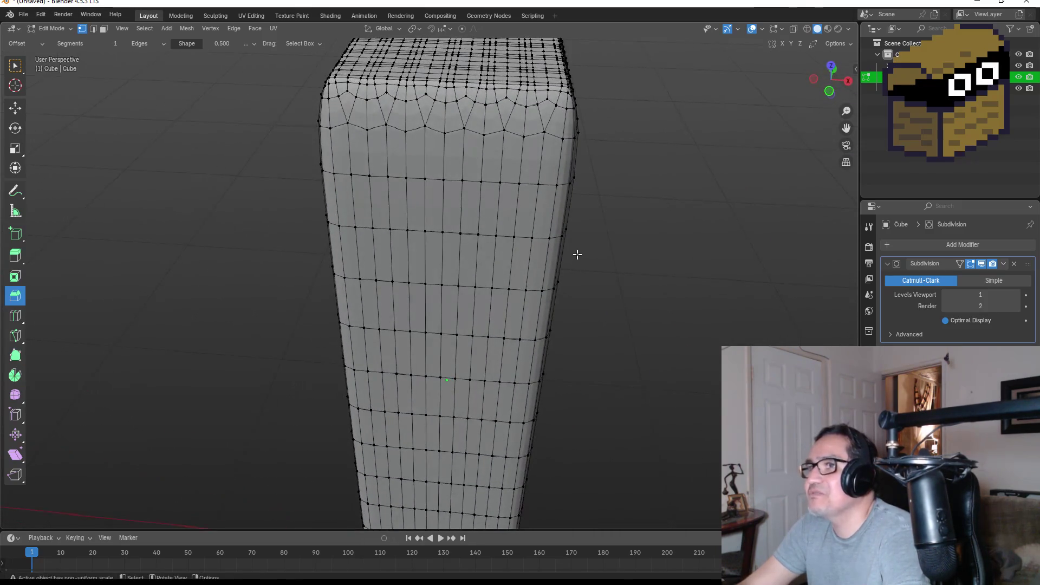
pyautogui.press('KP_1')
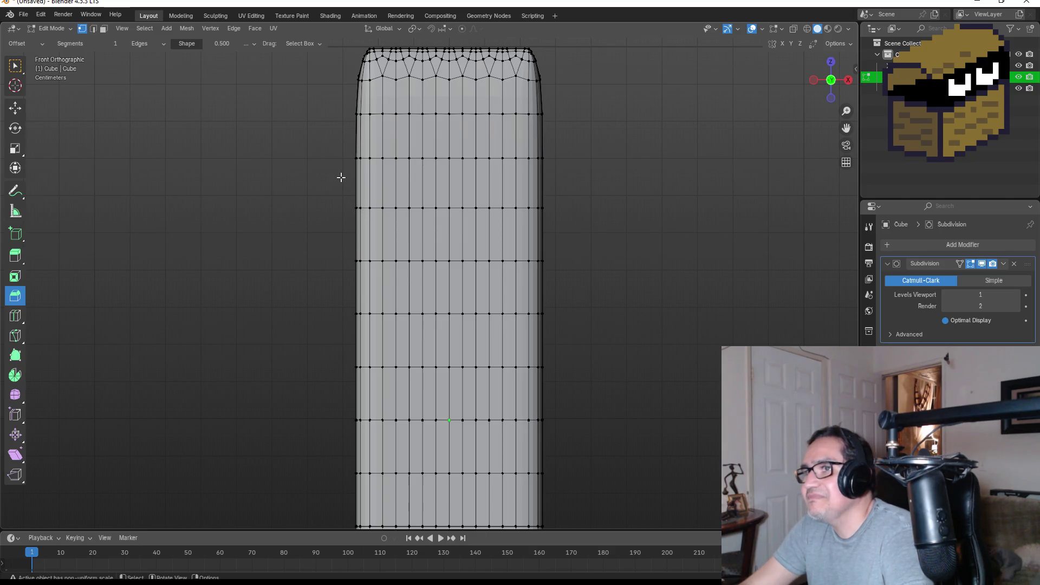
pyautogui.hotkey('shift', 'z')
pyautogui.moveTo(282, 137); pyautogui.dragTo(598, 178)
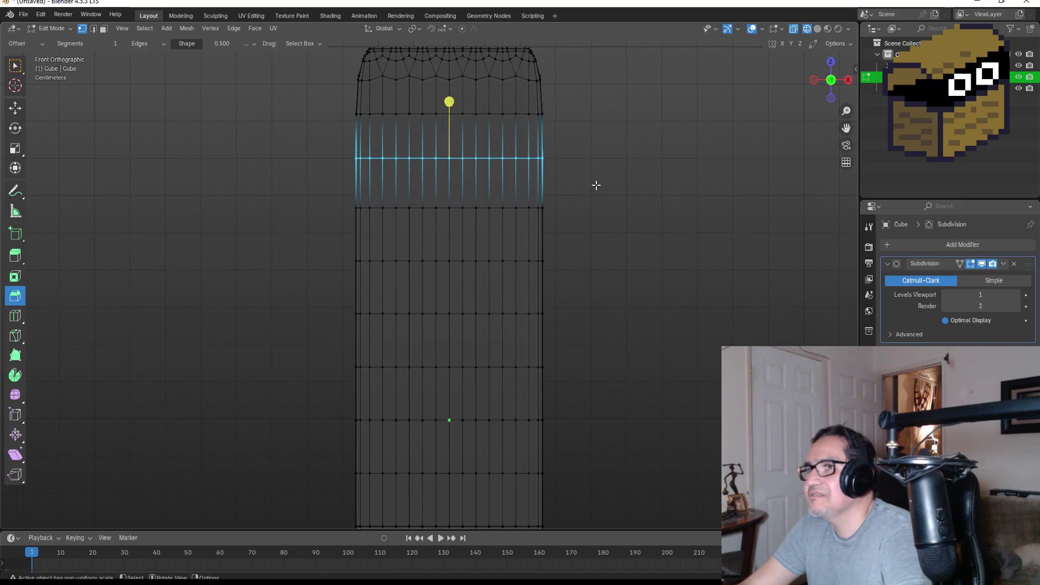
pyautogui.click(16, 67)
pyautogui.press('s')
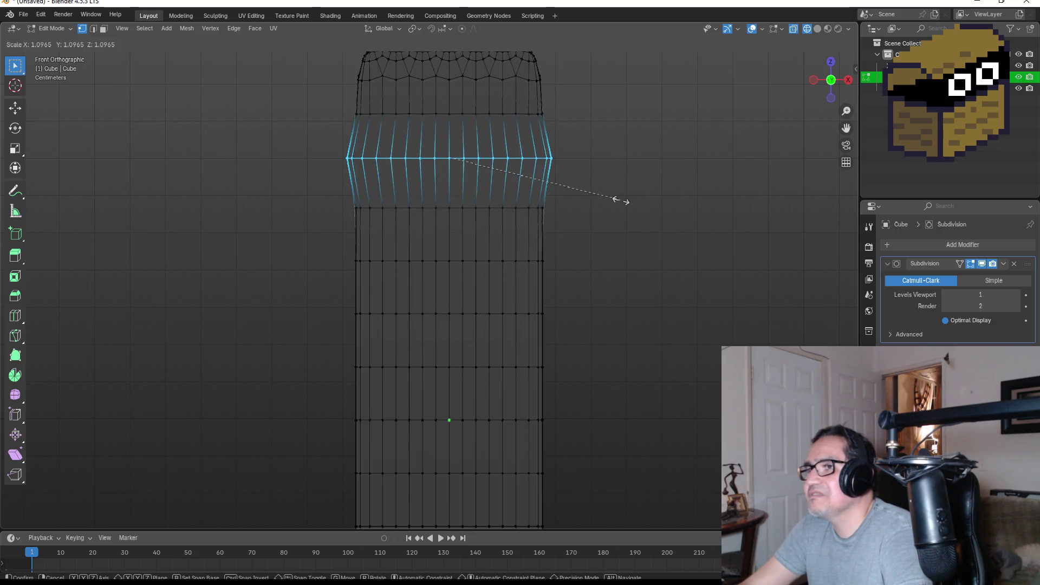
pyautogui.click(620, 200)
pyautogui.moveTo(331, 300); pyautogui.dragTo(596, 334)
pyautogui.press('s')
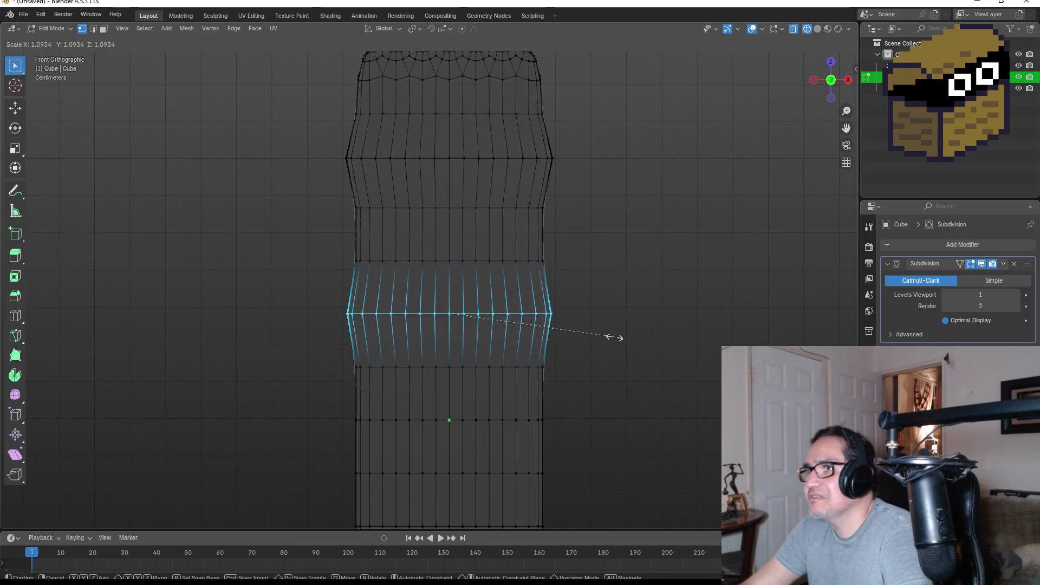
pyautogui.click(616, 342)
# Widen three lower edge loops, ending with the loop near the base at 1.133.
pyautogui.moveTo(322, 398)
pyautogui.mouseDown()
pyautogui.moveTo(502, 441)
pyautogui.moveTo(596, 449)
pyautogui.mouseUp()
pyautogui.press('s')
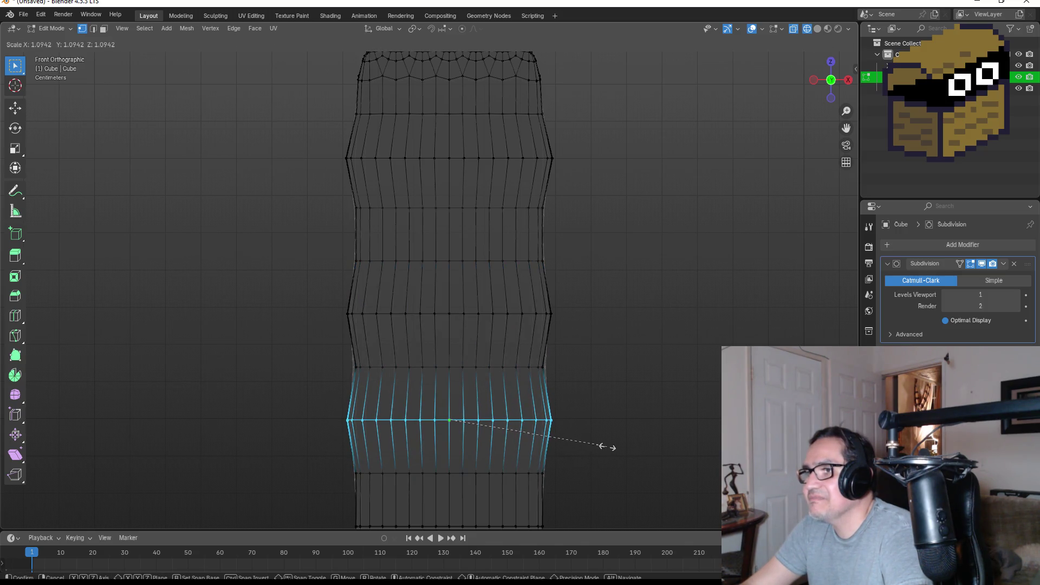
pyautogui.click(606, 446)
pyautogui.scroll(-5, 608, 483)
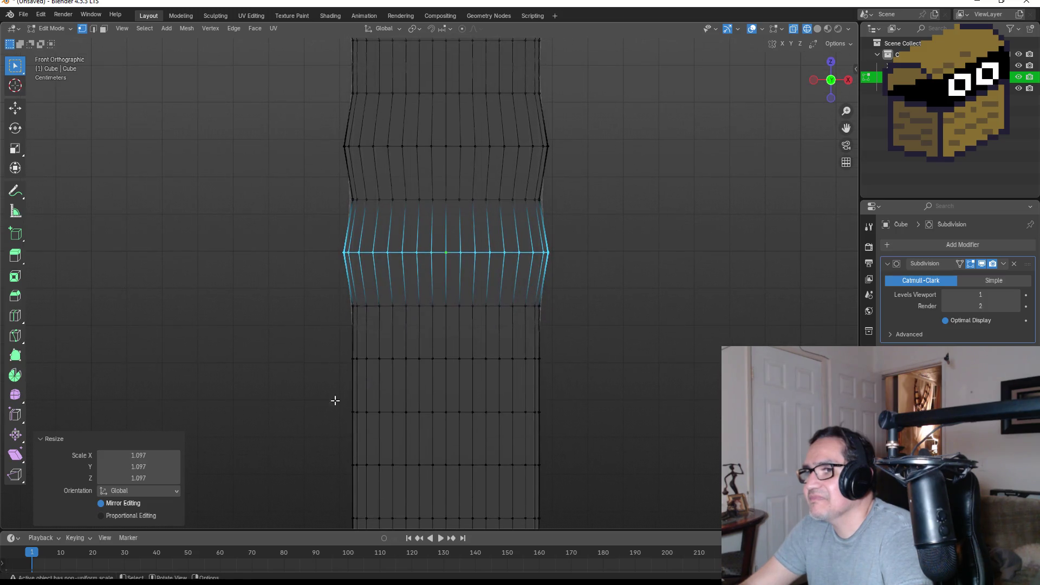
pyautogui.moveTo(310, 345); pyautogui.dragTo(588, 379)
pyautogui.press('s')
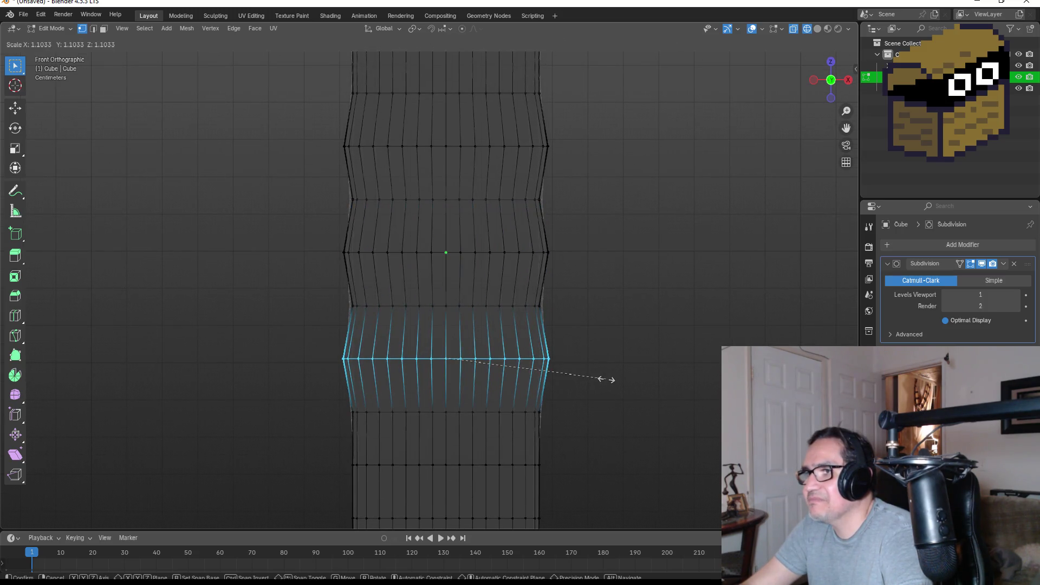
pyautogui.click(607, 379)
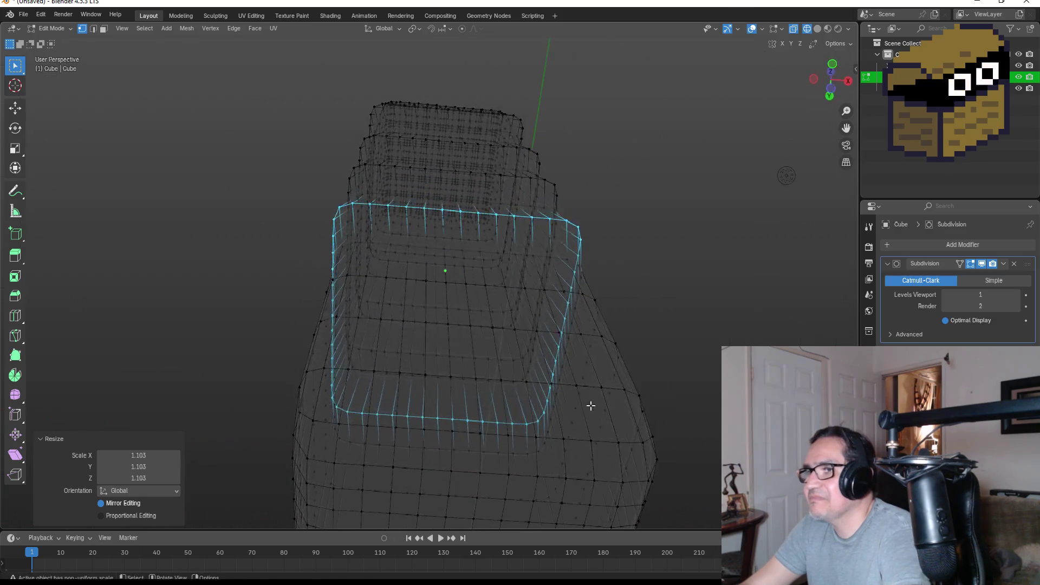
pyautogui.press('KP_1')
pyautogui.scroll(-5, 590, 430)
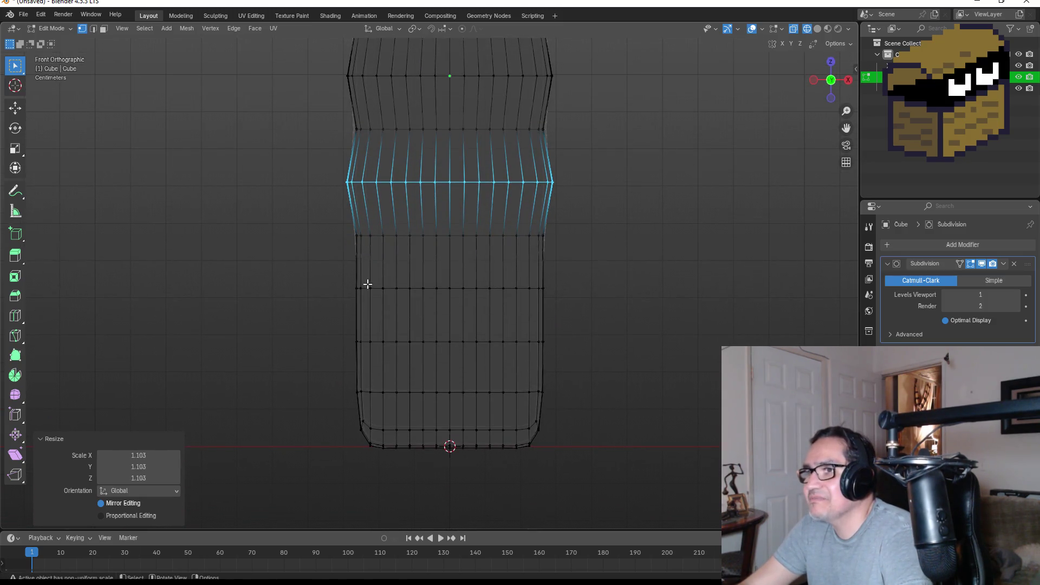
pyautogui.moveTo(325, 327); pyautogui.dragTo(595, 360)
pyautogui.press('s')
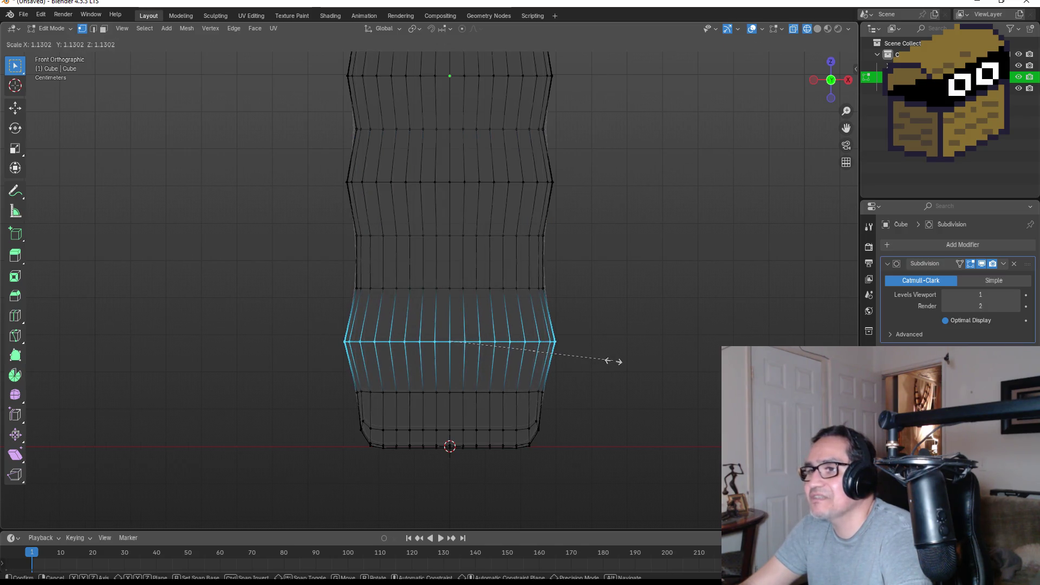
pyautogui.click(615, 361)
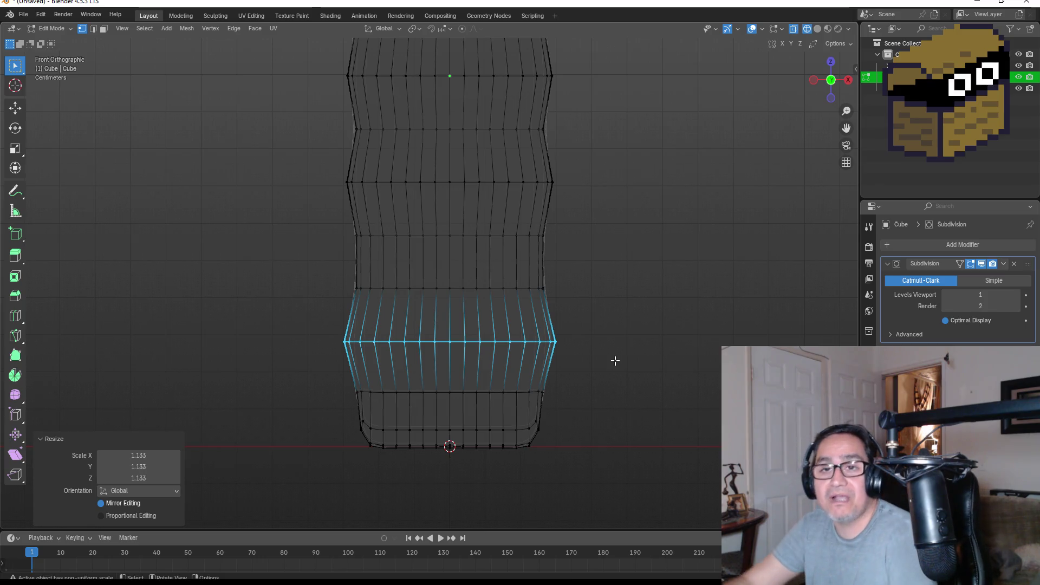
pyautogui.scroll(-3, 595, 350)
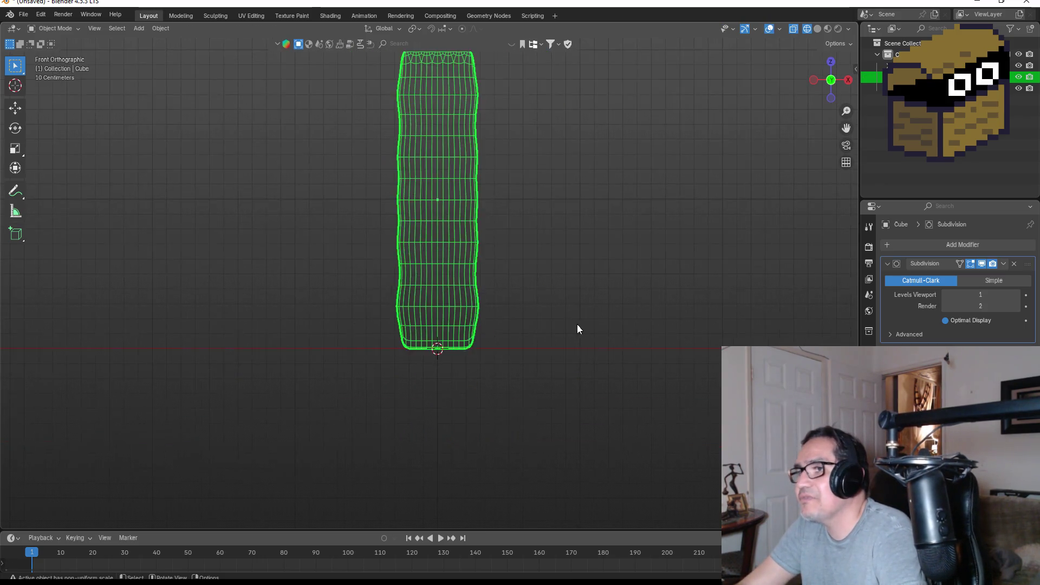
# Switch the column back to solid shading in the front view.
pyautogui.press('z')
pyautogui.click(646, 255)
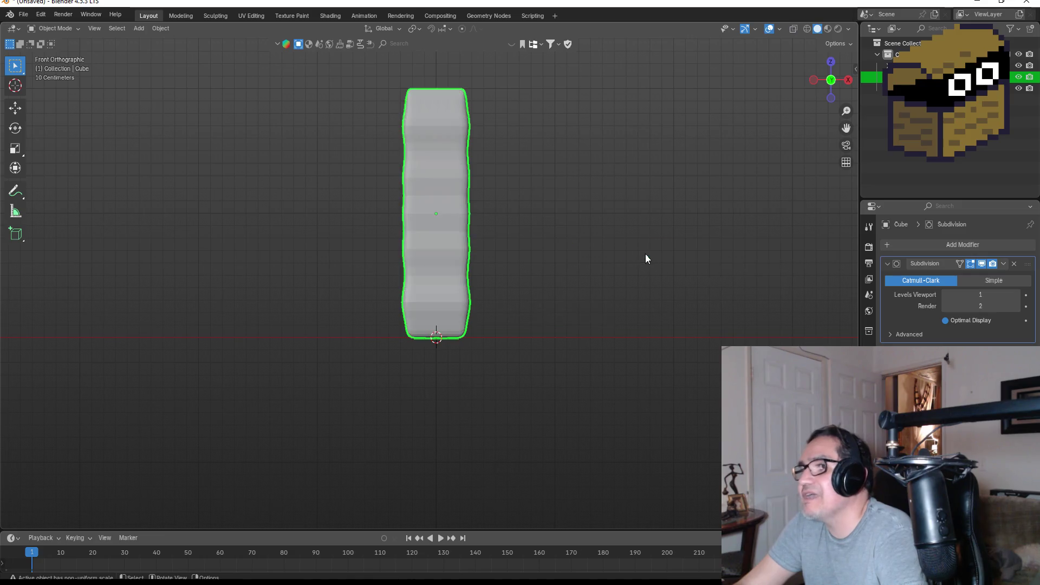
pyautogui.moveTo(602, 211)
pyautogui.mouseDown()
pyautogui.moveTo(522, 227)
pyautogui.moveTo(453, 267)
pyautogui.mouseUp()
pyautogui.press('KP_1')
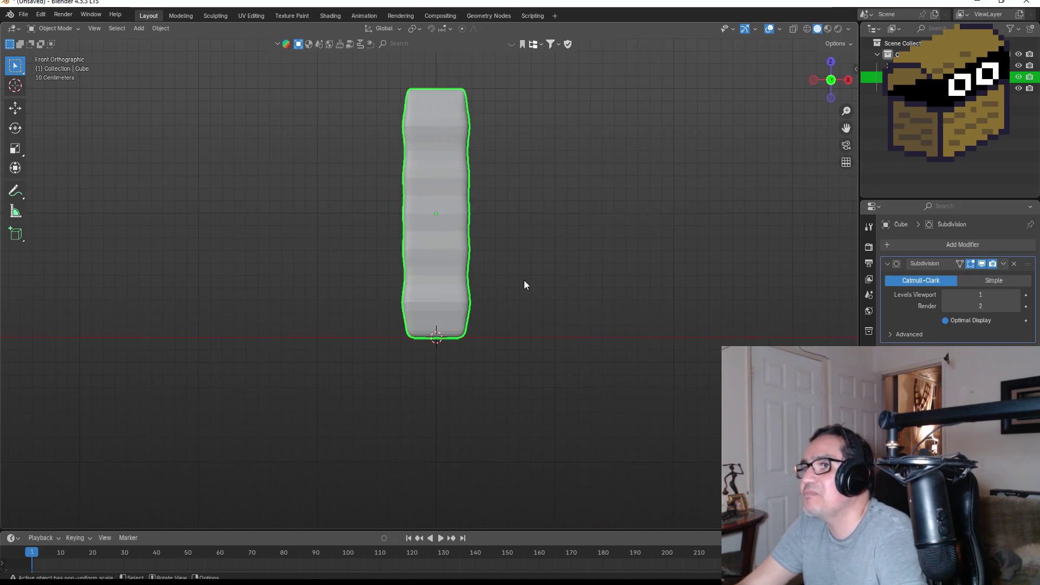
pyautogui.scroll(2, 537, 170)
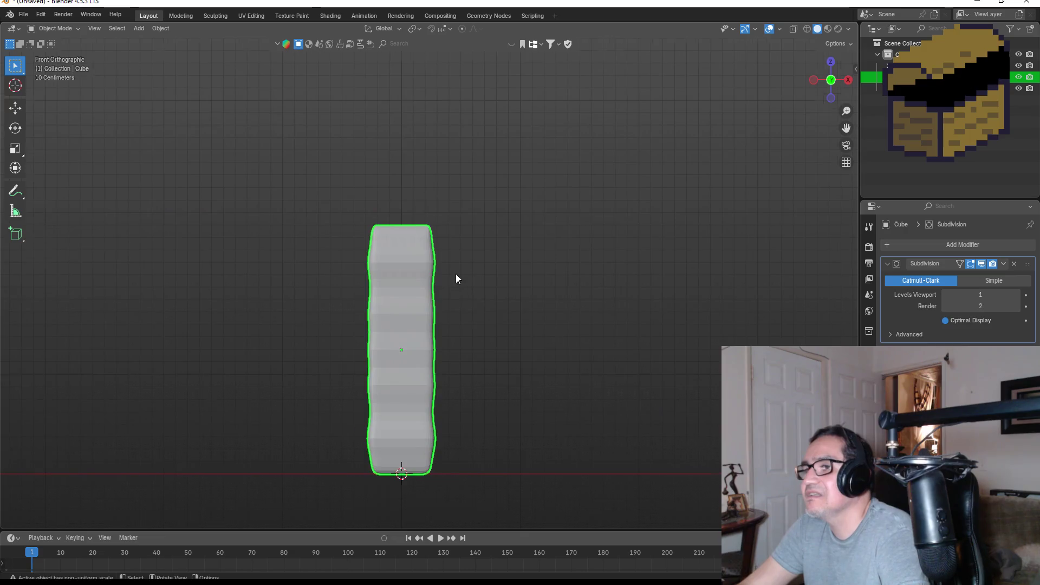
pyautogui.scroll(3, 457, 274)
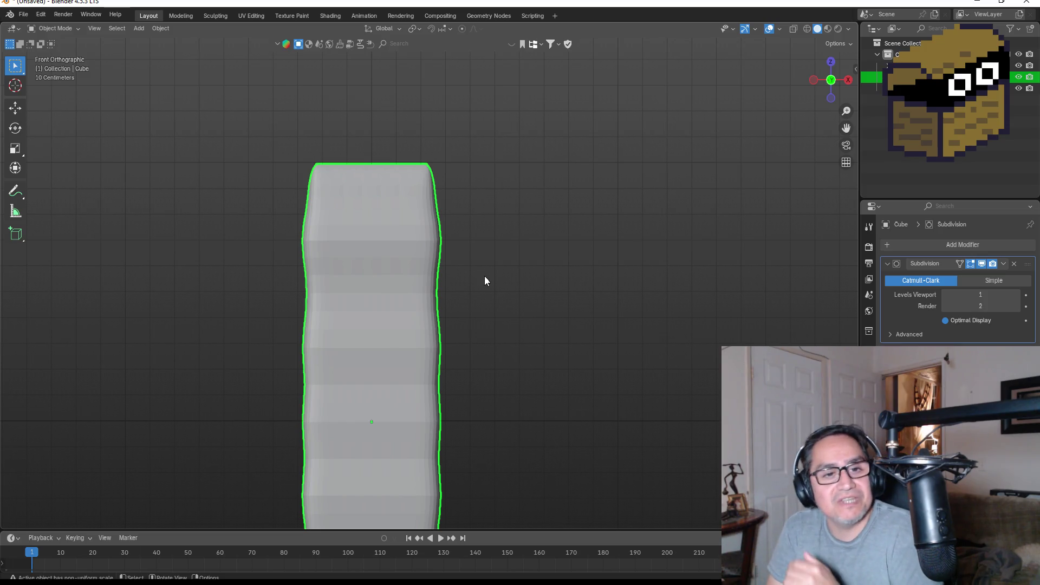
# Enter Edit Mode and box-select the column's top rows of vertices.
pyautogui.scroll(4, 400, 196)
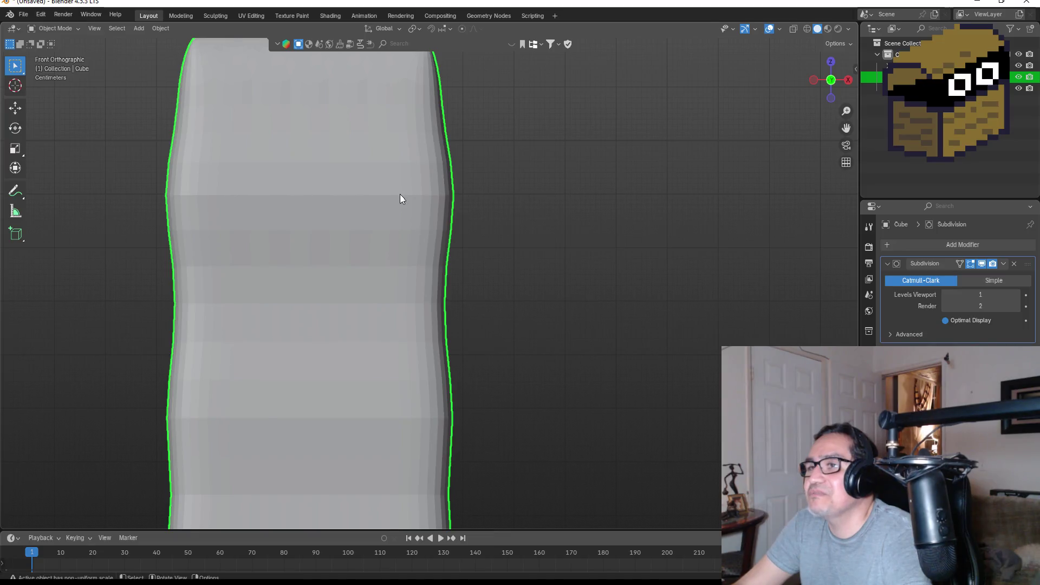
pyautogui.press('Tab')
pyautogui.scroll(3, 385, 151)
pyautogui.moveTo(86, 149); pyautogui.dragTo(529, 268)
# In wireframe, box-select the column's top rows and scale them to 0.769 to taper the top.
pyautogui.press('z')
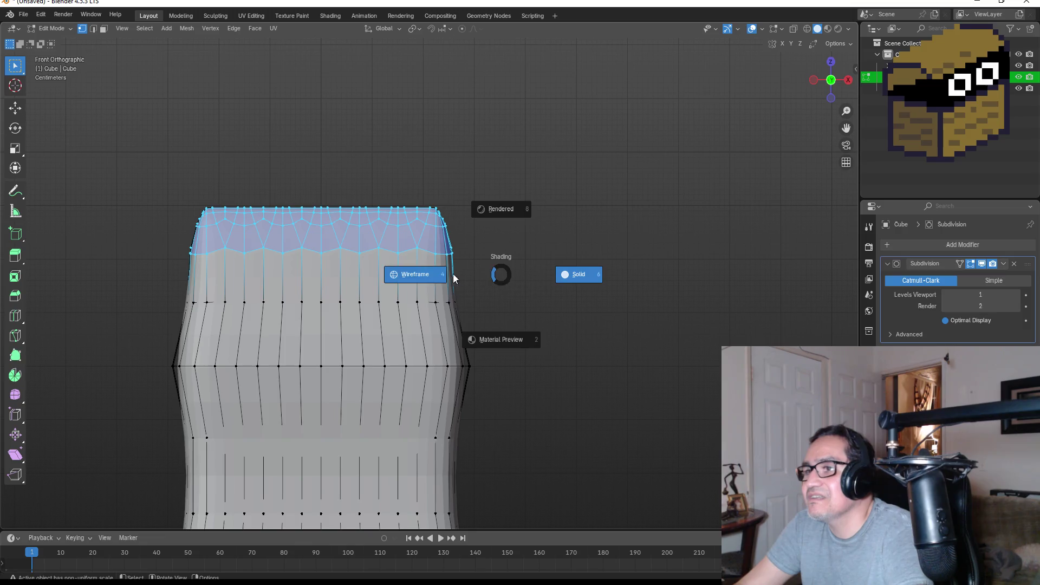
pyautogui.click(432, 277)
pyautogui.moveTo(81, 153)
pyautogui.mouseDown()
pyautogui.moveTo(367, 241)
pyautogui.moveTo(535, 279)
pyautogui.moveTo(541, 299)
pyautogui.mouseUp()
pyautogui.press('s')
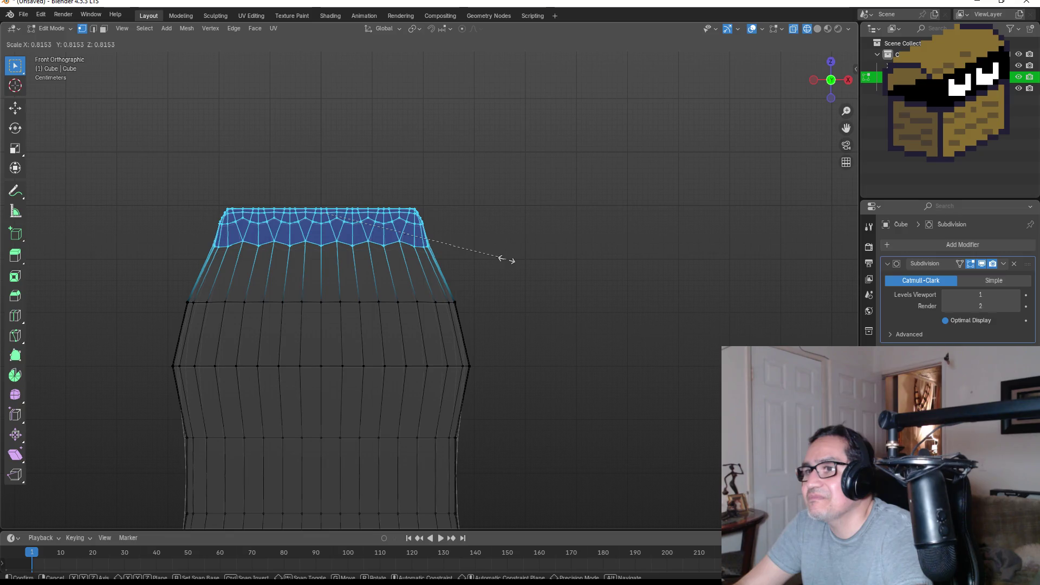
pyautogui.click(491, 258)
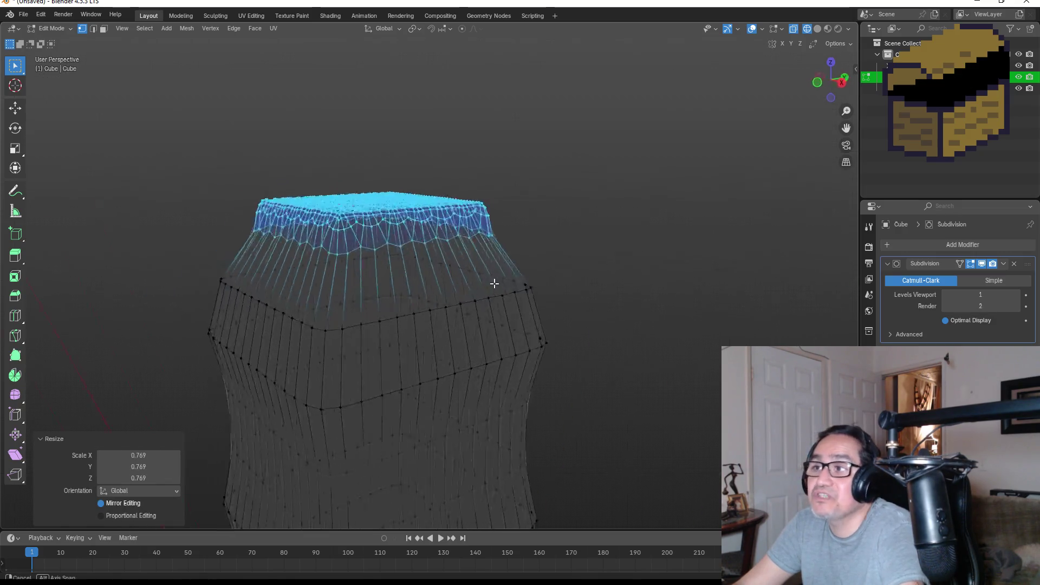
# In Object Mode, inspect the tapered column from the side and the front view.
pyautogui.press('Tab')
pyautogui.moveTo(523, 288)
pyautogui.mouseDown()
pyautogui.moveTo(598, 285)
pyautogui.moveTo(506, 297)
pyautogui.moveTo(515, 331)
pyautogui.mouseUp()
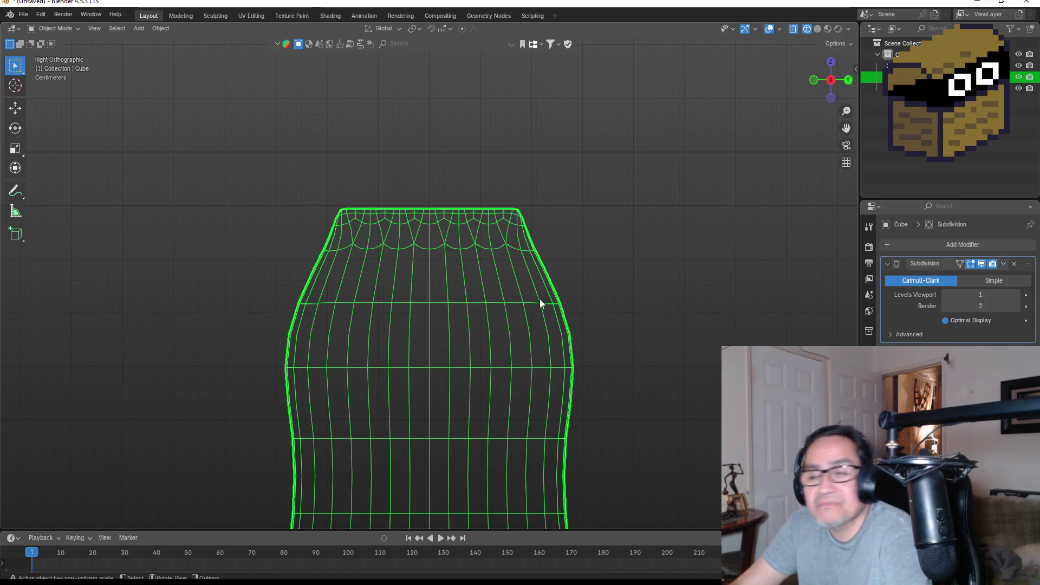
pyautogui.scroll(-7, 539, 298)
pyautogui.press('KP_1')
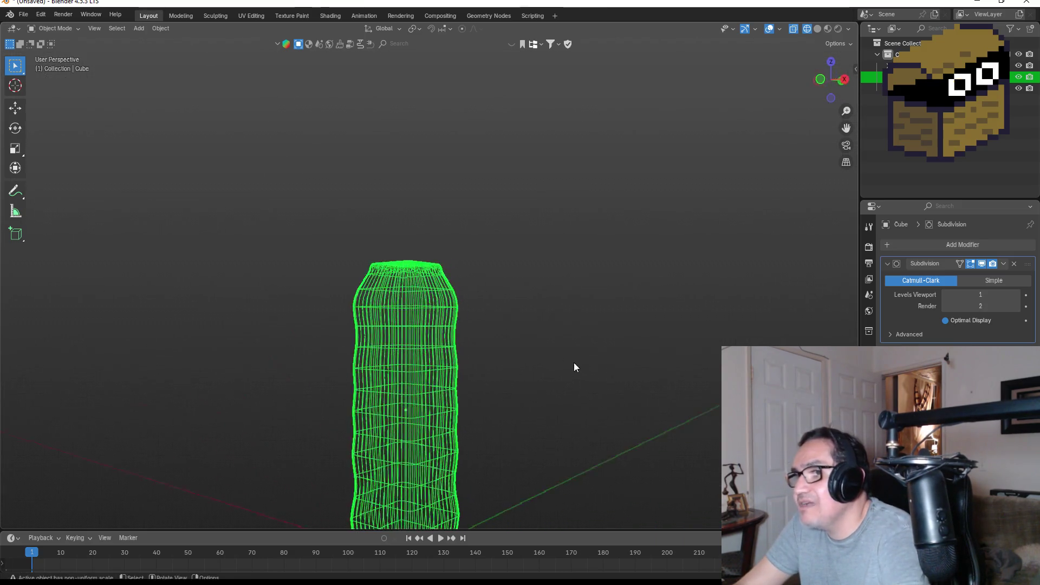
pyautogui.scroll(4, 485, 405)
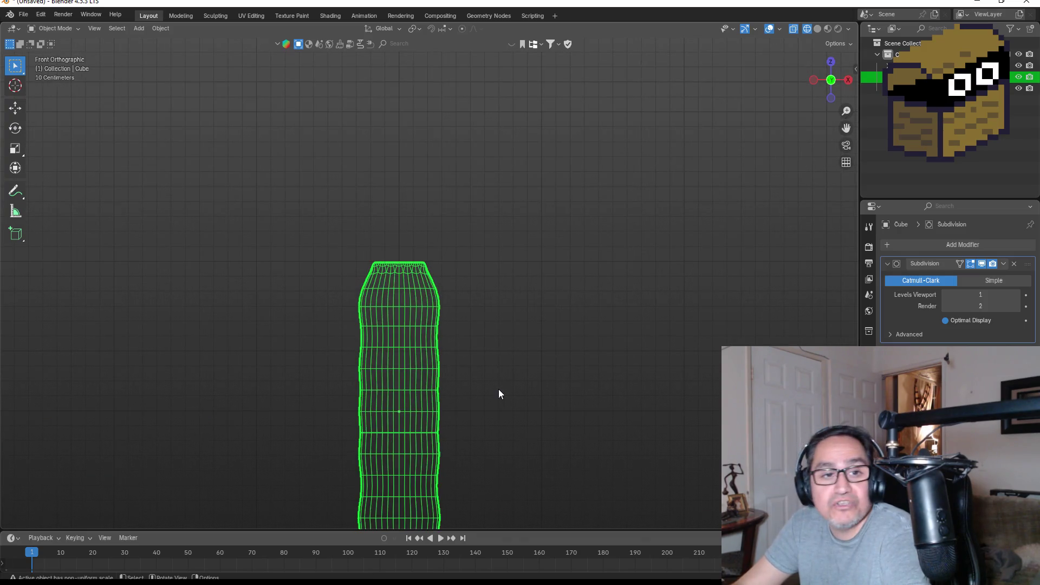
pyautogui.moveTo(504, 374); pyautogui.dragTo(538, 255)
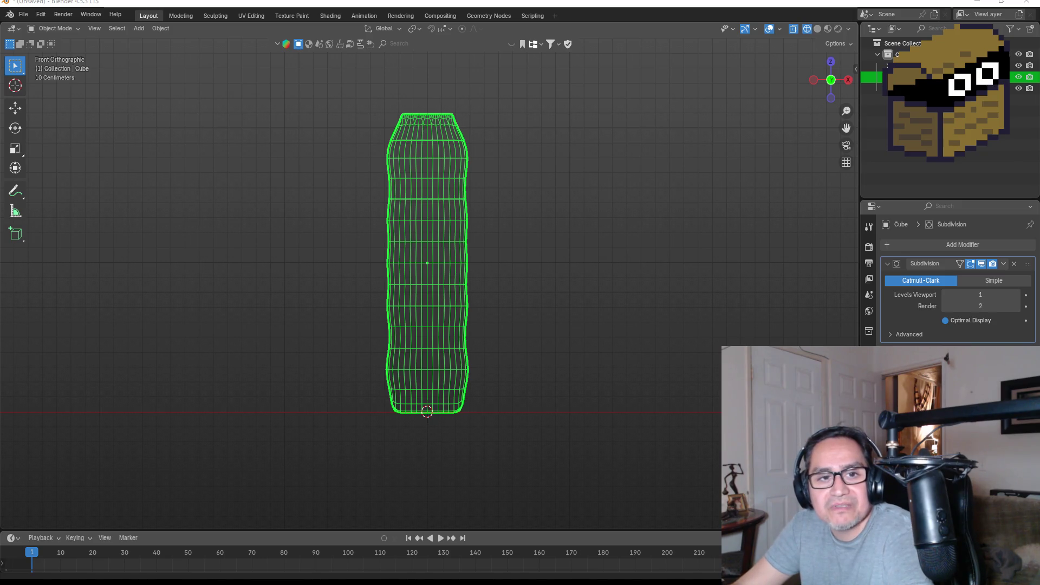
pyautogui.moveTo(534, 226); pyautogui.dragTo(485, 239)
pyautogui.press('KP_1')
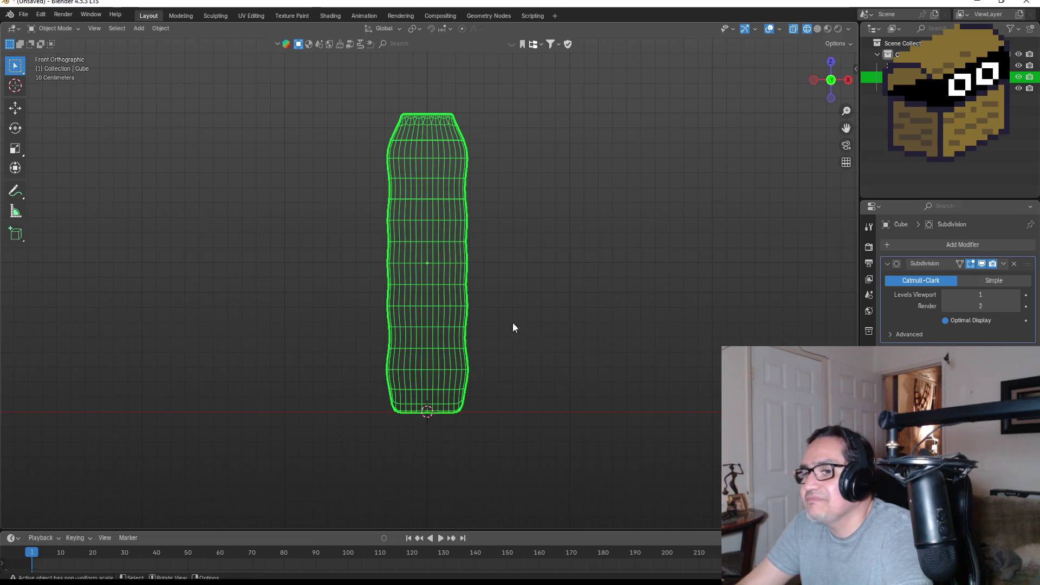
# Return to solid shading and orbit to the column's top face in Edit Mode.
pyautogui.press('z')
pyautogui.click(573, 189)
pyautogui.moveTo(561, 175)
pyautogui.mouseDown()
pyautogui.moveTo(521, 190)
pyautogui.moveTo(430, 193)
pyautogui.mouseUp()
pyautogui.press('KP_1')
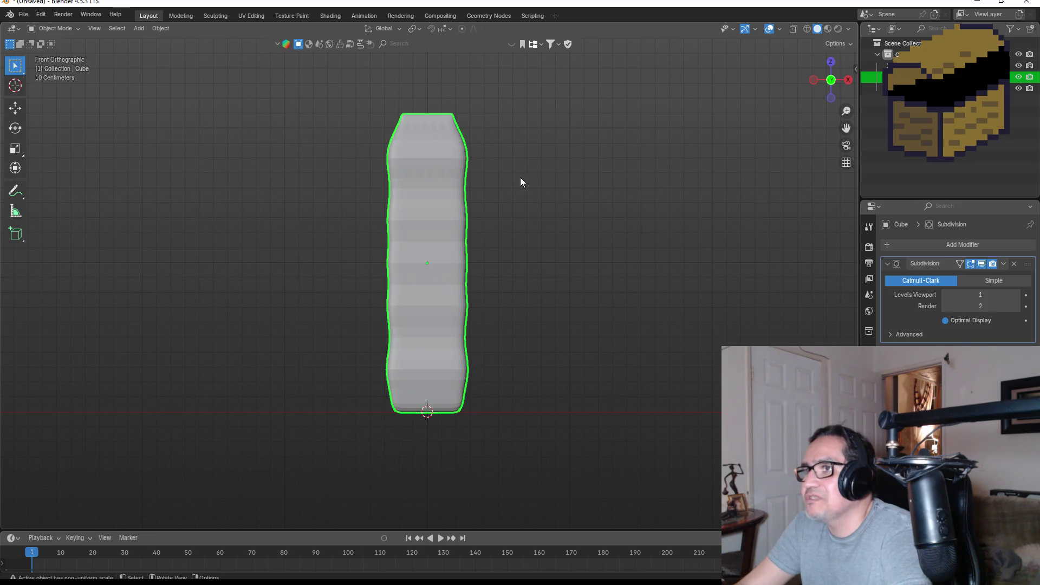
pyautogui.scroll(2, 520, 224)
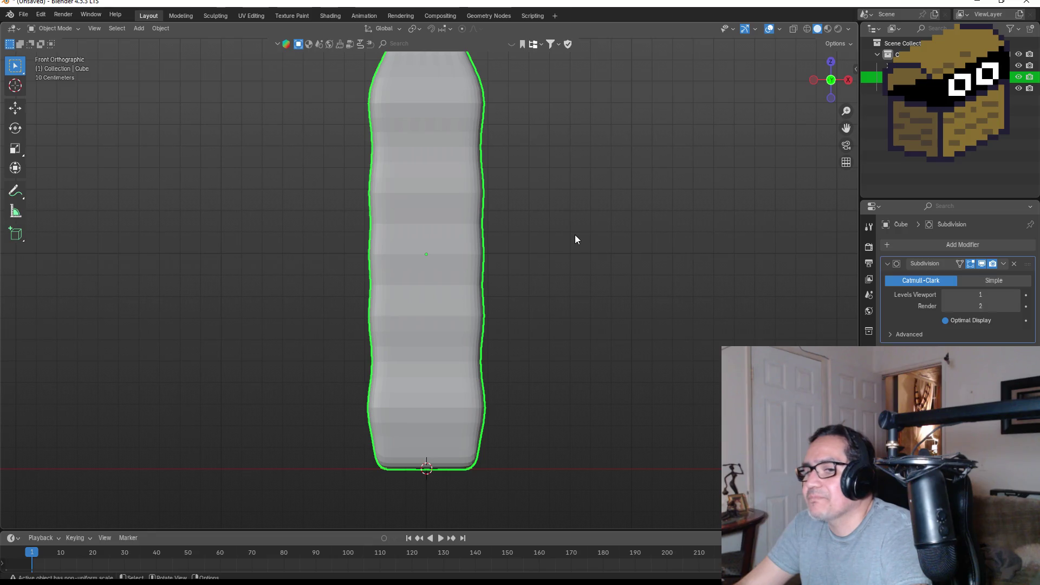
pyautogui.moveTo(564, 189)
pyautogui.mouseDown()
pyautogui.moveTo(551, 301)
pyautogui.moveTo(497, 213)
pyautogui.moveTo(360, 245)
pyautogui.moveTo(466, 192)
pyautogui.mouseUp()
pyautogui.press('Tab')
pyautogui.scroll(3, 391, 225)
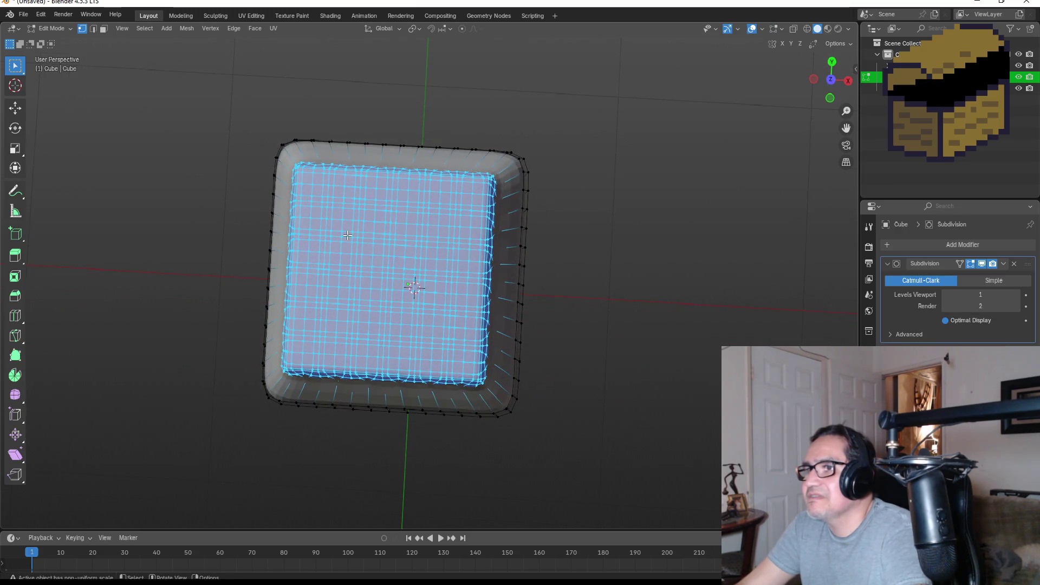
# From a top view, box-select an inner square of faces on the column's top.
pyautogui.moveTo(340, 217); pyautogui.dragTo(434, 314)
pyautogui.hotkey('alt', 'a')
pyautogui.click(832, 62)
pyautogui.click(832, 63)
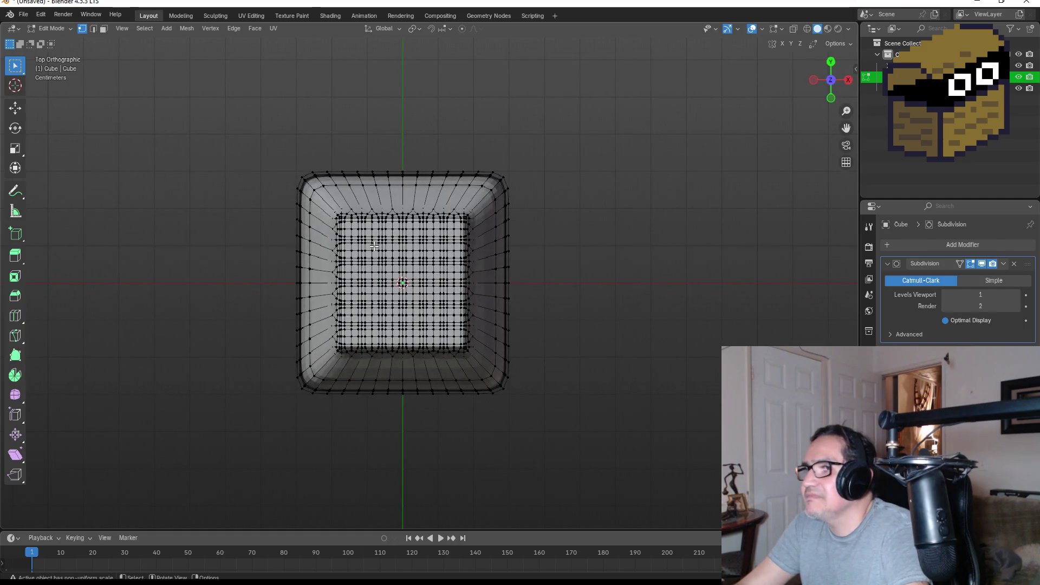
pyautogui.press('b')
pyautogui.moveTo(413, 301); pyautogui.dragTo(436, 319)
pyautogui.scroll(4, 460, 296)
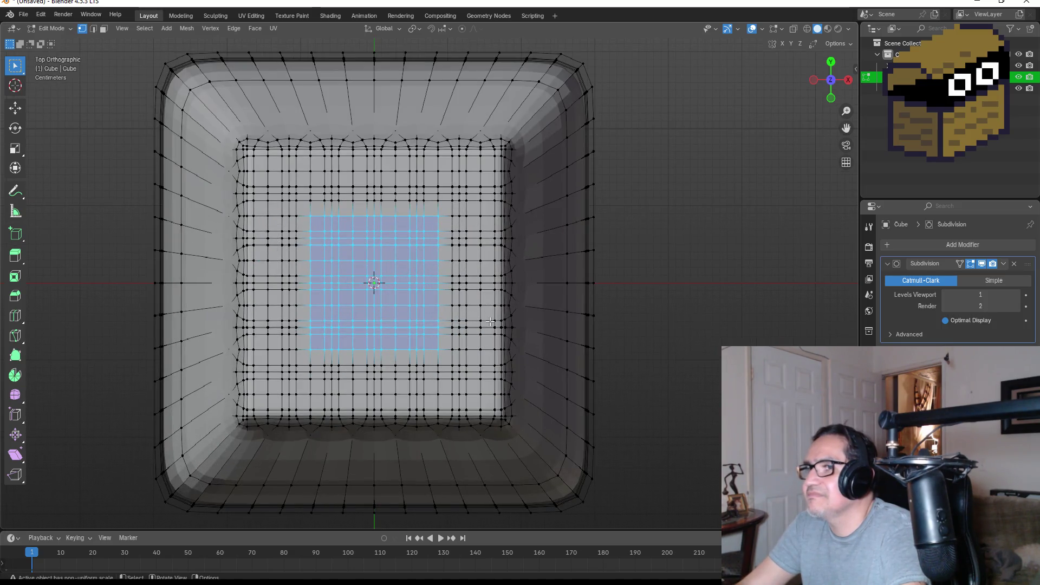
pyautogui.press('KP_1')
pyautogui.scroll(-3, 462, 180)
# Extrude the inner top faces downward along the normal, inspect, then undo this first attempt.
pyautogui.press('g')
pyautogui.press('z')
pyautogui.press('z')
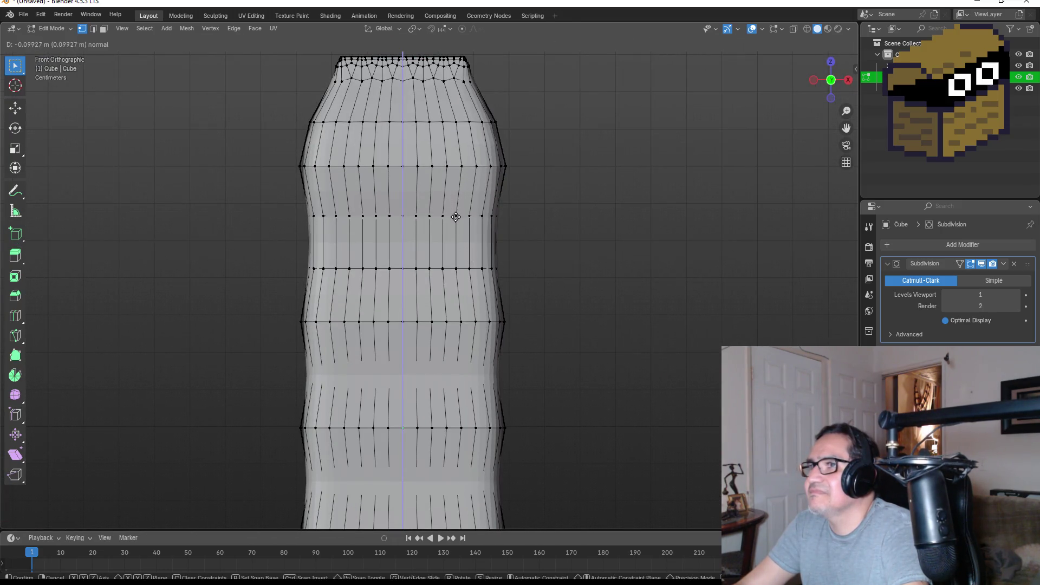
pyautogui.click(454, 220)
pyautogui.moveTo(494, 211); pyautogui.dragTo(514, 313)
pyautogui.scroll(-2, 514, 313)
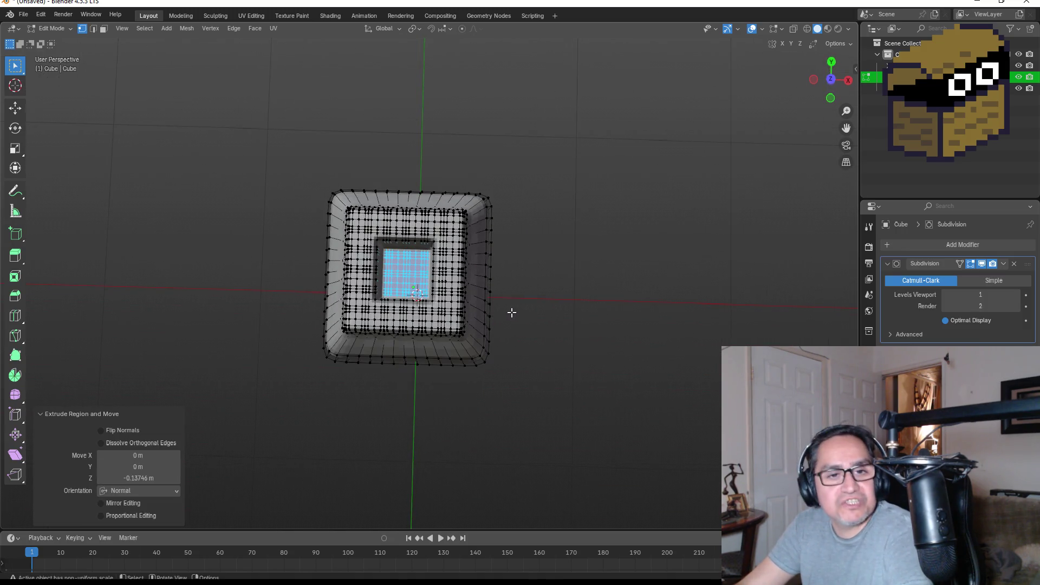
pyautogui.scroll(4, 399, 280)
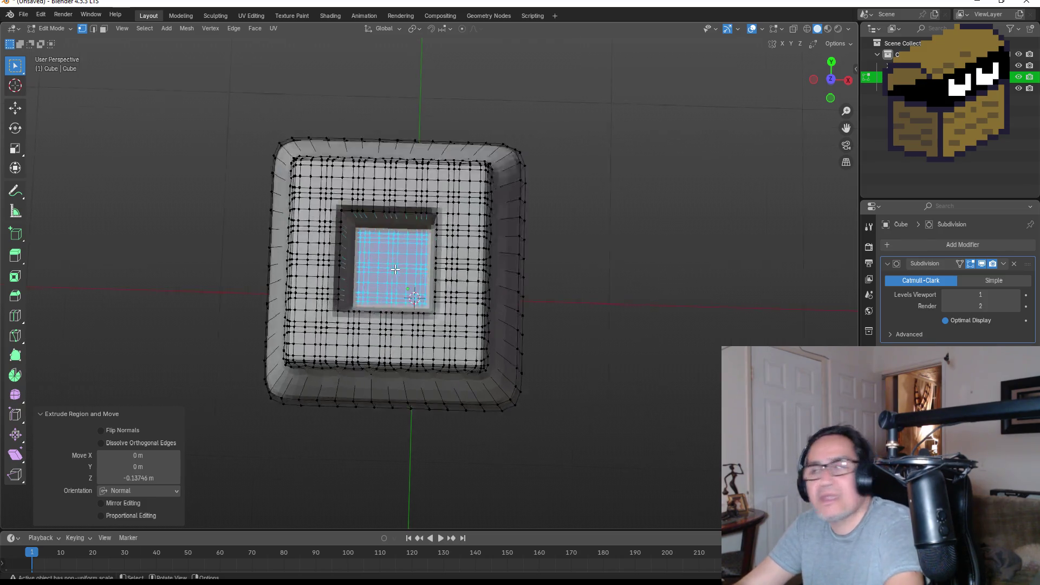
pyautogui.moveTo(399, 280)
pyautogui.mouseDown()
pyautogui.moveTo(416, 223)
pyautogui.moveTo(374, 228)
pyautogui.moveTo(309, 186)
pyautogui.mouseUp()
pyautogui.hotkey('ctrl', 'z')
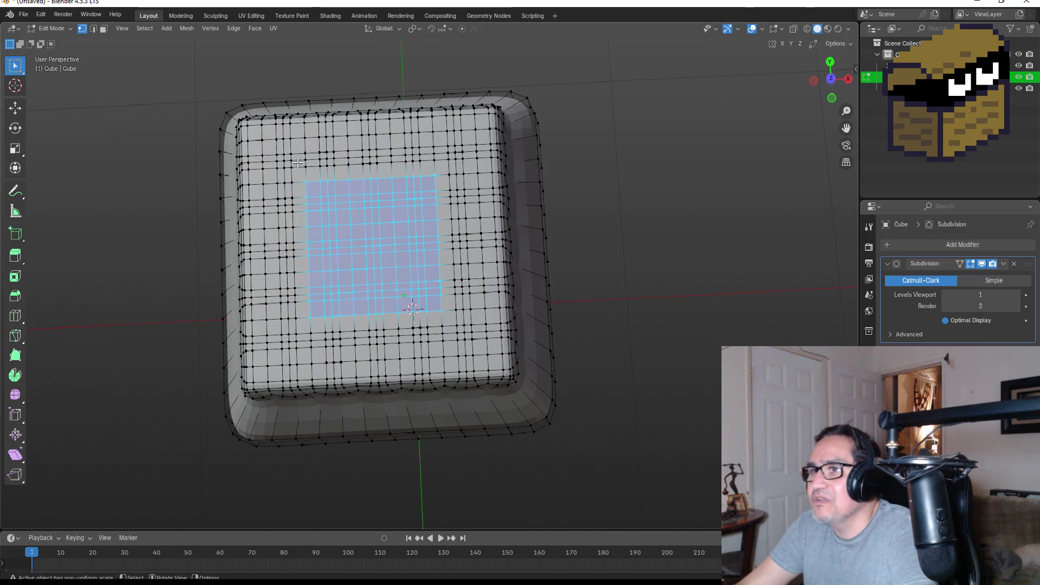
# Reselect a smaller square of top faces and extrude it about 0.509 m down into the column.
pyautogui.moveTo(295, 146); pyautogui.dragTo(386, 254)
pyautogui.moveTo(429, 297)
pyautogui.mouseDown()
pyautogui.moveTo(448, 327)
pyautogui.moveTo(446, 319)
pyautogui.moveTo(446, 349)
pyautogui.mouseUp()
pyautogui.moveTo(267, 278); pyautogui.dragTo(306, 366)
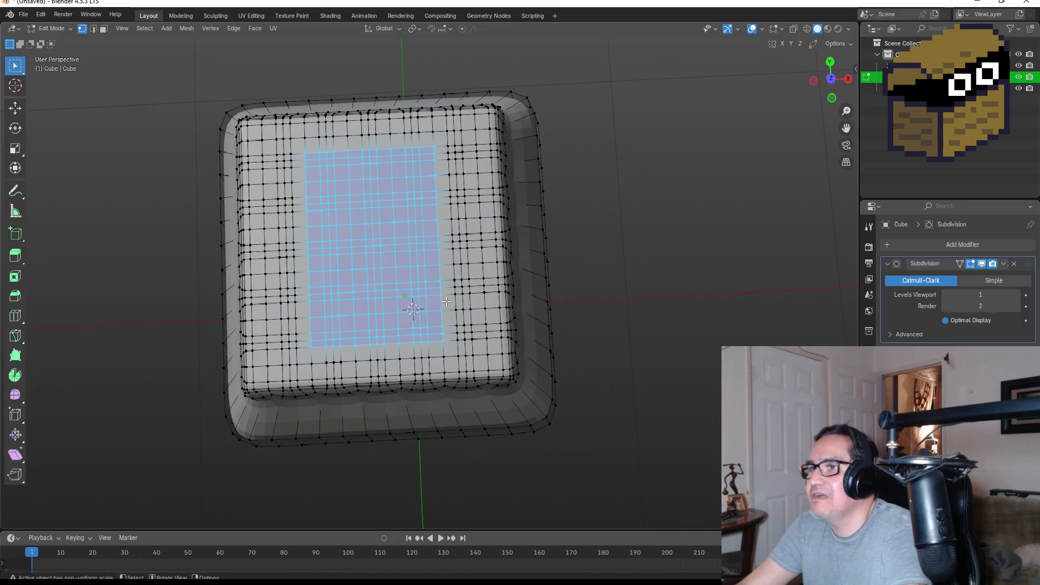
pyautogui.hotkey('ctrl', 'z')
pyautogui.hotkey('ctrl', 'z')
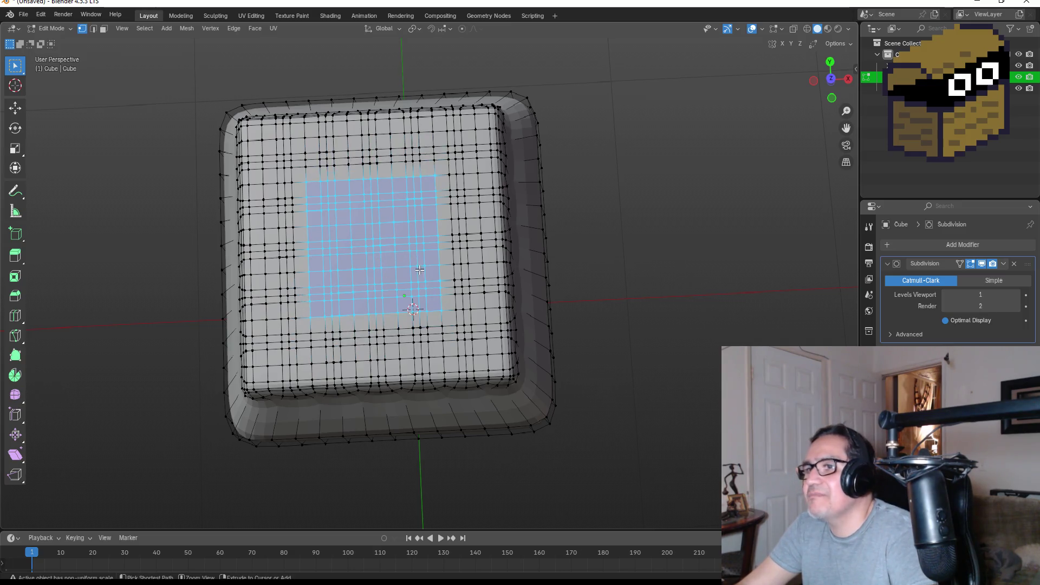
pyautogui.press('KP_3')
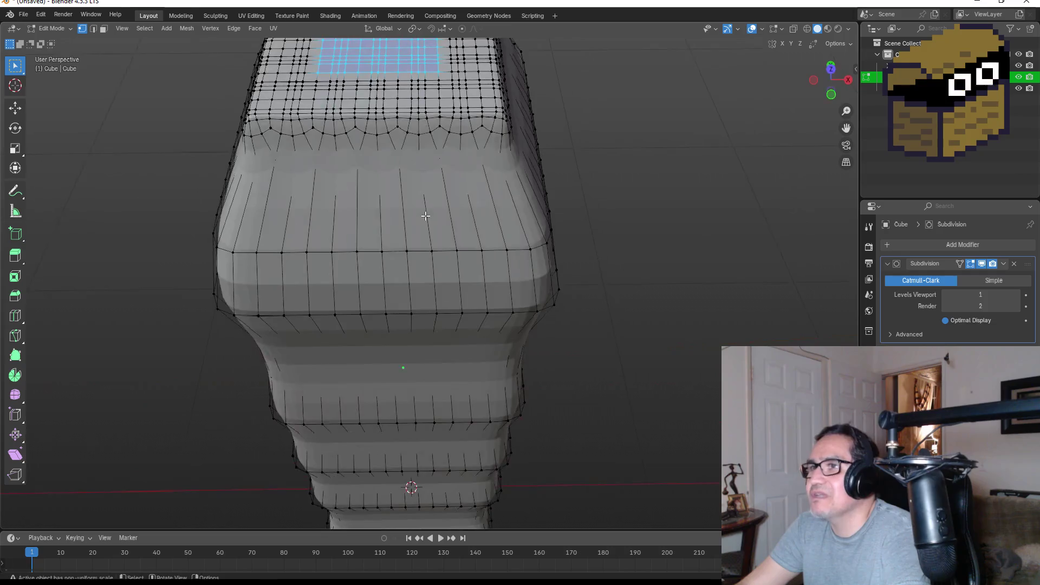
pyautogui.press('g')
pyautogui.press('z')
pyautogui.press('z')
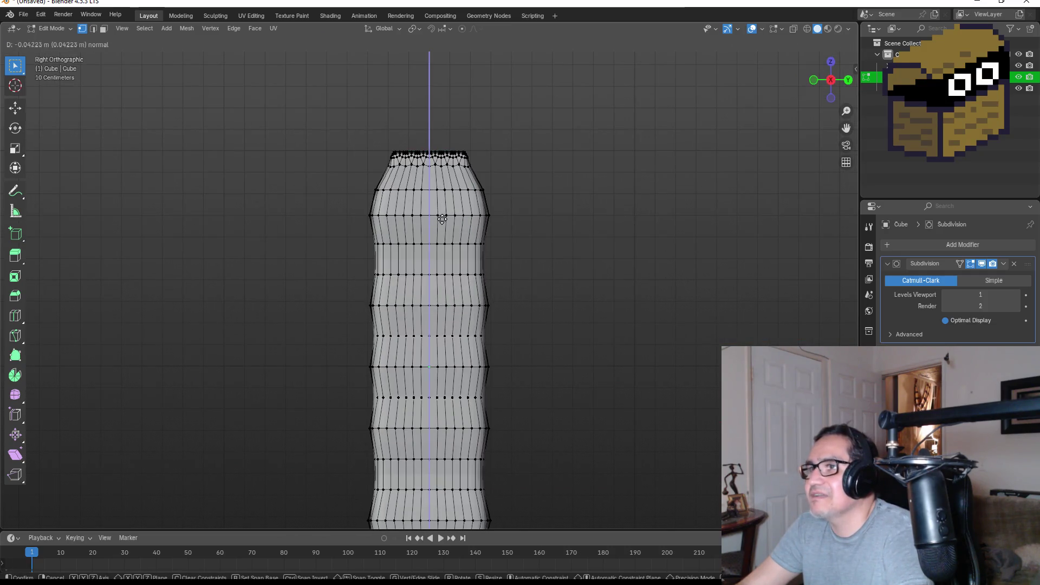
pyautogui.click(434, 318)
# Inspect the new square pit in Object Mode, then resume Edit Mode in front view.
pyautogui.moveTo(543, 211); pyautogui.dragTo(535, 331)
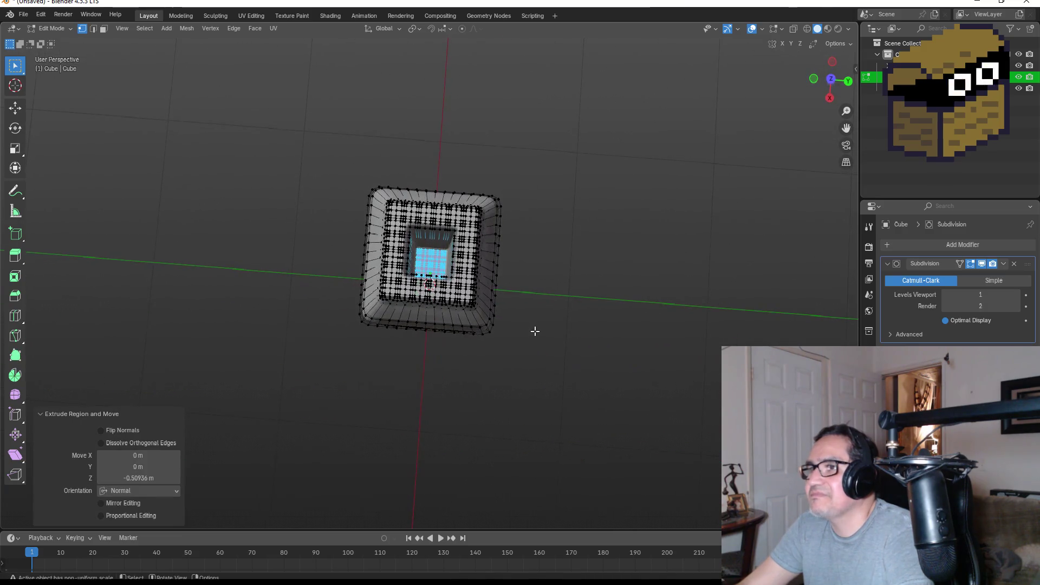
pyautogui.press('Tab')
pyautogui.scroll(4, 484, 279)
pyautogui.moveTo(477, 247)
pyautogui.mouseDown()
pyautogui.moveTo(480, 228)
pyautogui.moveTo(453, 194)
pyautogui.moveTo(448, 216)
pyautogui.moveTo(418, 220)
pyautogui.moveTo(442, 217)
pyautogui.moveTo(447, 198)
pyautogui.moveTo(415, 239)
pyautogui.mouseUp()
pyautogui.press('Tab')
pyautogui.scroll(3, 410, 222)
pyautogui.press('KP_1')
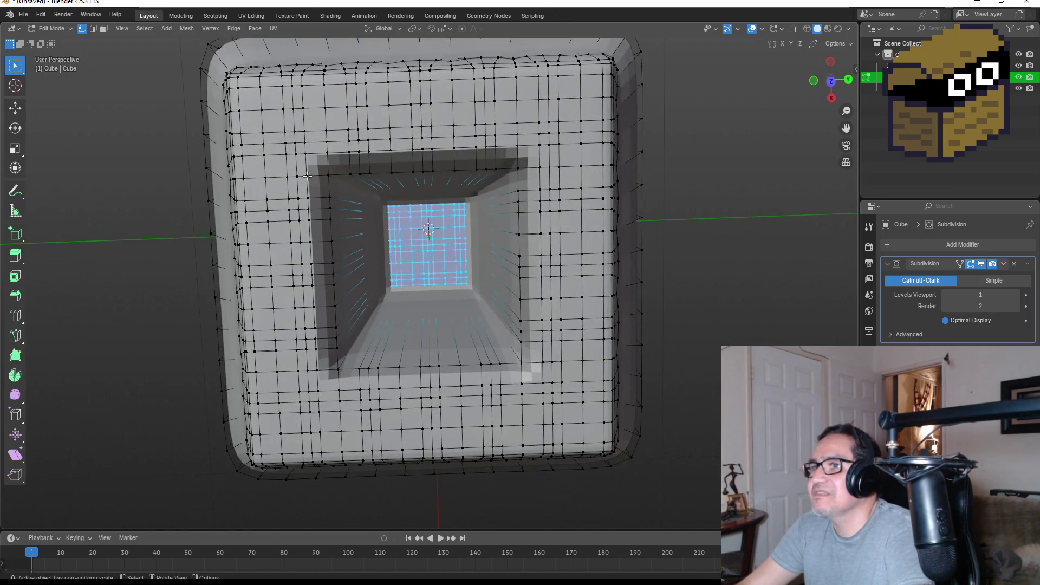
# Select the full ring of faces around the square pit's rim.
pyautogui.moveTo(282, 129); pyautogui.dragTo(476, 418)
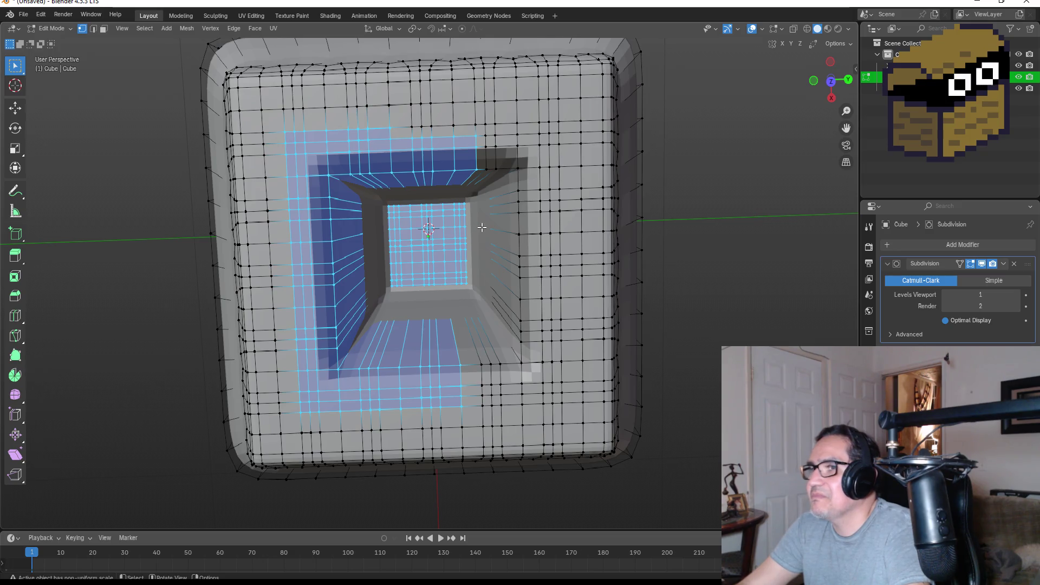
pyautogui.moveTo(377, 120); pyautogui.dragTo(405, 131)
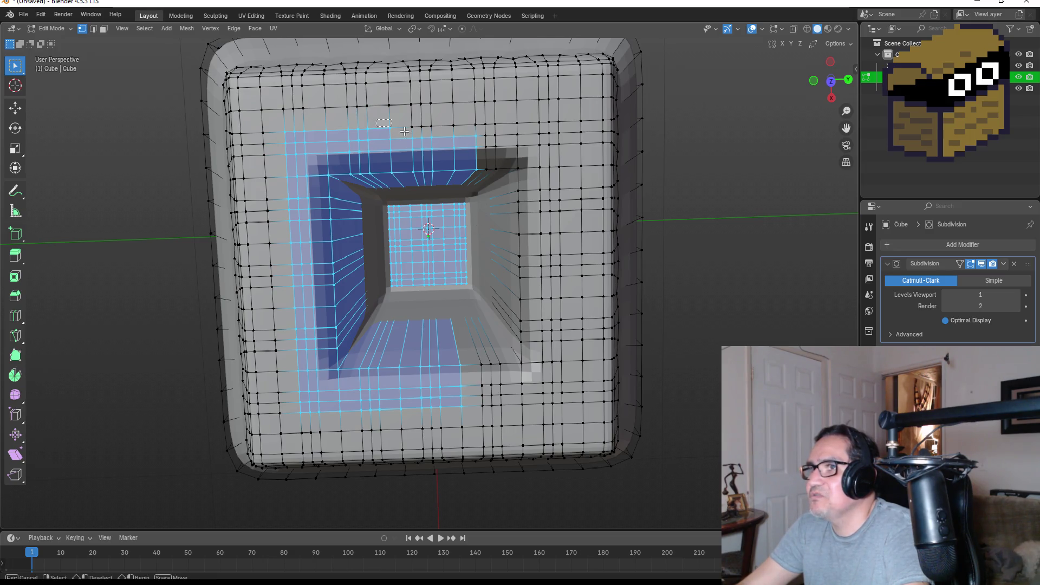
pyautogui.moveTo(467, 150)
pyautogui.mouseDown()
pyautogui.moveTo(568, 157)
pyautogui.moveTo(569, 408)
pyautogui.mouseUp()
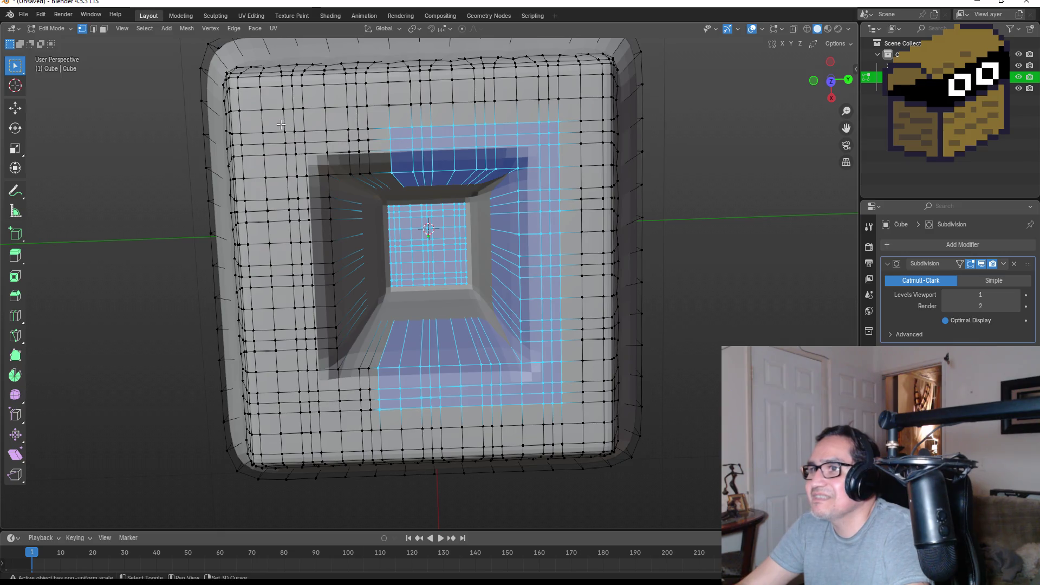
pyautogui.moveTo(274, 124); pyautogui.dragTo(414, 309)
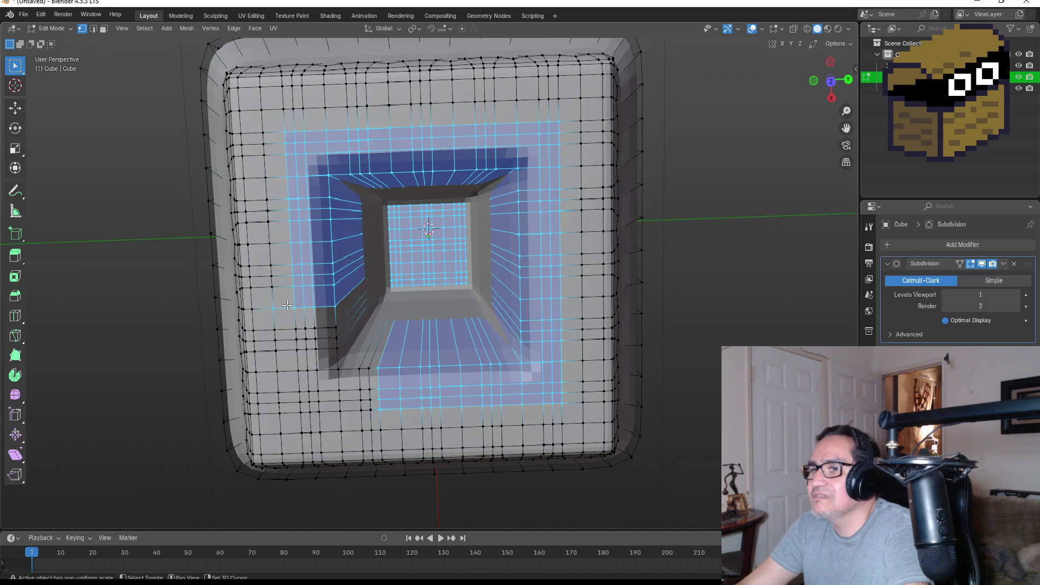
pyautogui.moveTo(266, 317)
pyautogui.mouseDown()
pyautogui.moveTo(292, 325)
pyautogui.moveTo(366, 414)
pyautogui.moveTo(384, 418)
pyautogui.mouseUp()
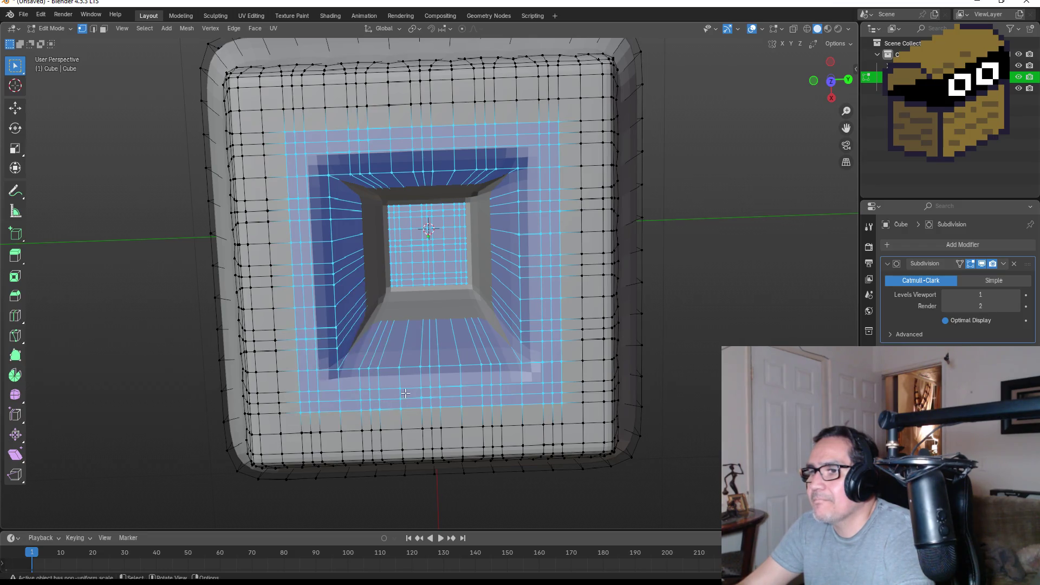
# Apply LoopTools Circle to the rim and preview the result in Object Mode.
pyautogui.rightClick(430, 156)
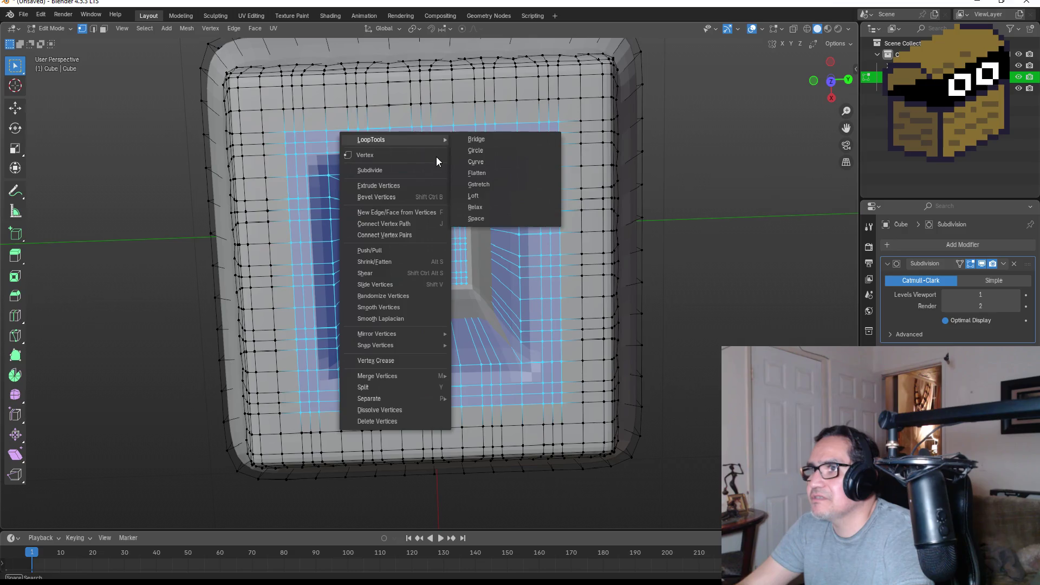
pyautogui.moveTo(445, 139)
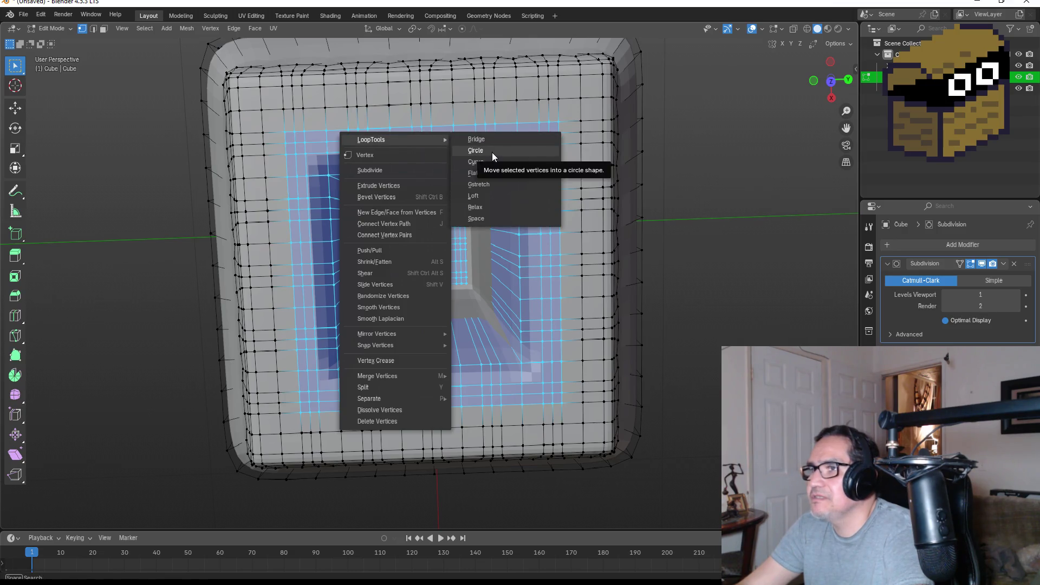
pyautogui.click(492, 152)
pyautogui.moveTo(510, 211)
pyautogui.mouseDown()
pyautogui.moveTo(618, 199)
pyautogui.moveTo(585, 226)
pyautogui.moveTo(591, 213)
pyautogui.moveTo(502, 178)
pyautogui.moveTo(418, 194)
pyautogui.mouseUp()
pyautogui.press('Tab')
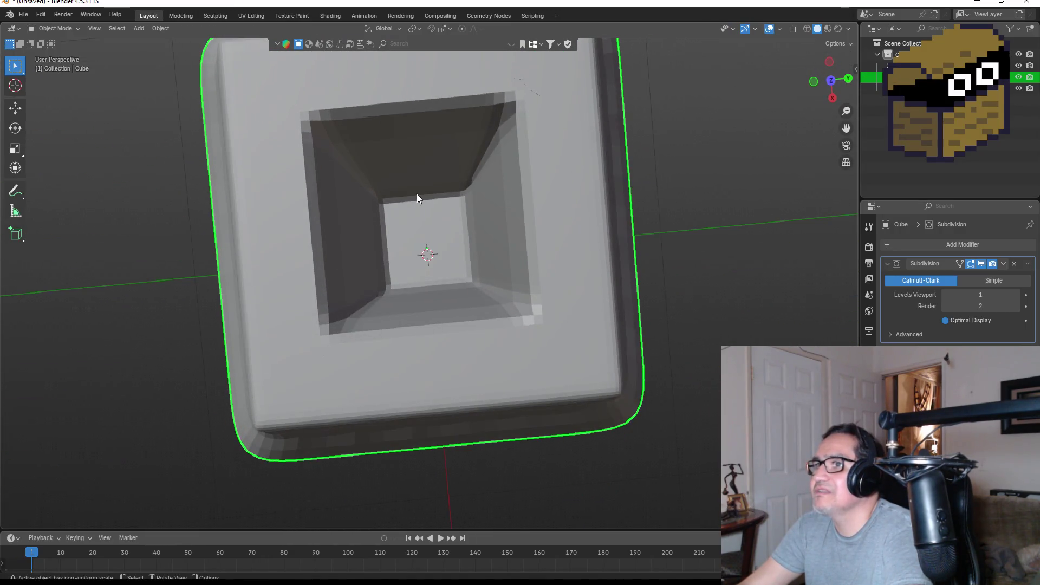
# Back in Edit Mode, undo the circle rounding and select vertices and edges at the pit corner.
pyautogui.press('Tab')
pyautogui.hotkey('ctrl', 'z')
pyautogui.hotkey('ctrl', 'z')
pyautogui.hotkey('ctrl', 'z')
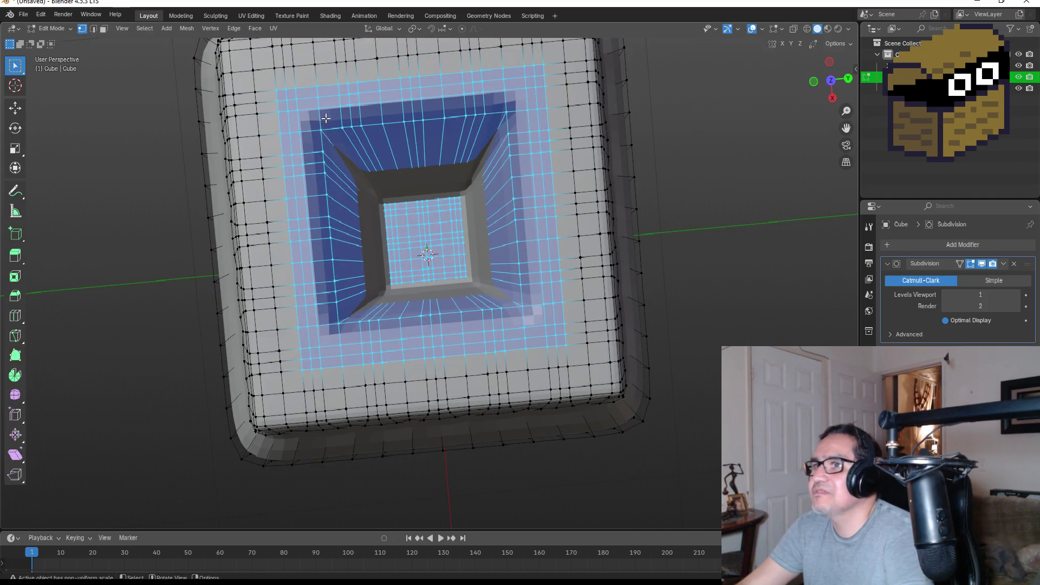
pyautogui.click(316, 109)
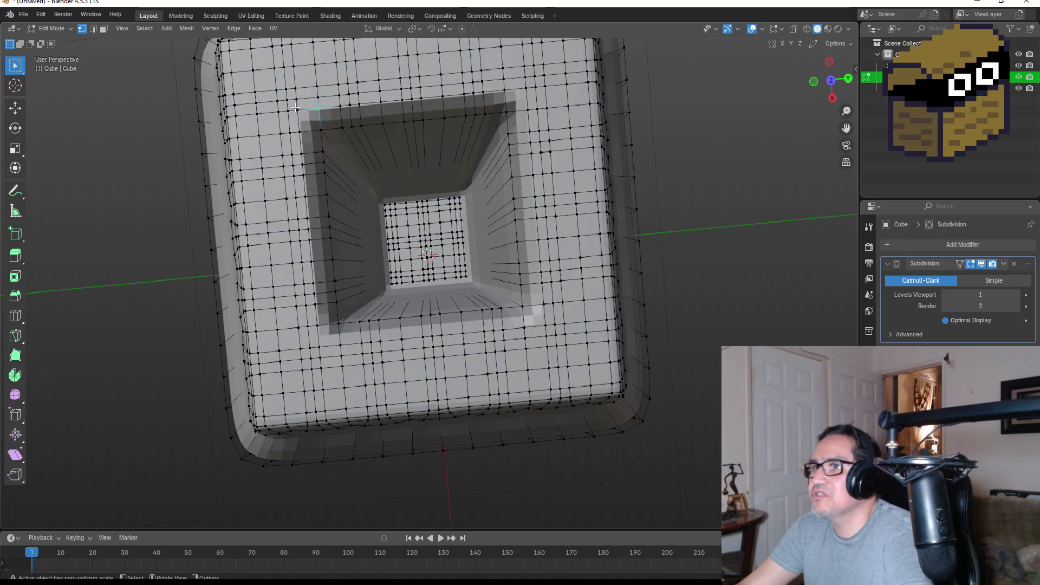
pyautogui.click(294, 108)
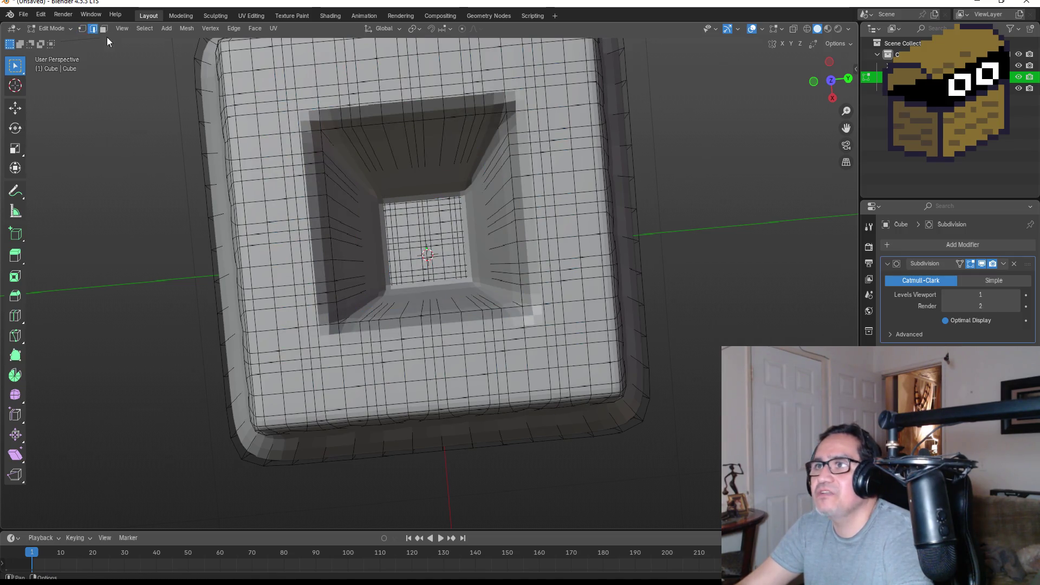
pyautogui.keyDown('alt'); pyautogui.click(307, 106); pyautogui.keyUp('alt')
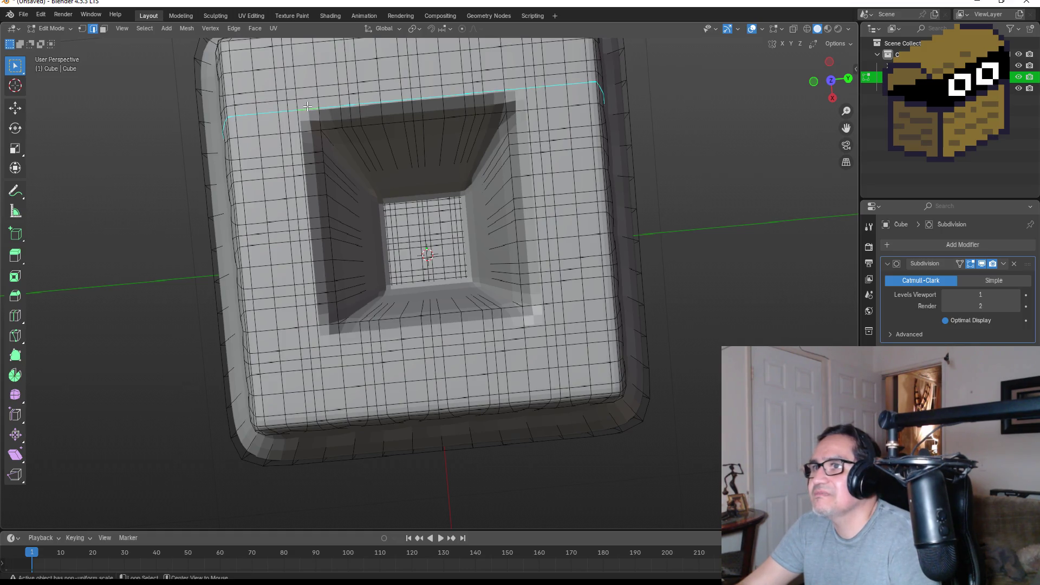
pyautogui.click(301, 108)
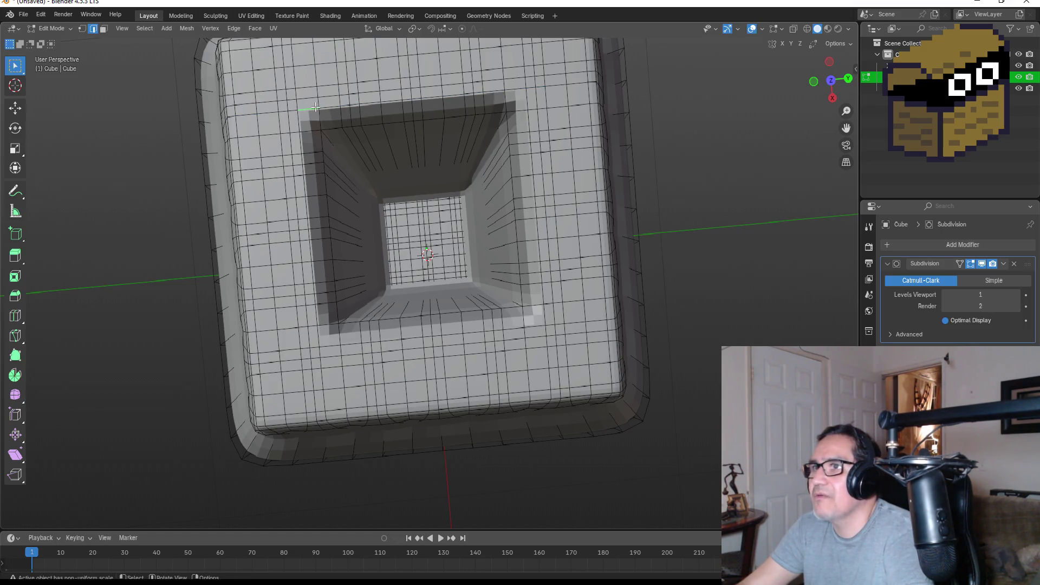
# Box-select an L-shaped band of faces along the left inner rim, then clear it.
pyautogui.moveTo(302, 106); pyautogui.dragTo(402, 106)
pyautogui.moveTo(291, 103)
pyautogui.mouseDown()
pyautogui.moveTo(339, 165)
pyautogui.moveTo(374, 330)
pyautogui.moveTo(363, 364)
pyautogui.mouseUp()
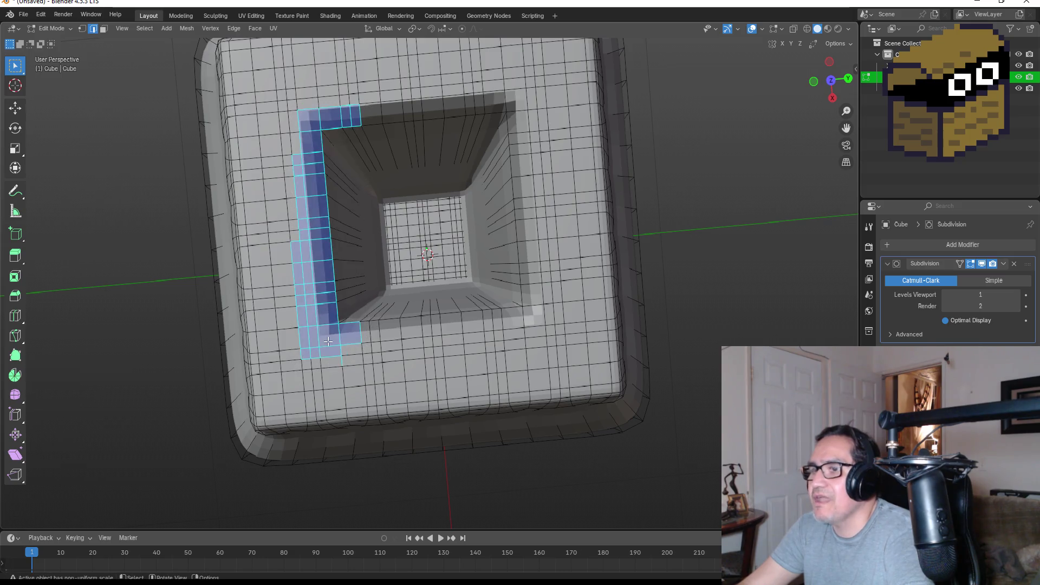
pyautogui.hotkey('ctrl', 'x')
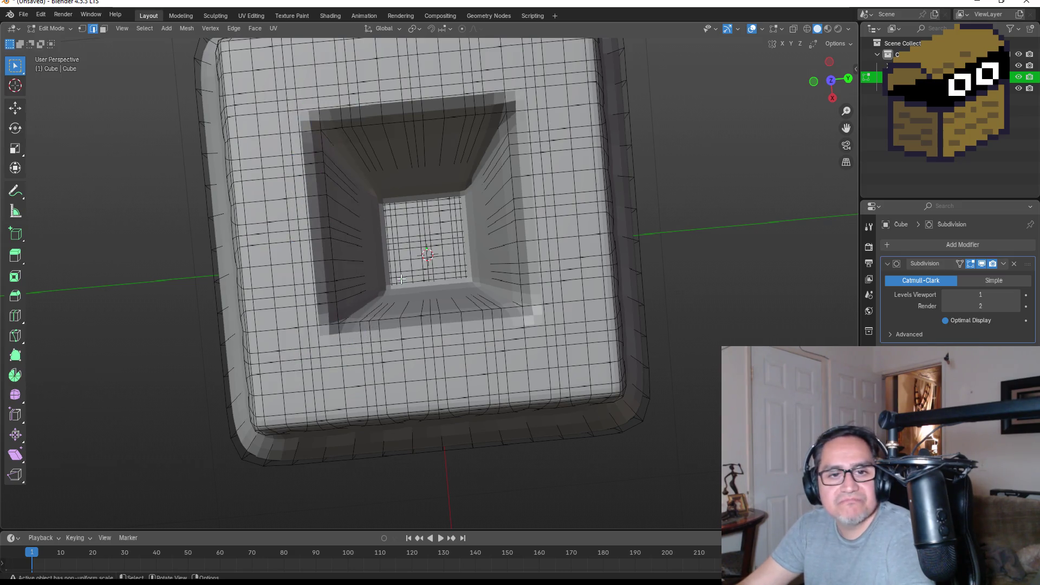
pyautogui.press('KP_3')
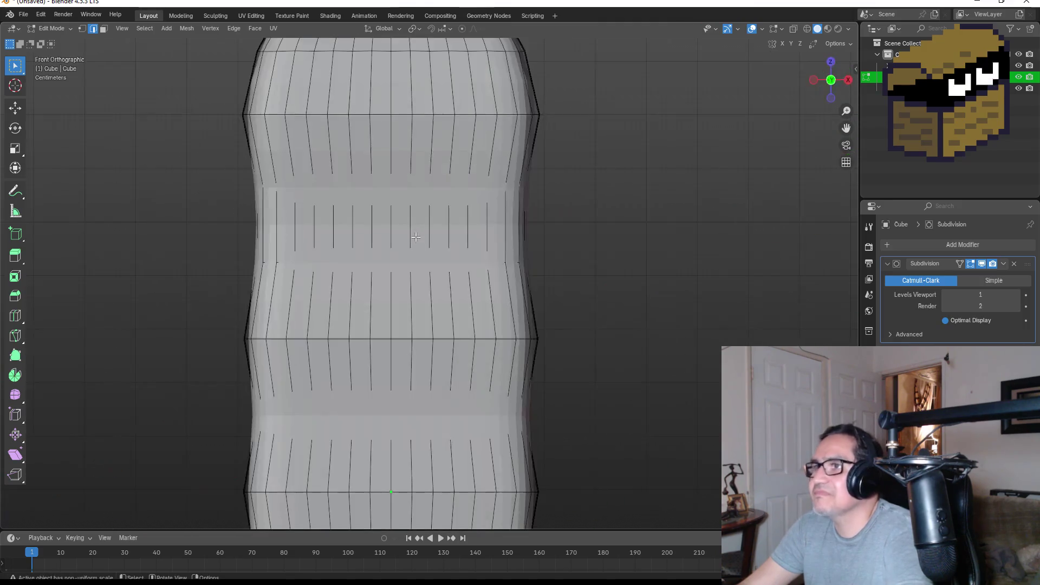
# From a top view, move the edge loop left of the pit about 0.023 m along negative X.
pyautogui.moveTo(829, 65); pyautogui.dragTo(846, 70)
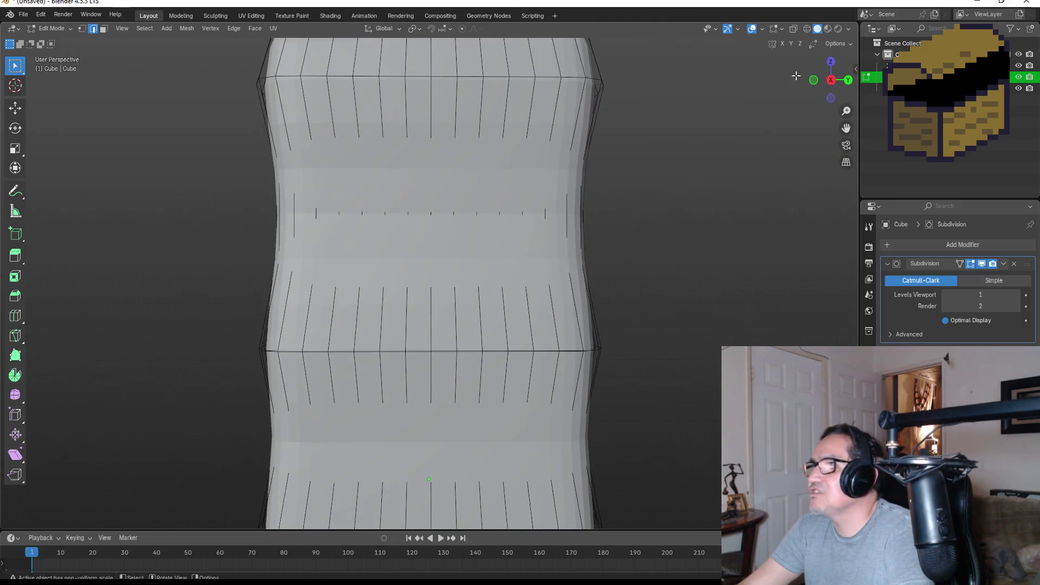
pyautogui.click(831, 63)
pyautogui.scroll(3, 562, 160)
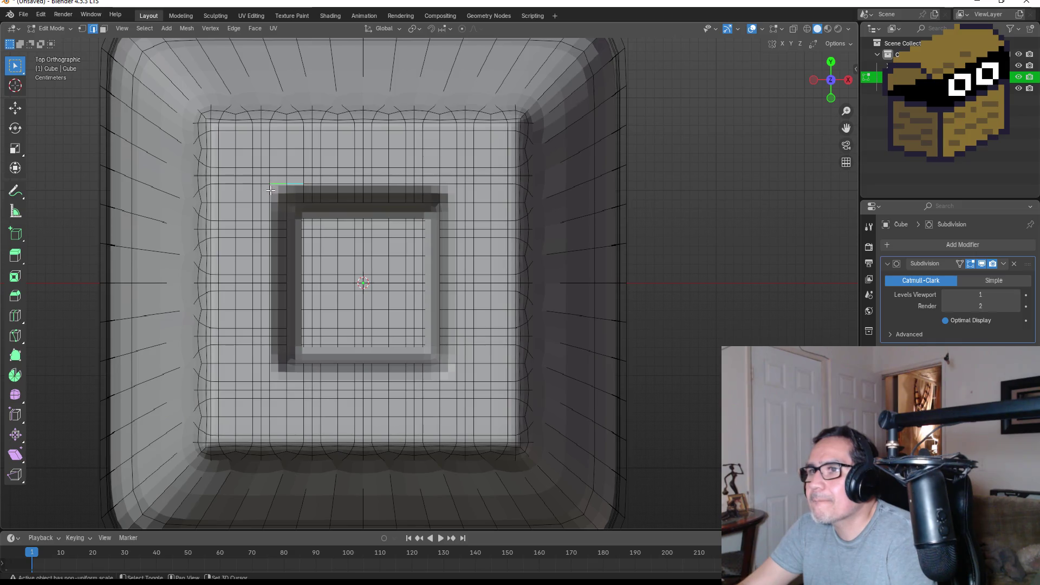
pyautogui.keyDown('alt'); pyautogui.keyDown('shift'); pyautogui.click(269, 211); pyautogui.keyUp('shift'); pyautogui.keyUp('alt')
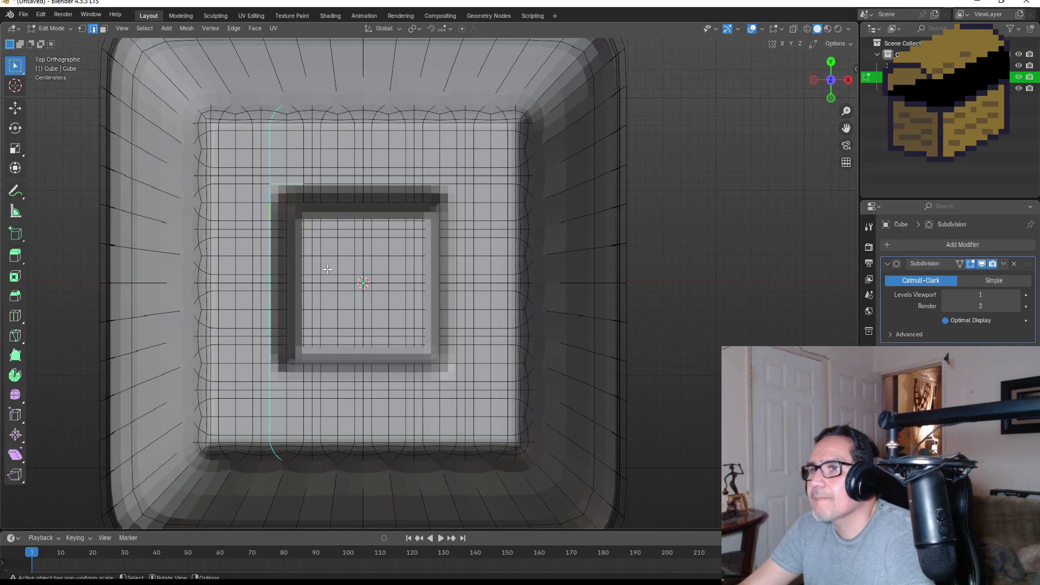
pyautogui.press('g')
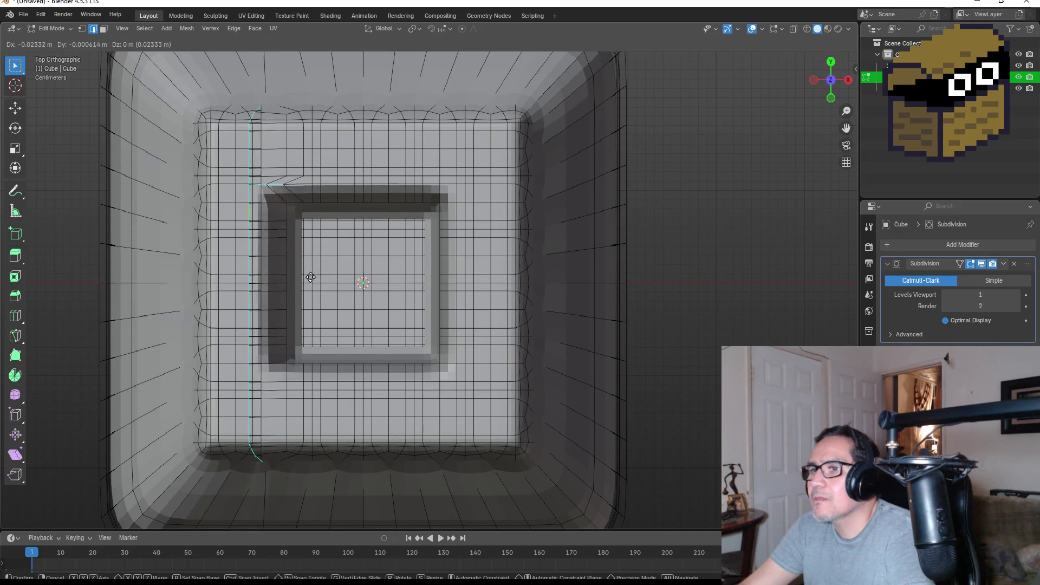
pyautogui.click(314, 277)
pyautogui.scroll(2, 266, 155)
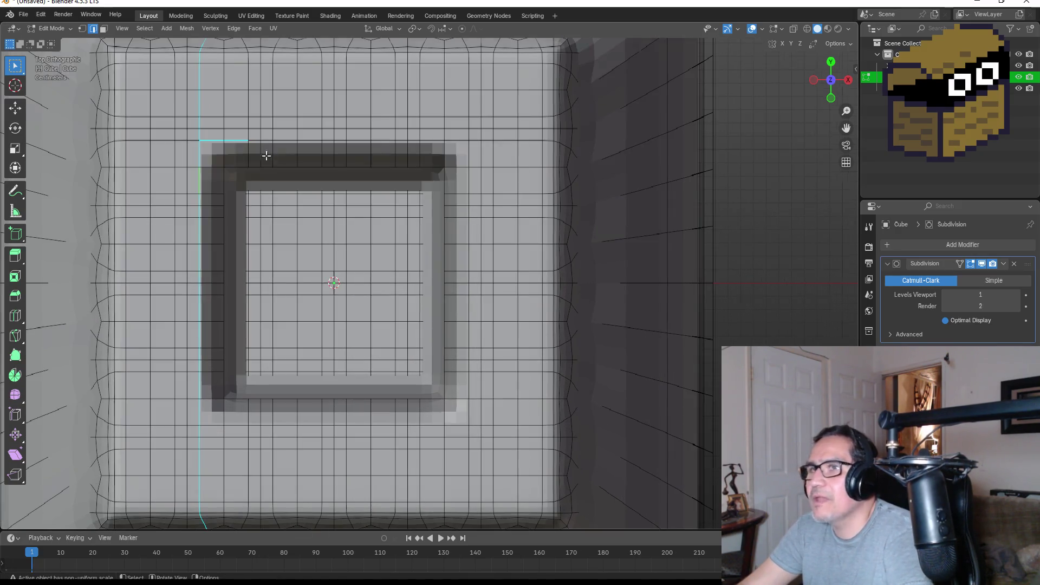
# In vertex mode, nudge the opening's top-left corner vertices inward to round that corner.
pyautogui.click(83, 32)
pyautogui.moveTo(189, 126); pyautogui.dragTo(259, 174)
pyautogui.press('g')
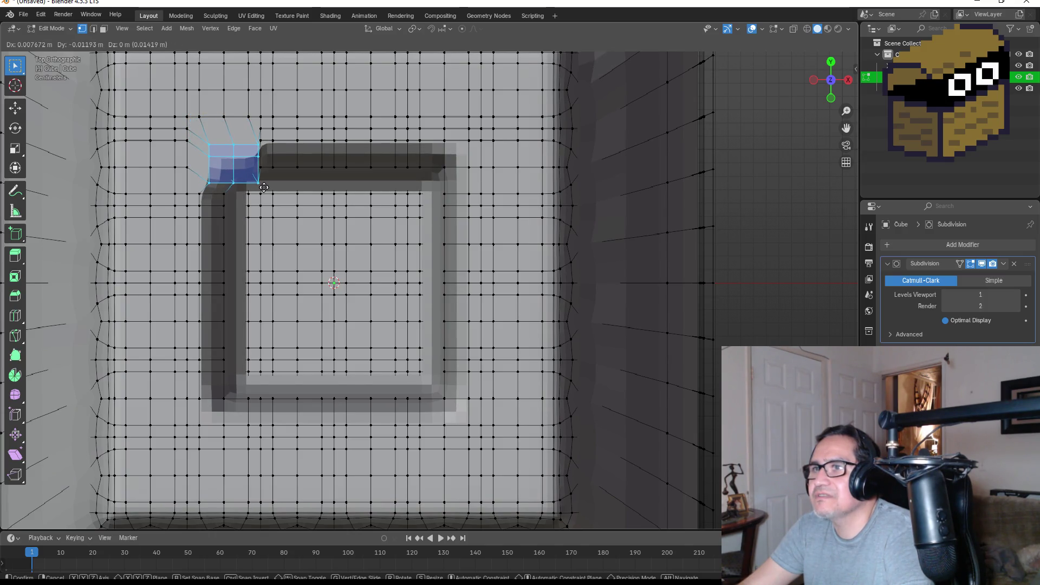
pyautogui.click(264, 188)
pyautogui.moveTo(195, 137); pyautogui.dragTo(235, 161)
pyautogui.press('g')
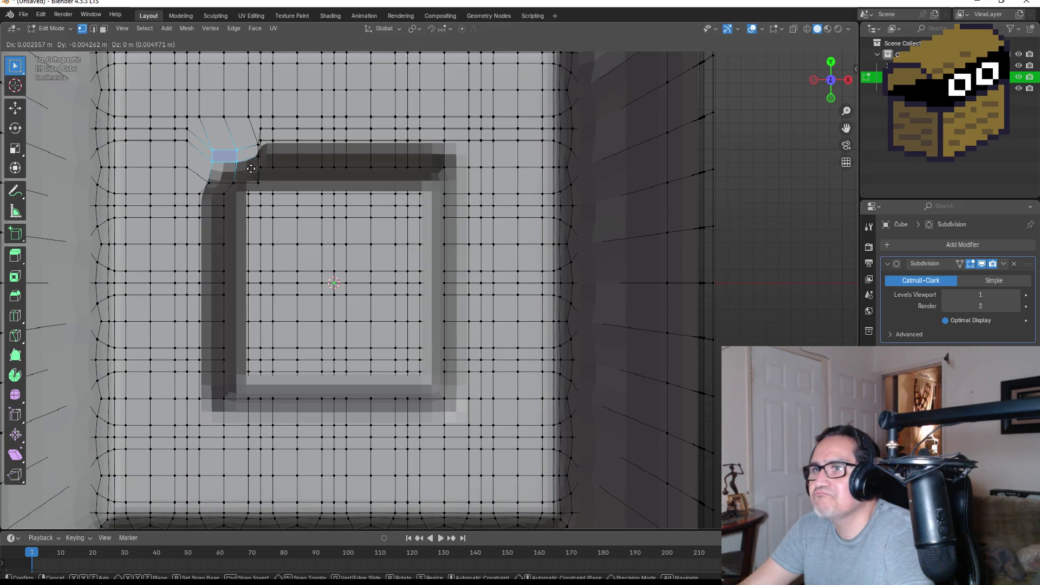
pyautogui.click(251, 169)
pyautogui.click(344, 219)
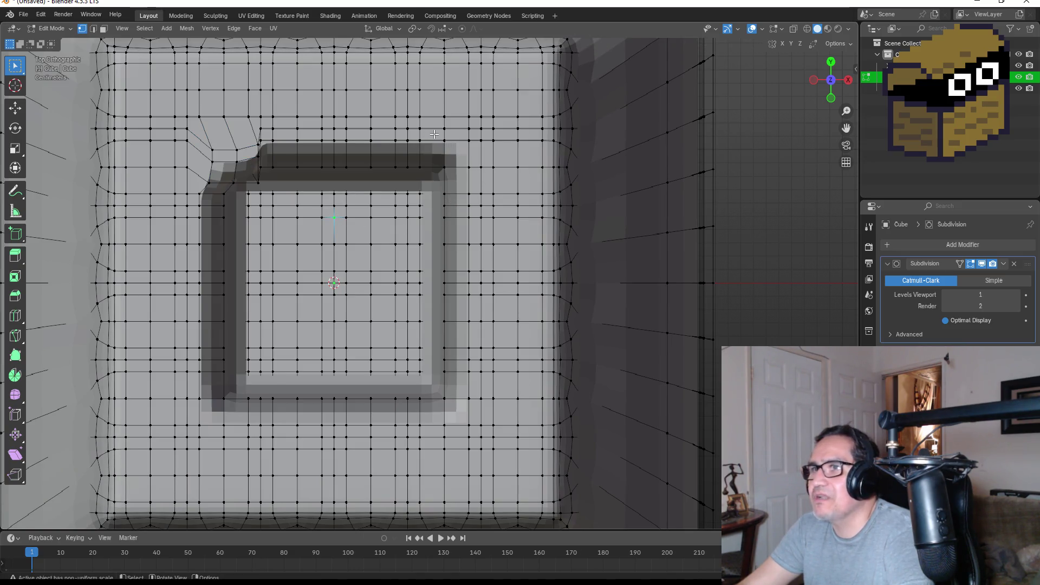
# Nudge the top-right and lower-right corners of the opening inward, adjusting one lower-right vertex.
pyautogui.moveTo(430, 133); pyautogui.dragTo(479, 190)
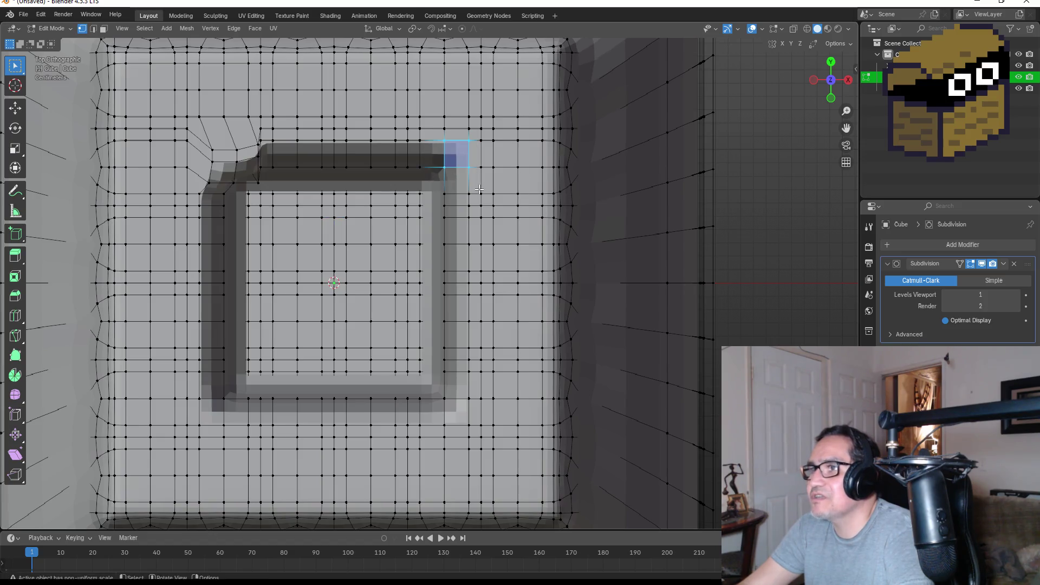
pyautogui.press('g')
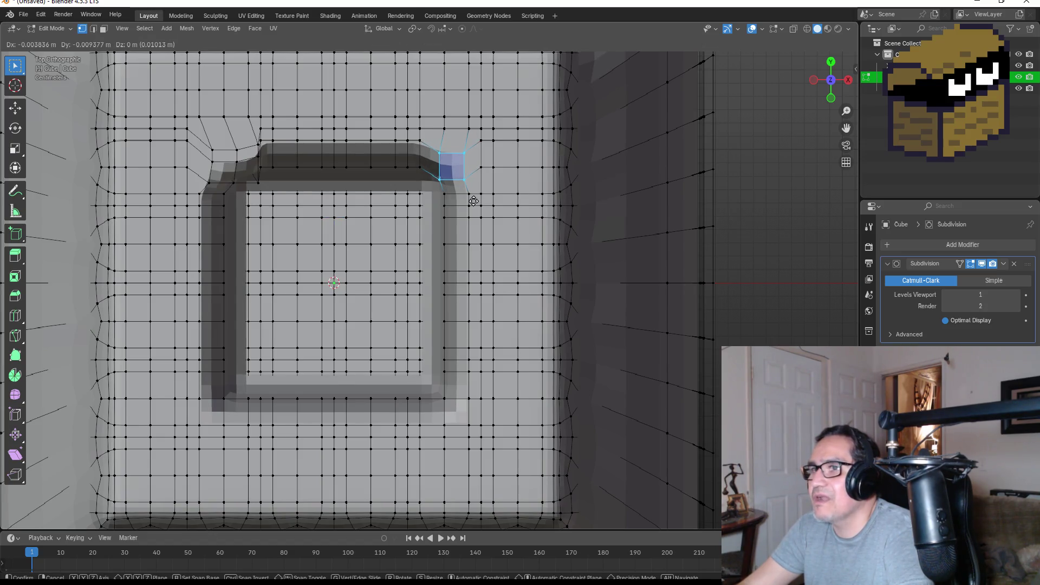
pyautogui.click(474, 201)
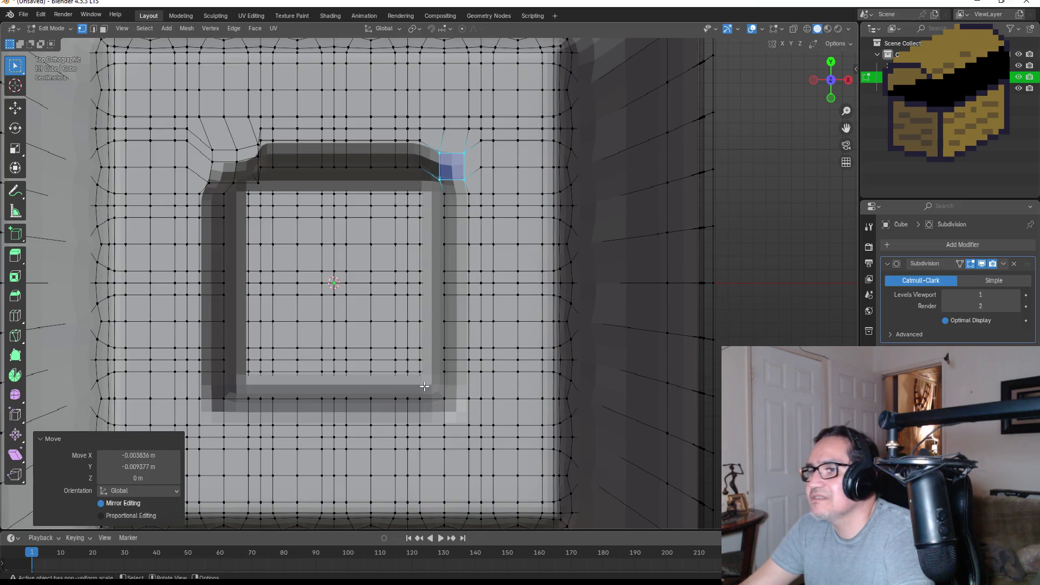
pyautogui.moveTo(412, 386); pyautogui.dragTo(464, 430)
pyautogui.press('g')
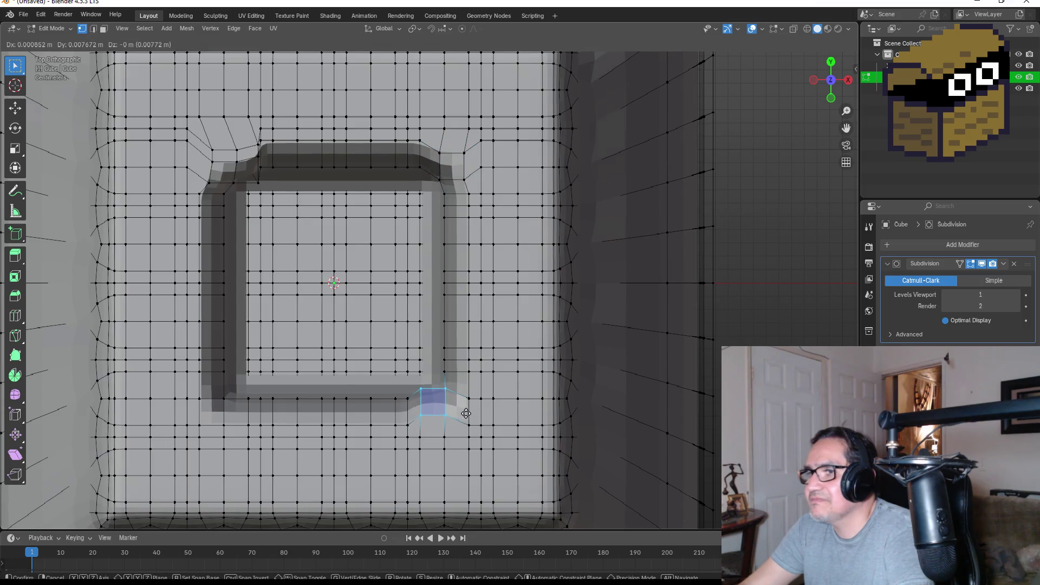
pyautogui.click(466, 414)
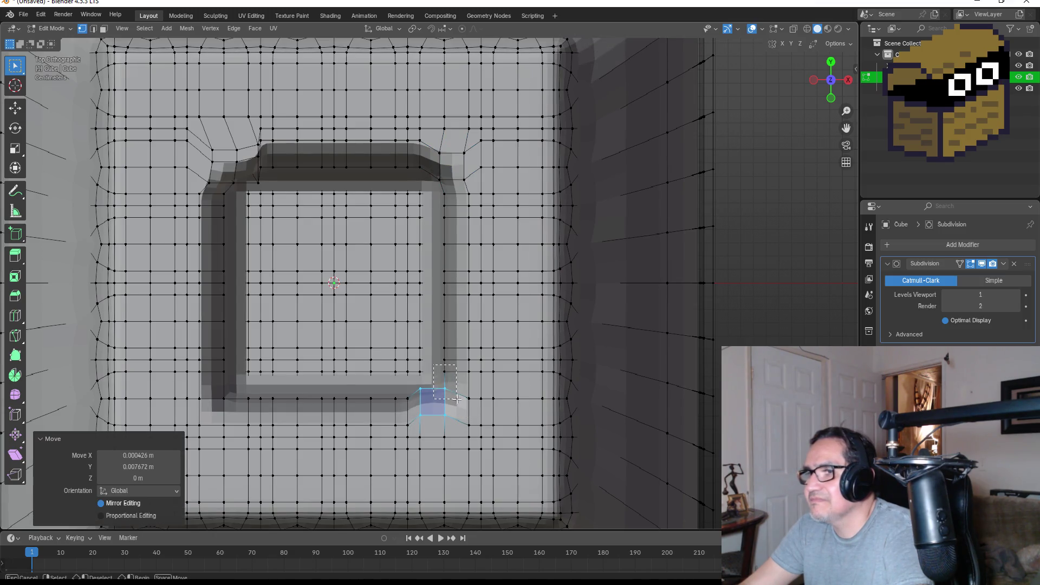
pyautogui.click(445, 389)
pyautogui.press('g')
pyautogui.click(456, 389)
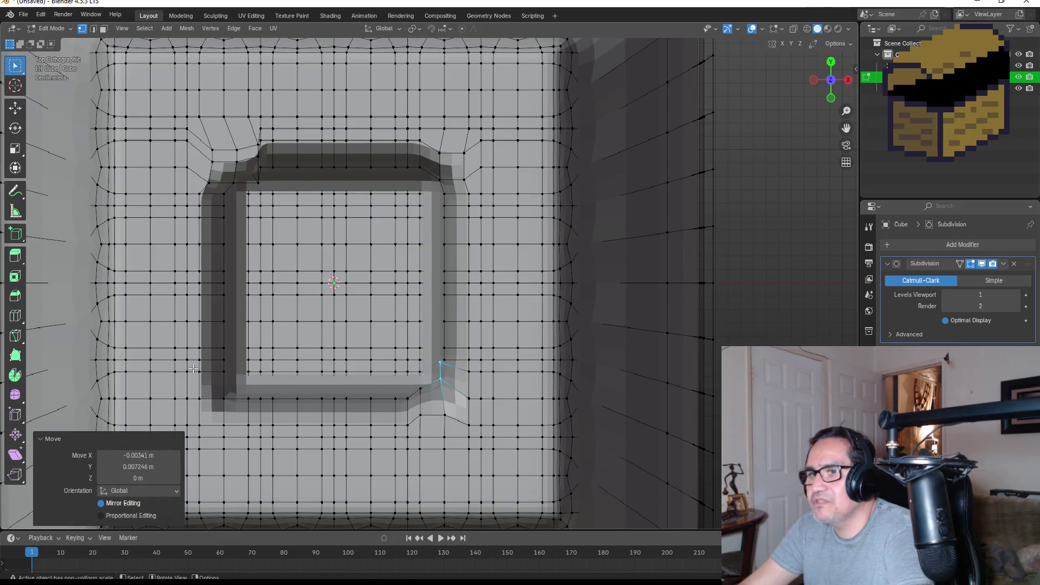
# Round the lower-left corner by moving its face and edge, then return to Object Mode.
pyautogui.click(220, 380)
pyautogui.press('g')
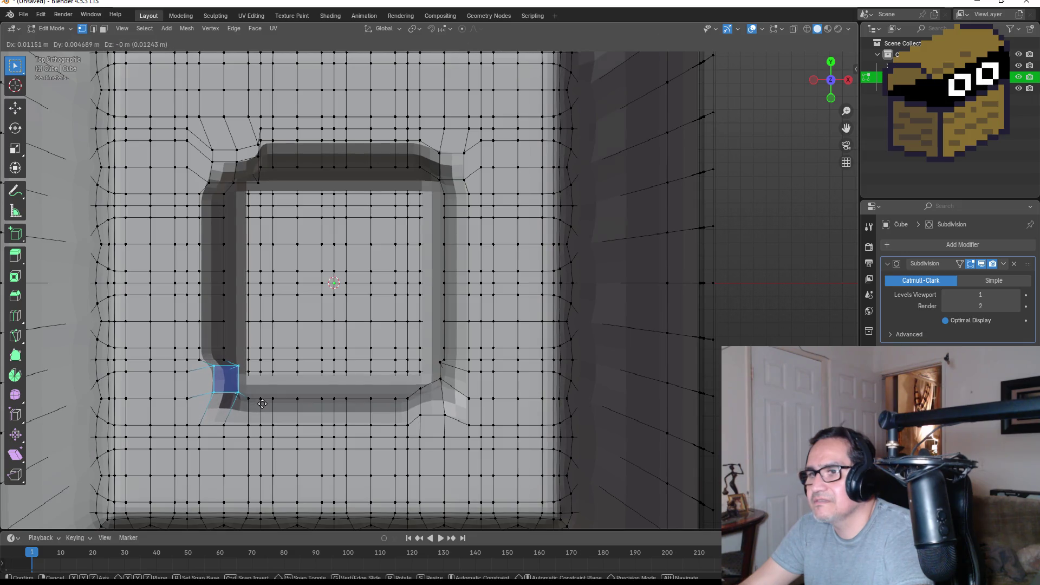
pyautogui.click(263, 404)
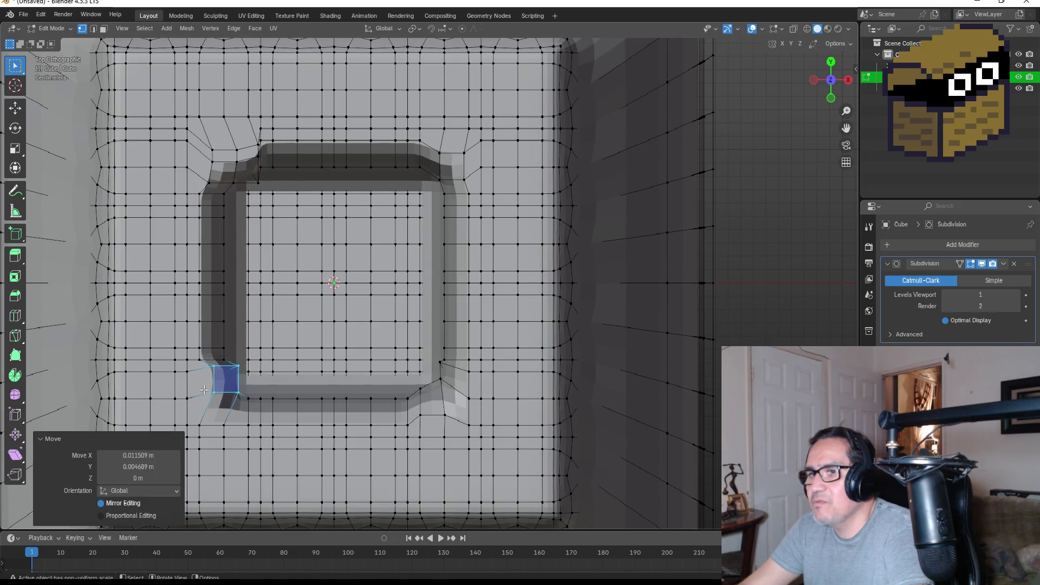
pyautogui.click(225, 429)
pyautogui.press('g')
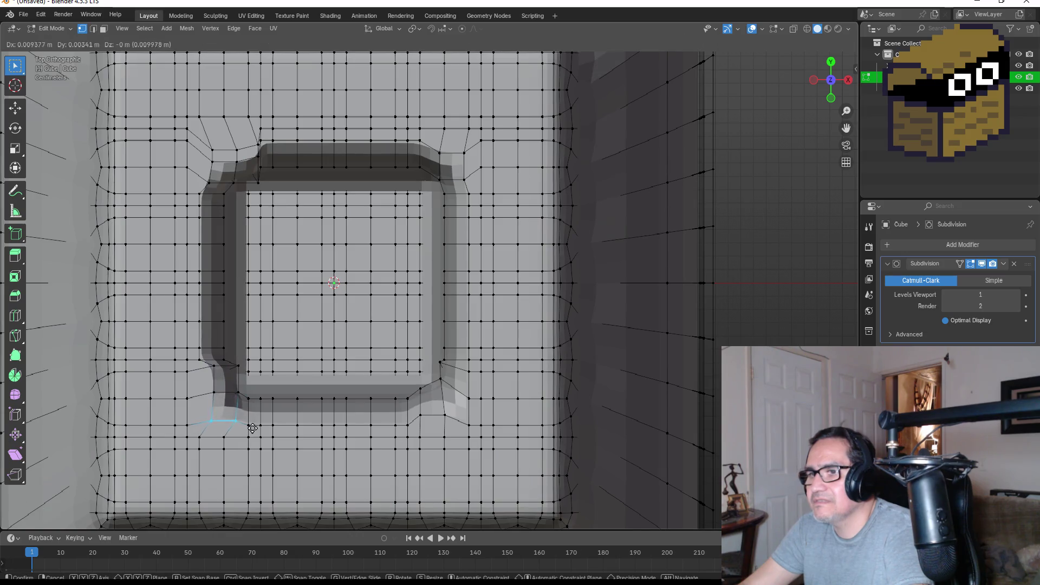
pyautogui.click(258, 423)
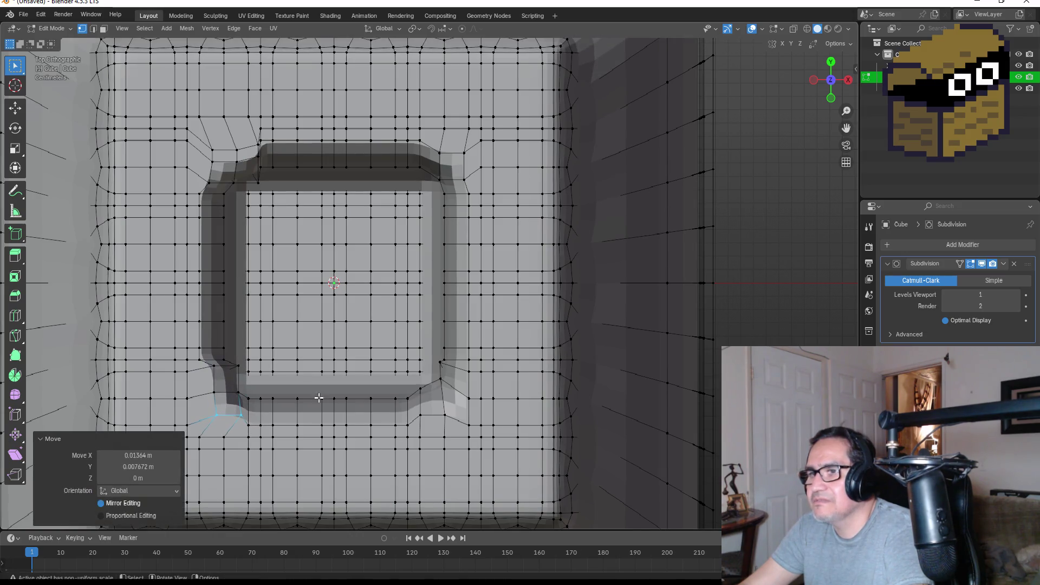
pyautogui.scroll(-8, 325, 390)
pyautogui.press('Tab')
pyautogui.scroll(1, 456, 303)
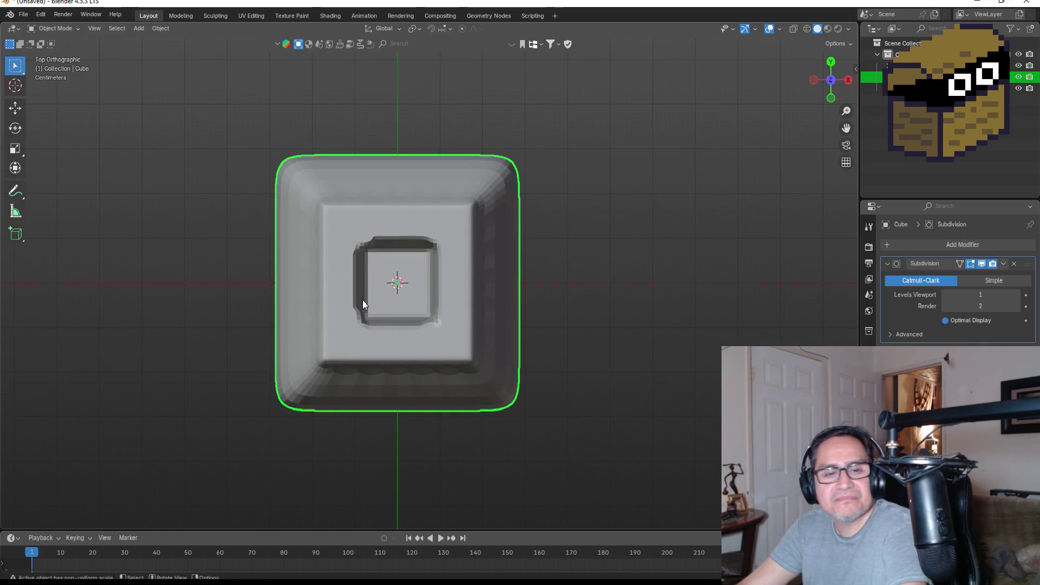
# Orbit around the column and check its shape from the front view.
pyautogui.scroll(2, 451, 323)
pyautogui.moveTo(451, 323)
pyautogui.mouseDown()
pyautogui.moveTo(468, 300)
pyautogui.moveTo(464, 336)
pyautogui.moveTo(470, 327)
pyautogui.mouseUp()
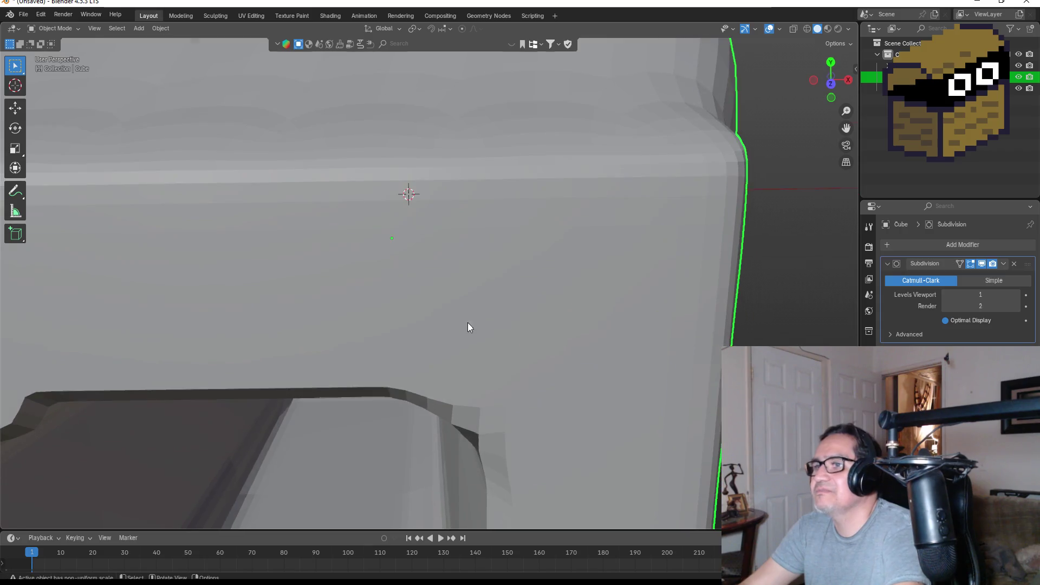
pyautogui.press('KP_1')
pyautogui.scroll(-1, 476, 304)
pyautogui.moveTo(518, 249)
pyautogui.mouseDown()
pyautogui.moveTo(511, 325)
pyautogui.moveTo(457, 344)
pyautogui.moveTo(494, 325)
pyautogui.mouseUp()
pyautogui.press('KP_1')
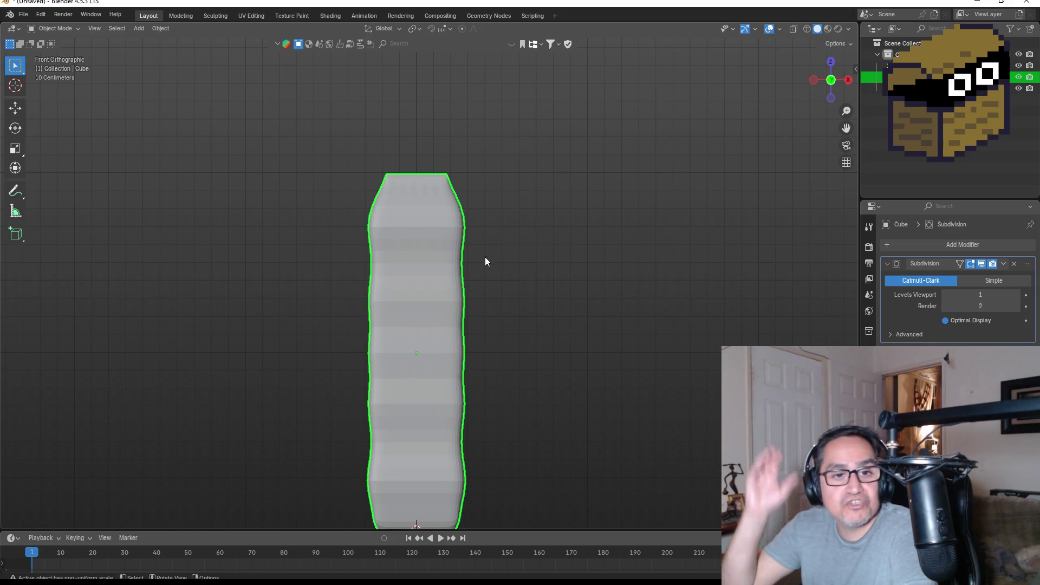
pyautogui.scroll(-3, 431, 275)
pyautogui.scroll(3, 485, 328)
pyautogui.scroll(-2, 551, 312)
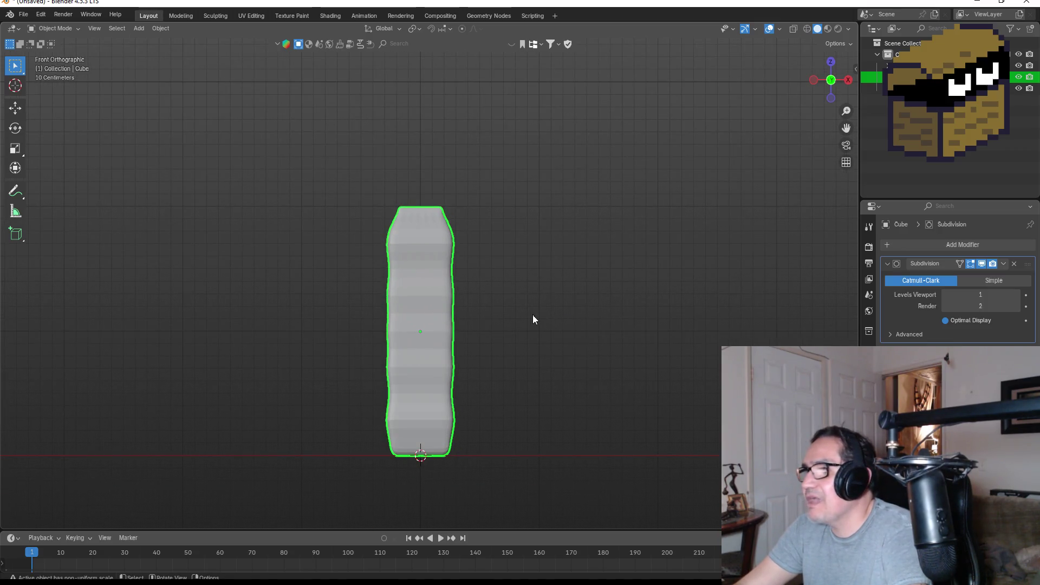
# Switch to Material Preview shading and check the top opening and front view.
pyautogui.press('z')
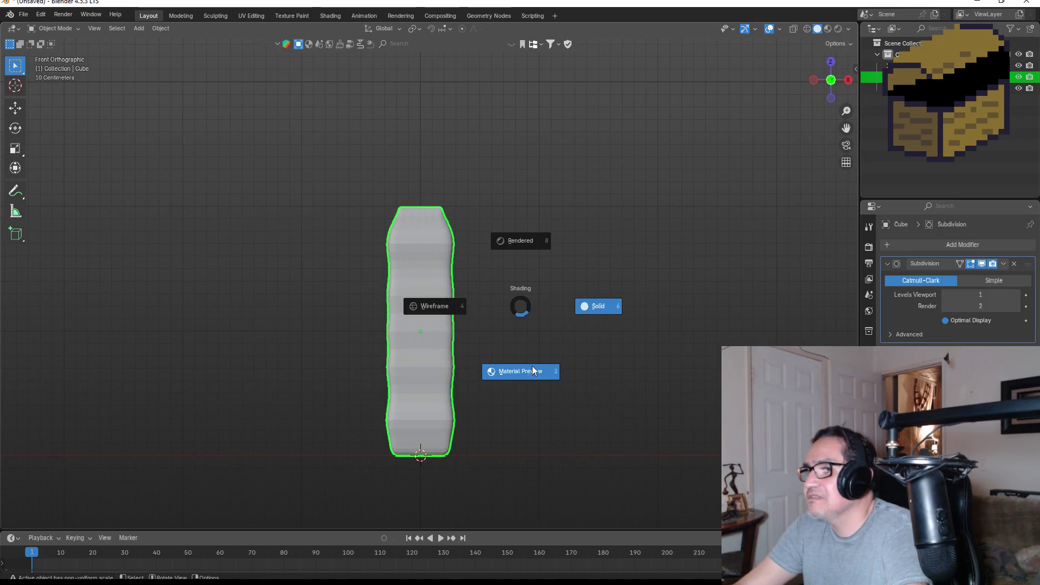
pyautogui.click(529, 373)
pyautogui.moveTo(548, 301); pyautogui.dragTo(435, 323)
pyautogui.press('KP_1')
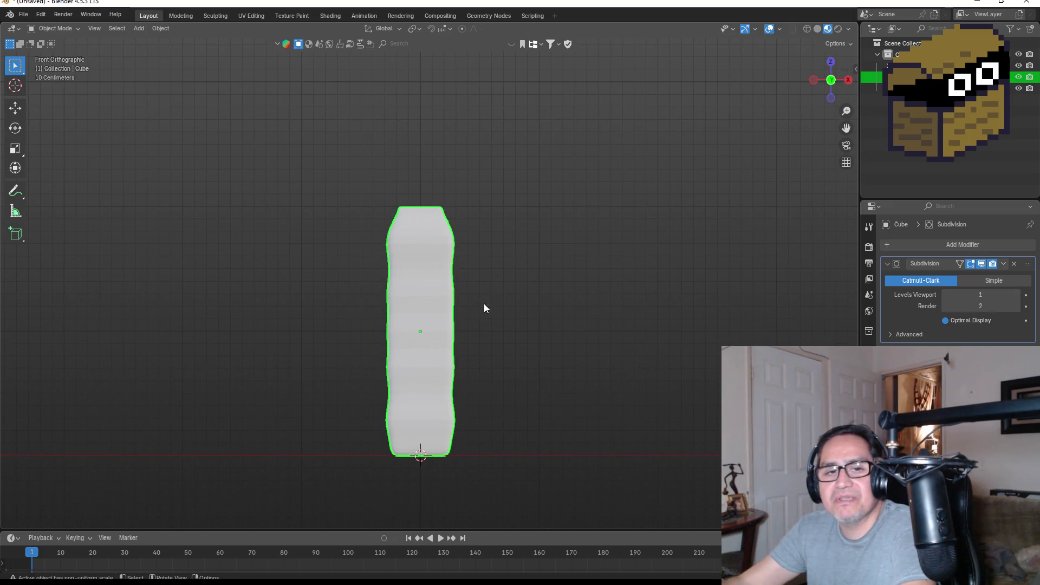
pyautogui.moveTo(581, 226)
pyautogui.mouseDown()
pyautogui.moveTo(466, 293)
pyautogui.moveTo(472, 307)
pyautogui.mouseUp()
pyautogui.scroll(3, 488, 282)
pyautogui.scroll(-3, 497, 264)
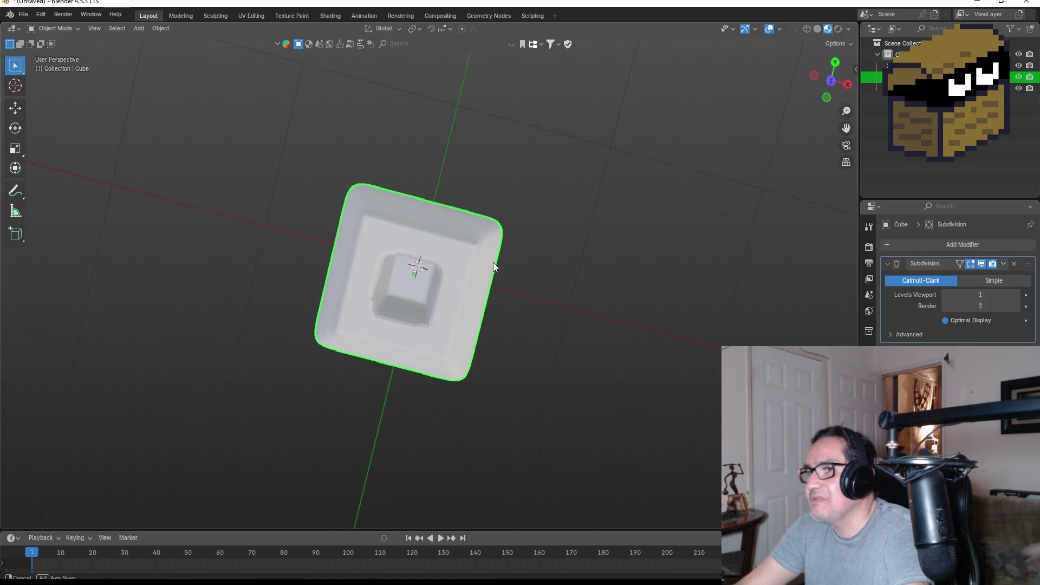
pyautogui.press('KP_1')
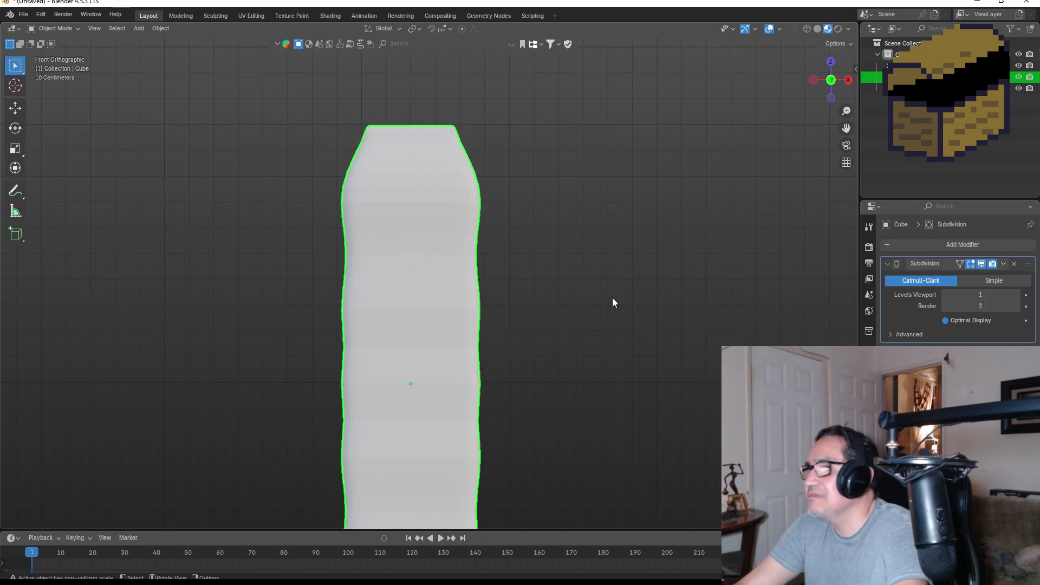
# Rename the column's material to Pink.
pyautogui.click(870, 444)
pyautogui.doubleClick(968, 247)
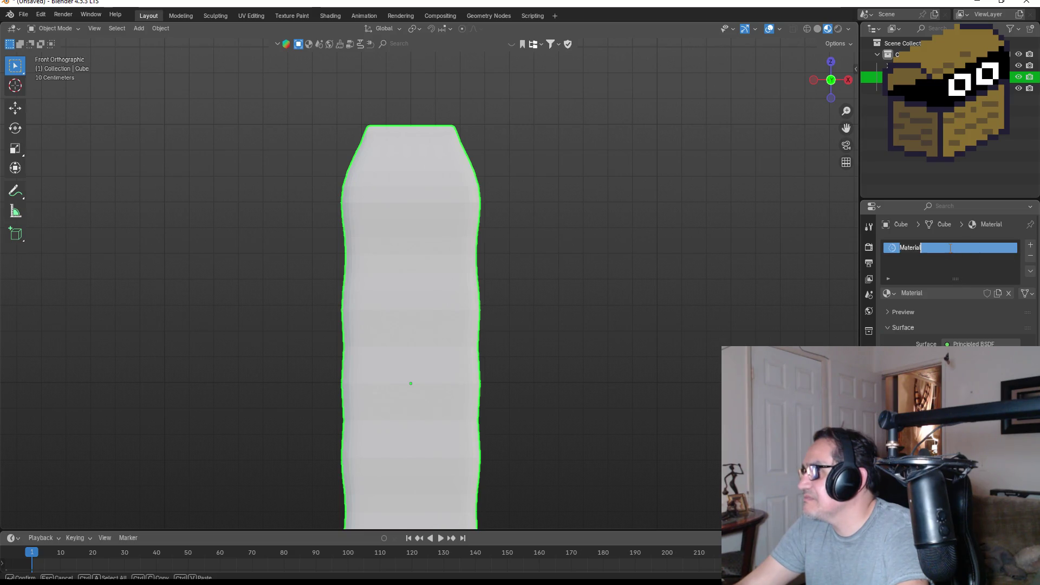
pyautogui.write('Pink')
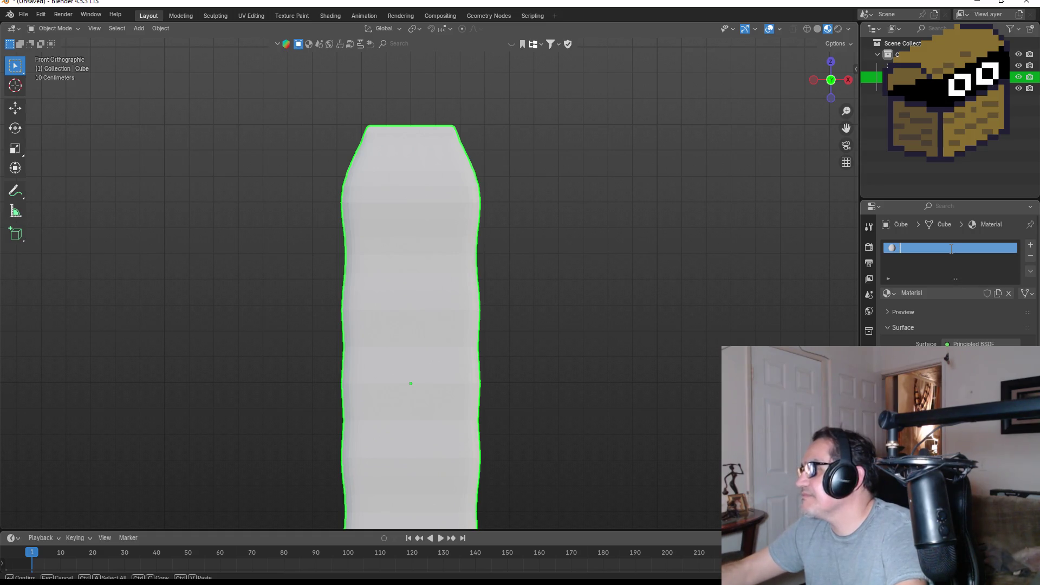
pyautogui.write('k')
pyautogui.press('Return')
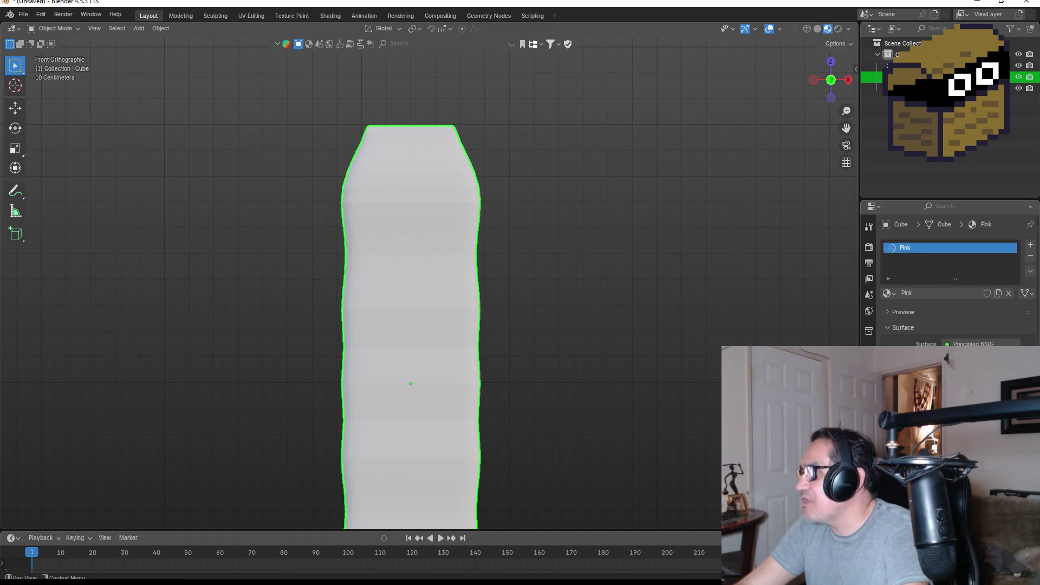
# Set the material's base colour to deep pink (HSV 0.955, 0.839, 0.374).
pyautogui.click(976, 355)
pyautogui.moveTo(954, 238)
pyautogui.mouseDown()
pyautogui.moveTo(948, 255)
pyautogui.moveTo(985, 258)
pyautogui.moveTo(970, 247)
pyautogui.mouseUp()
pyautogui.moveTo(1016, 215); pyautogui.dragTo(1012, 210)
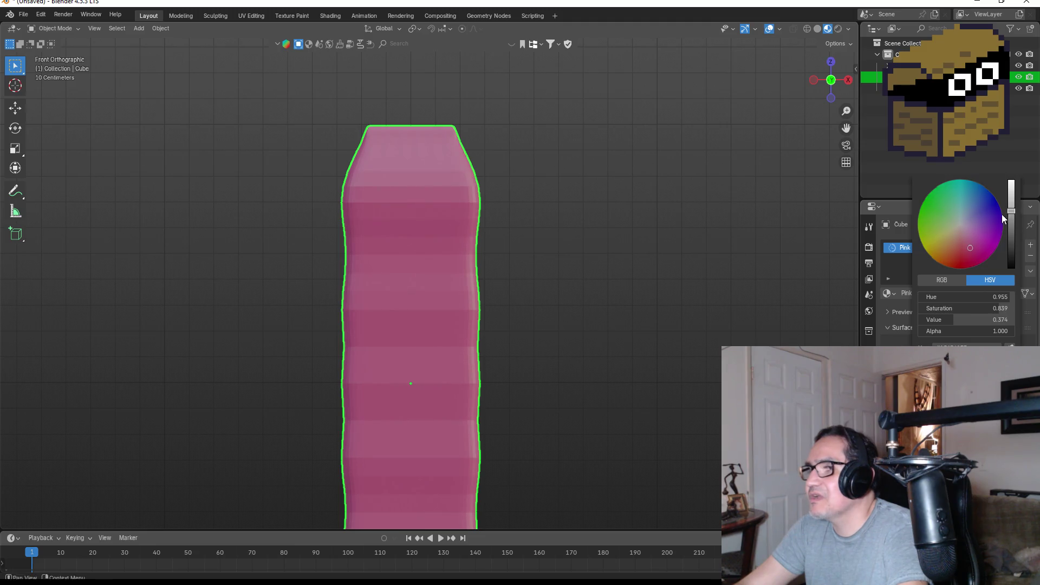
pyautogui.scroll(-4, 596, 252)
pyautogui.moveTo(591, 258); pyautogui.dragTo(401, 308)
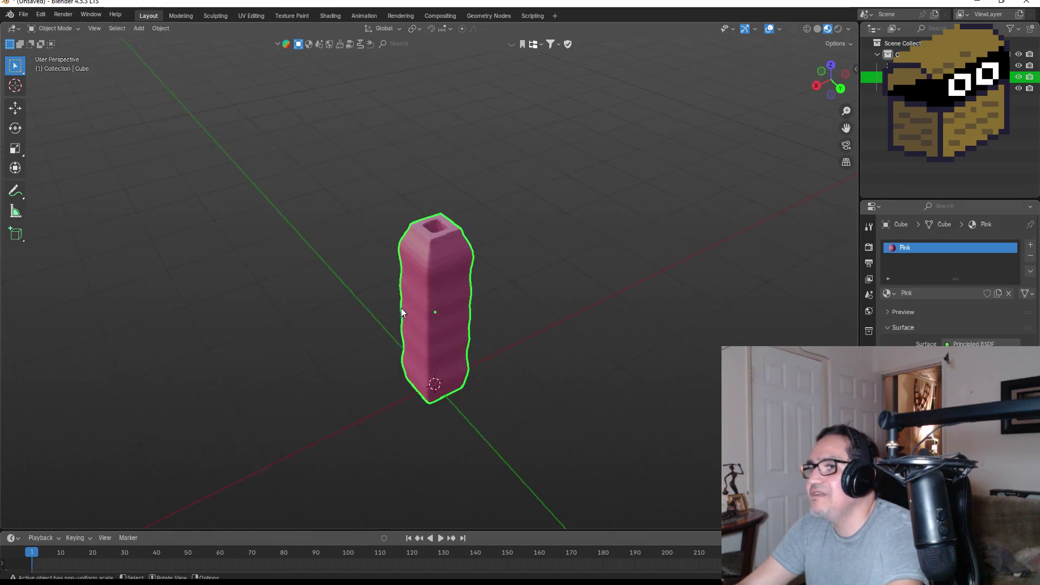
pyautogui.press('KP_1')
pyautogui.scroll(2, 464, 363)
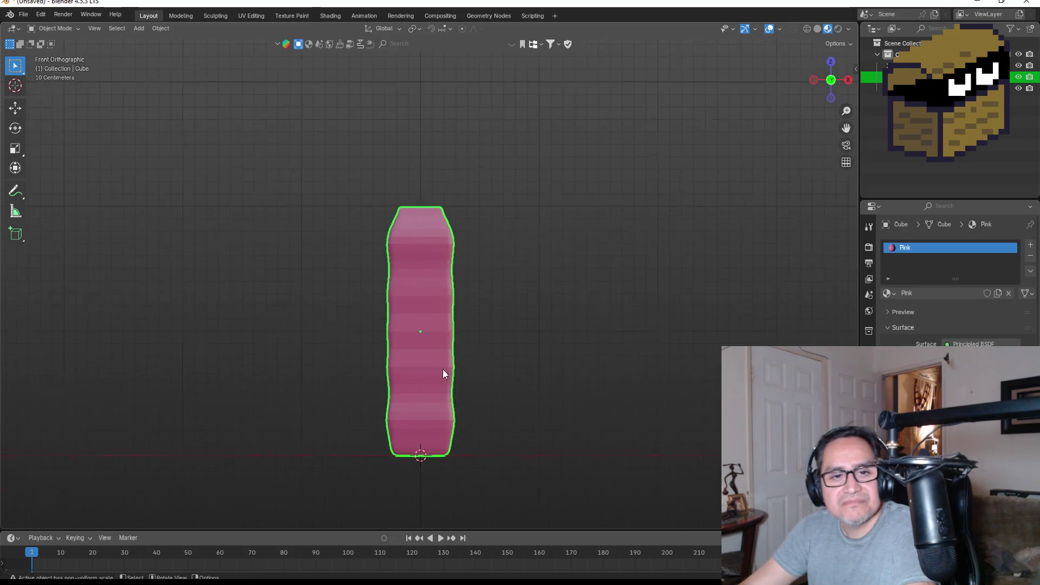
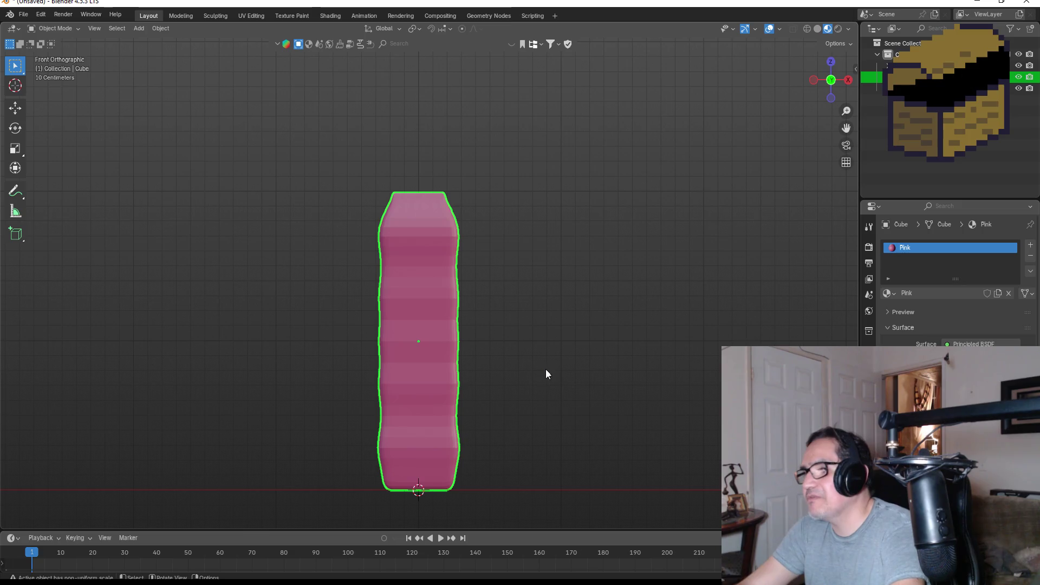
# Add a single-bone armature at the pink worm's base and start scaling it down toward 0.42.
pyautogui.hotkey('shift', 'a')
pyautogui.moveTo(498, 351)
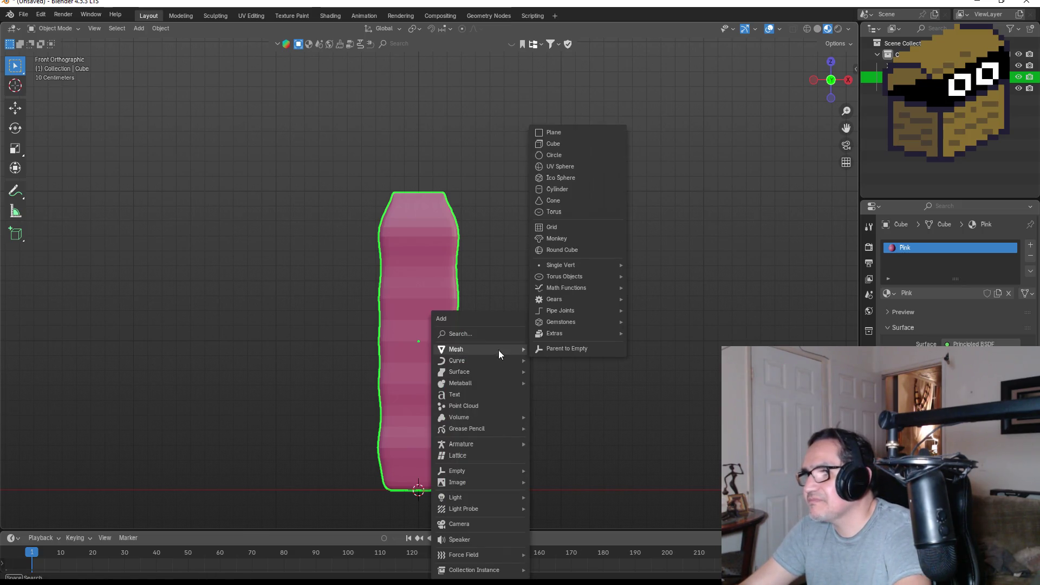
pyautogui.moveTo(479, 385)
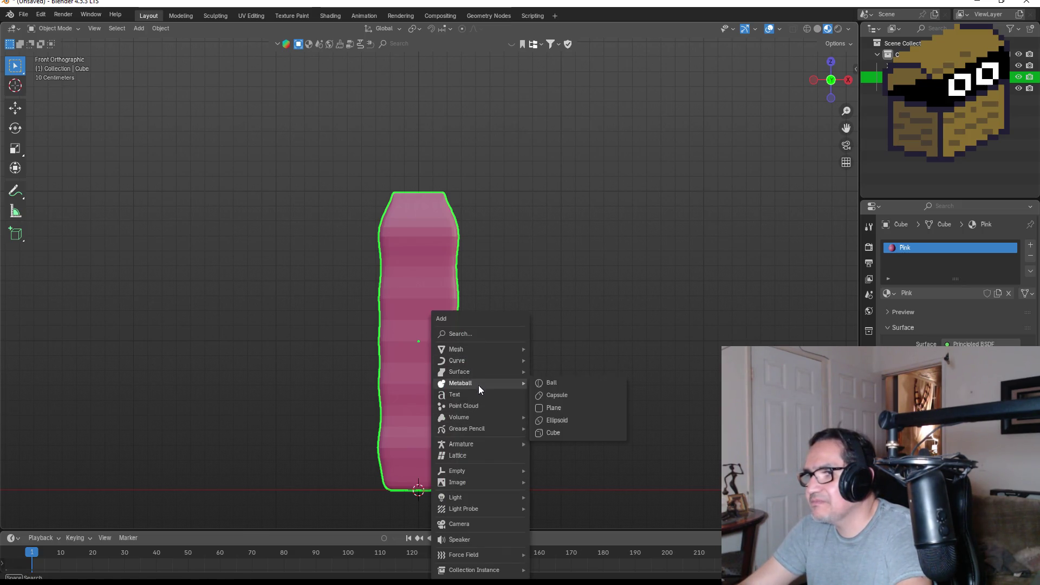
pyautogui.moveTo(473, 442)
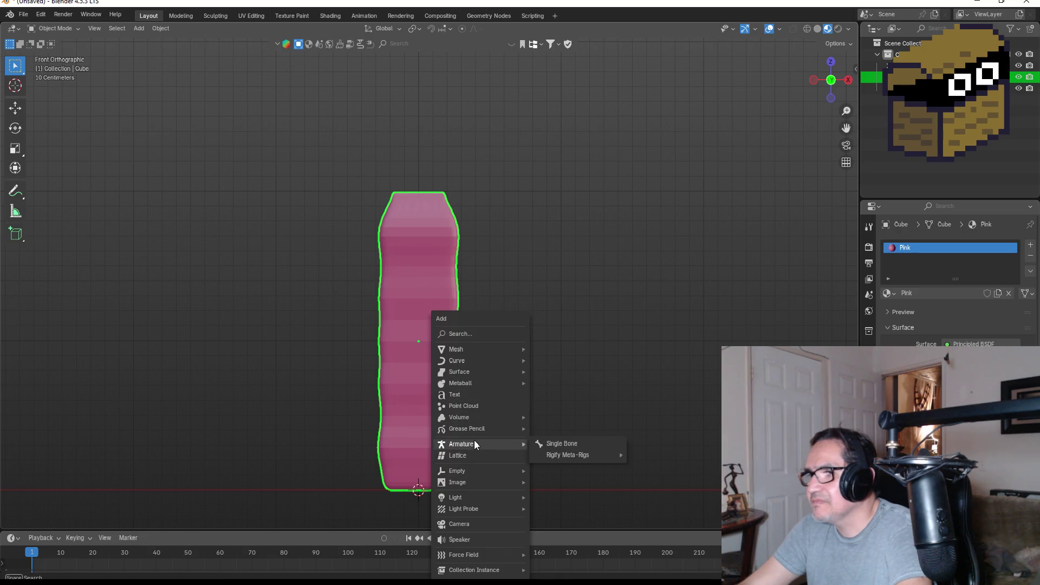
pyautogui.click(564, 444)
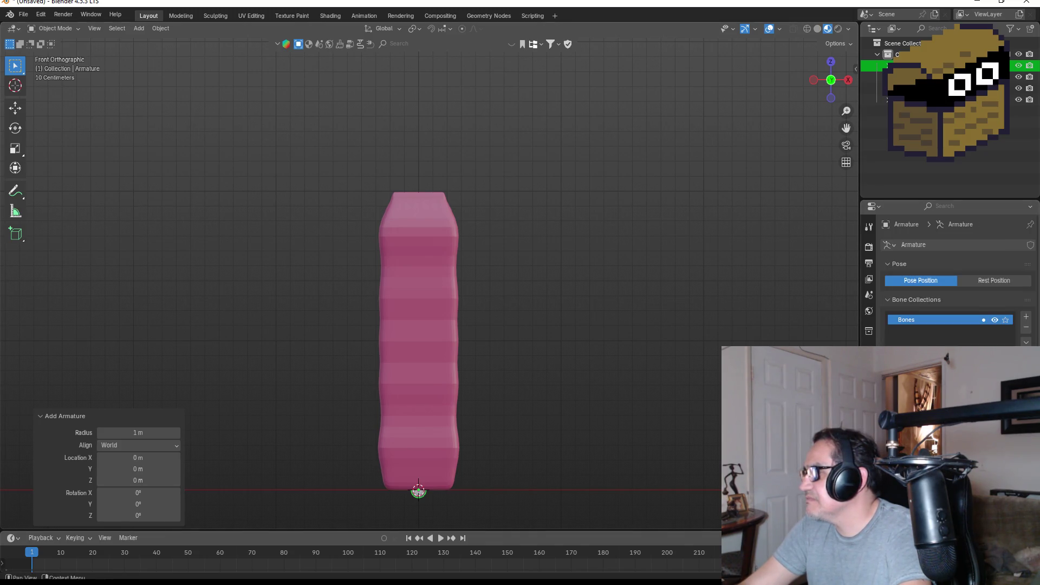
pyautogui.scroll(-1, 948, 271)
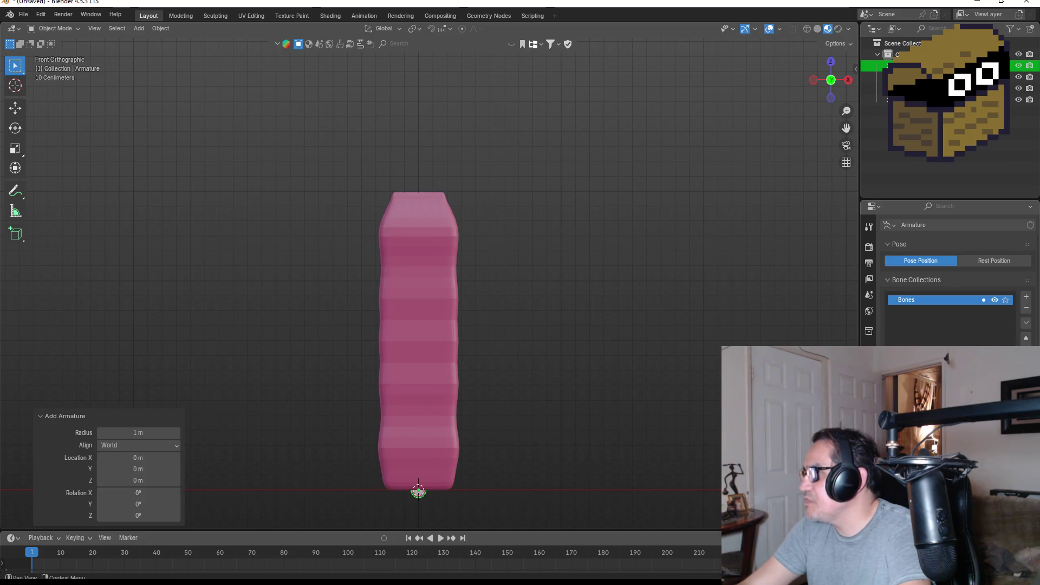
pyautogui.press('s')
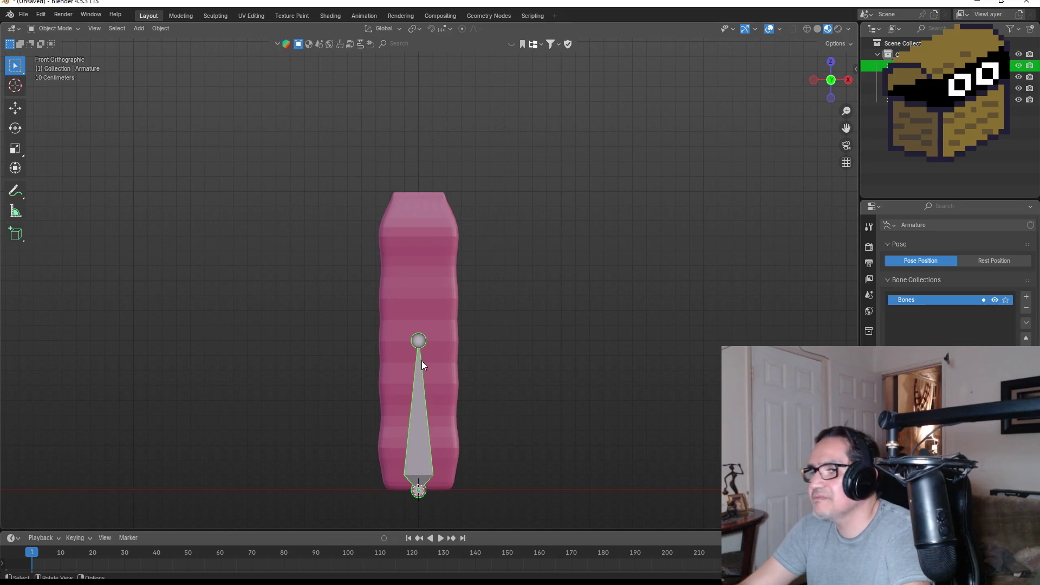
# Confirm the bone at about 0.42 scale and nudge it slightly up along Z.
pyautogui.click(426, 450)
pyautogui.press('g')
pyautogui.press('z')
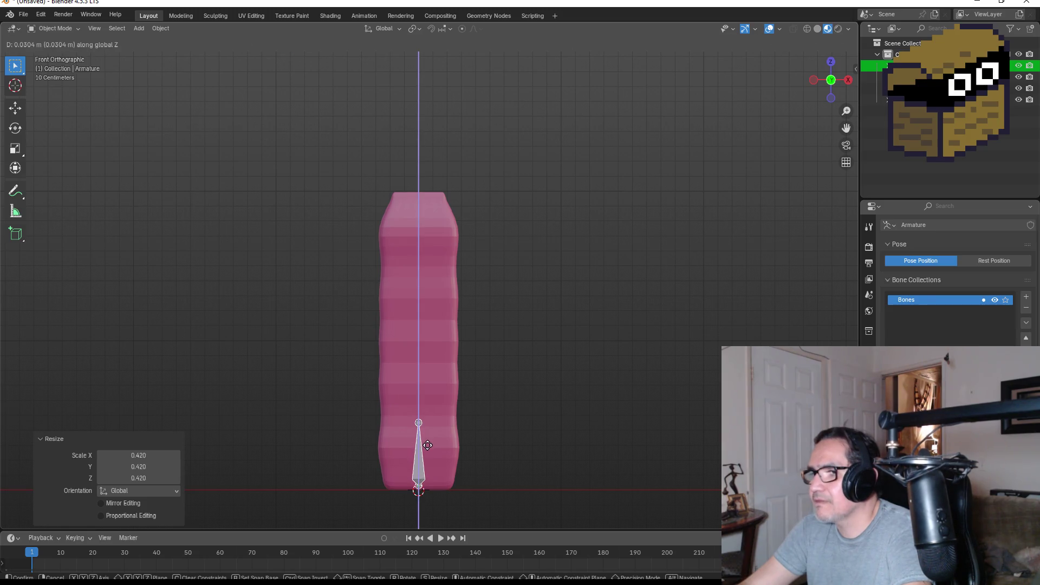
pyautogui.click(429, 448)
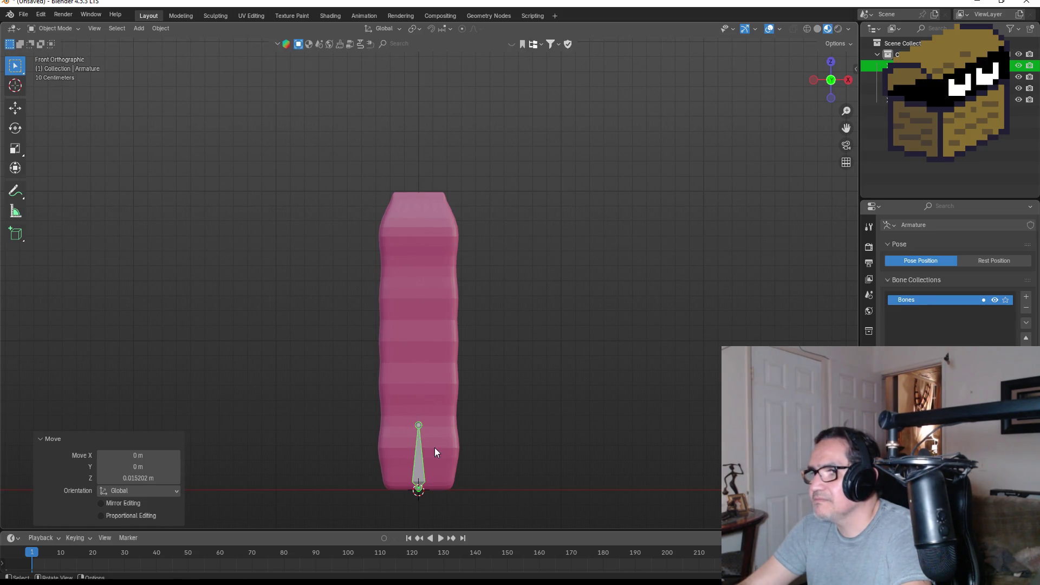
pyautogui.click(419, 428)
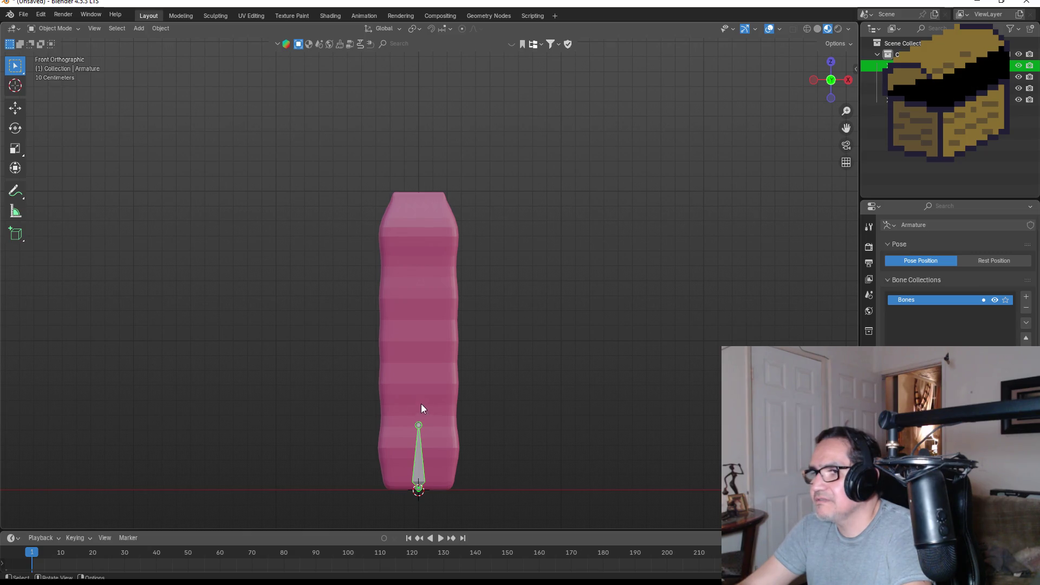
# In Edit Mode, extrude three more bones straight up along Z, ending at the worm's top.
pyautogui.press('Tab')
pyautogui.press('e')
pyautogui.press('z')
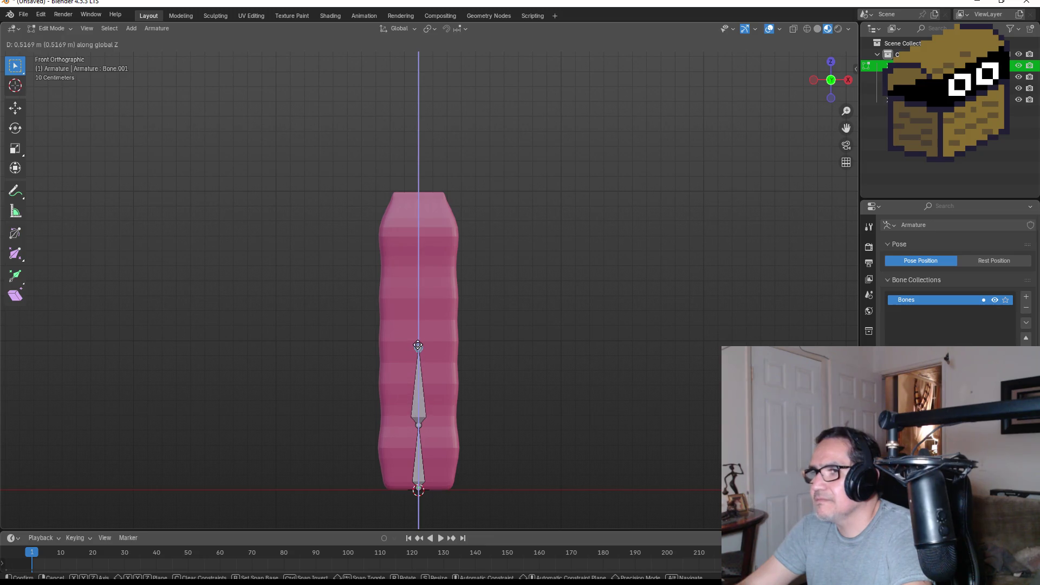
pyautogui.click(417, 342)
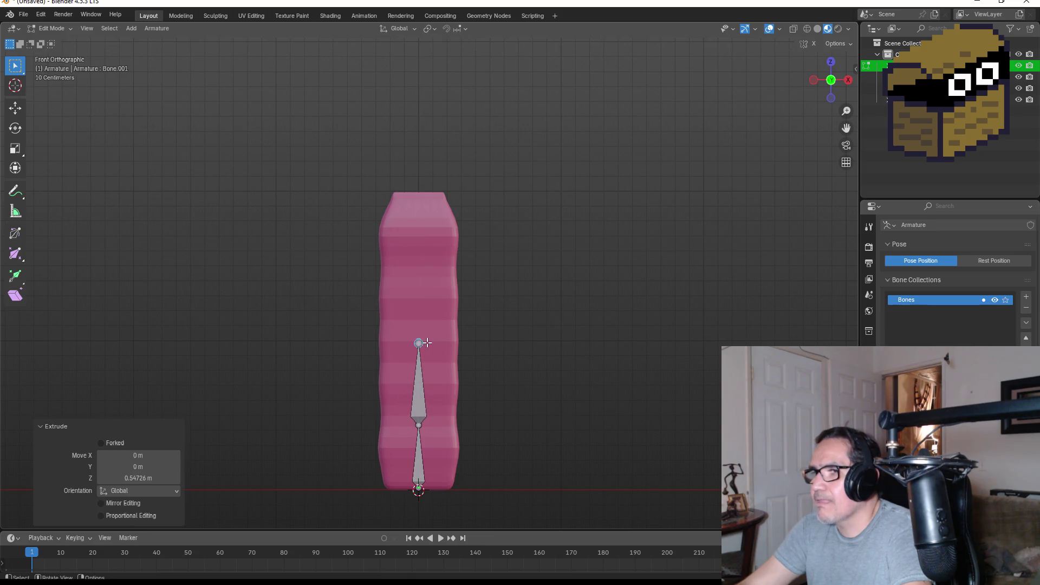
pyautogui.press('e')
pyautogui.press('z')
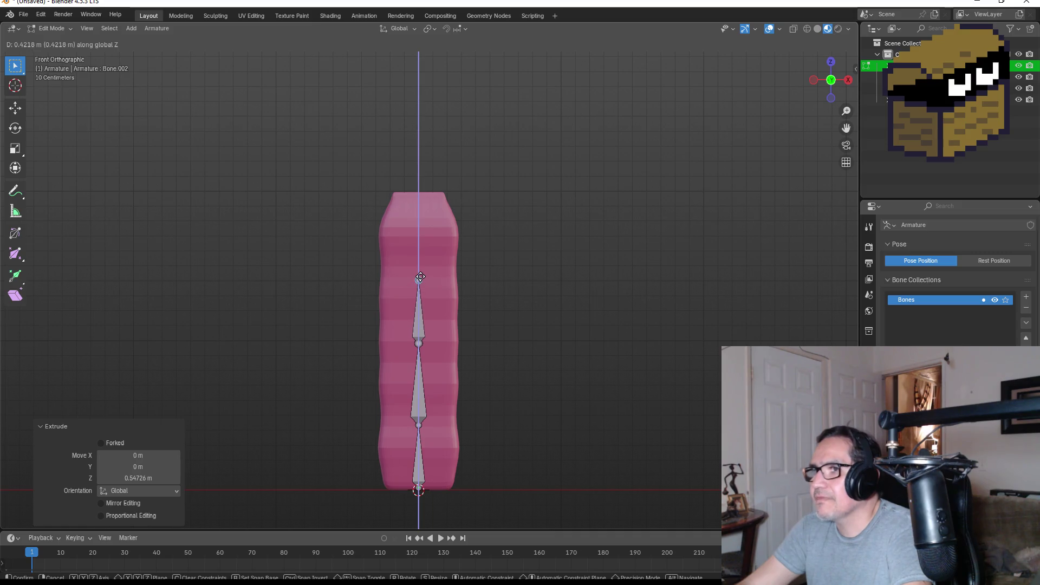
pyautogui.click(420, 271)
pyautogui.press('e')
pyautogui.press('z')
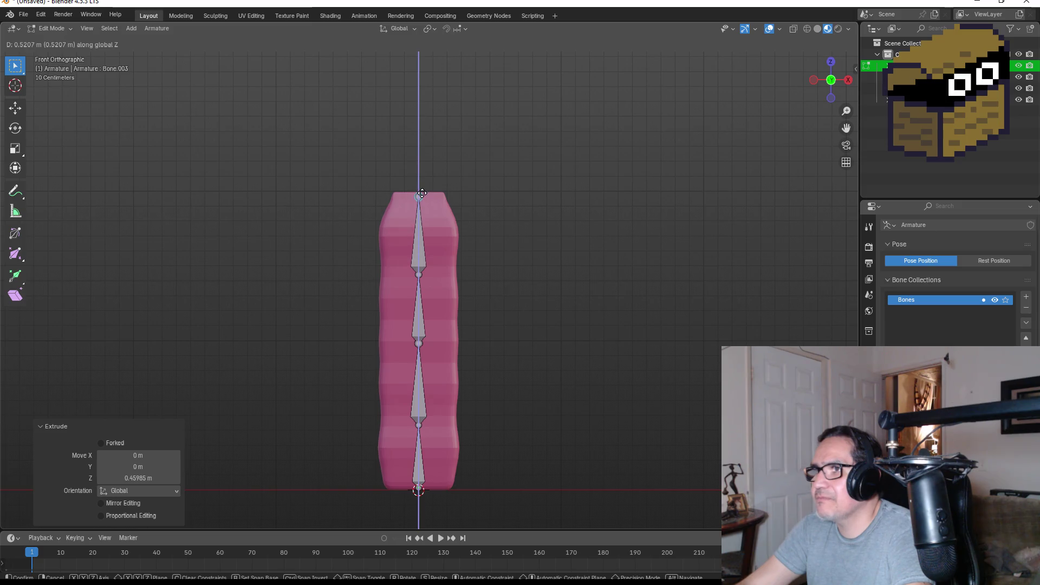
pyautogui.click(422, 194)
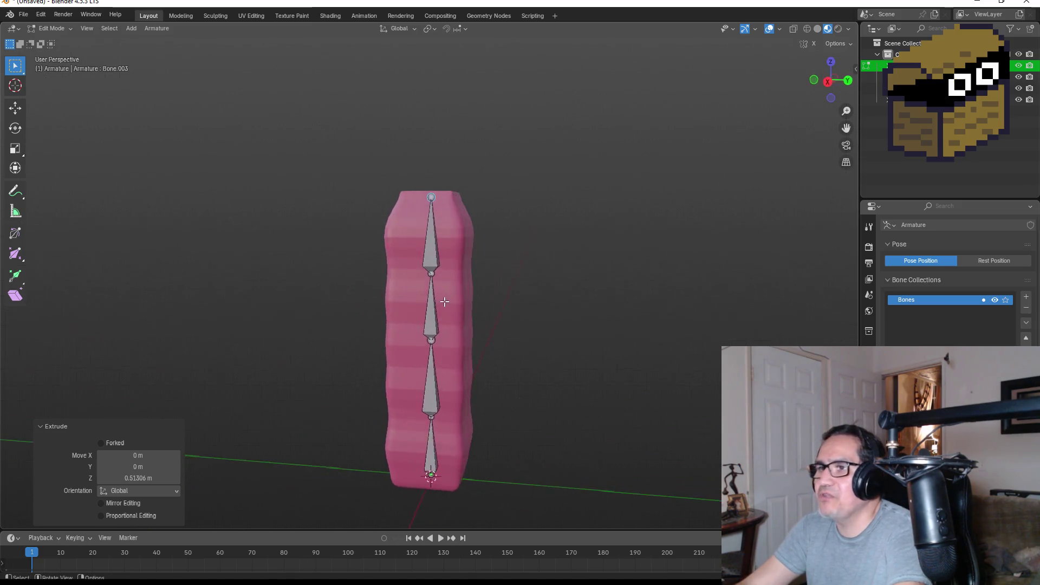
# Return to Object Mode and select the worm mesh together with the armature.
pyautogui.scroll(-3, 527, 341)
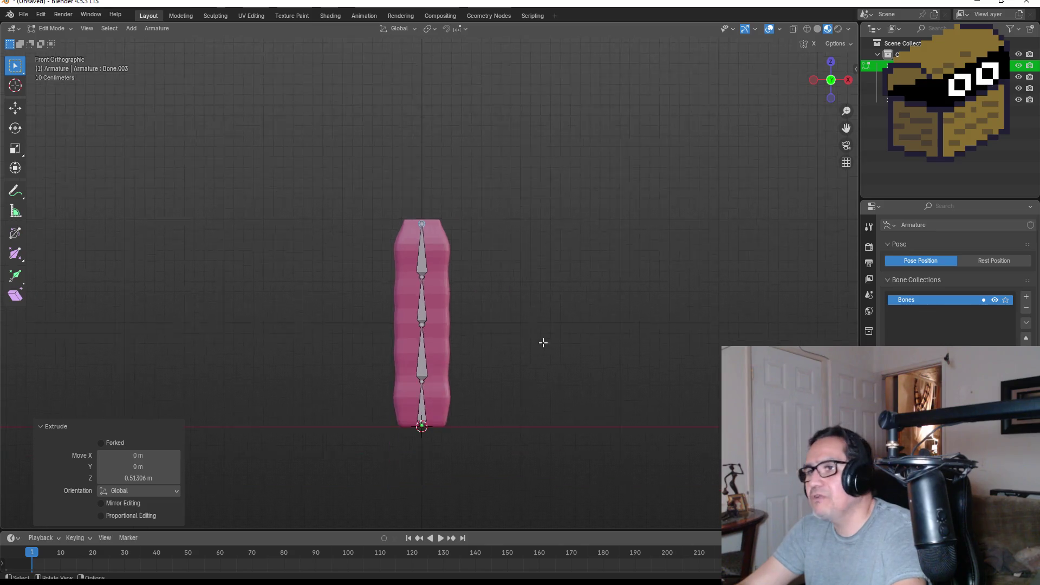
pyautogui.press('Tab')
pyautogui.scroll(2, 485, 323)
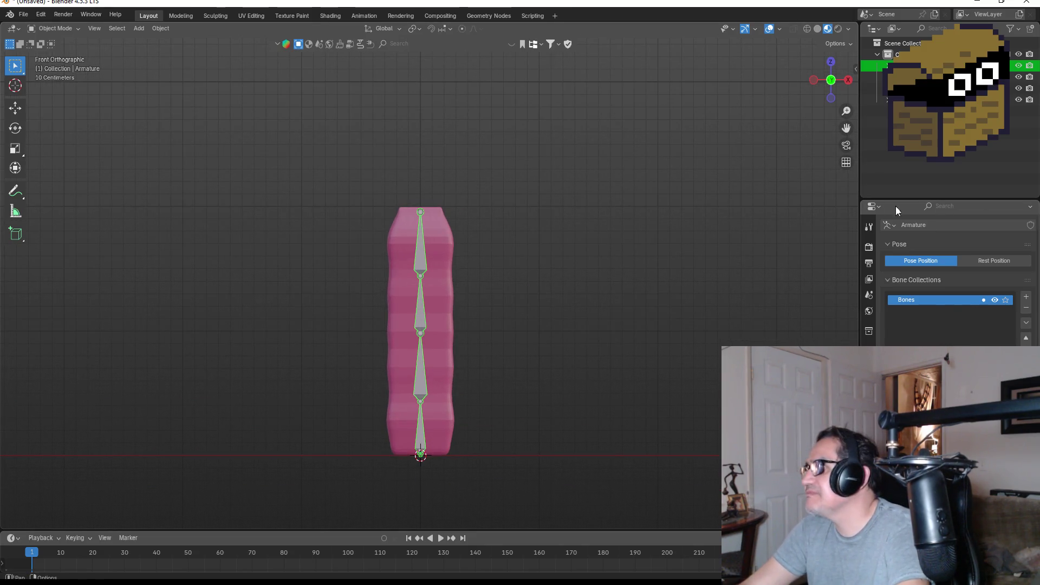
pyautogui.keyDown('ctrl'); pyautogui.click(876, 88); pyautogui.keyUp('ctrl')
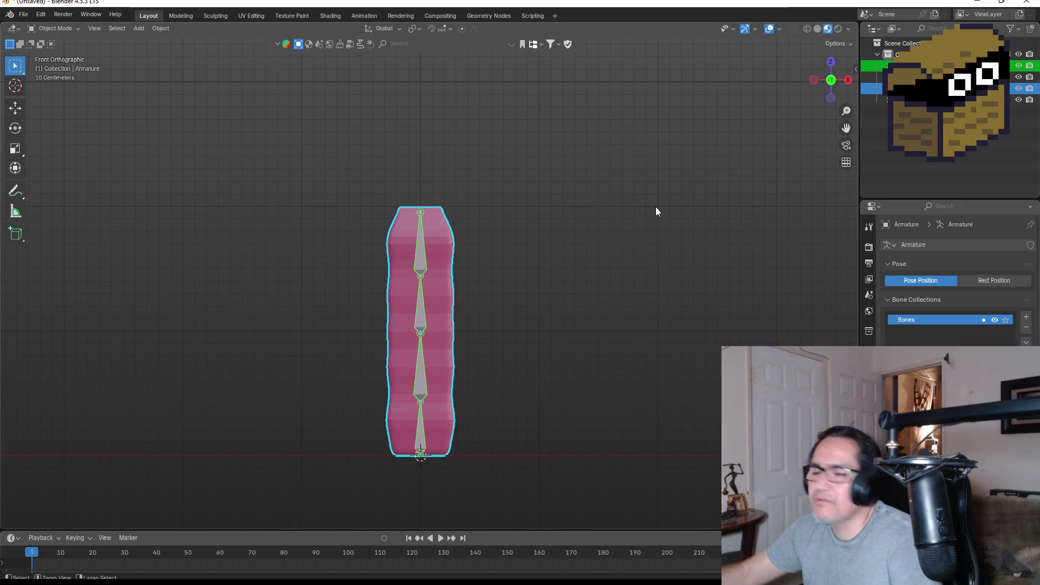
# Parent the worm to the armature With Automatic Weights and switch to Pose Mode.
pyautogui.hotkey('ctrl', 'p')
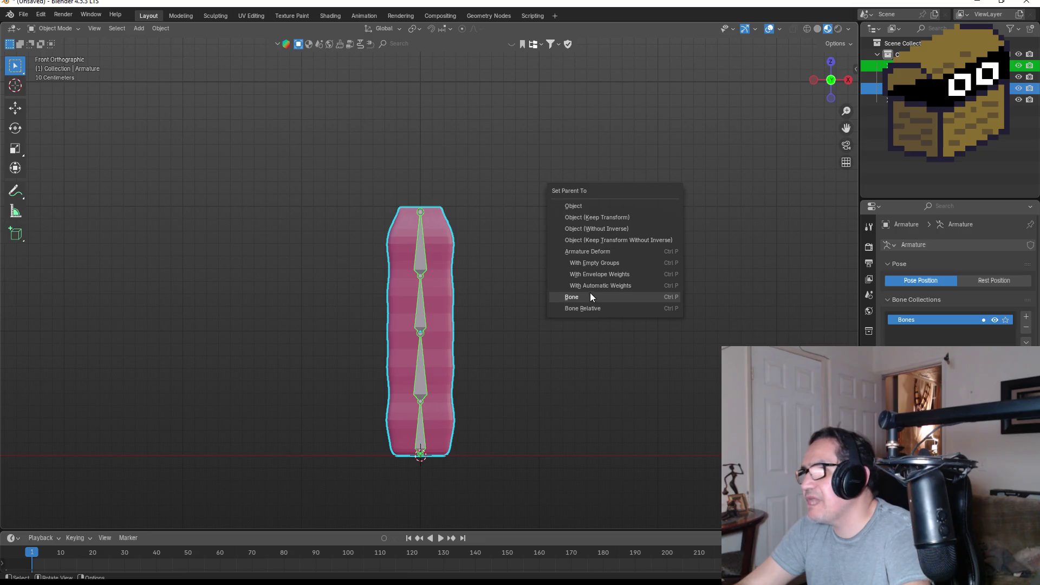
pyautogui.click(606, 286)
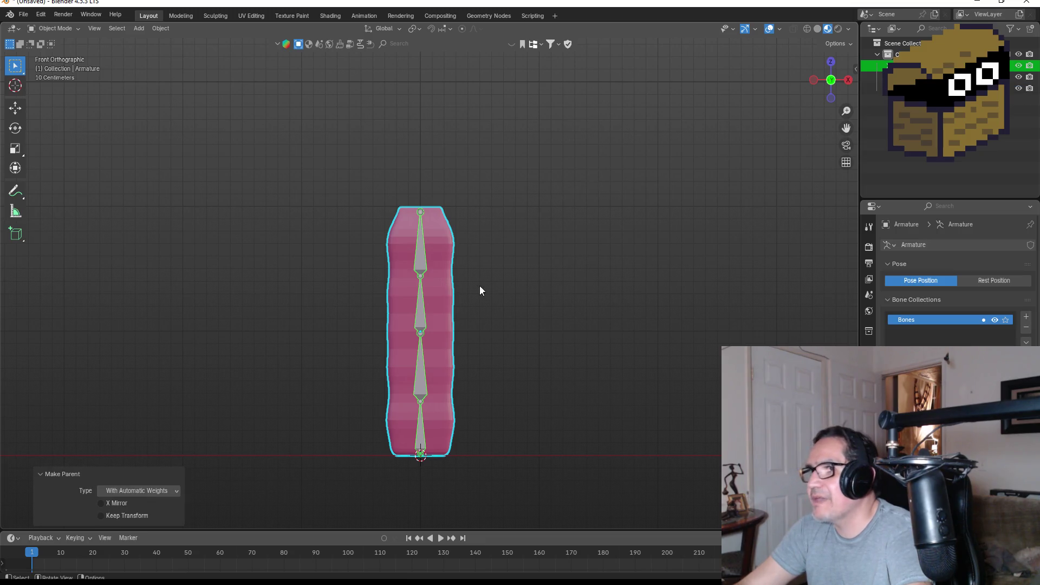
pyautogui.click(58, 27)
pyautogui.click(50, 66)
# Test the rig by rotating the second-from-top bone to bend the worm's top, checking it in 3D.
pyautogui.click(422, 239)
pyautogui.press('r')
pyautogui.press('r')
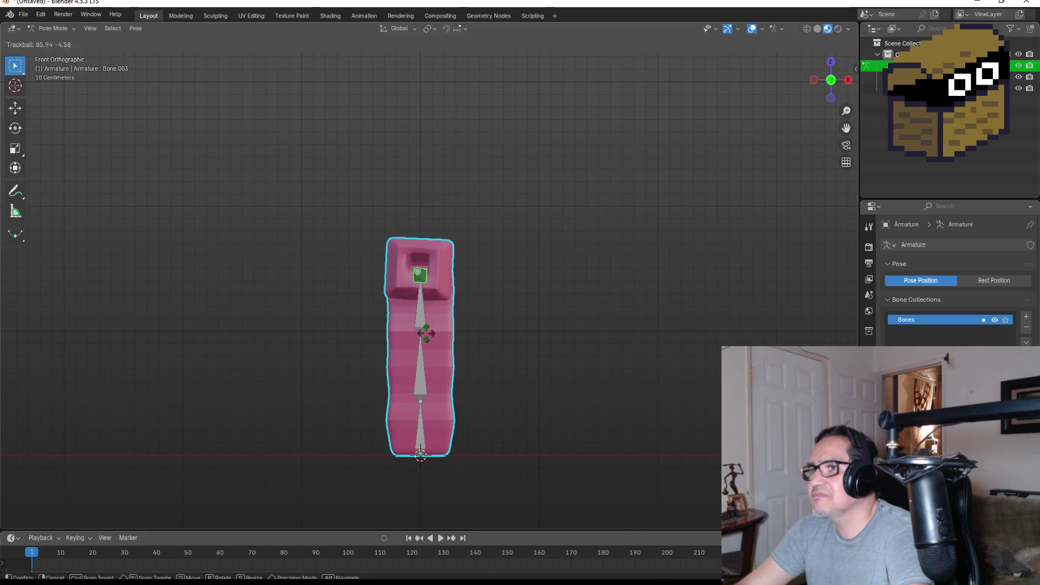
pyautogui.press('Escape')
pyautogui.click(425, 312)
pyautogui.press('r')
pyautogui.press('r')
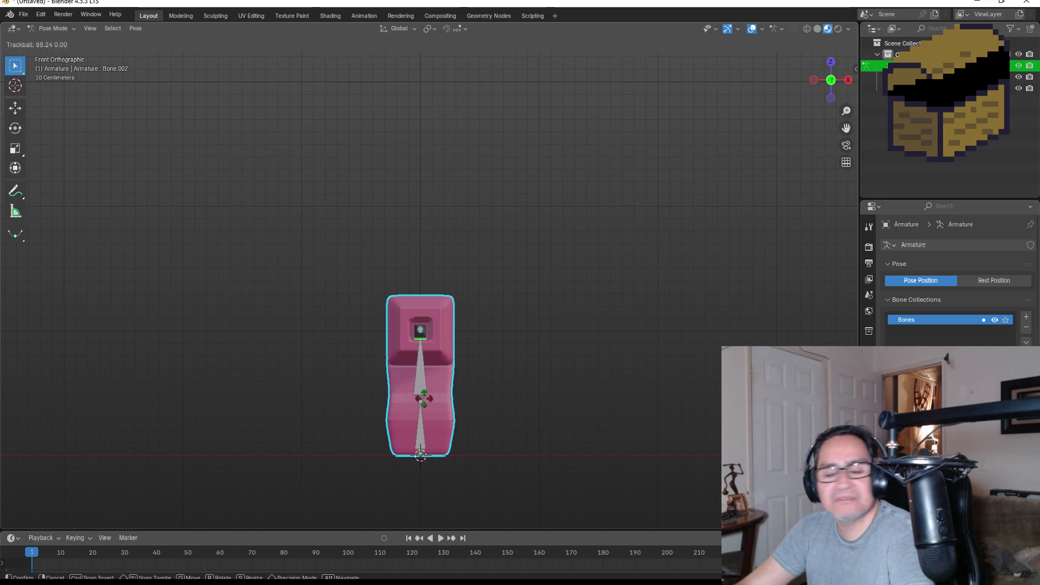
pyautogui.click(423, 400)
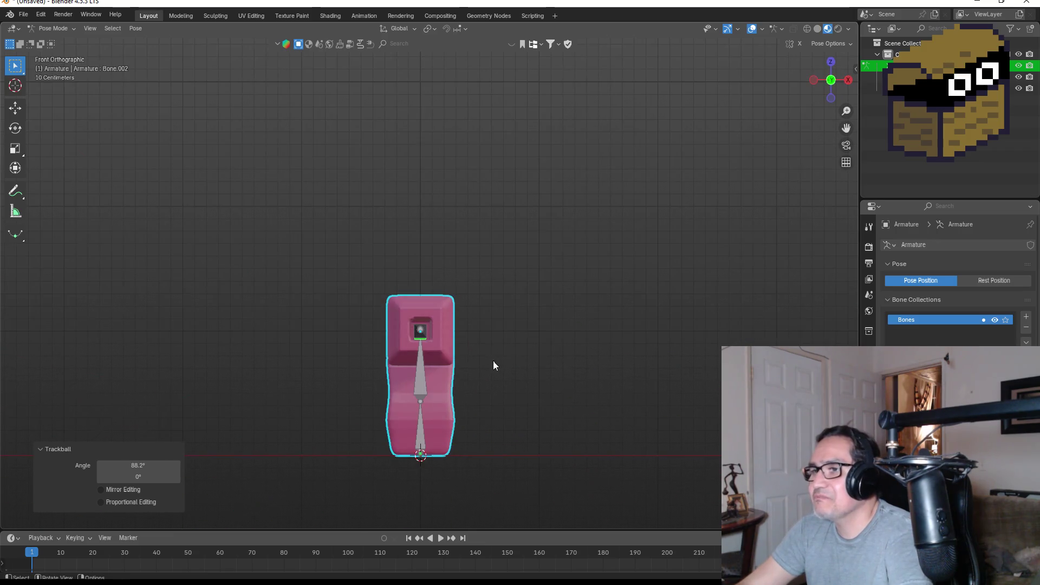
pyautogui.moveTo(528, 339)
pyautogui.mouseDown()
pyautogui.moveTo(422, 347)
pyautogui.moveTo(547, 324)
pyautogui.moveTo(548, 333)
pyautogui.mouseUp()
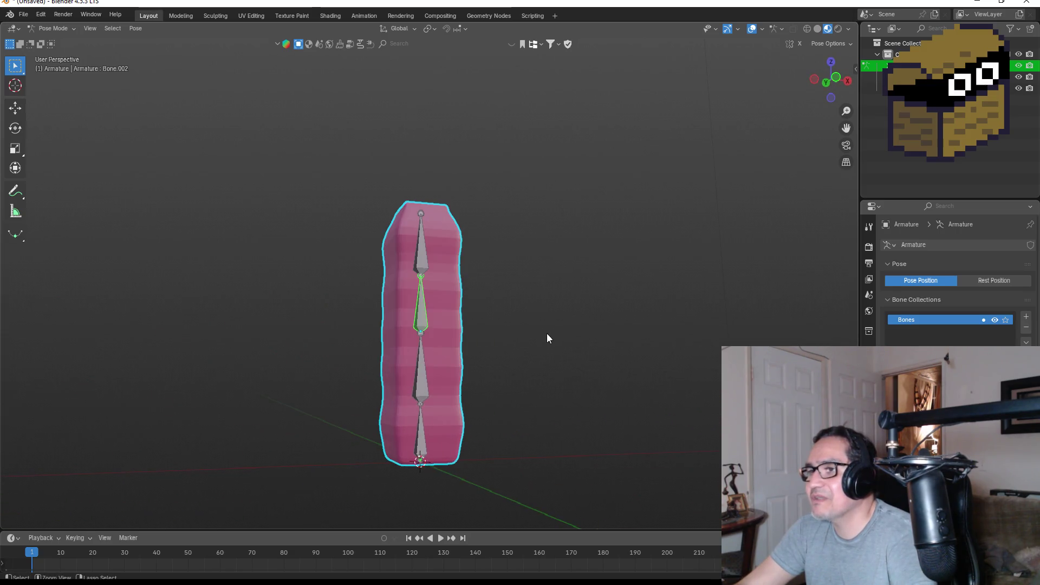
pyautogui.press('KP_1')
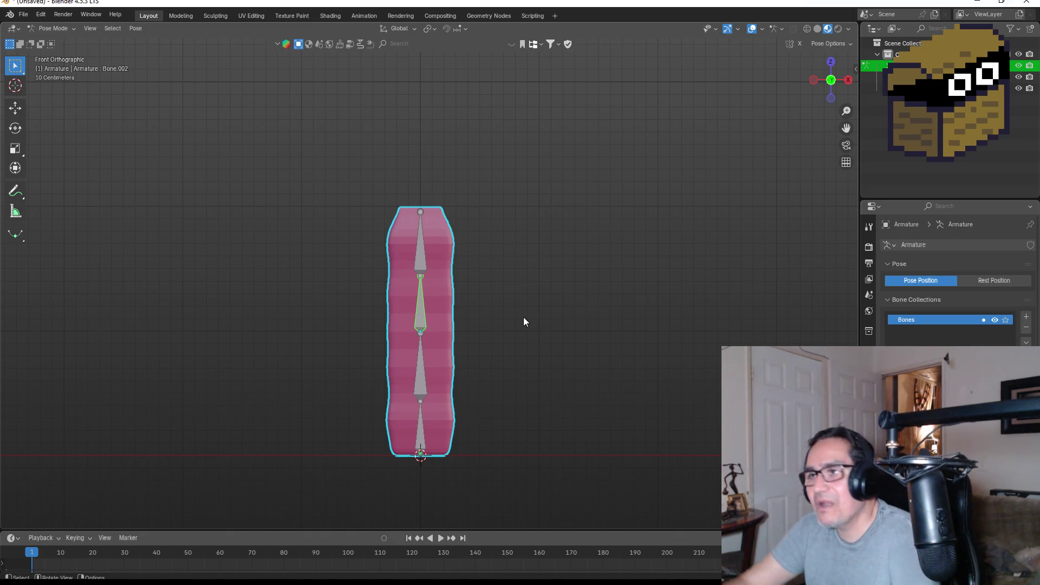
pyautogui.moveTo(495, 294)
pyautogui.mouseDown()
pyautogui.moveTo(493, 244)
pyautogui.moveTo(473, 366)
pyautogui.mouseUp()
# Inspect the bone chain from above, toggling the armature between Edit and Pose Mode.
pyautogui.moveTo(506, 251)
pyautogui.mouseDown()
pyautogui.moveTo(511, 309)
pyautogui.moveTo(460, 318)
pyautogui.moveTo(493, 213)
pyautogui.moveTo(486, 245)
pyautogui.moveTo(508, 287)
pyautogui.moveTo(499, 283)
pyautogui.mouseUp()
pyautogui.scroll(3, 499, 283)
pyautogui.press('Tab')
pyautogui.moveTo(555, 311)
pyautogui.mouseDown()
pyautogui.moveTo(545, 292)
pyautogui.moveTo(560, 282)
pyautogui.mouseUp()
pyautogui.moveTo(546, 230)
pyautogui.mouseDown()
pyautogui.moveTo(627, 239)
pyautogui.moveTo(704, 227)
pyautogui.mouseUp()
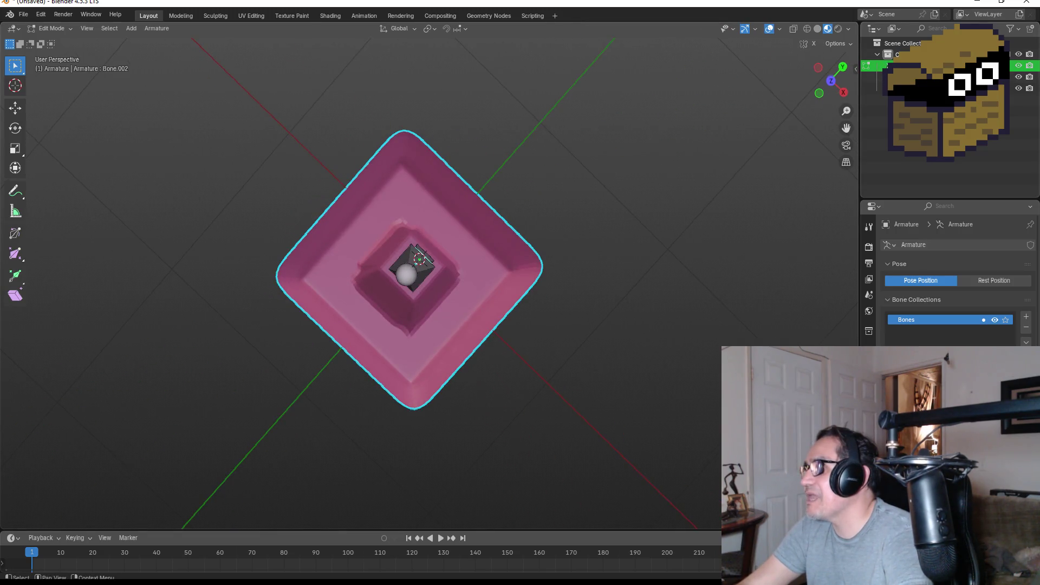
pyautogui.moveTo(596, 211)
pyautogui.mouseDown()
pyautogui.moveTo(695, 246)
pyautogui.moveTo(655, 104)
pyautogui.mouseUp()
pyautogui.press('Tab')
pyautogui.moveTo(581, 181); pyautogui.dragTo(601, 260)
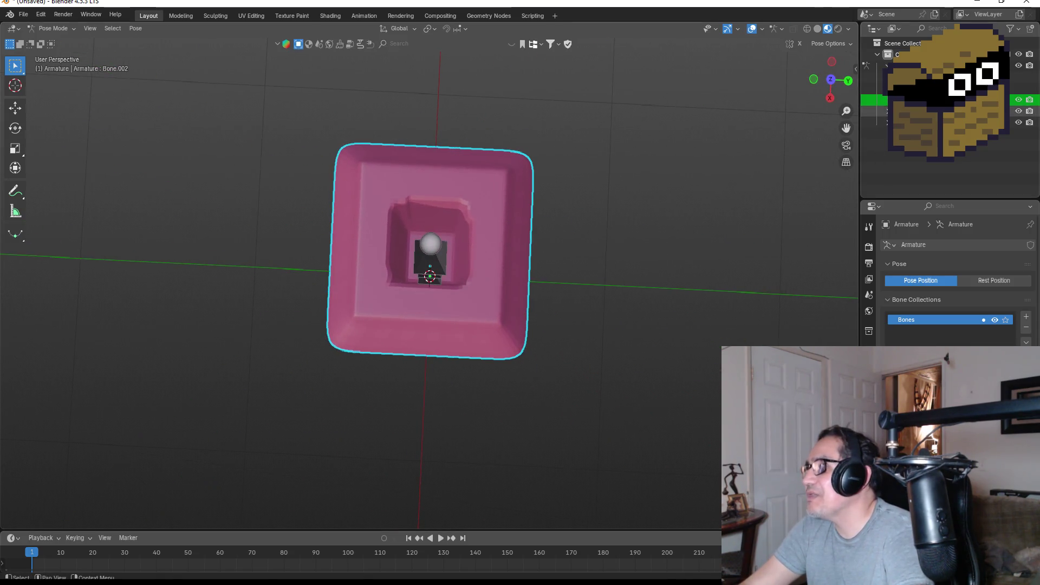
pyautogui.click(659, 188)
pyautogui.moveTo(660, 188)
pyautogui.mouseDown()
pyautogui.moveTo(634, 214)
pyautogui.moveTo(500, 194)
pyautogui.mouseUp()
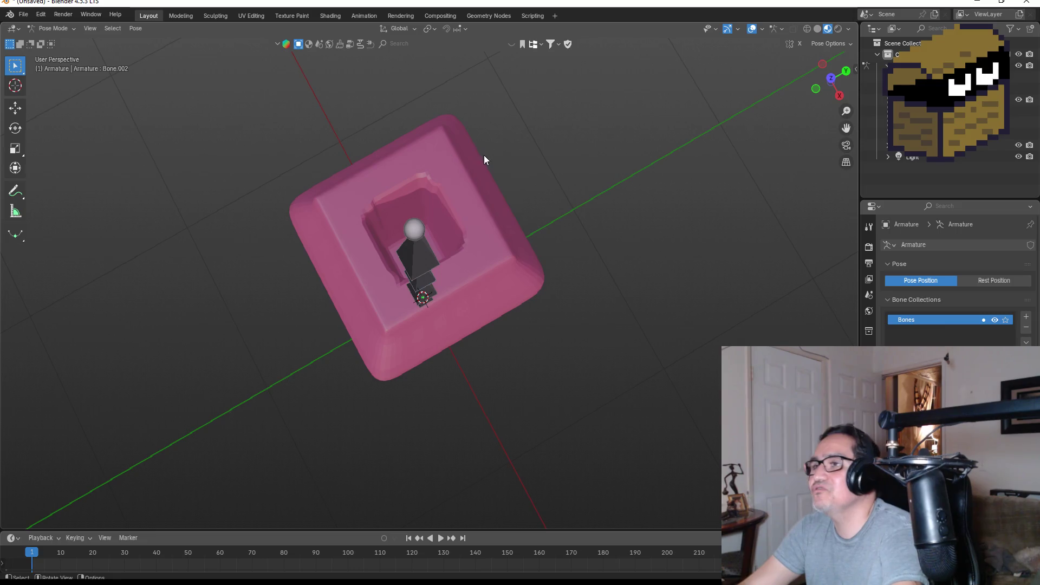
# Return the armature to Object Mode and enter Edit Mode on the pink worm mesh.
pyautogui.click(921, 100)
pyautogui.press('a')
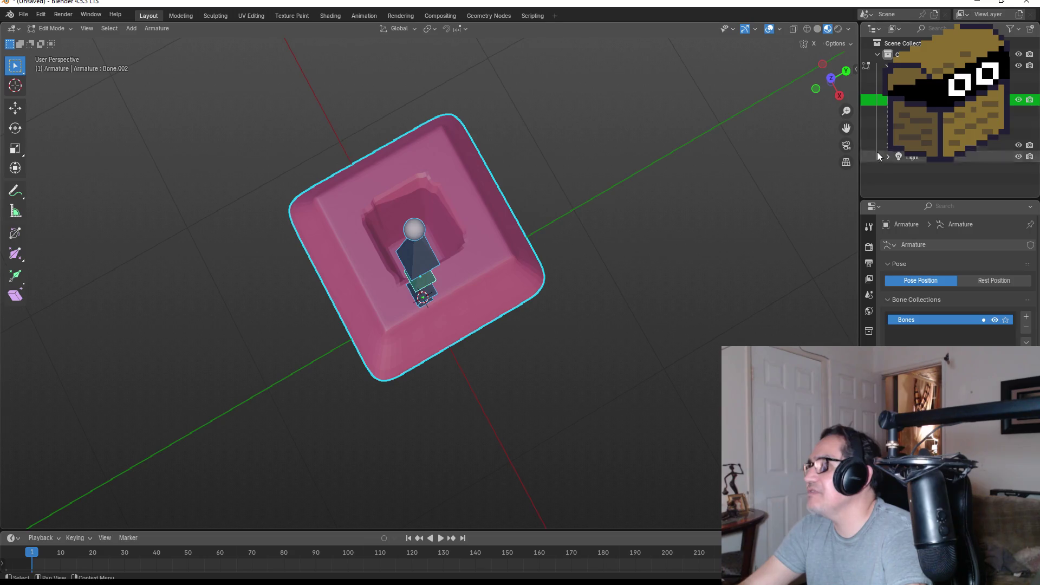
pyautogui.click(867, 65)
pyautogui.hotkey('ctrl', 'Tab')
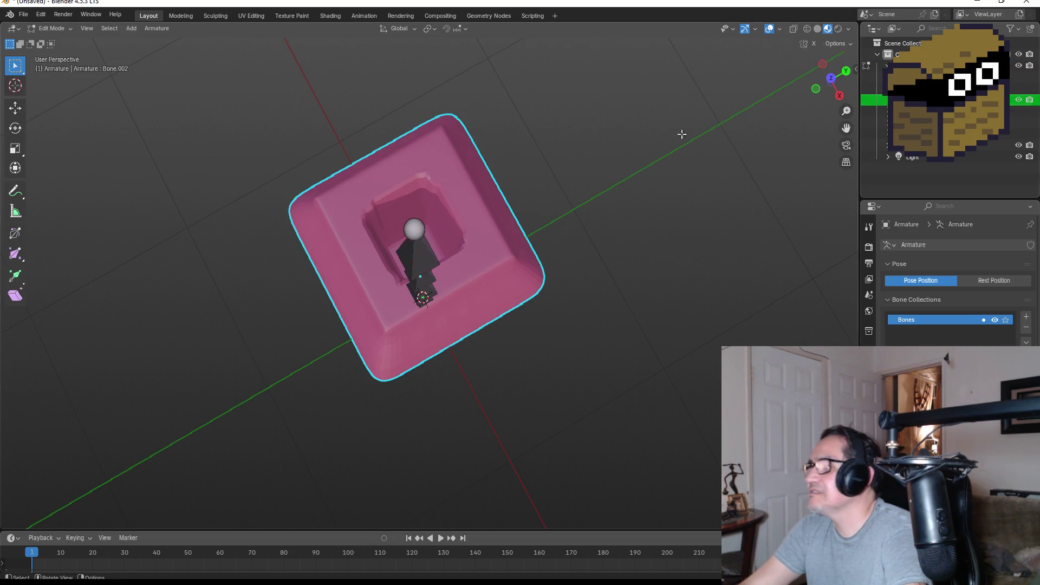
pyautogui.click(49, 27)
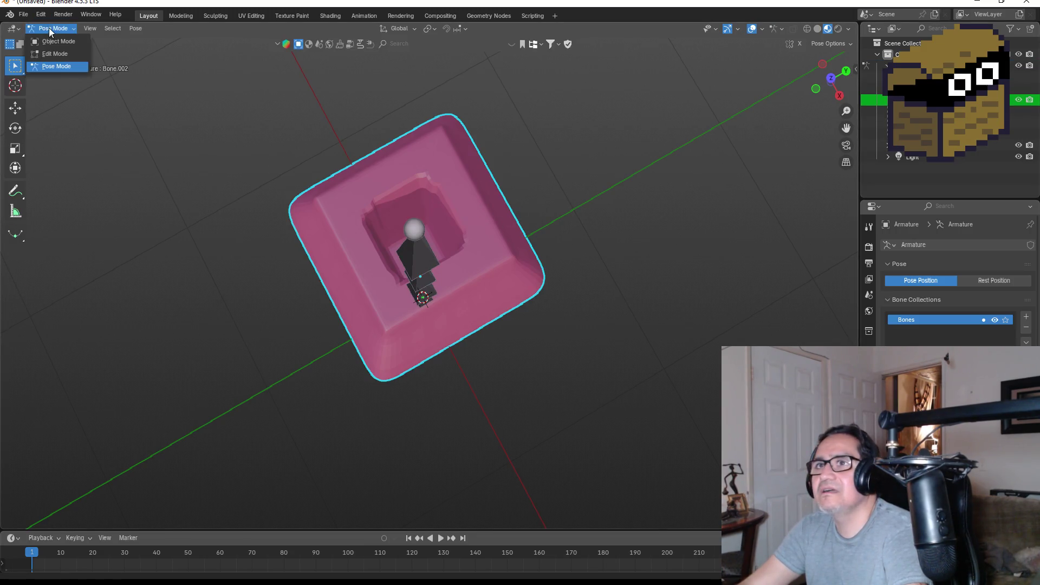
pyautogui.click(53, 37)
pyautogui.click(462, 190)
pyautogui.press('Tab')
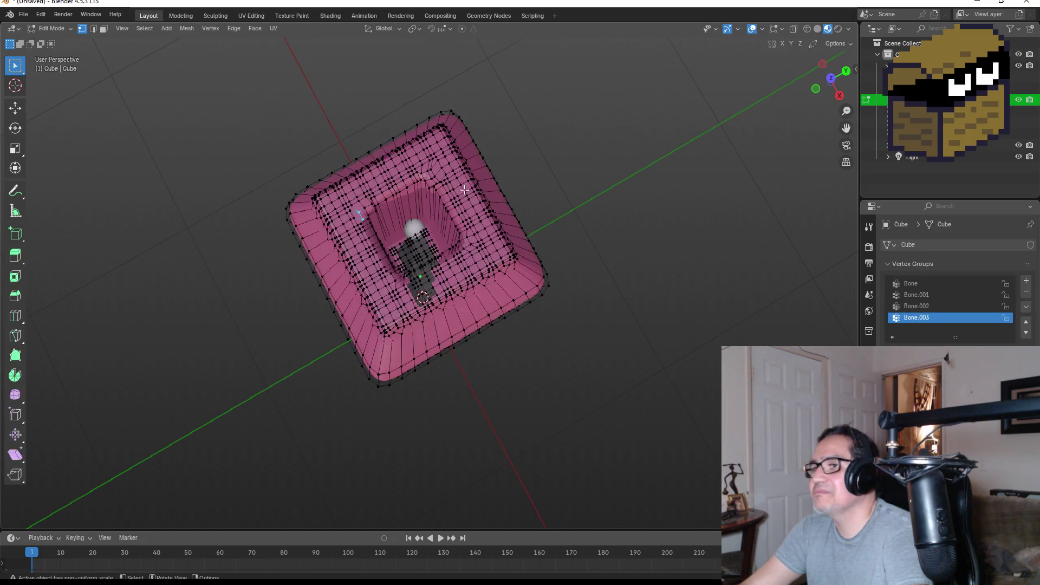
# In face select mode, extrude a first spike upward from a face on top of the head.
pyautogui.scroll(3, 596, 225)
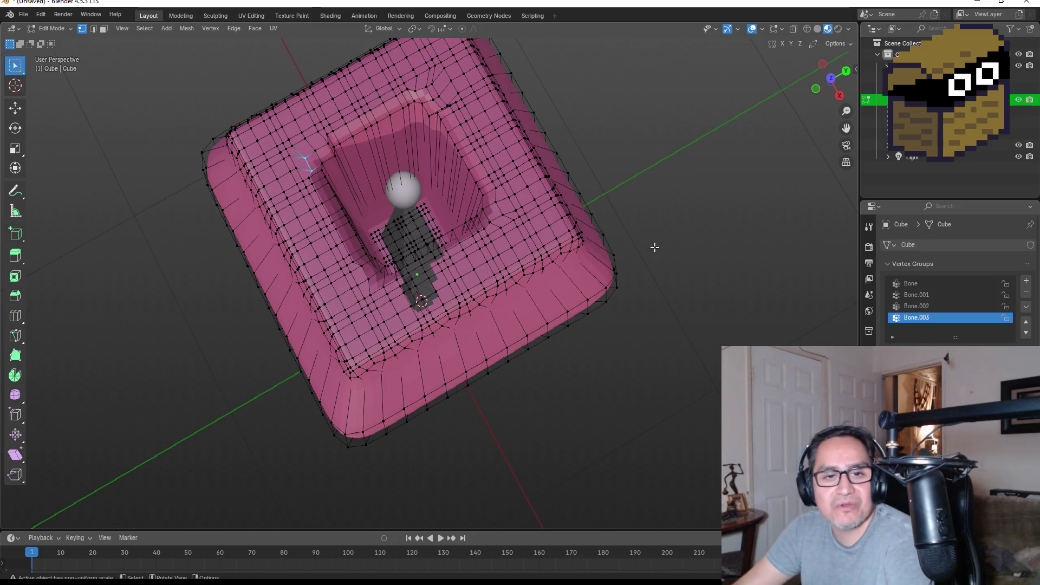
pyautogui.moveTo(596, 242)
pyautogui.mouseDown()
pyautogui.moveTo(692, 295)
pyautogui.moveTo(396, 256)
pyautogui.moveTo(399, 325)
pyautogui.moveTo(398, 255)
pyautogui.mouseUp()
pyautogui.click(104, 29)
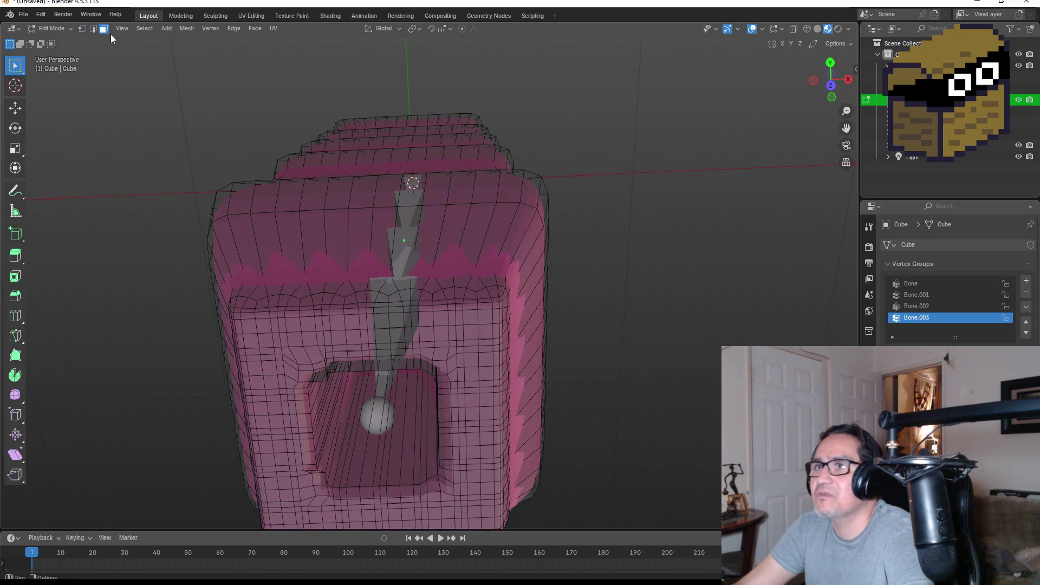
pyautogui.click(309, 195)
pyautogui.moveTo(309, 195); pyautogui.dragTo(358, 178)
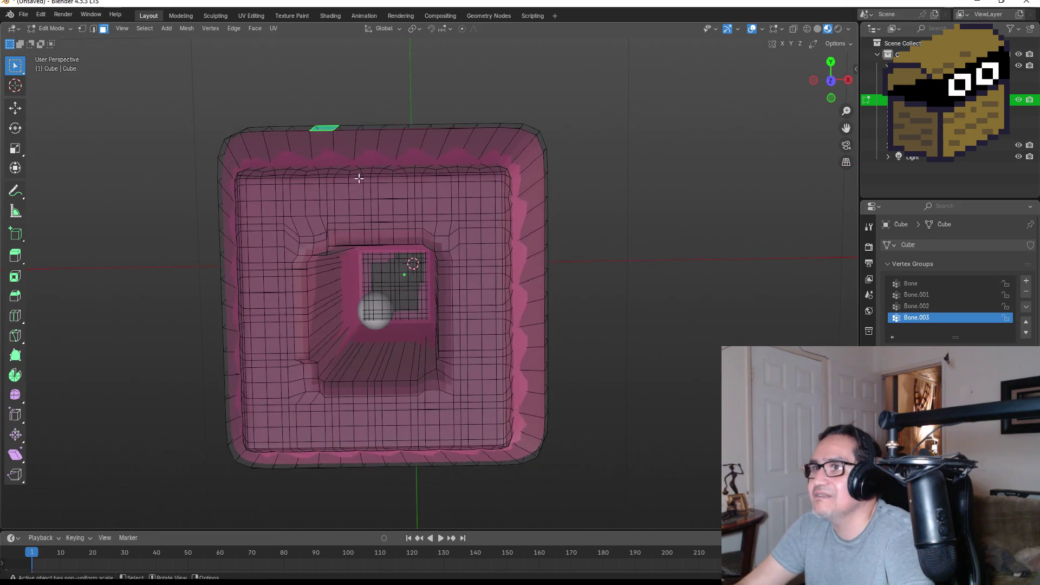
pyautogui.press('e')
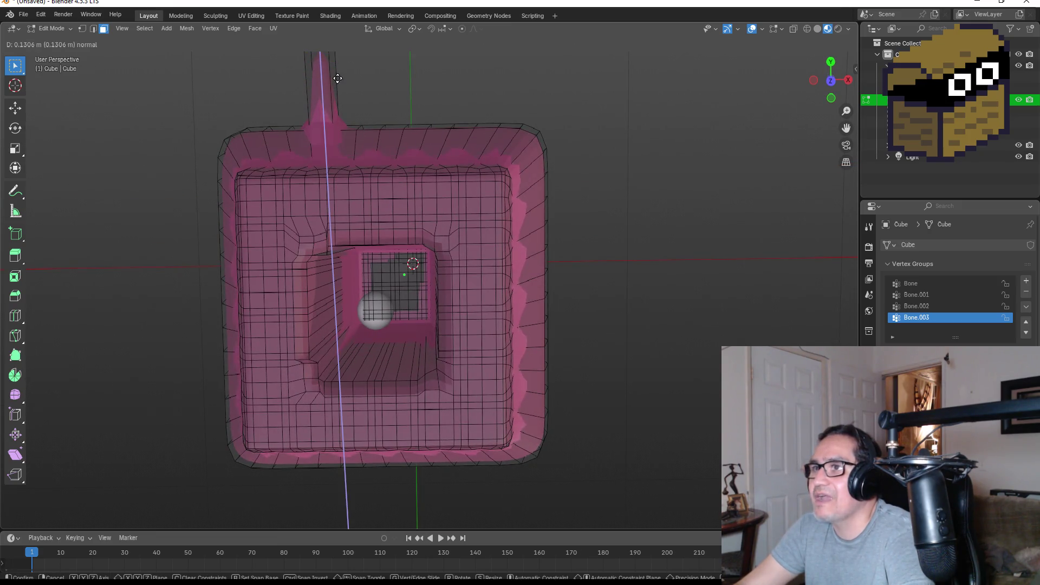
pyautogui.click(337, 76)
pyautogui.scroll(-2, 362, 103)
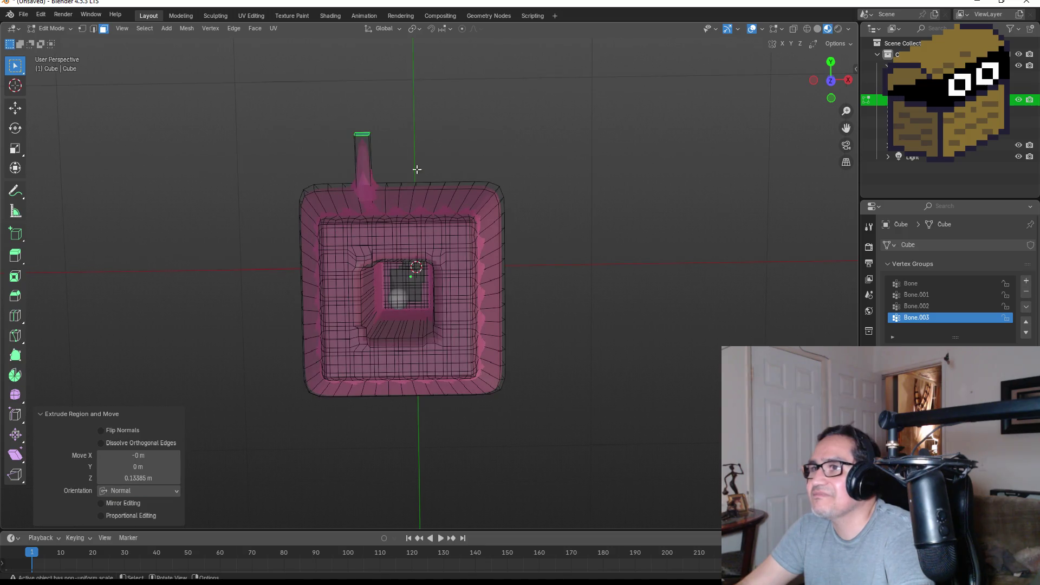
pyautogui.hotkey('ctrl', 'z')
pyautogui.moveTo(427, 179)
pyautogui.mouseDown()
pyautogui.moveTo(415, 173)
pyautogui.moveTo(405, 214)
pyautogui.mouseUp()
pyautogui.press('e')
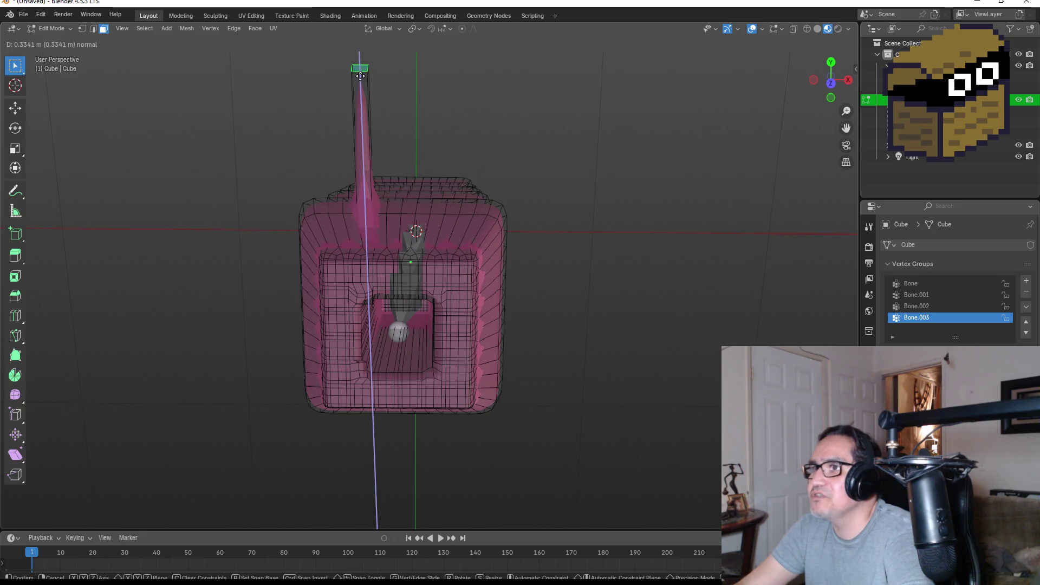
pyautogui.click(360, 76)
# Extrude a second spike from a neighbouring top face and tilt its tip outward.
pyautogui.click(440, 208)
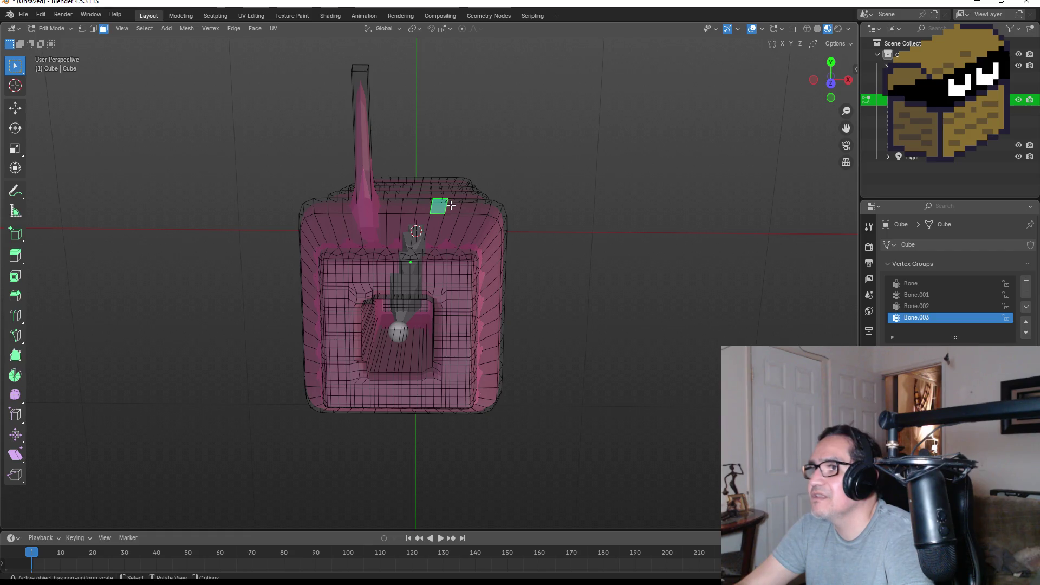
pyautogui.click(453, 206)
pyautogui.press('e')
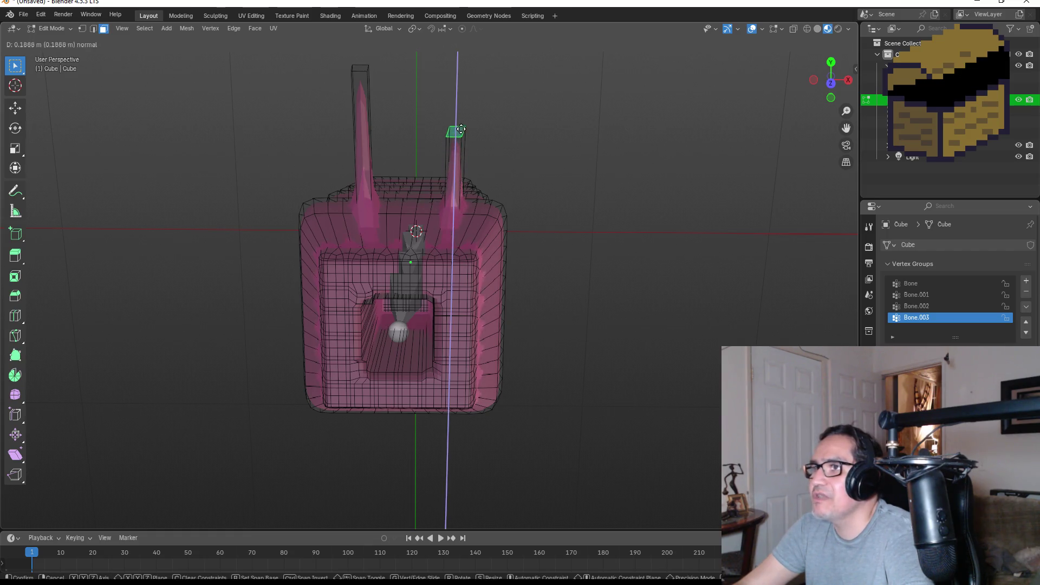
pyautogui.click(486, 76)
pyautogui.press('g')
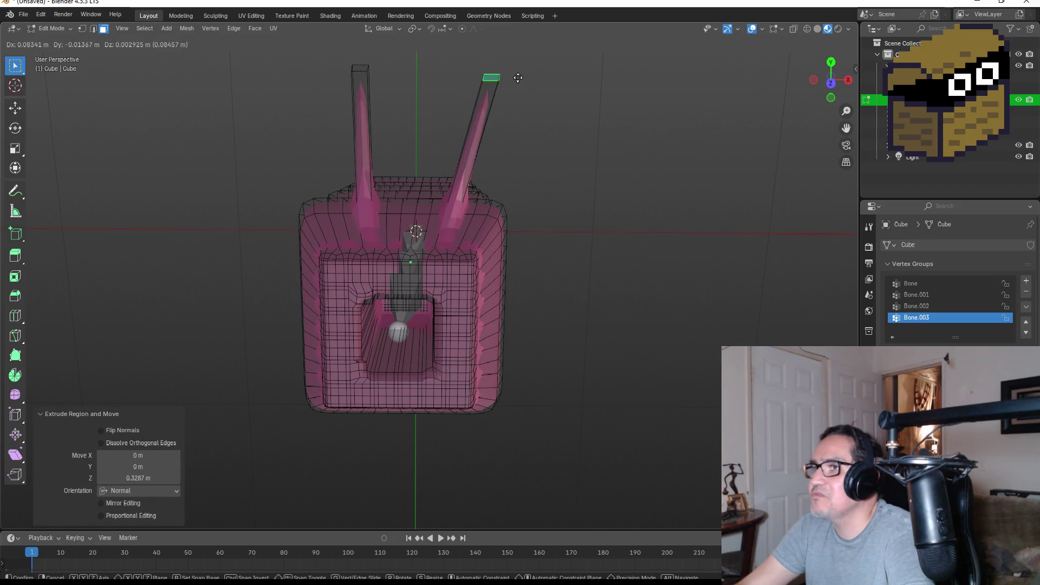
pyautogui.click(518, 78)
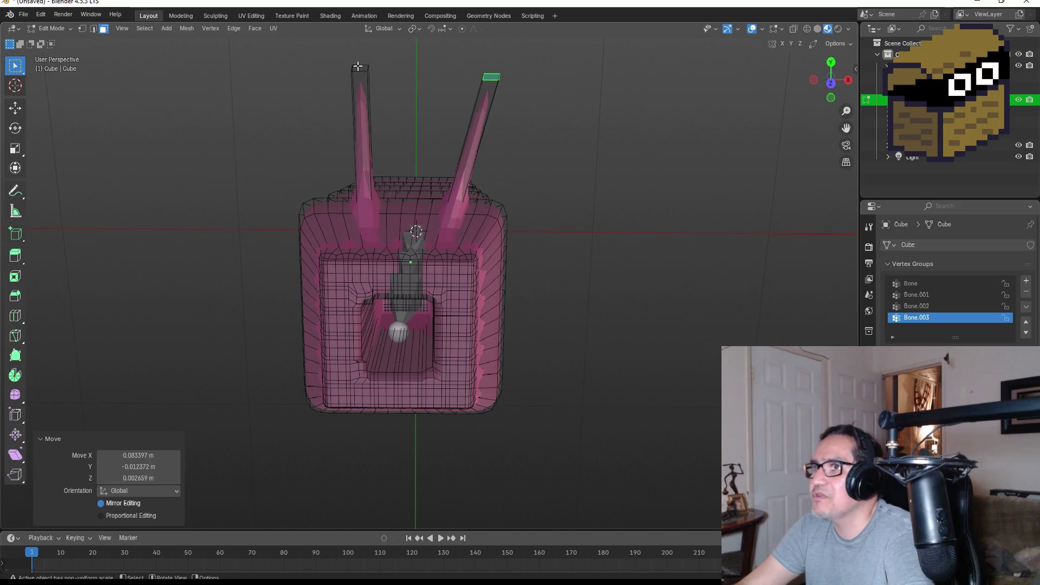
# Tilt the left spike's tip apart and enlarge the tips of both spikes.
pyautogui.click(358, 65)
pyautogui.press('g')
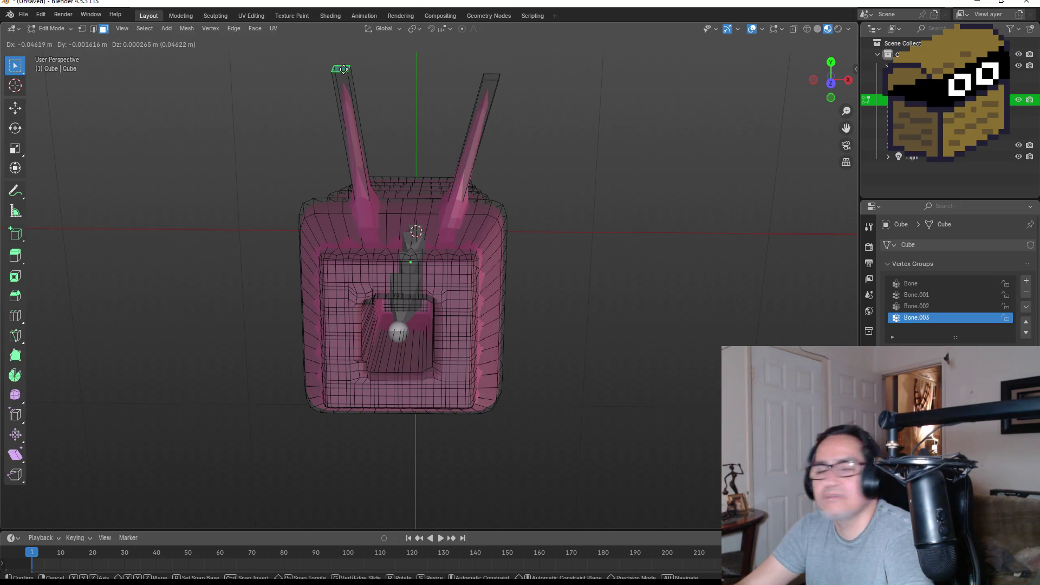
pyautogui.click(343, 69)
pyautogui.press('s')
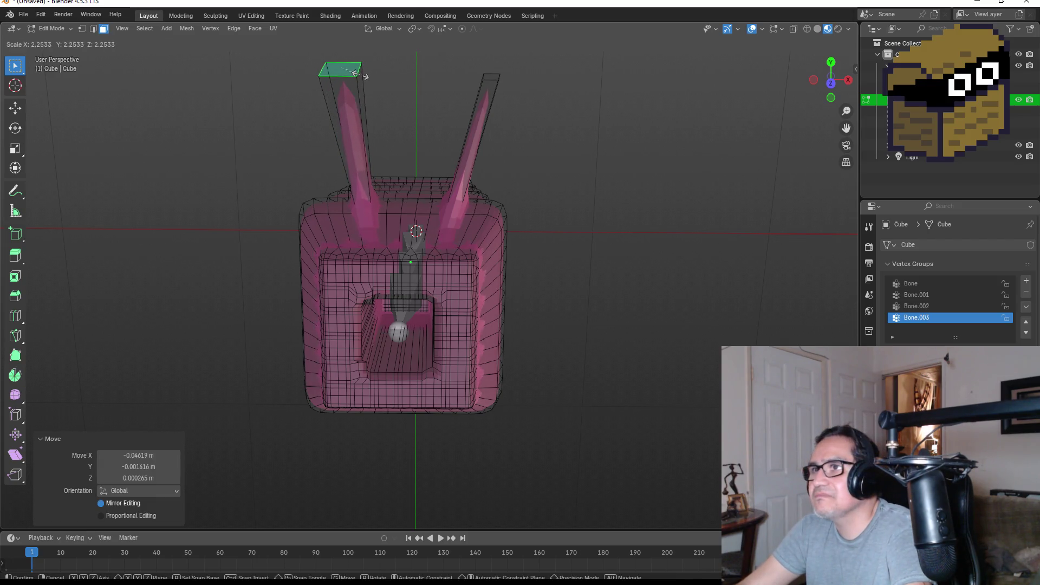
pyautogui.click(374, 76)
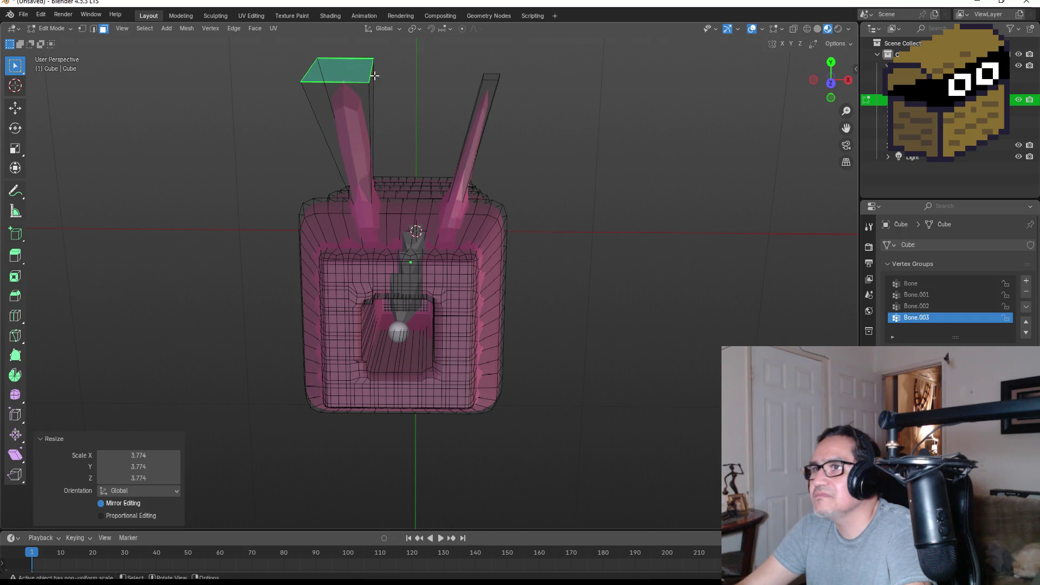
pyautogui.click(486, 80)
pyautogui.press('s')
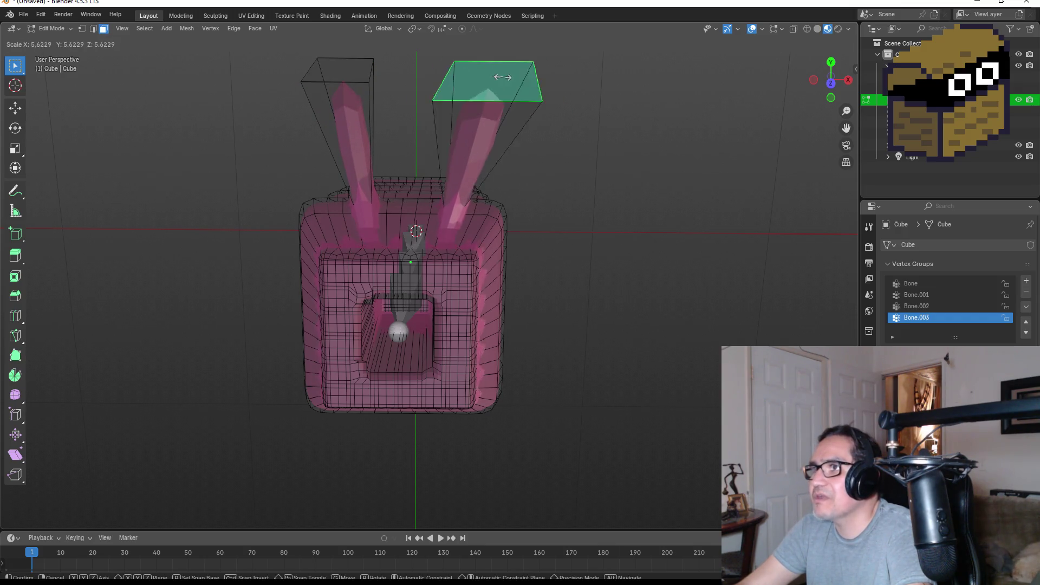
pyautogui.click(587, 148)
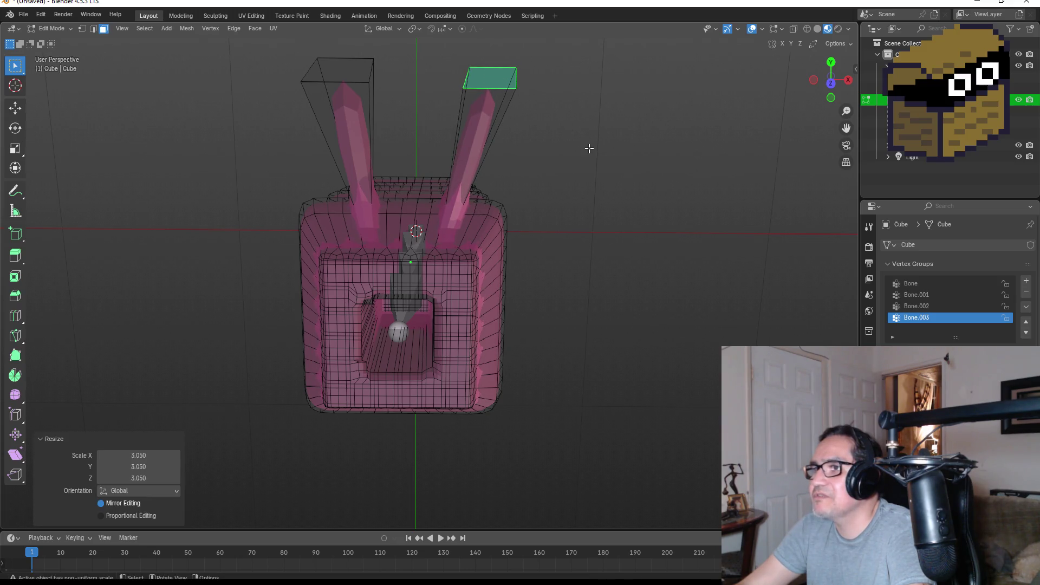
pyautogui.click(590, 151)
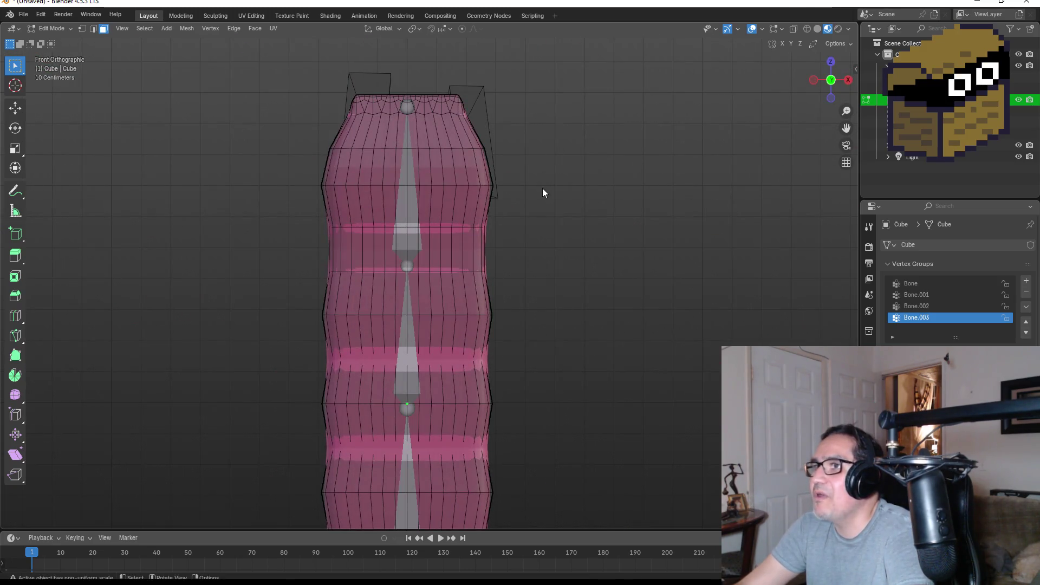
pyautogui.moveTo(587, 141)
pyautogui.mouseDown()
pyautogui.moveTo(560, 272)
pyautogui.moveTo(579, 251)
pyautogui.moveTo(559, 212)
pyautogui.moveTo(621, 198)
pyautogui.moveTo(687, 234)
pyautogui.moveTo(600, 269)
pyautogui.mouseUp()
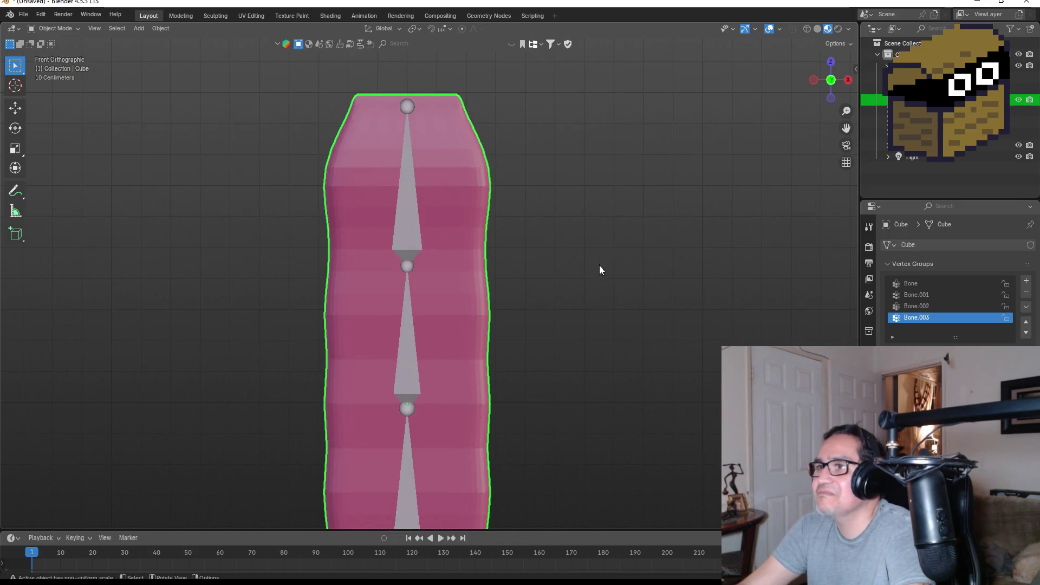
# Re-enter Edit Mode on the worm mesh and select a face on the left side of its head.
pyautogui.moveTo(562, 216)
pyautogui.mouseDown()
pyautogui.moveTo(553, 353)
pyautogui.moveTo(467, 262)
pyautogui.mouseUp()
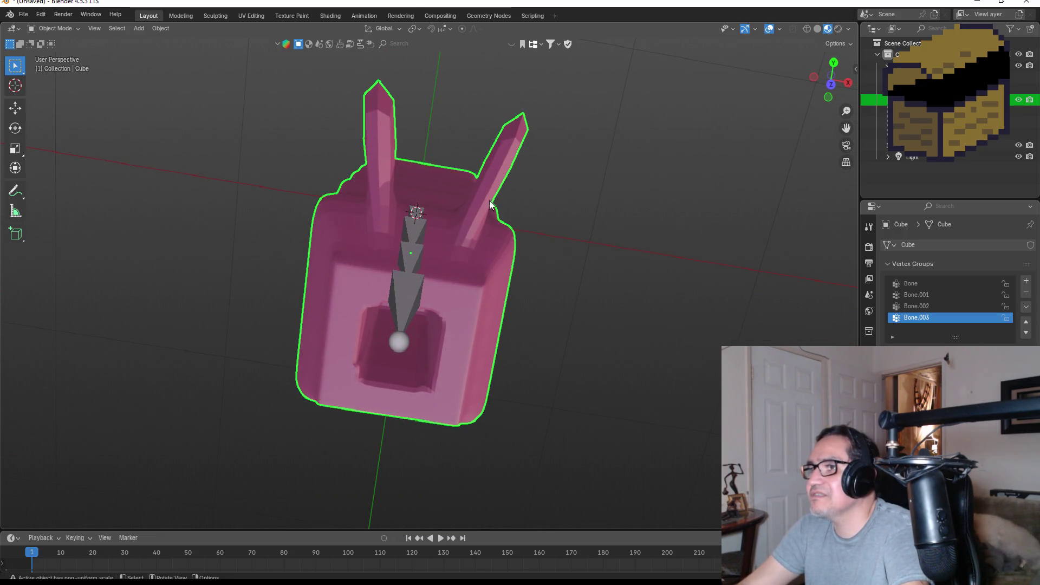
pyautogui.press('Tab')
pyautogui.moveTo(476, 304)
pyautogui.mouseDown()
pyautogui.moveTo(569, 244)
pyautogui.moveTo(401, 204)
pyautogui.mouseUp()
pyautogui.moveTo(335, 188)
pyautogui.mouseDown()
pyautogui.moveTo(450, 156)
pyautogui.moveTo(513, 107)
pyautogui.moveTo(447, 183)
pyautogui.mouseUp()
pyautogui.click(381, 205)
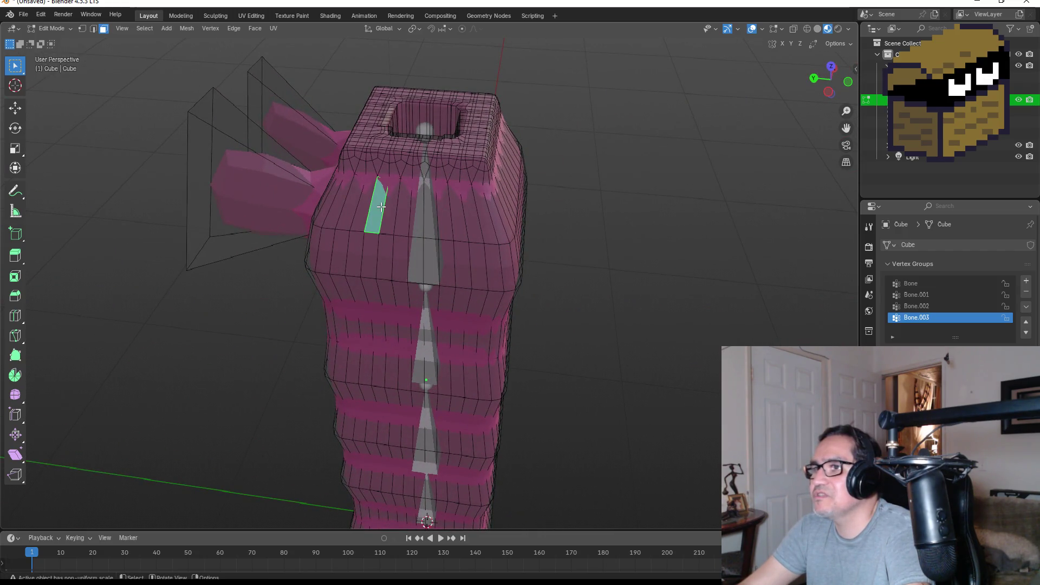
# Extrude the left side face outward twice, adjusting it into a short sideways spike.
pyautogui.moveTo(372, 254); pyautogui.dragTo(374, 205)
pyautogui.press('e')
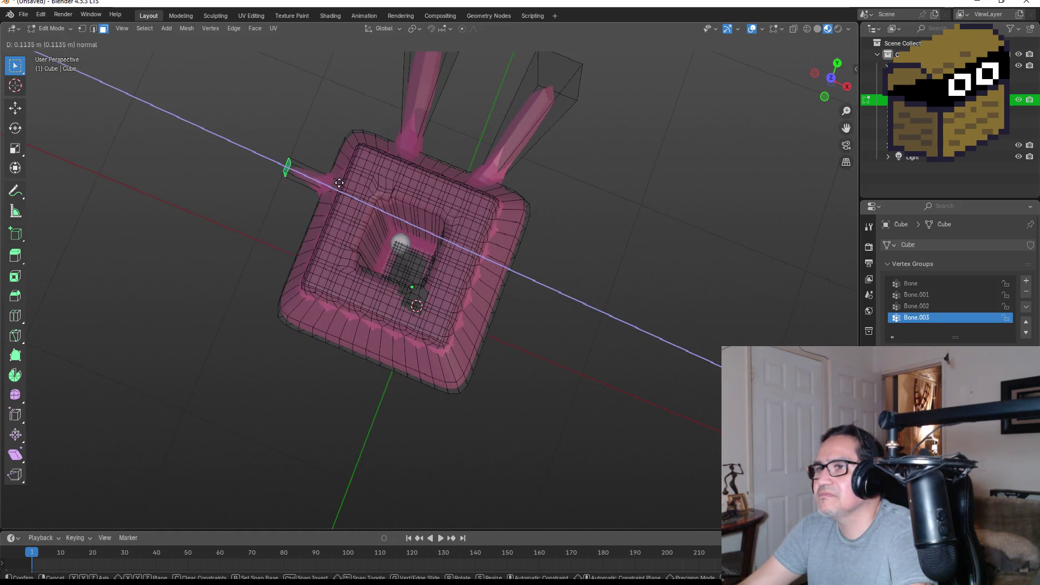
pyautogui.click(334, 180)
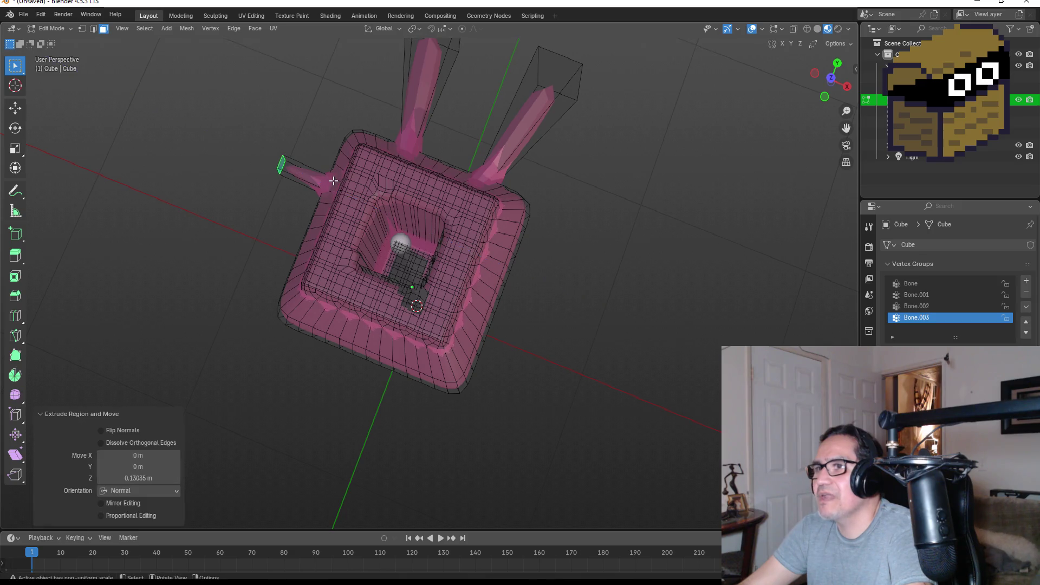
pyautogui.press('r')
pyautogui.press('g')
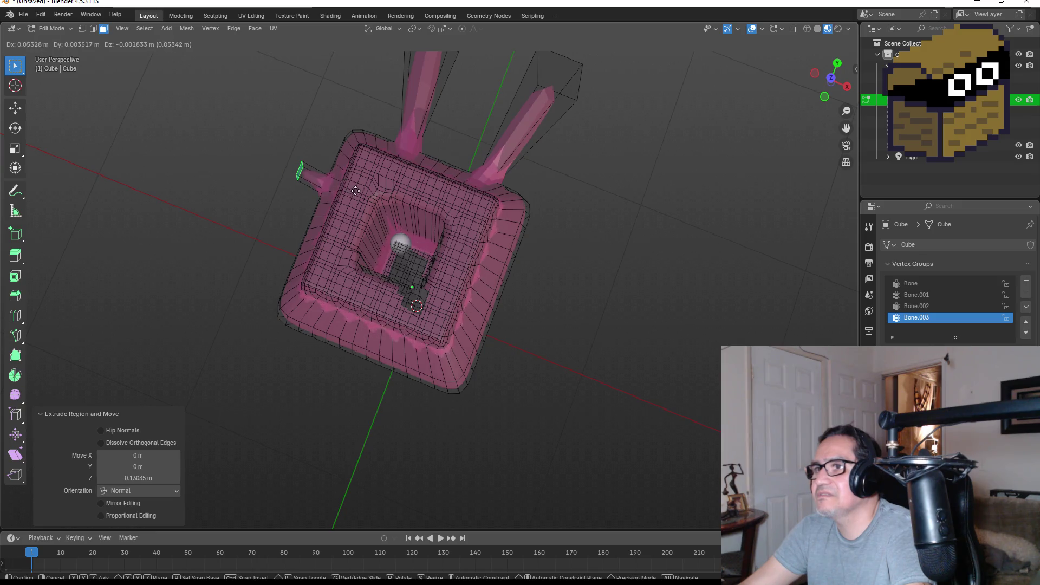
pyautogui.click(359, 193)
pyautogui.press('e')
pyautogui.click(340, 182)
pyautogui.press('g')
pyautogui.press('g')
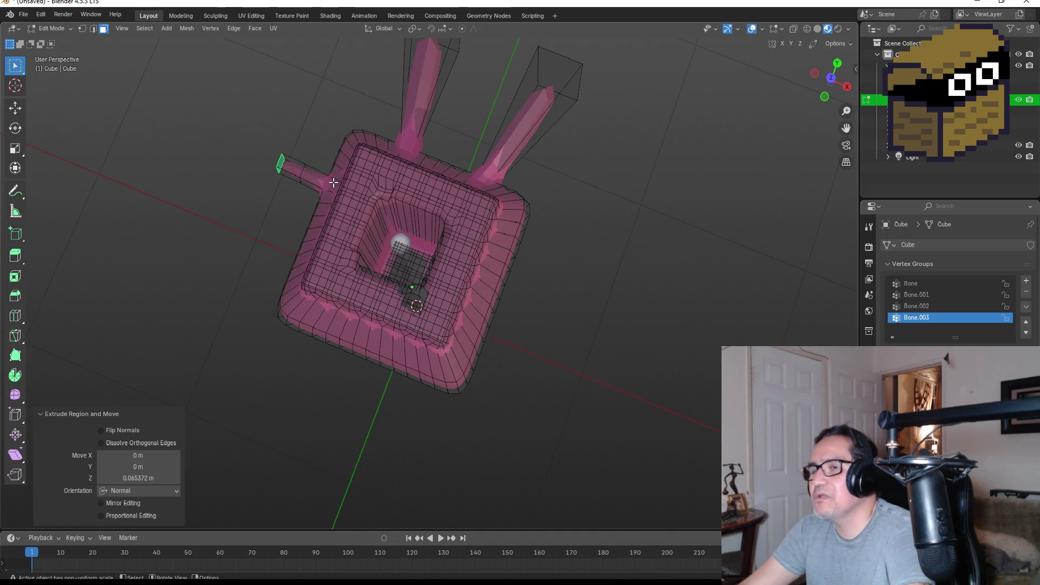
pyautogui.click(339, 179)
# Extrude a matching short spike twice outward from the right side of the head.
pyautogui.moveTo(339, 179); pyautogui.dragTo(394, 171)
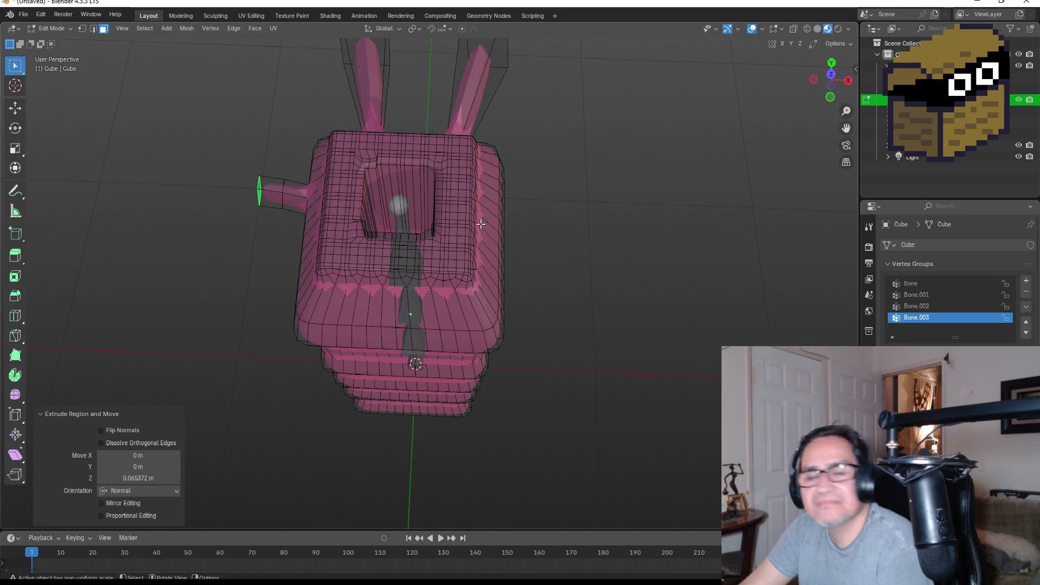
pyautogui.moveTo(557, 200)
pyautogui.mouseDown()
pyautogui.moveTo(500, 207)
pyautogui.moveTo(542, 204)
pyautogui.moveTo(576, 249)
pyautogui.moveTo(585, 244)
pyautogui.mouseUp()
pyautogui.press('e')
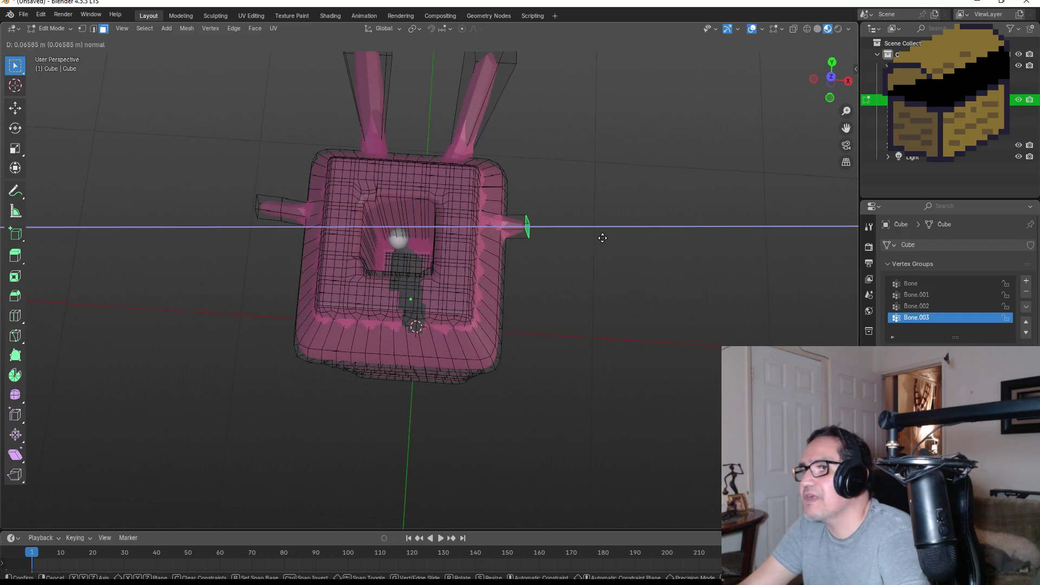
pyautogui.click(611, 239)
pyautogui.press('e')
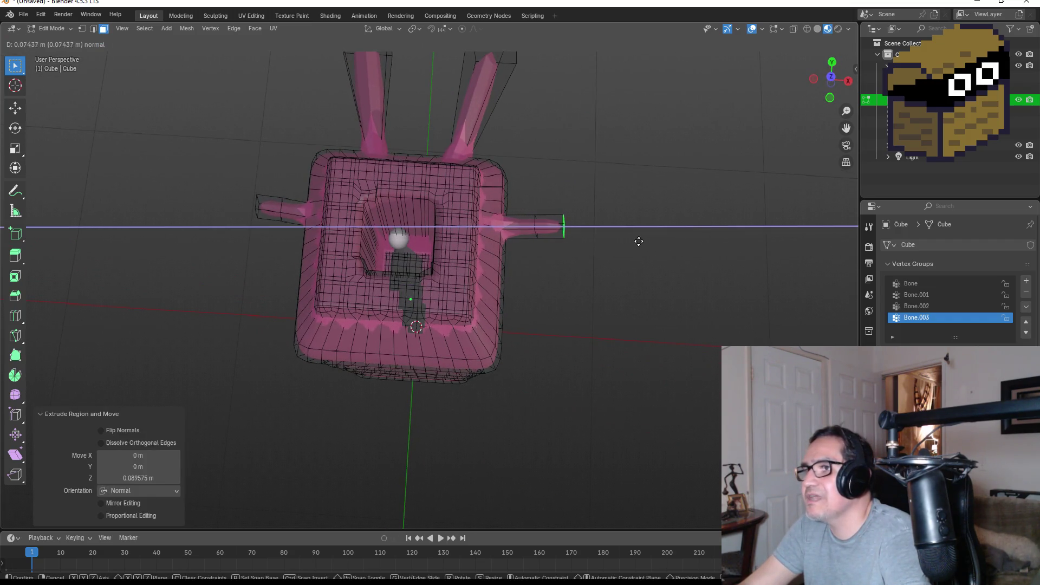
pyautogui.click(611, 302)
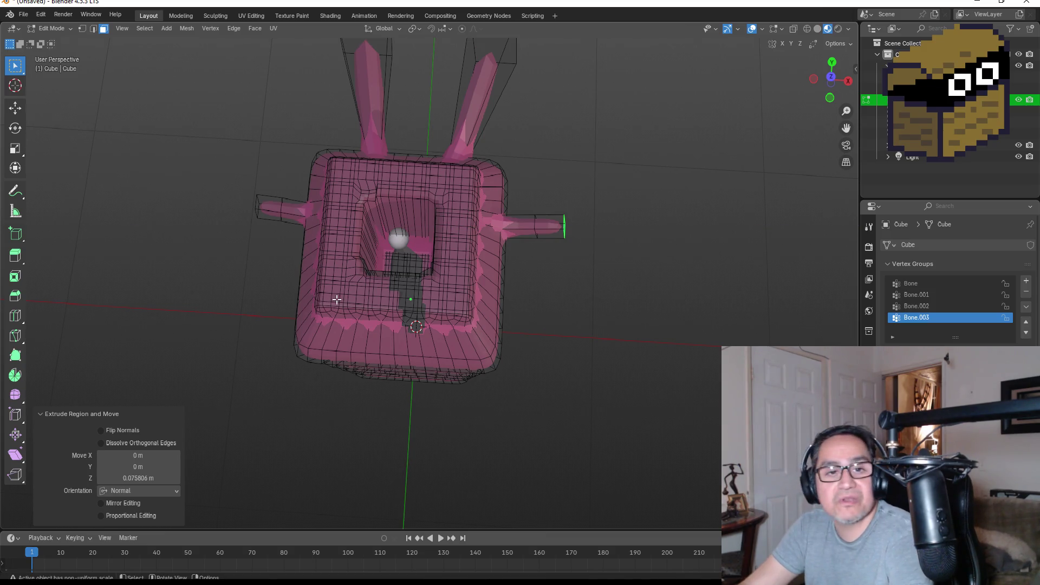
pyautogui.moveTo(337, 300)
pyautogui.mouseDown()
pyautogui.moveTo(351, 296)
pyautogui.moveTo(357, 327)
pyautogui.mouseUp()
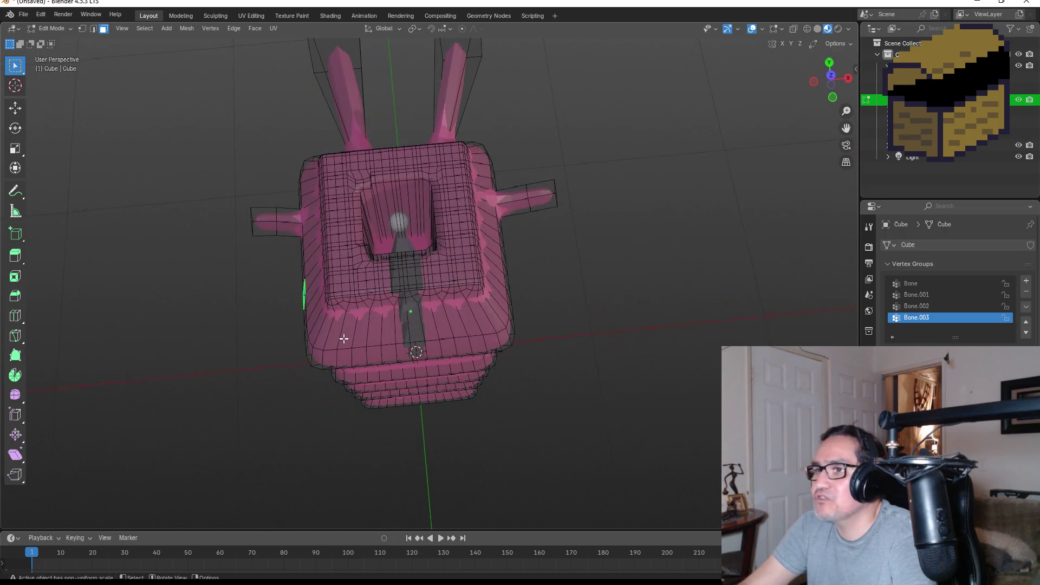
# From the top view, extrude spikes from lower faces on the left and right sides.
pyautogui.click(830, 64)
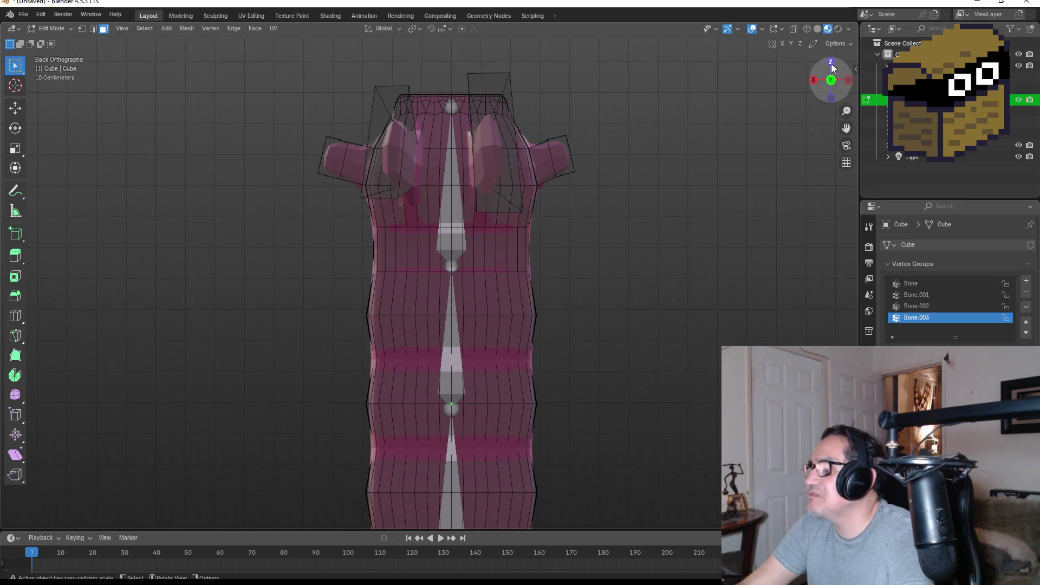
pyautogui.click(832, 65)
pyautogui.press('e')
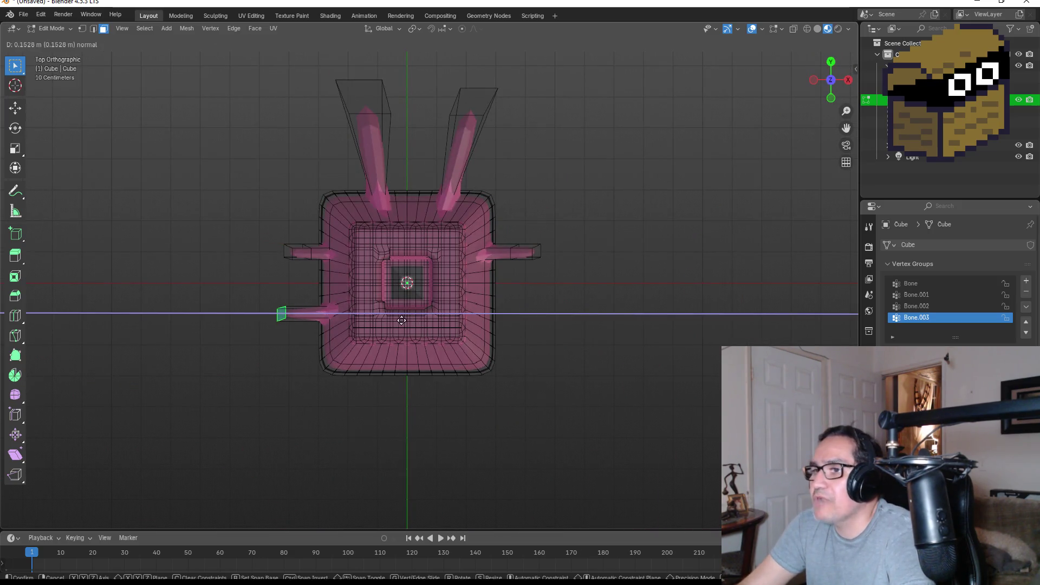
pyautogui.click(408, 322)
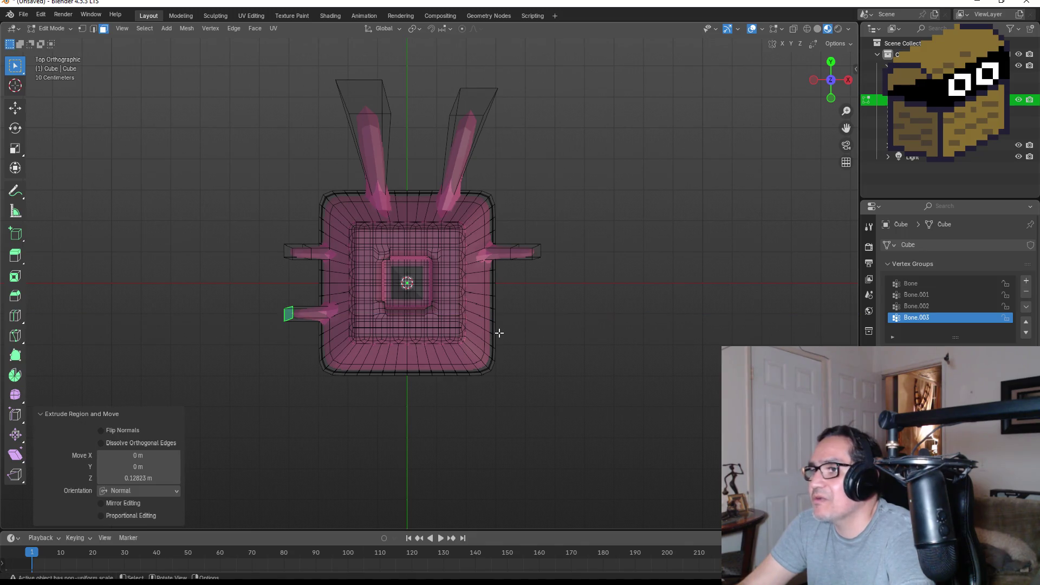
pyautogui.click(494, 320)
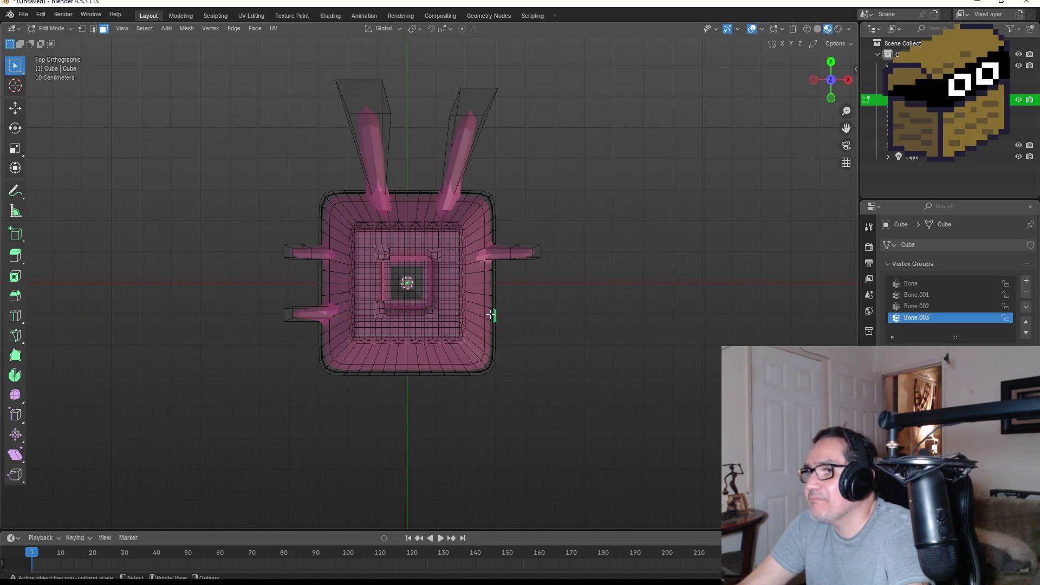
pyautogui.press('e')
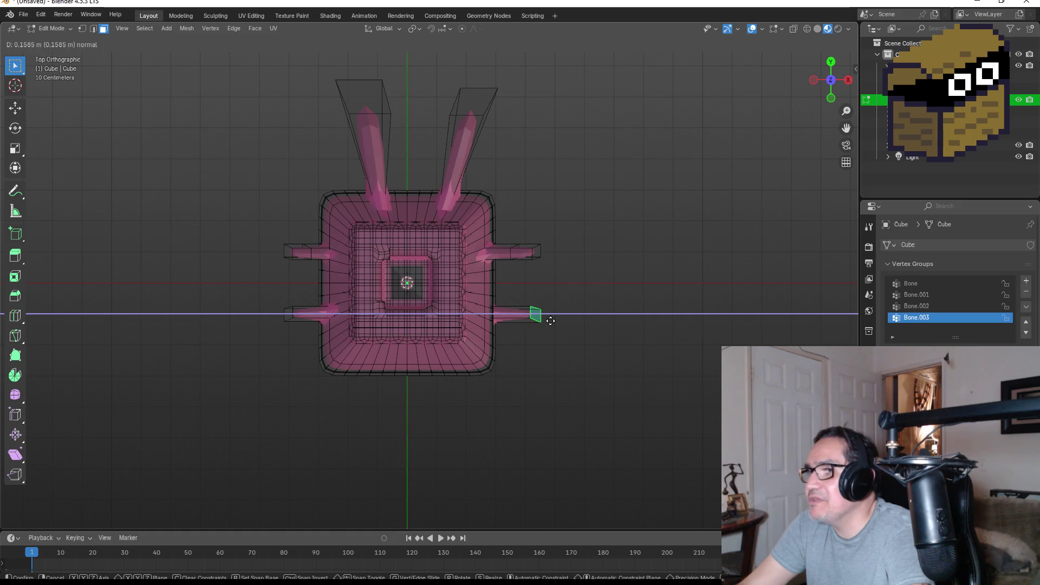
pyautogui.click(553, 322)
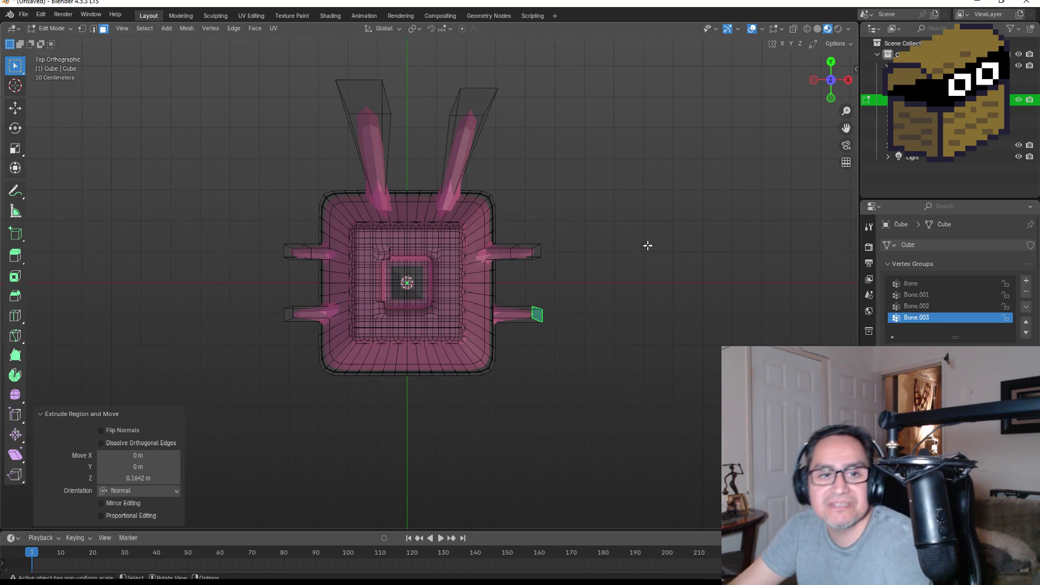
# Extrude a spike outward from a face on the front of the body.
pyautogui.moveTo(502, 316); pyautogui.dragTo(411, 246)
pyautogui.click(398, 245)
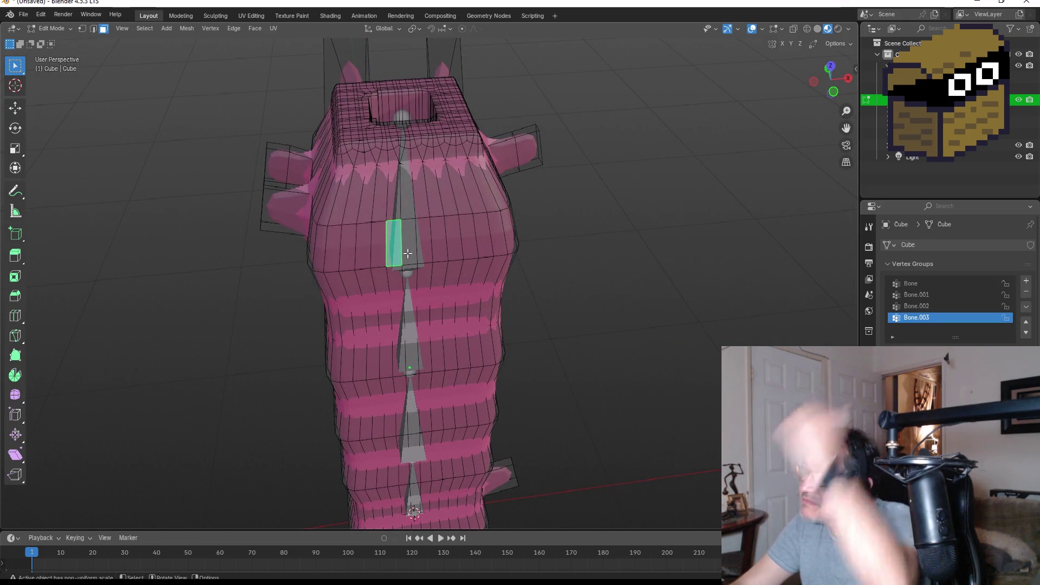
pyautogui.click(828, 71)
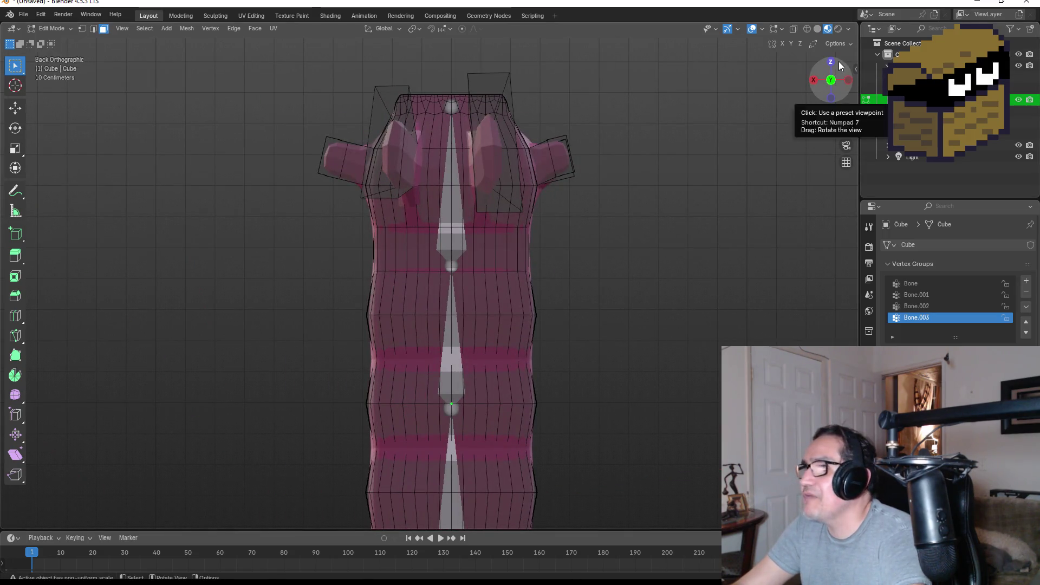
pyautogui.click(831, 62)
pyautogui.press('e')
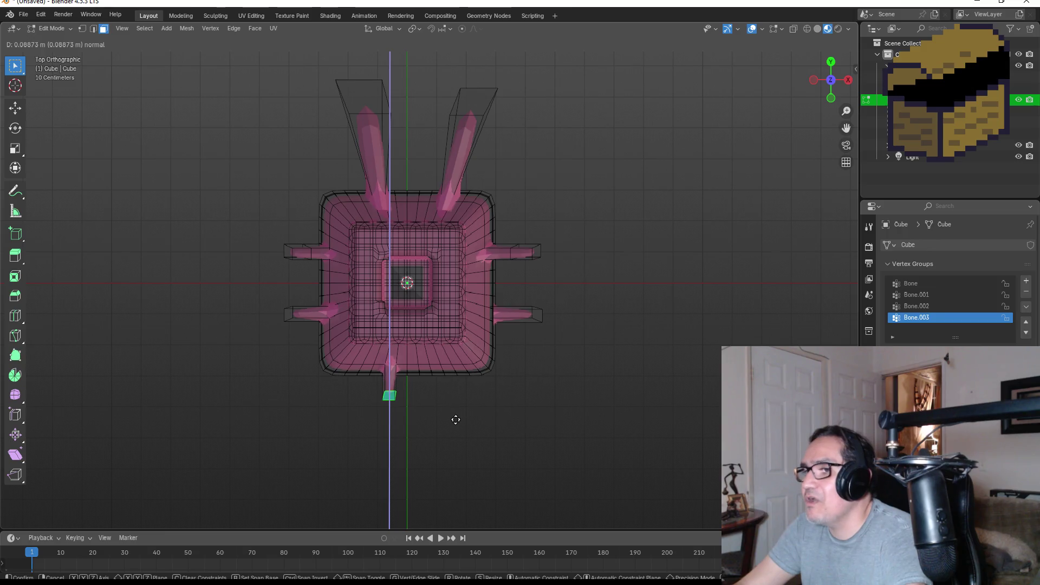
pyautogui.click(455, 430)
# Extrude a second front spike beside it, clear the selection and return to Object Mode.
pyautogui.moveTo(469, 441)
pyautogui.mouseDown()
pyautogui.moveTo(480, 376)
pyautogui.moveTo(451, 278)
pyautogui.mouseUp()
pyautogui.click(457, 230)
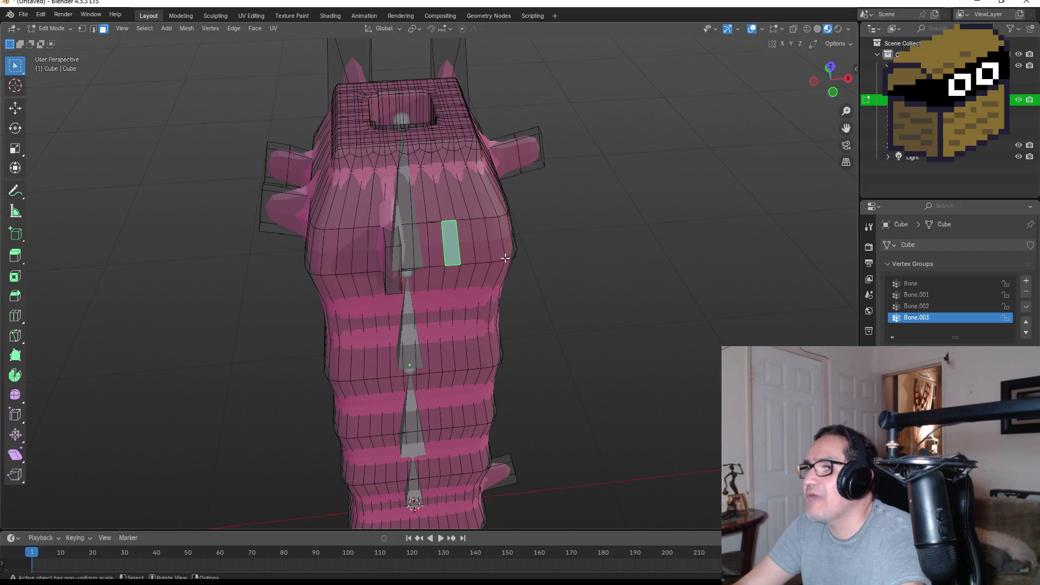
pyautogui.click(830, 66)
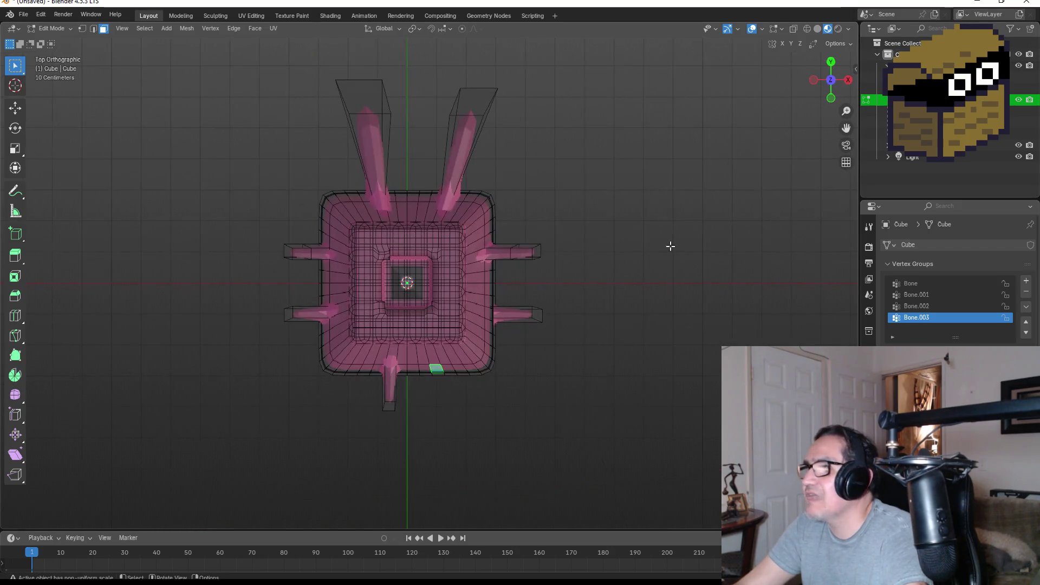
pyautogui.press('e')
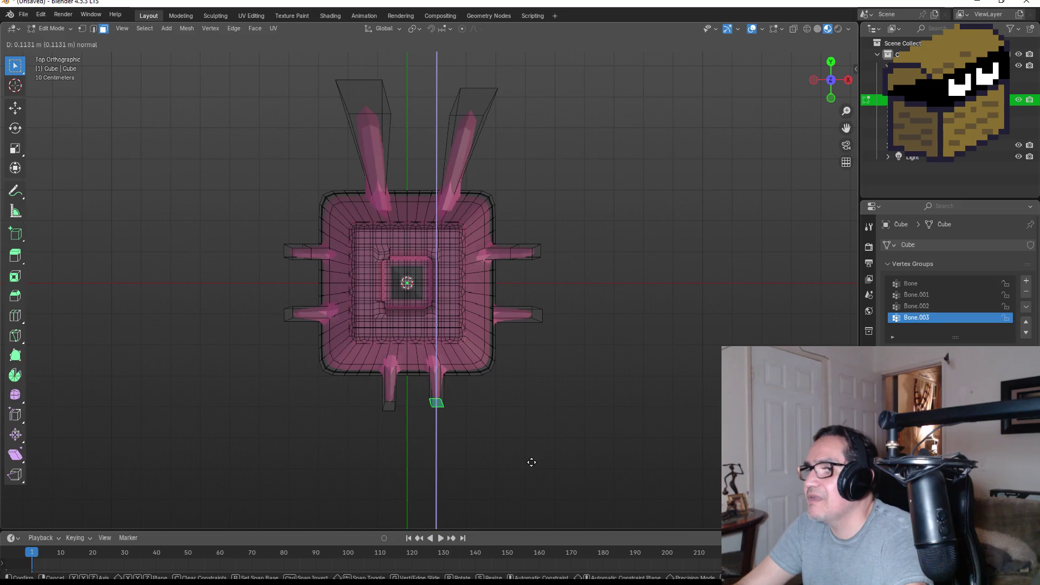
pyautogui.click(536, 466)
pyautogui.click(571, 406)
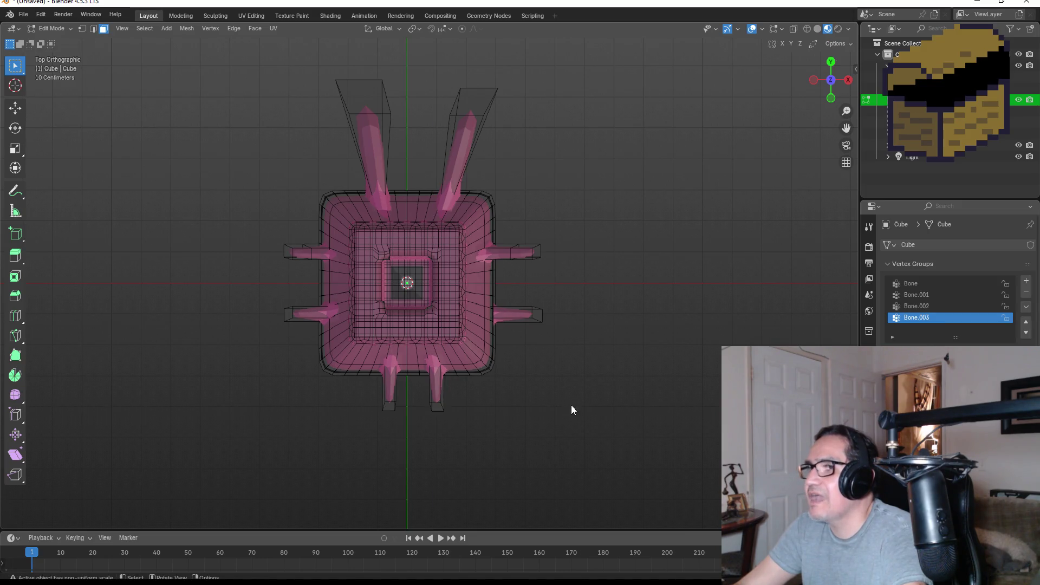
pyautogui.press('Tab')
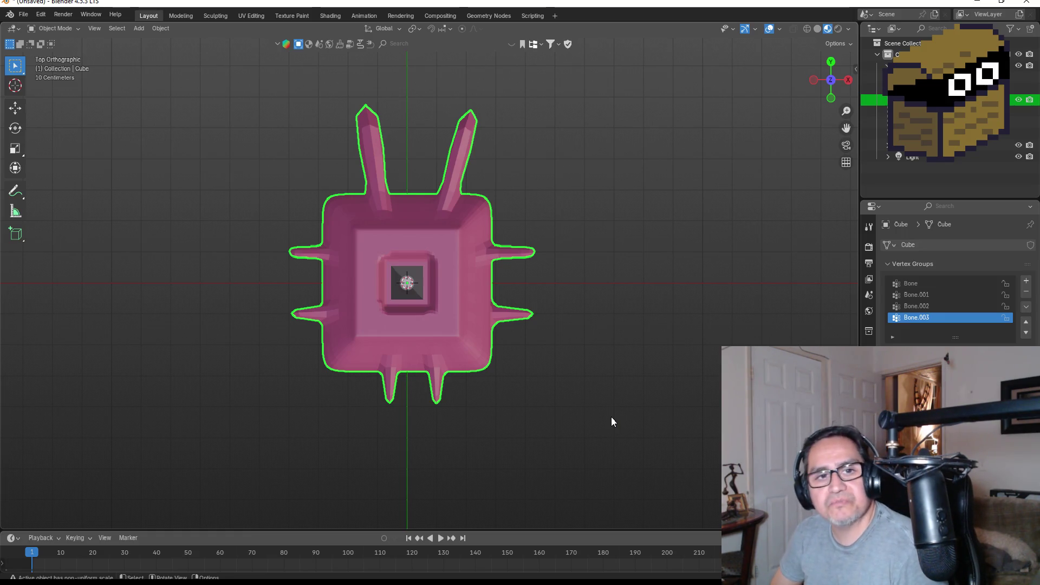
# Orbit to a front orthographic view, enter Edit Mode on the worm and zoom in on the torso.
pyautogui.moveTo(616, 248)
pyautogui.mouseDown()
pyautogui.moveTo(620, 186)
pyautogui.moveTo(587, 152)
pyautogui.moveTo(577, 271)
pyautogui.moveTo(614, 283)
pyautogui.moveTo(497, 340)
pyautogui.moveTo(595, 348)
pyautogui.moveTo(599, 297)
pyautogui.mouseUp()
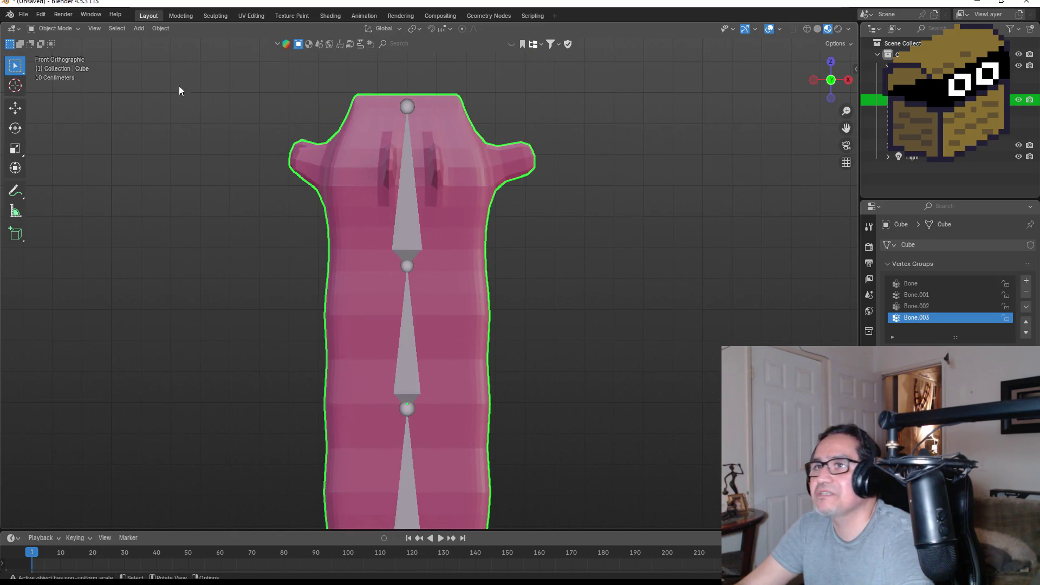
pyautogui.scroll(-5, 180, 83)
pyautogui.scroll(1, 302, 202)
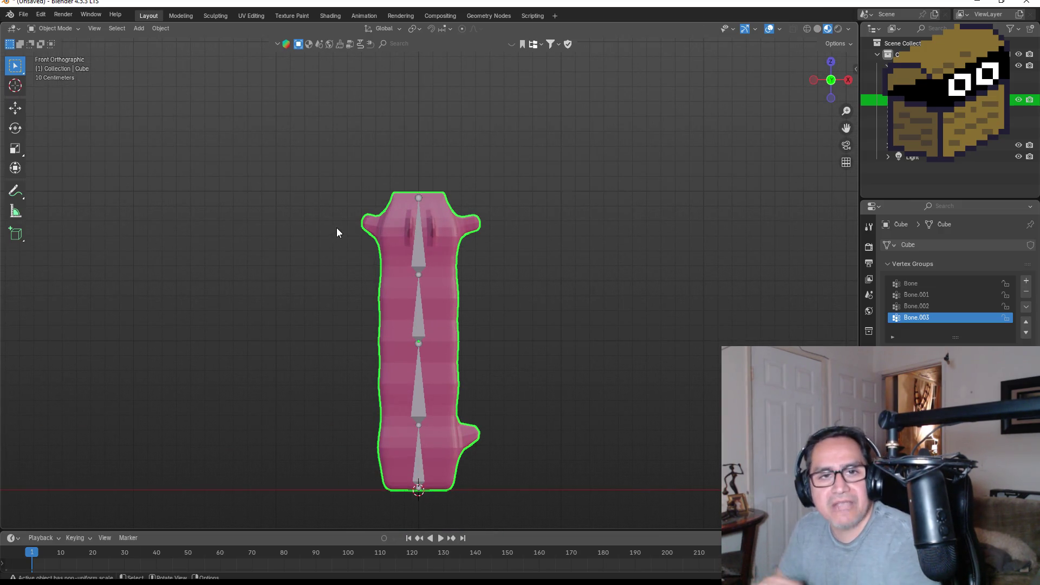
pyautogui.press('Tab')
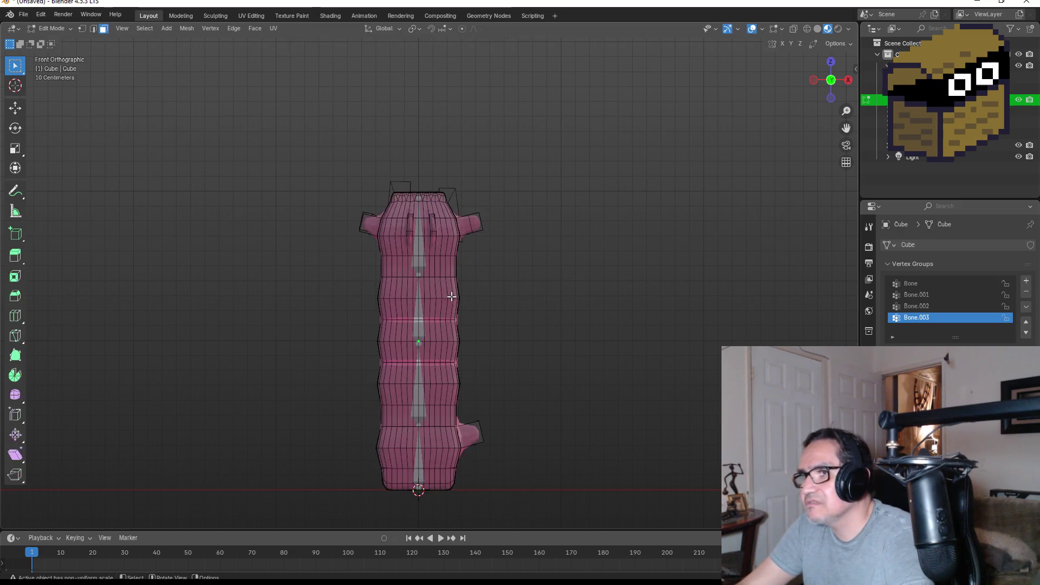
pyautogui.scroll(5, 451, 296)
pyautogui.scroll(1, 379, 321)
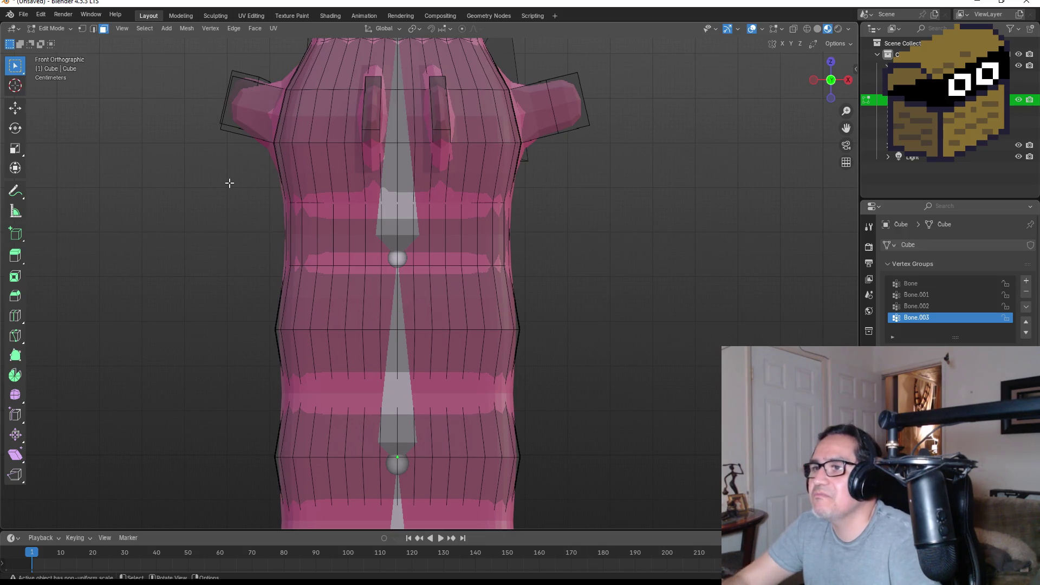
# Cut three edge loops across the torso and chest, each slid slightly upward.
pyautogui.hotkey('ctrl', 'r')
pyautogui.click(383, 361)
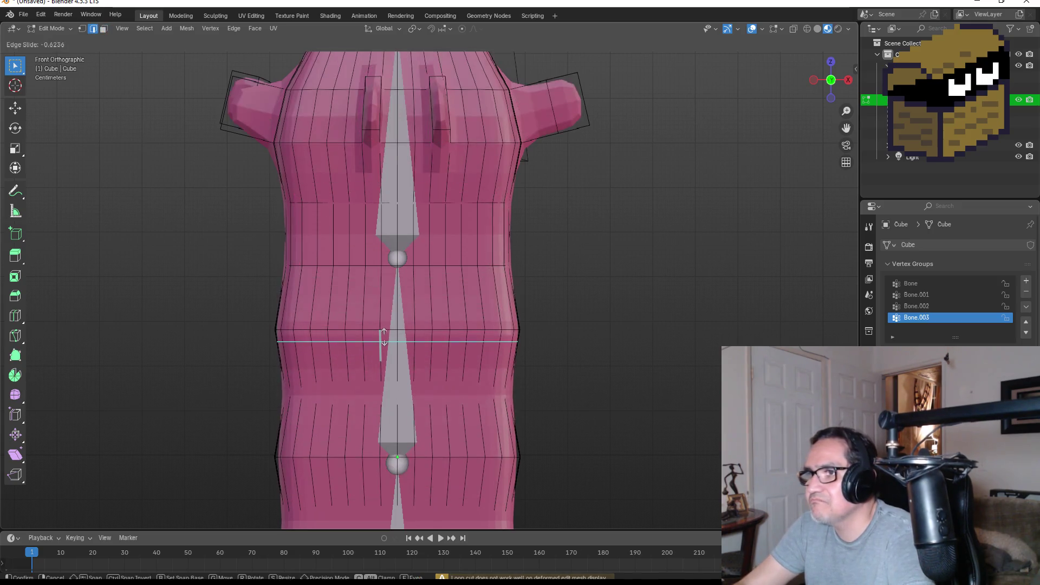
pyautogui.click(383, 339)
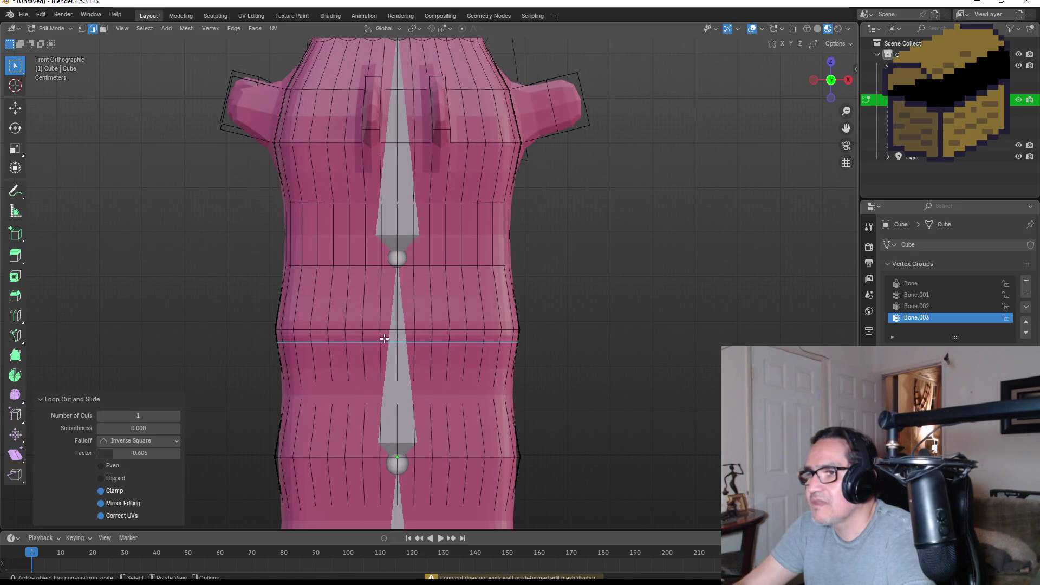
pyautogui.hotkey('ctrl', 'r')
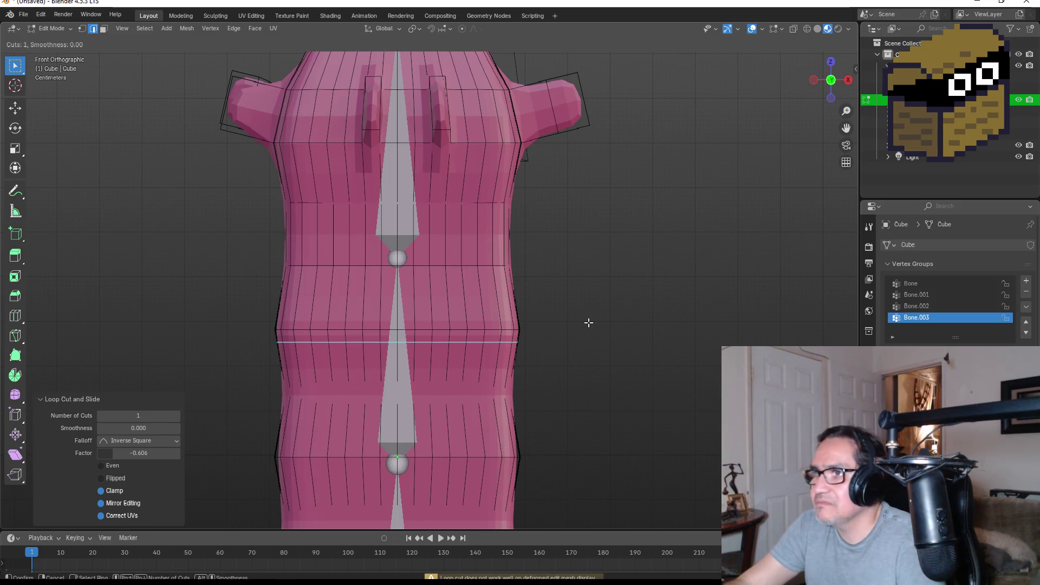
pyautogui.click(478, 285)
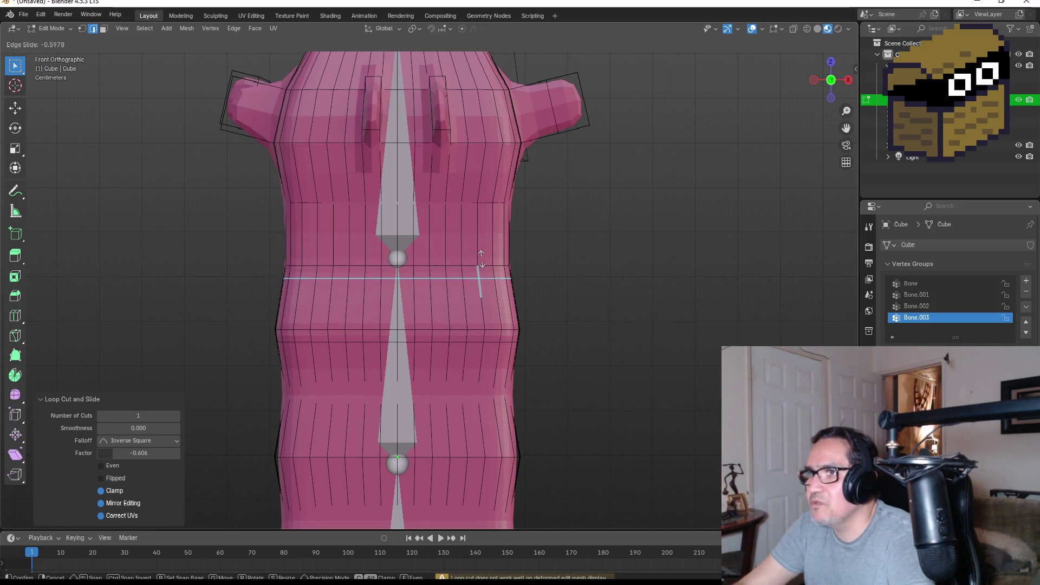
pyautogui.click(483, 259)
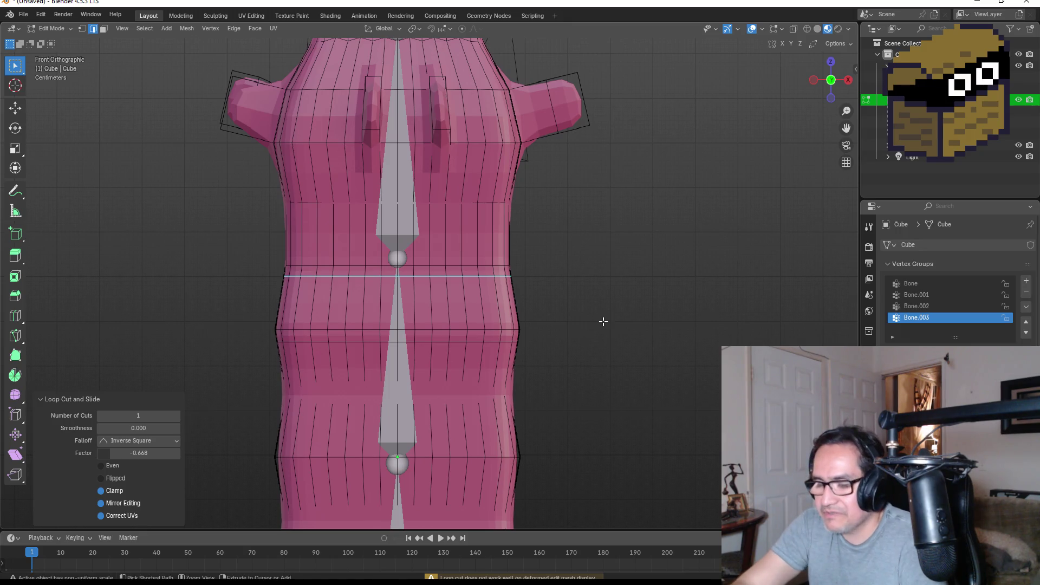
pyautogui.hotkey('ctrl', 'r')
pyautogui.click(477, 221)
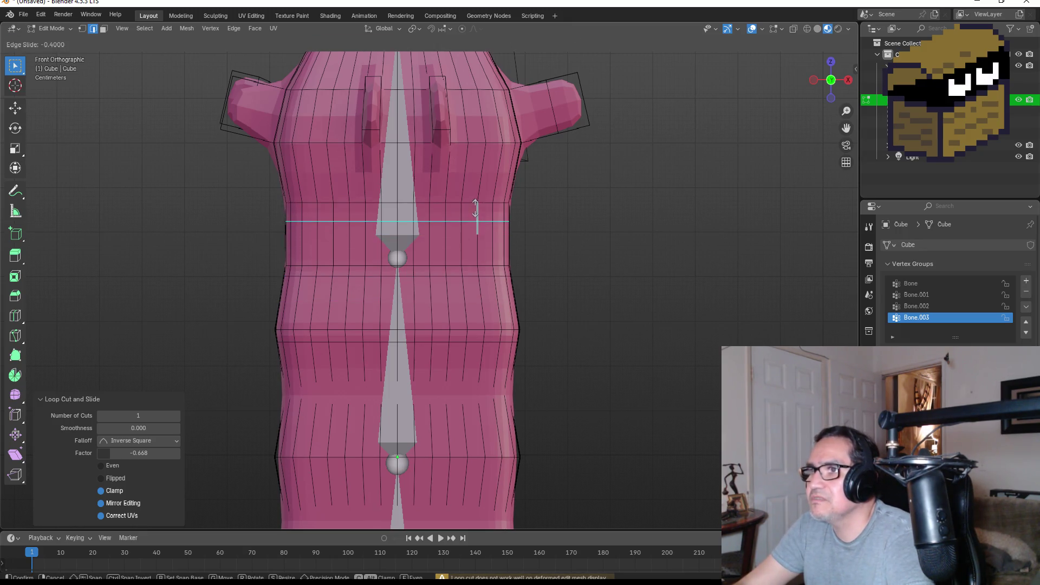
pyautogui.click(476, 206)
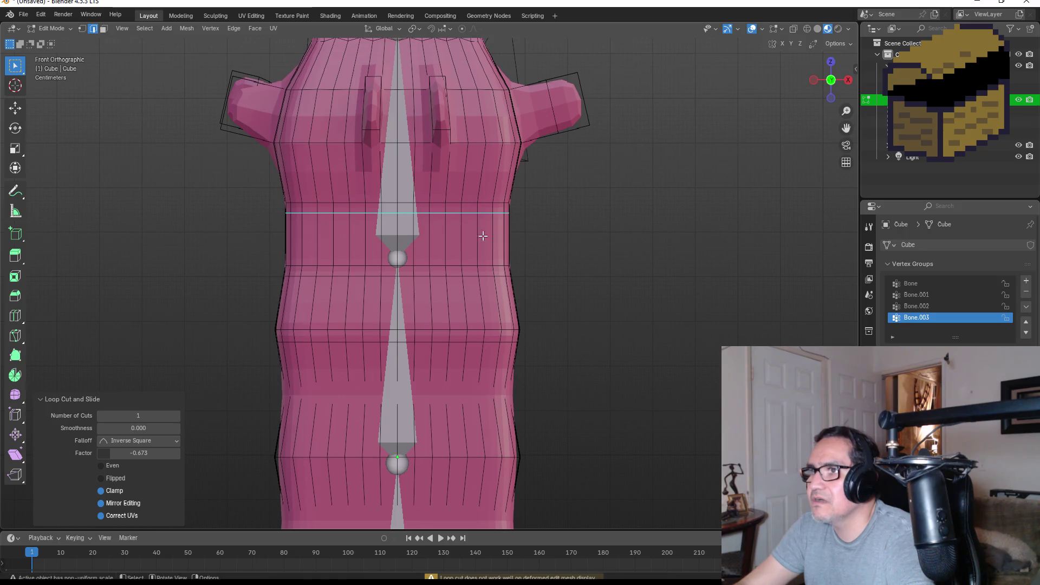
# Add an upward-slid edge loop near the lower joint and undo an accidental vertical loop cut.
pyautogui.hotkey('ctrl', 'r')
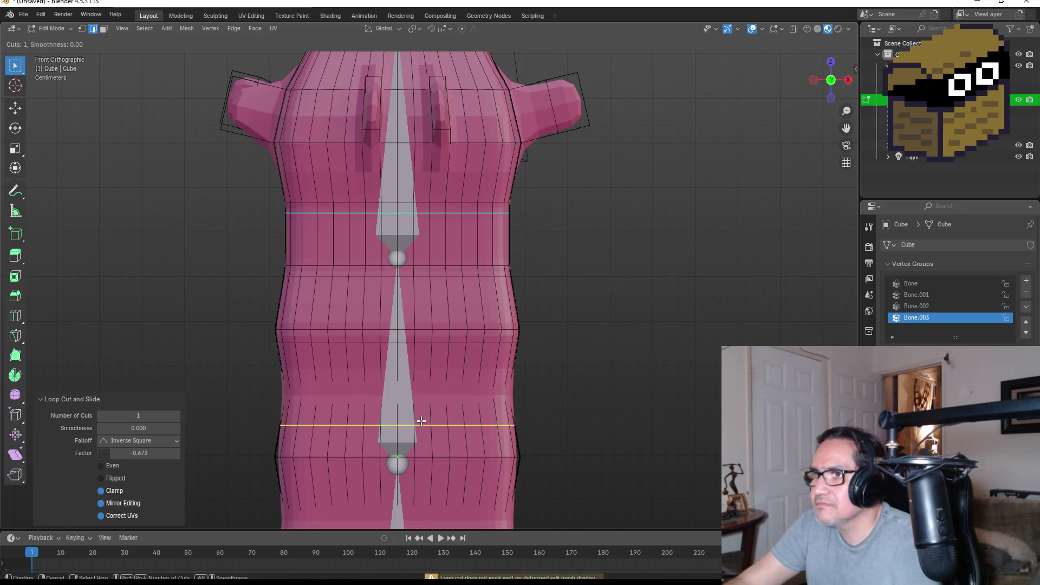
pyautogui.click(421, 421)
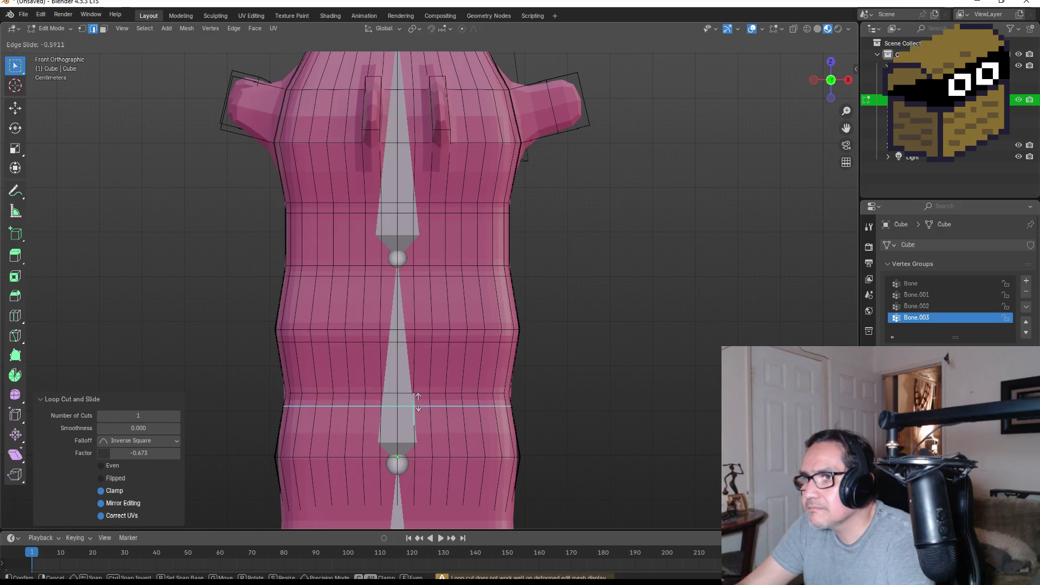
pyautogui.click(414, 400)
pyautogui.moveTo(461, 442)
pyautogui.mouseDown()
pyautogui.moveTo(477, 278)
pyautogui.moveTo(474, 294)
pyautogui.mouseUp()
pyautogui.hotkey('ctrl', 'r')
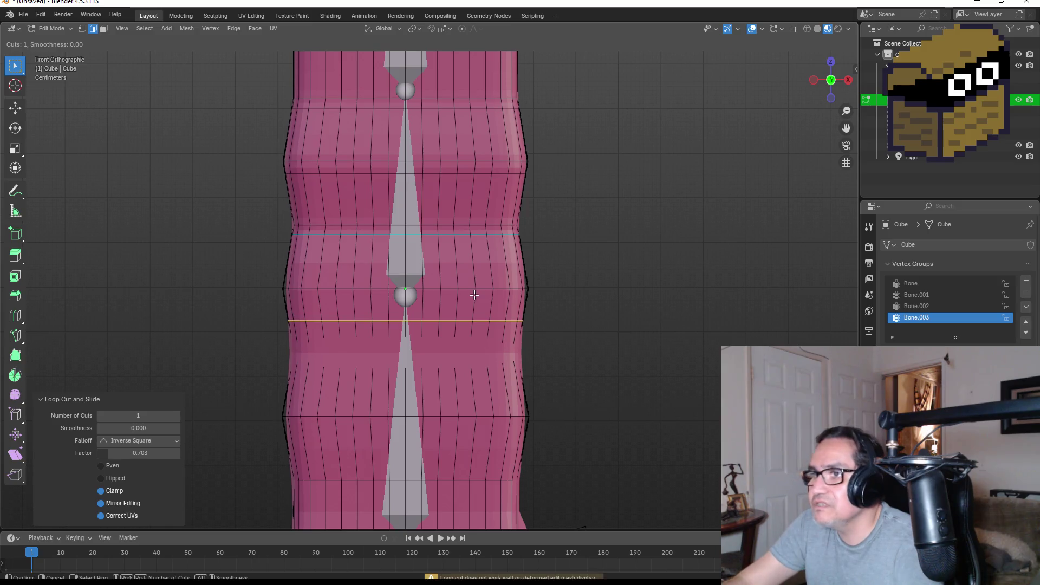
pyautogui.click(491, 309)
pyautogui.rightClick(491, 308)
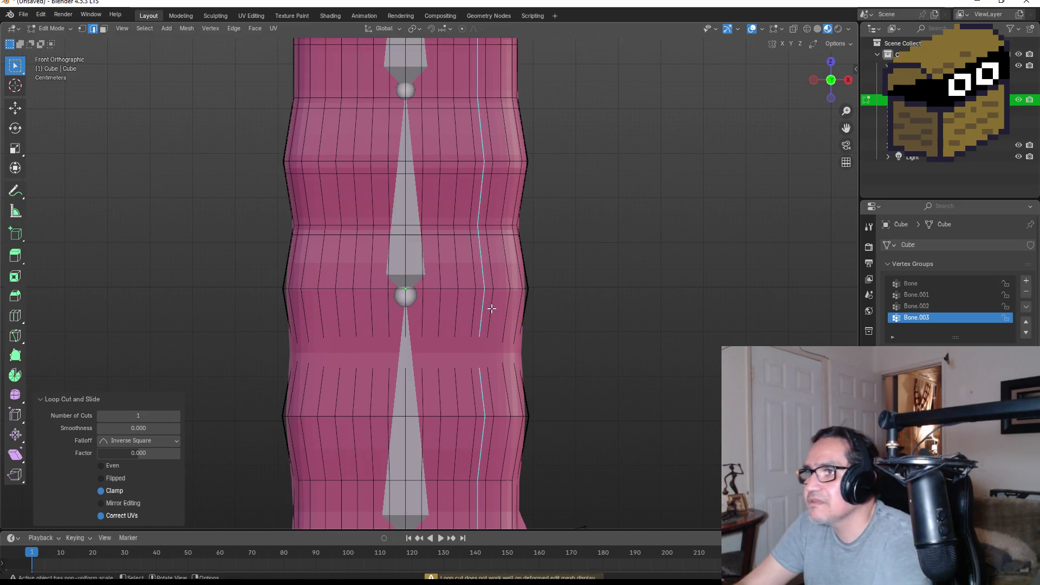
pyautogui.hotkey('ctrl', 'z')
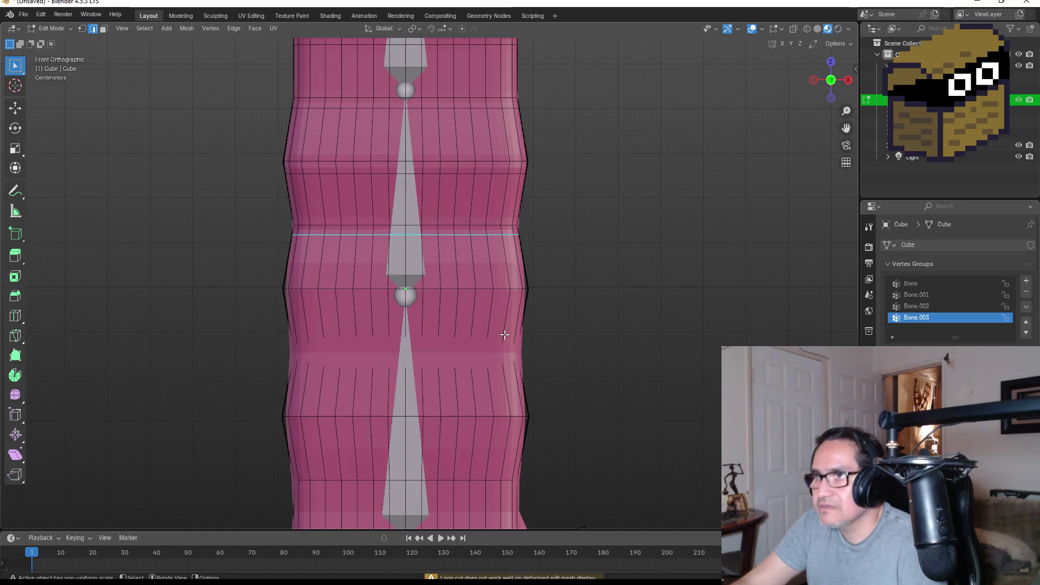
# Cut three more upward-slid edge loops across the lower torso beside the joints.
pyautogui.hotkey('ctrl', 'r')
pyautogui.click(508, 330)
pyautogui.click(505, 307)
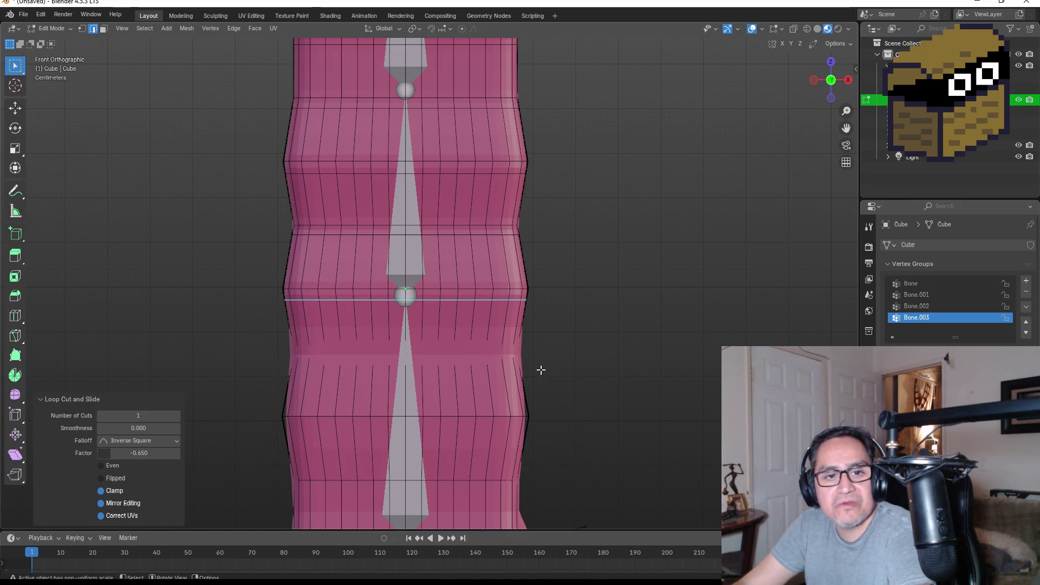
pyautogui.scroll(-5, 532, 383)
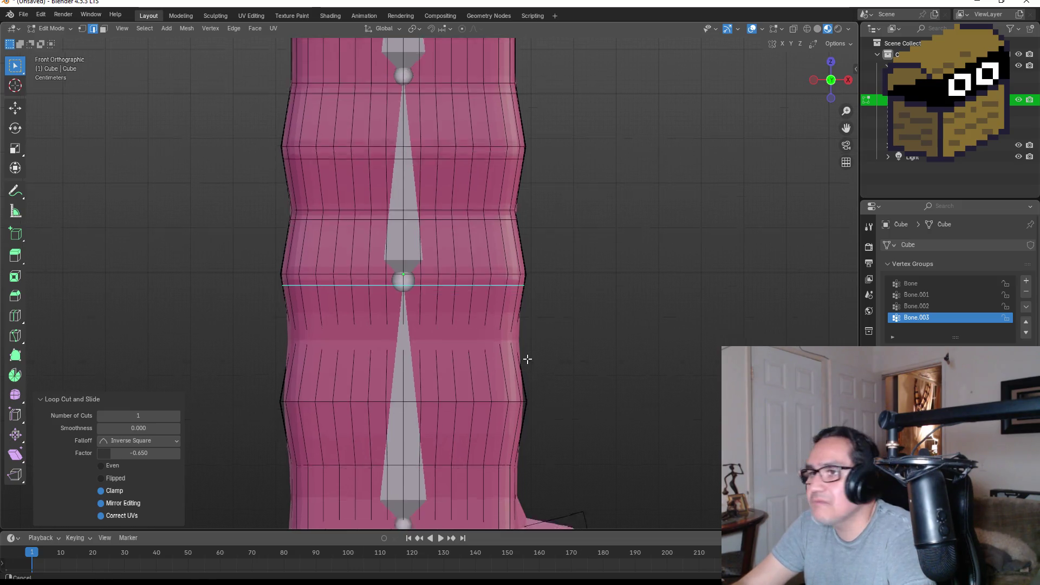
pyautogui.click(538, 274)
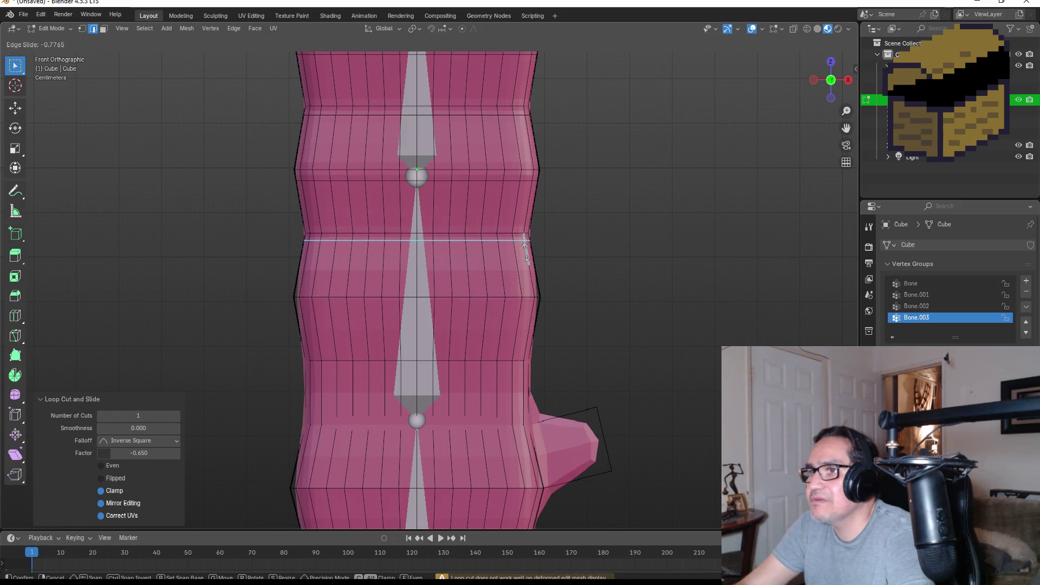
pyautogui.click(529, 255)
pyautogui.hotkey('ctrl', 'r')
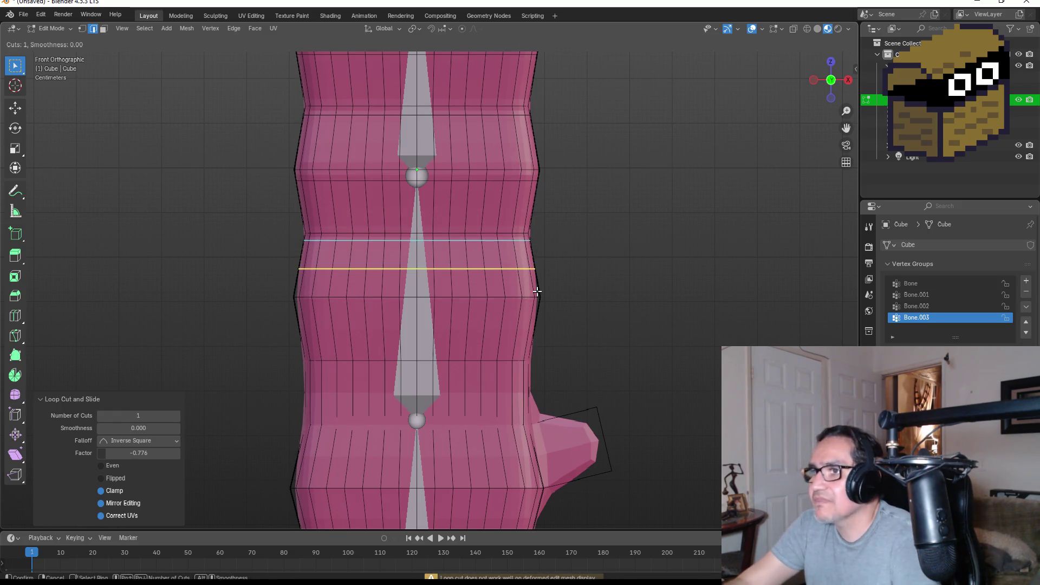
pyautogui.click(494, 309)
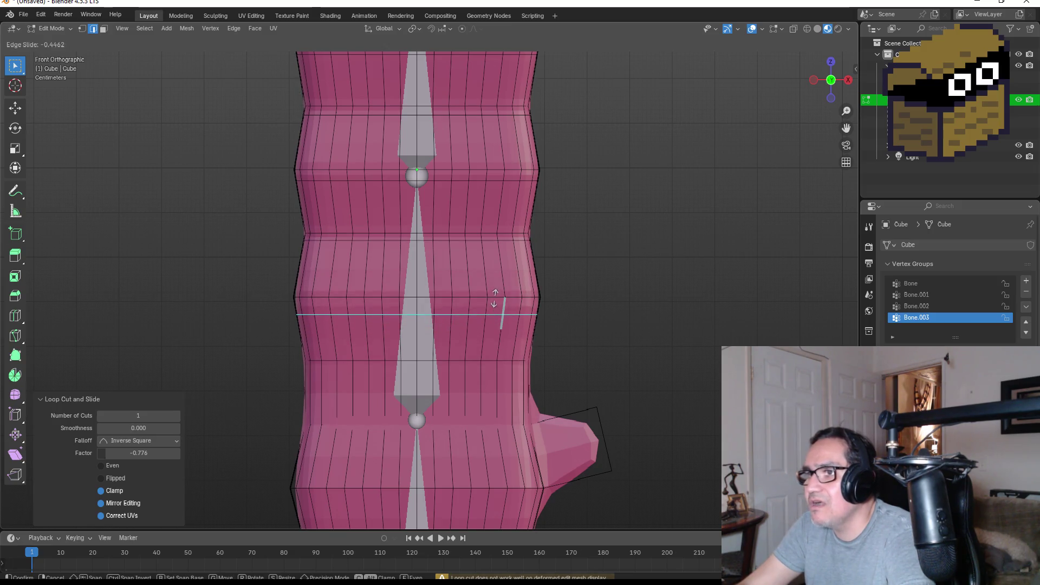
pyautogui.click(495, 294)
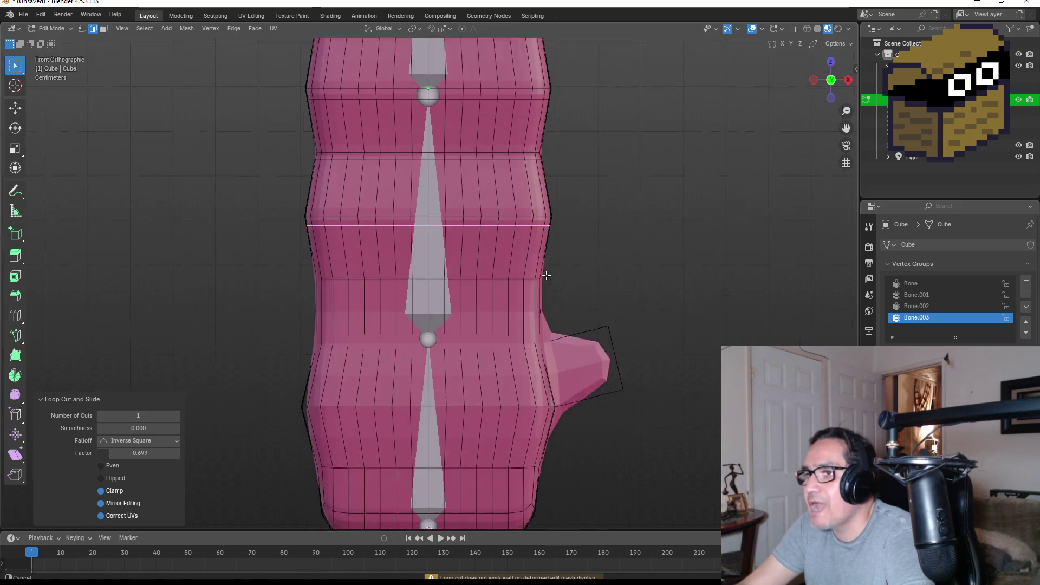
# Add one more edge loop higher on the body, slid to factor -0.750.
pyautogui.scroll(-2, 552, 214)
pyautogui.hotkey('ctrl', 'r')
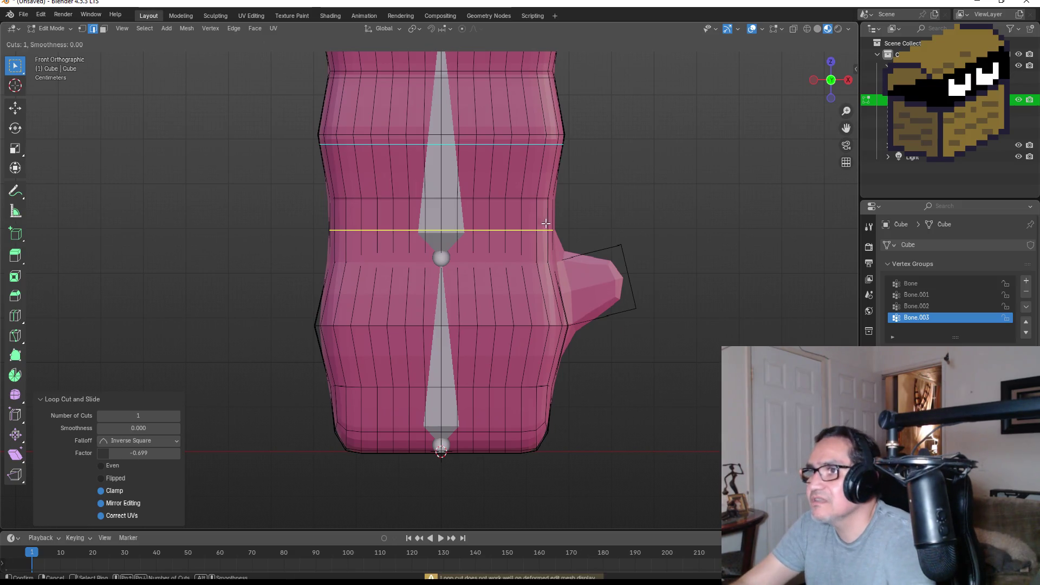
pyautogui.click(553, 216)
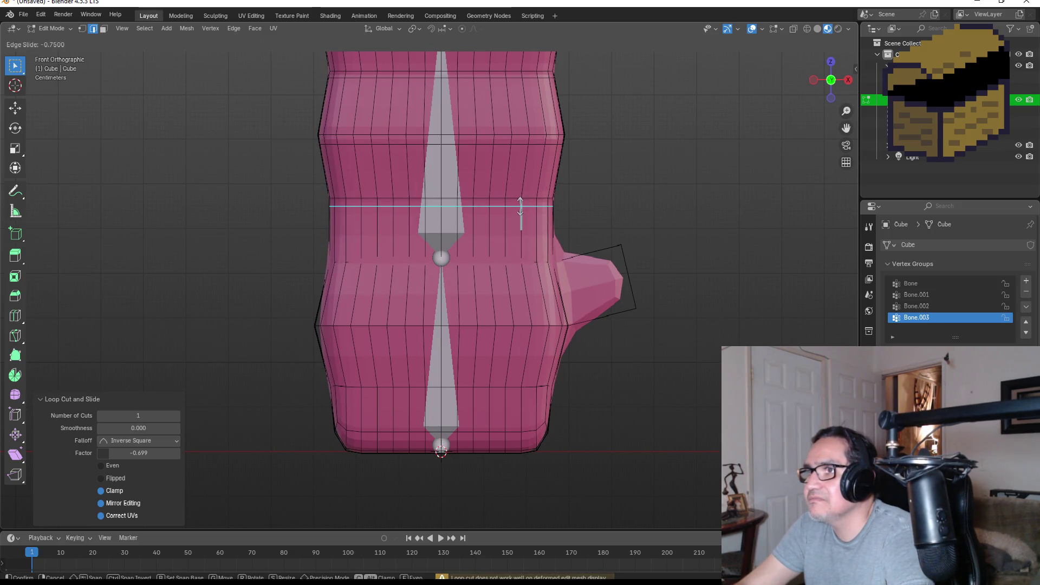
pyautogui.click(520, 211)
pyautogui.moveTo(605, 213); pyautogui.dragTo(586, 340)
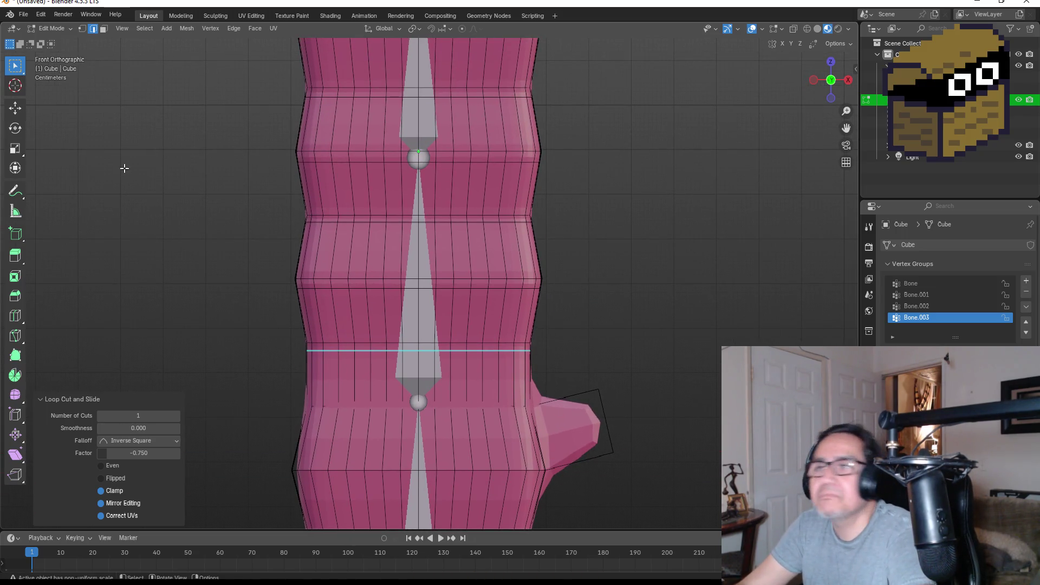
# Switch to Face select mode and select vertical face loops on the worm body.
pyautogui.click(103, 29)
pyautogui.keyDown('alt'); pyautogui.click(393, 347); pyautogui.keyUp('alt')
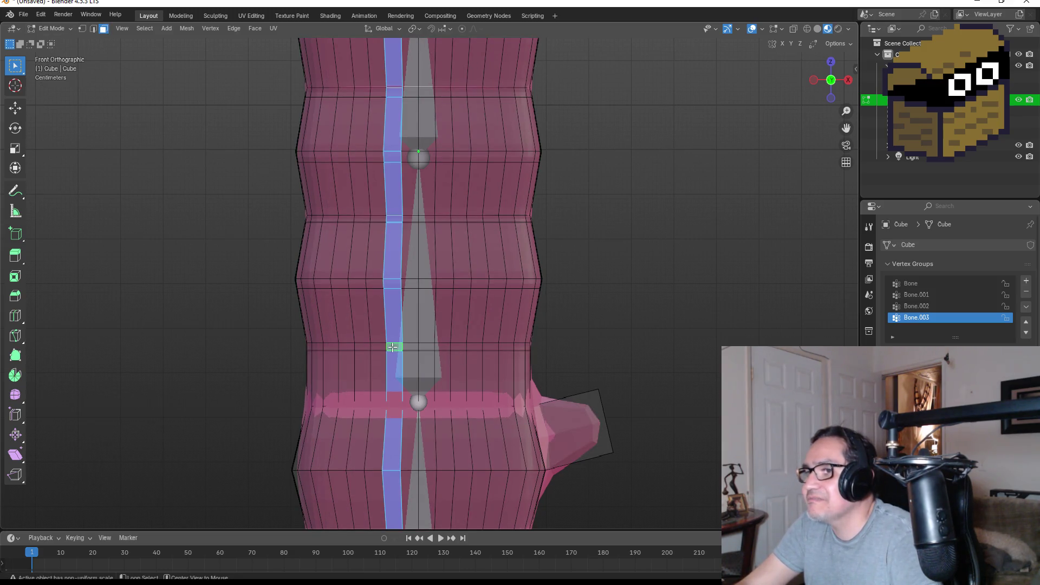
pyautogui.click(408, 345)
pyautogui.click(406, 348)
pyautogui.keyDown('shift'); pyautogui.click(398, 348); pyautogui.keyUp('shift')
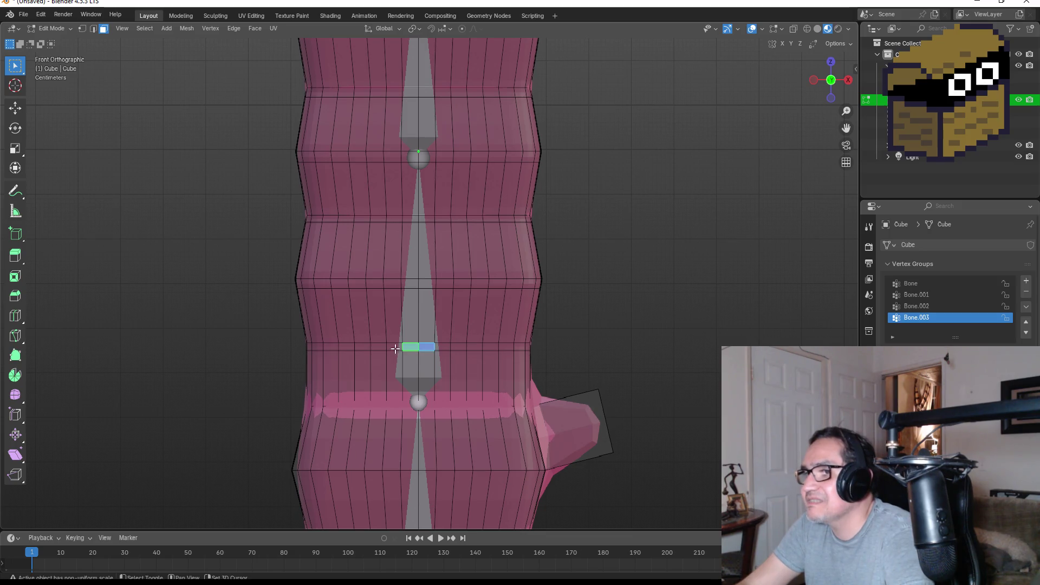
pyautogui.click(475, 347)
pyautogui.keyDown('alt'); pyautogui.click(486, 345); pyautogui.keyUp('alt')
pyautogui.keyDown('alt'); pyautogui.click(470, 347); pyautogui.keyUp('alt')
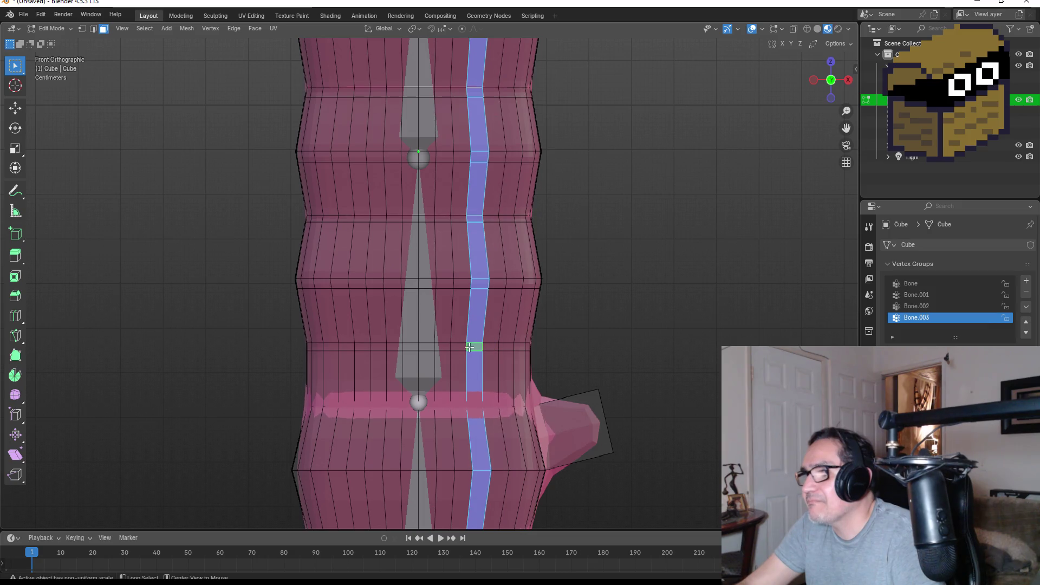
# Step the face-loop selection across columns, then try a rotate and cancel it.
pyautogui.keyDown('alt'); pyautogui.click(415, 352); pyautogui.keyUp('alt')
pyautogui.keyDown('alt'); pyautogui.click(375, 346); pyautogui.keyUp('alt')
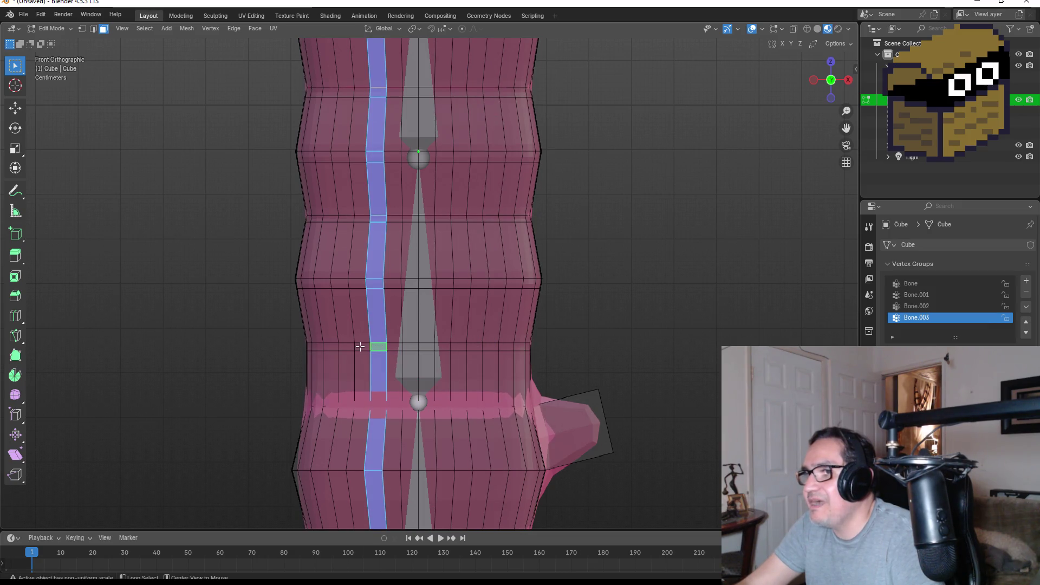
pyautogui.keyDown('alt'); pyautogui.click(361, 347); pyautogui.keyUp('alt')
pyautogui.keyDown('alt'); pyautogui.click(426, 346); pyautogui.keyUp('alt')
pyautogui.keyDown('alt'); pyautogui.click(477, 347); pyautogui.keyUp('alt')
pyautogui.click(506, 348)
pyautogui.keyDown('shift'); pyautogui.click(507, 347); pyautogui.keyUp('shift')
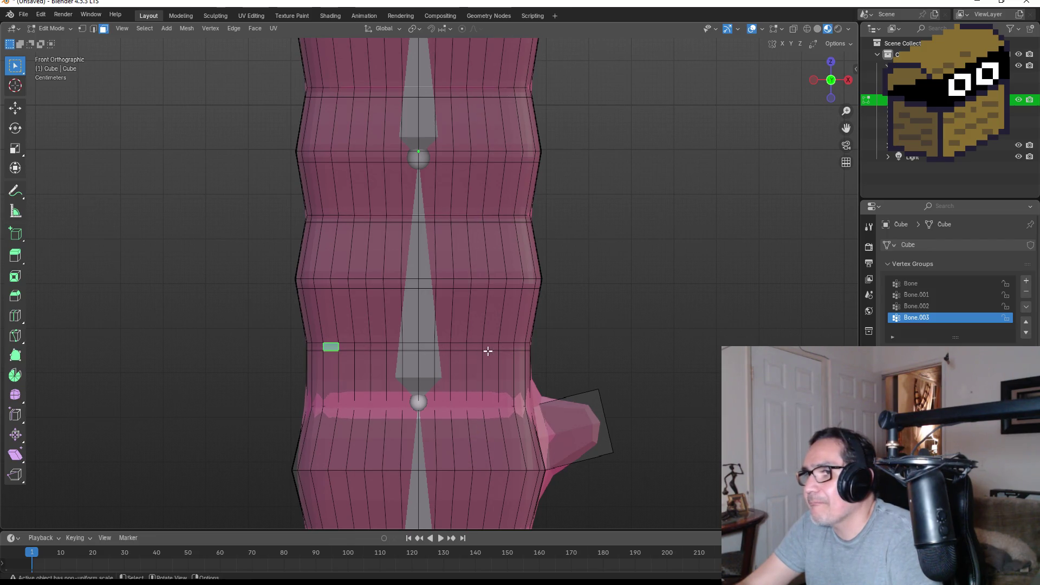
pyautogui.press('r')
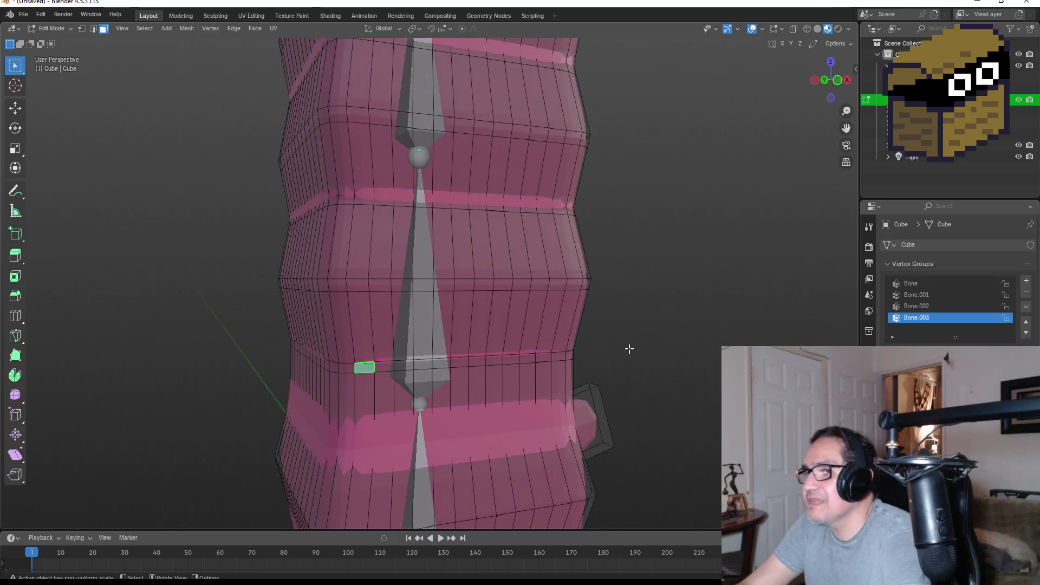
pyautogui.press('Escape')
pyautogui.scroll(-2, 599, 341)
# Inspect the worm in Object Mode, then return to Edit Mode viewing it from below.
pyautogui.press('Tab')
pyautogui.scroll(-4, 563, 286)
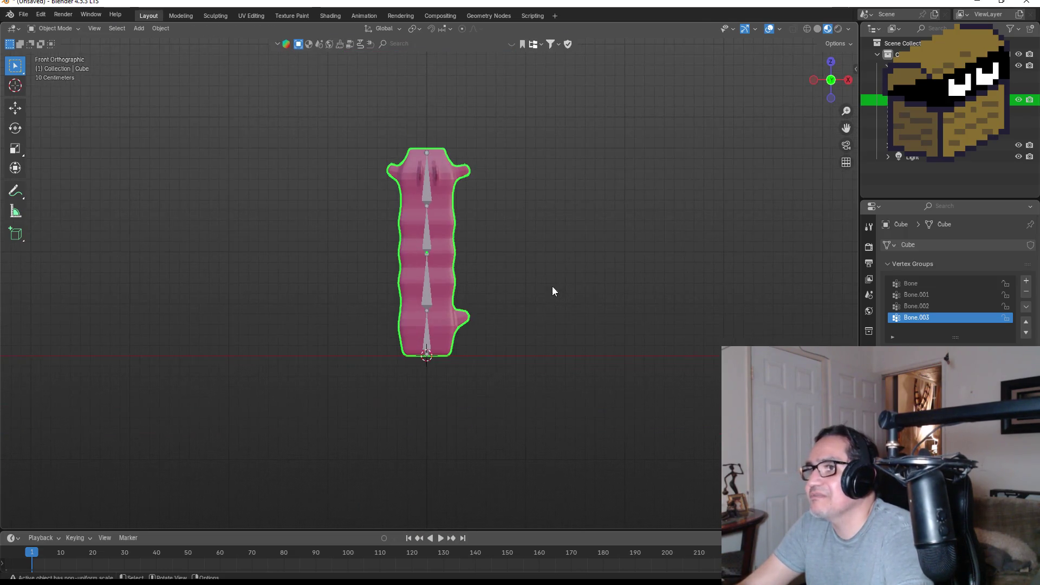
pyautogui.moveTo(549, 274)
pyautogui.mouseDown()
pyautogui.moveTo(318, 312)
pyautogui.moveTo(559, 329)
pyautogui.moveTo(540, 322)
pyautogui.mouseUp()
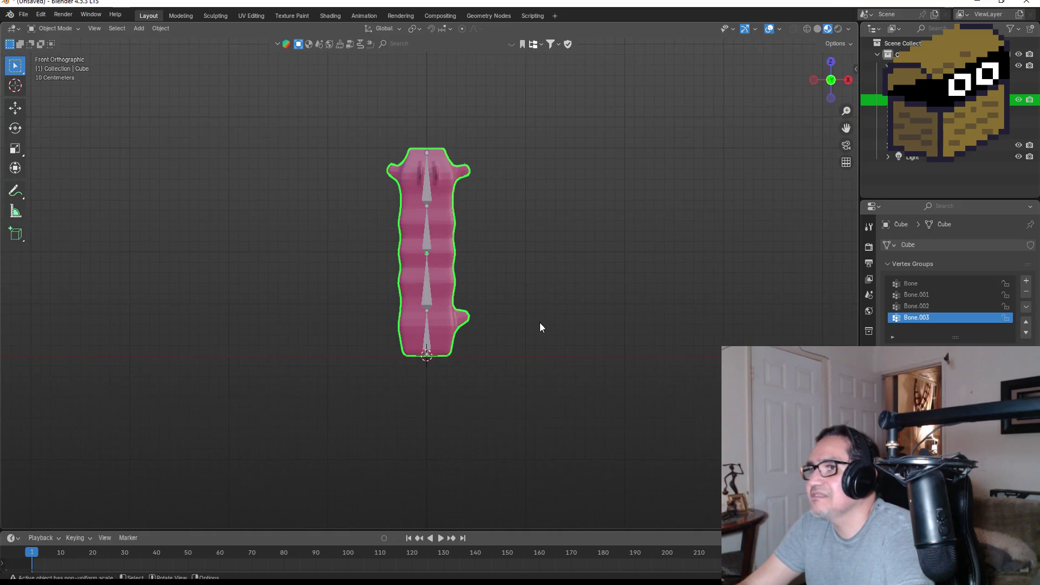
pyautogui.moveTo(534, 163)
pyautogui.mouseDown()
pyautogui.moveTo(515, 258)
pyautogui.moveTo(594, 236)
pyautogui.moveTo(542, 179)
pyautogui.mouseUp()
pyautogui.scroll(4, 515, 259)
pyautogui.press('Tab')
pyautogui.moveTo(507, 325)
pyautogui.mouseDown()
pyautogui.moveTo(463, 166)
pyautogui.moveTo(539, 193)
pyautogui.moveTo(599, 237)
pyautogui.moveTo(625, 220)
pyautogui.moveTo(610, 231)
pyautogui.mouseUp()
# Extrude the selected faces outward along their normal and return to Object Mode.
pyautogui.press('e')
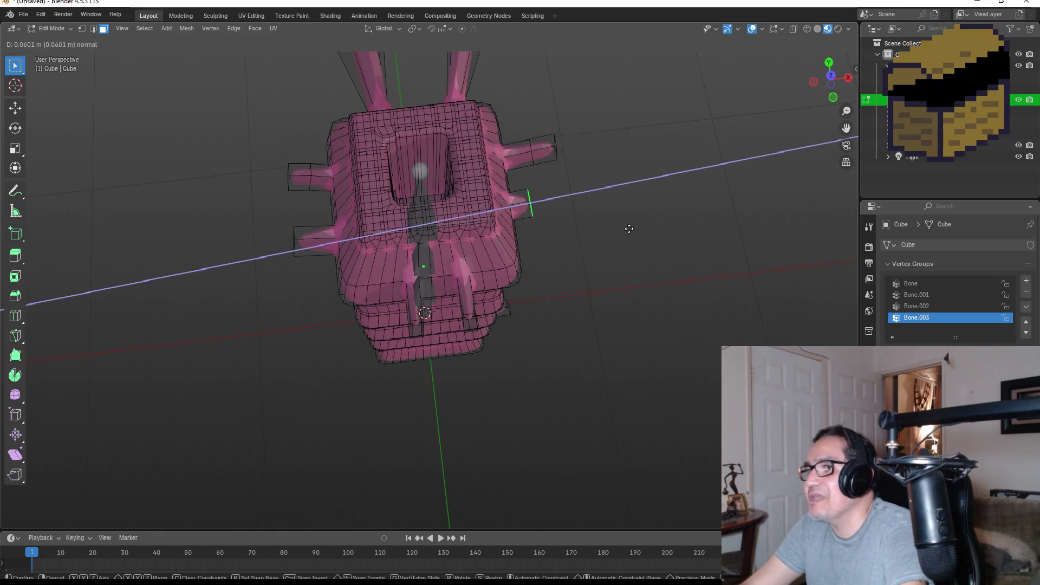
pyautogui.click(660, 228)
pyautogui.moveTo(660, 246)
pyautogui.mouseDown()
pyautogui.moveTo(588, 228)
pyautogui.moveTo(578, 341)
pyautogui.mouseUp()
pyautogui.press('Tab')
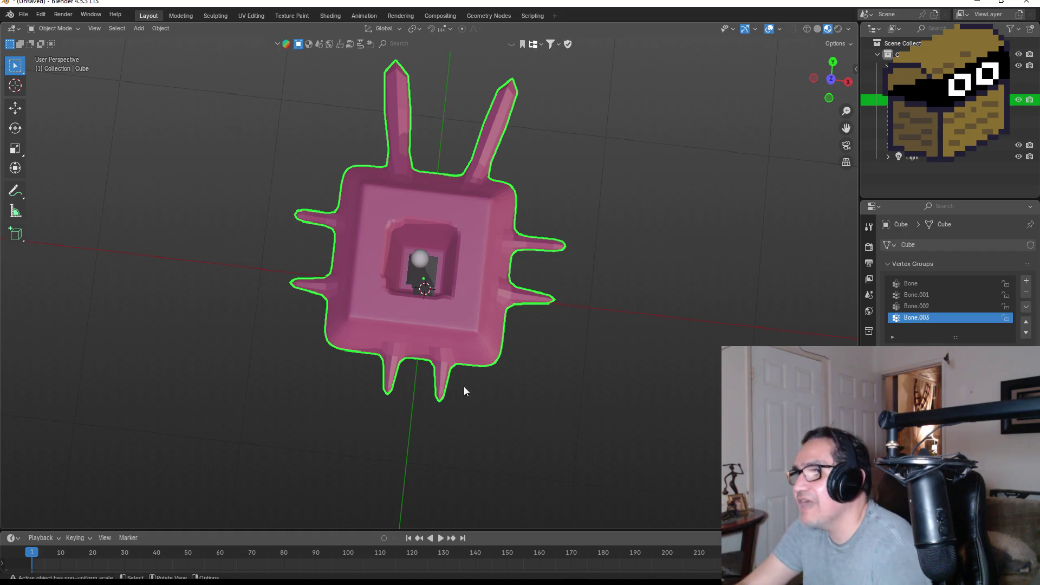
pyautogui.moveTo(616, 318)
pyautogui.mouseDown()
pyautogui.moveTo(622, 289)
pyautogui.moveTo(618, 296)
pyautogui.mouseUp()
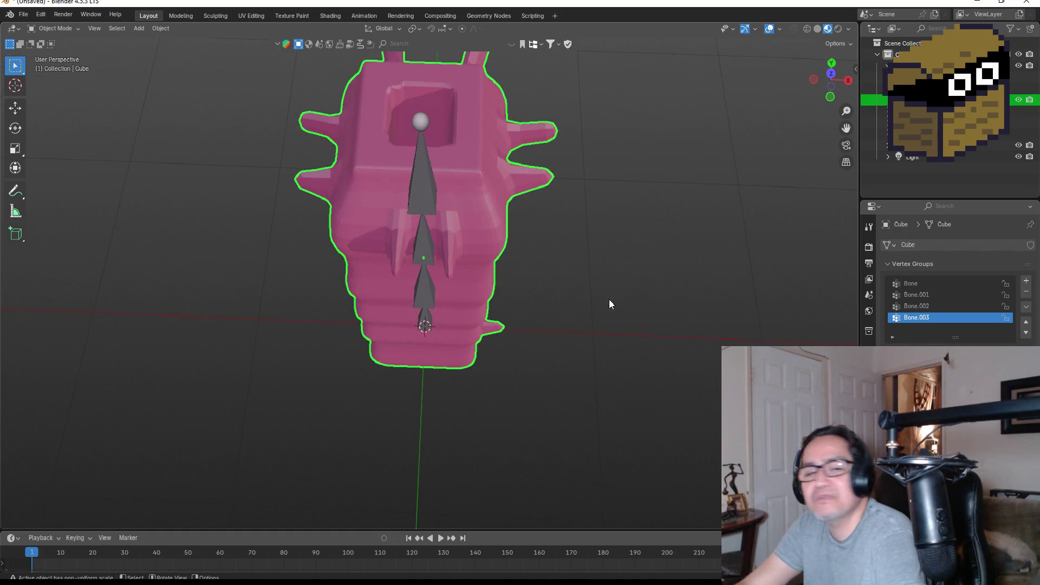
pyautogui.click(23, 14)
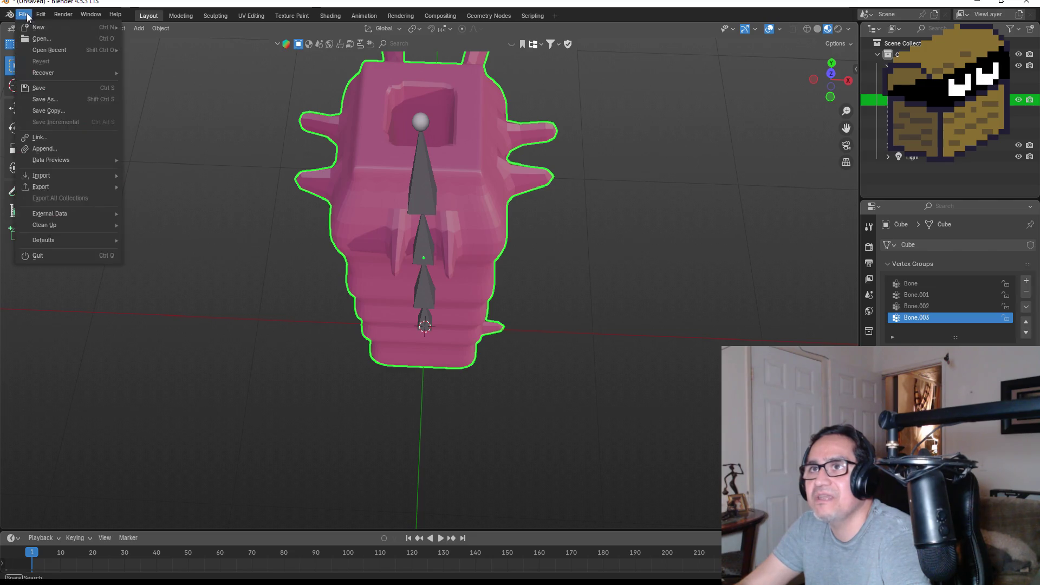
# Save As Worm.blend, replacing the default Untitled.blend file name.
pyautogui.click(53, 100)
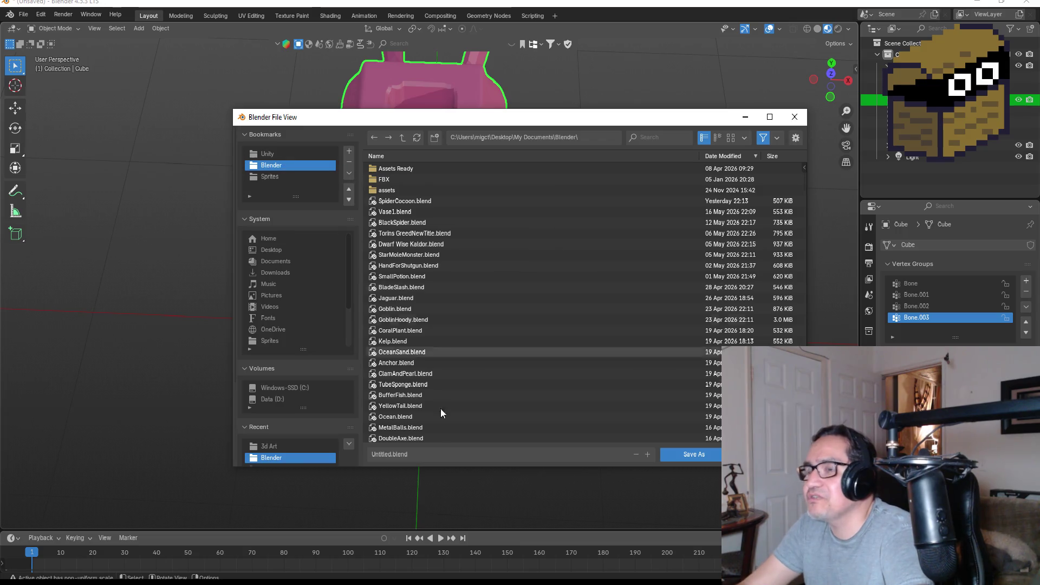
pyautogui.click(436, 456)
pyautogui.press('BackSpace')
pyautogui.write('Worm')
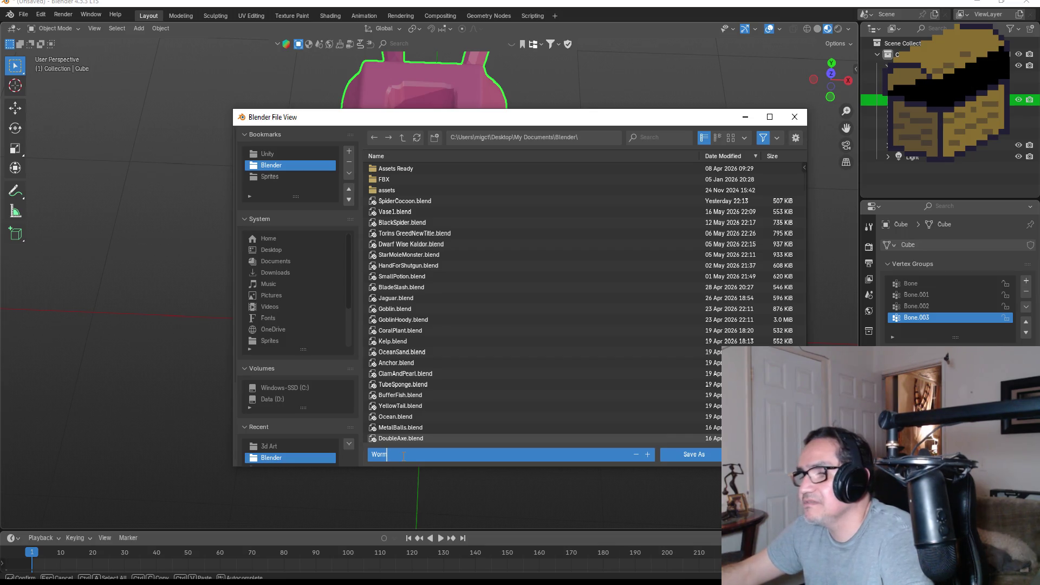
pyautogui.press('Return')
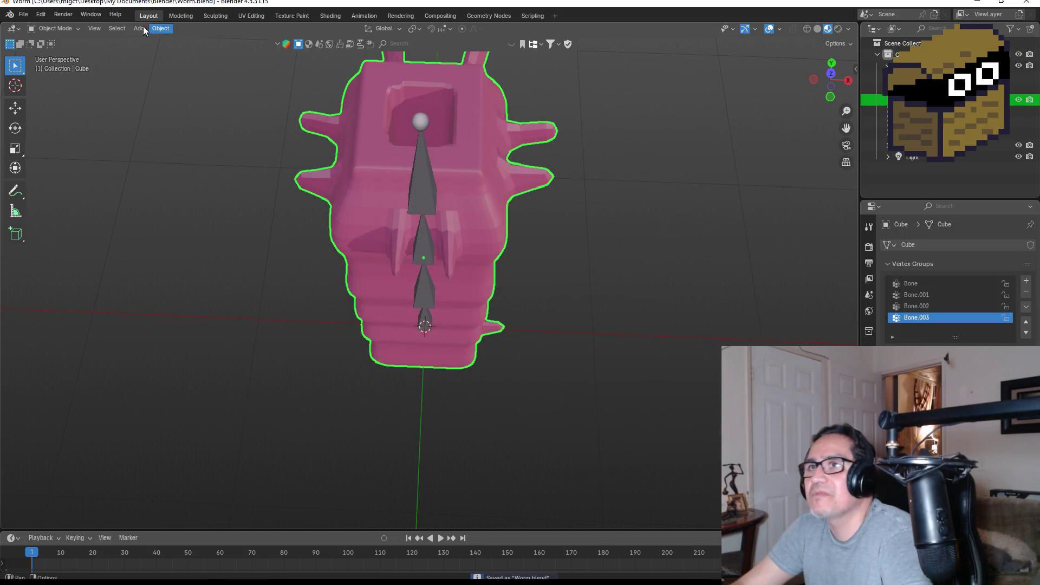
pyautogui.click(24, 15)
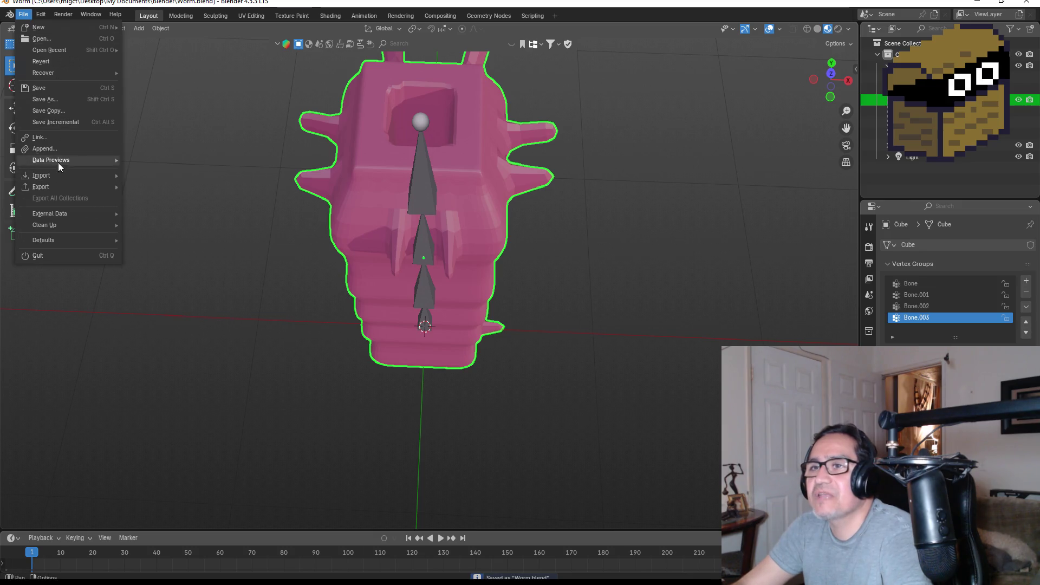
# Start an FBX export and browse to Unity/Dwarf Miner/Assets/3d Art.
pyautogui.moveTo(65, 185)
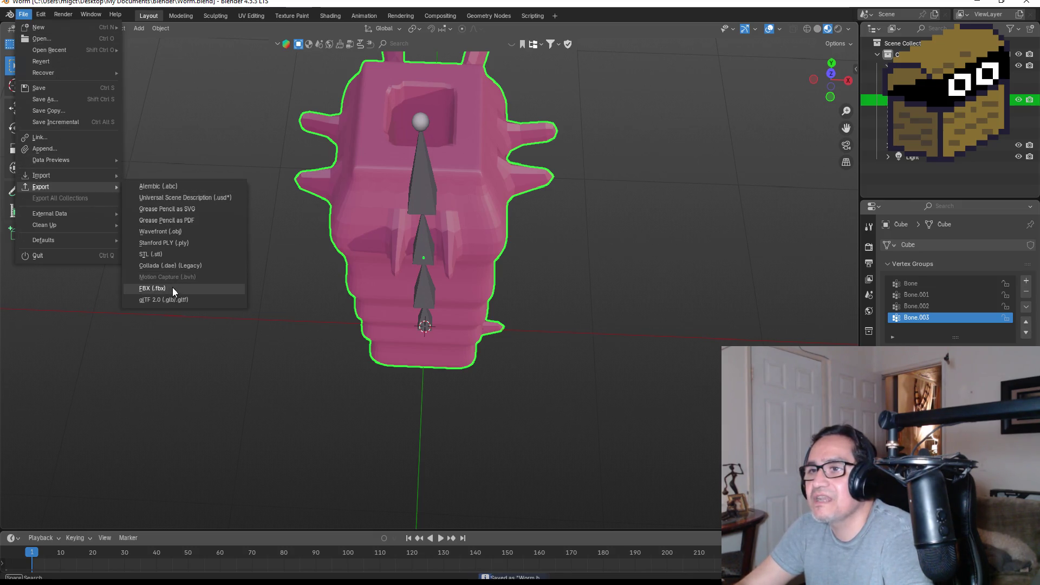
pyautogui.click(172, 288)
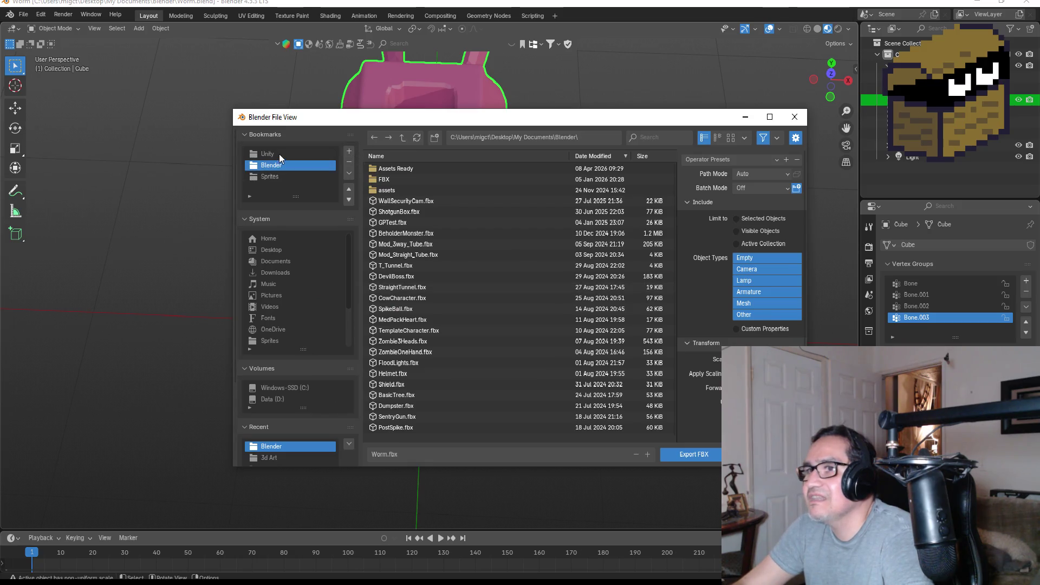
pyautogui.click(278, 154)
pyautogui.doubleClick(415, 171)
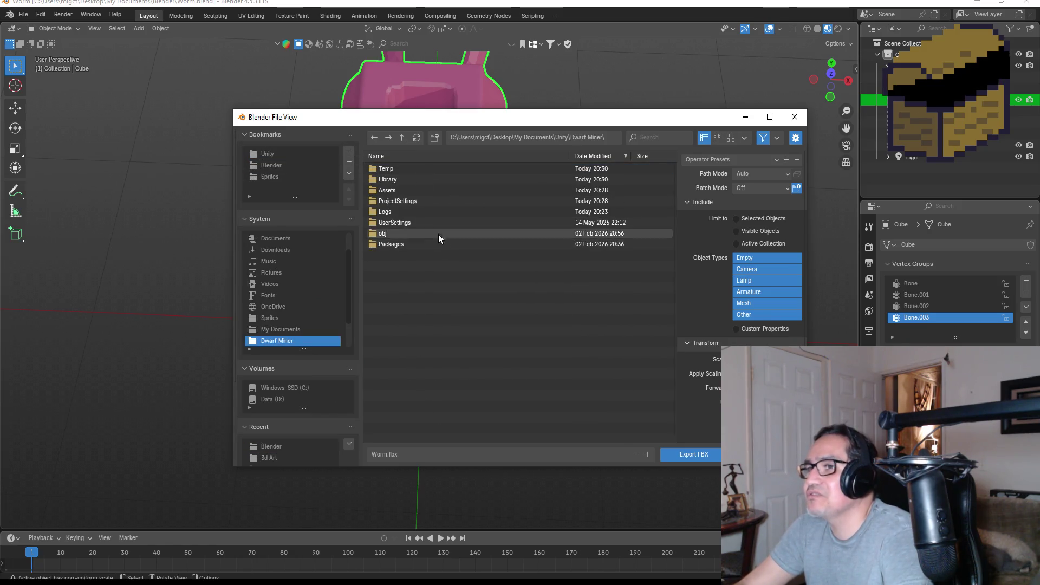
pyautogui.doubleClick(397, 189)
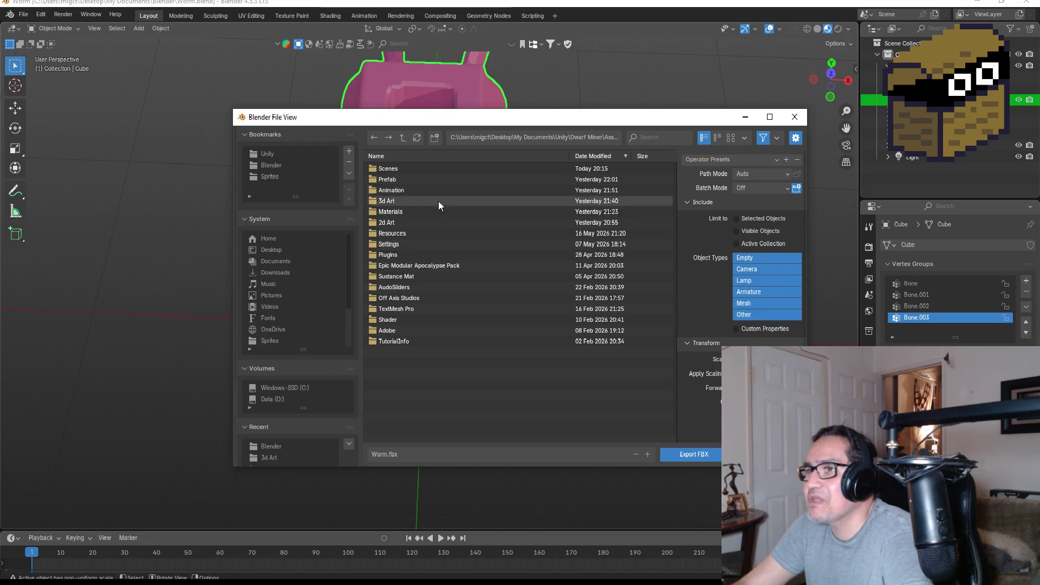
pyautogui.click(401, 203)
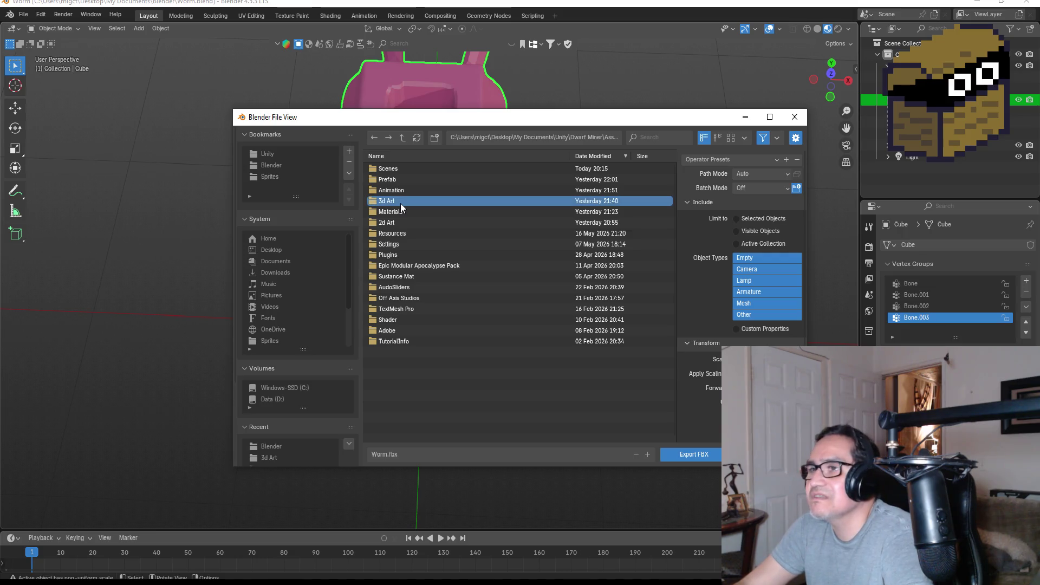
pyautogui.doubleClick(401, 203)
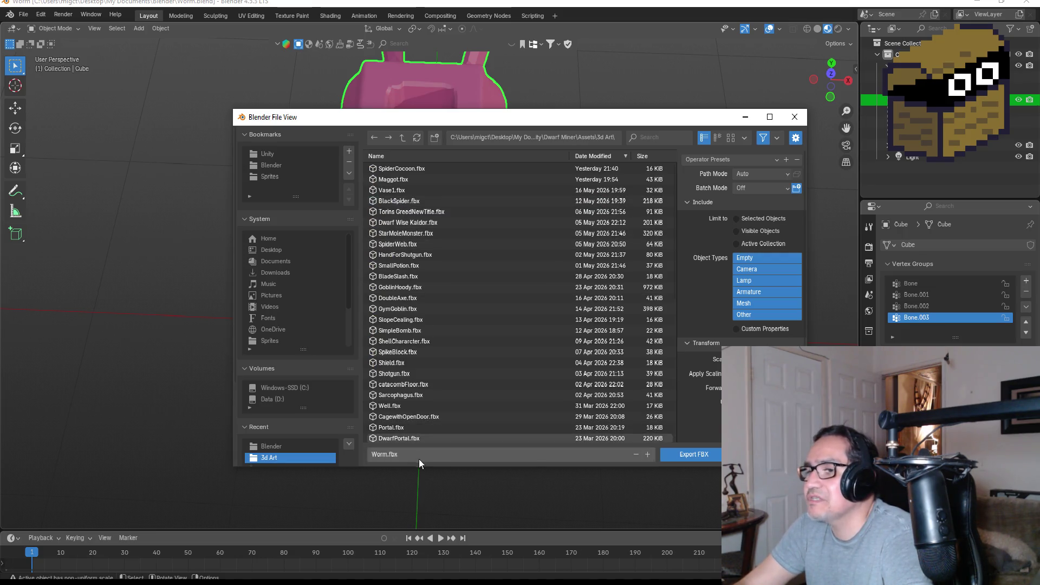
# Export Worm.fbx with the ExportUnity preset, then open the Dwarf Miner project in Unity.
pyautogui.click(738, 158)
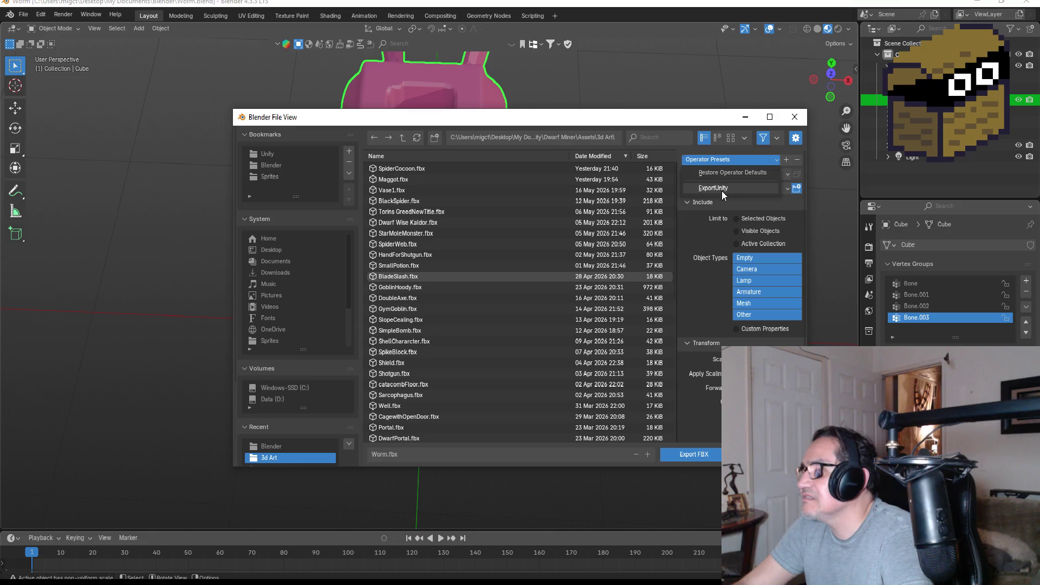
pyautogui.click(721, 190)
pyautogui.click(688, 451)
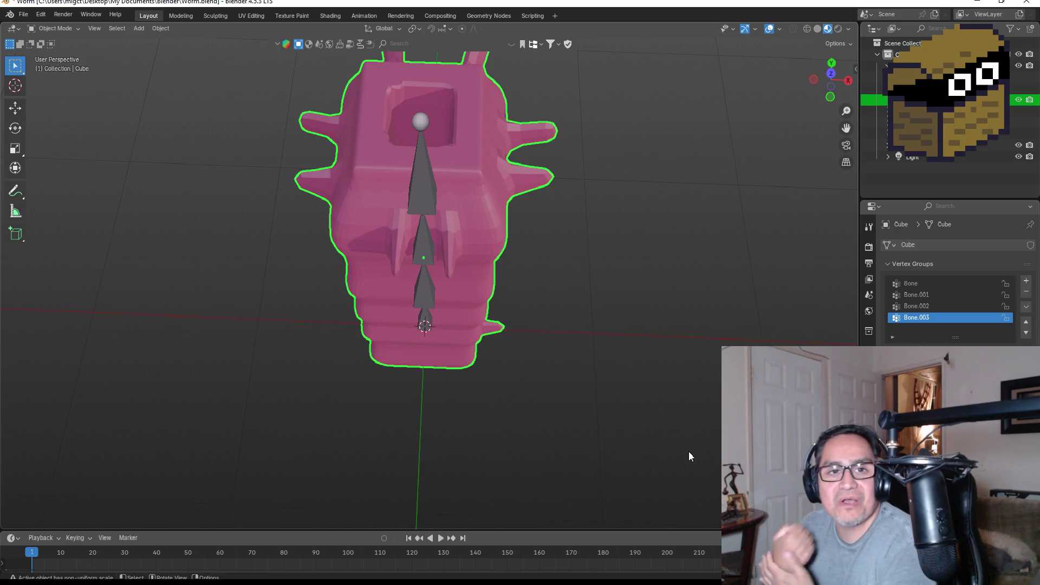
pyautogui.click(977, 2)
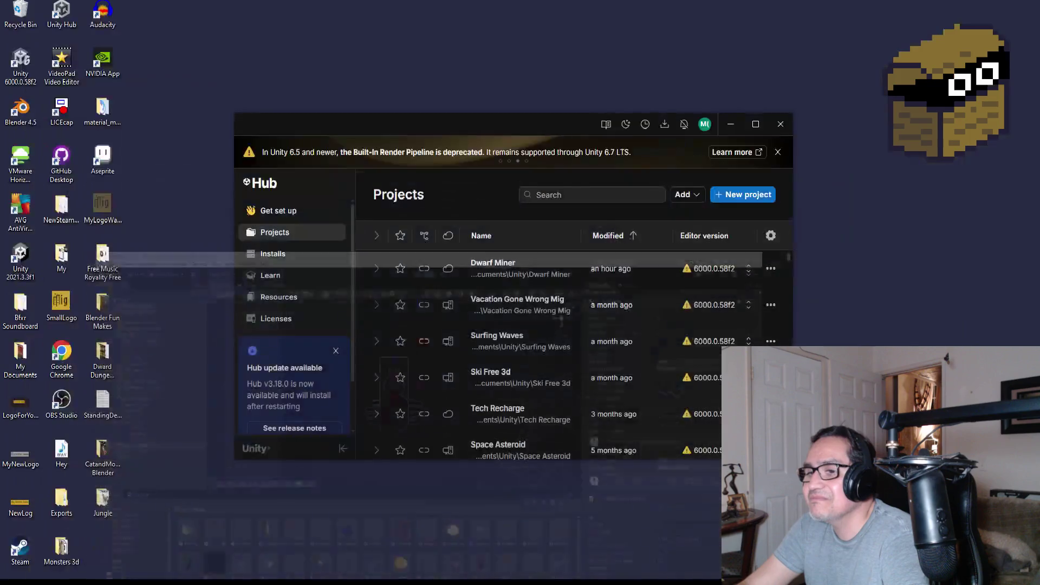
pyautogui.click(282, 559)
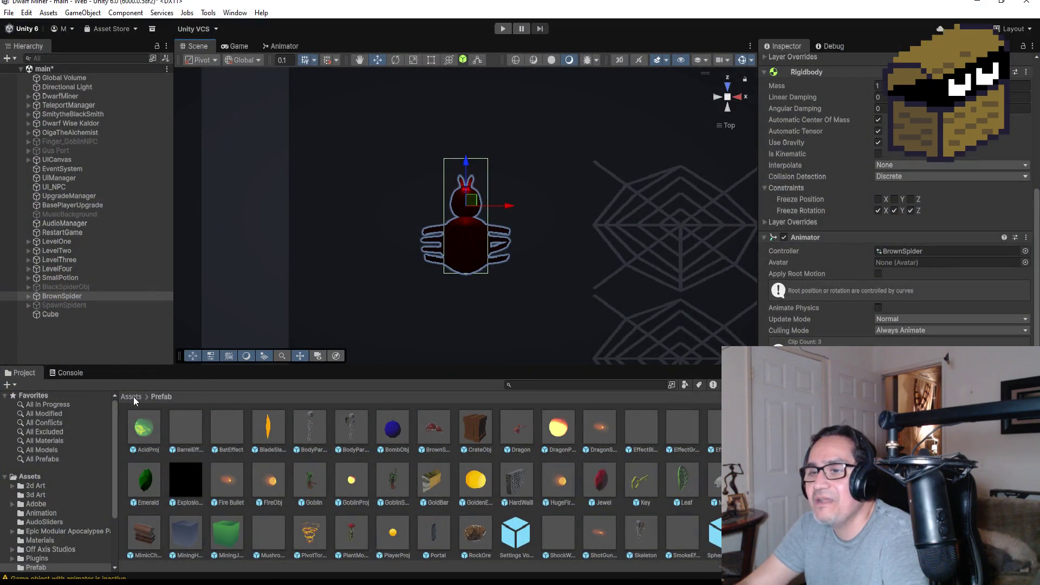
# Delete the leftover Cube from the Hierarchy and open the 3d Art folder to find Worm.
pyautogui.click(133, 397)
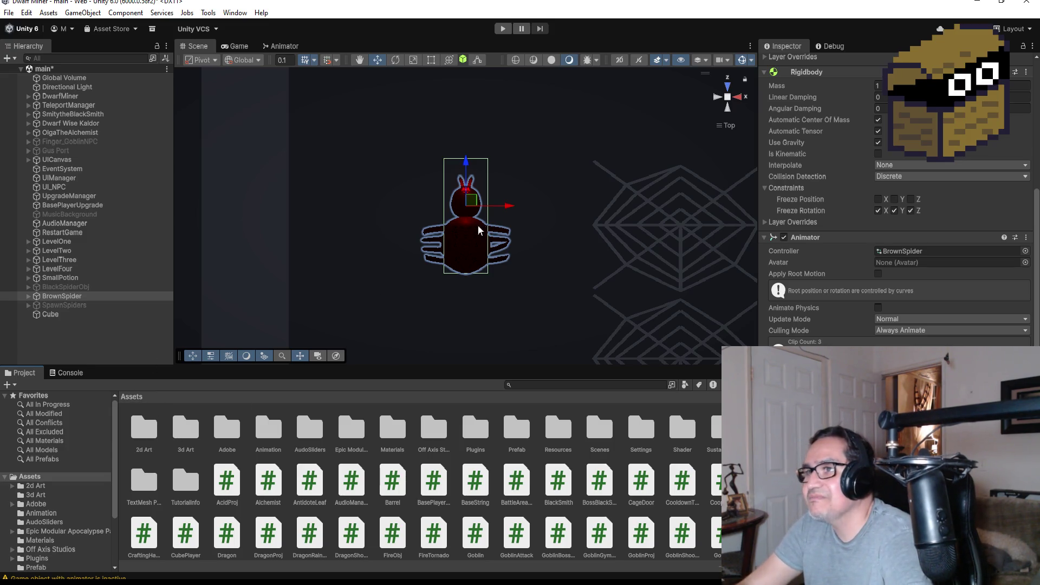
pyautogui.scroll(-2, 495, 198)
pyautogui.scroll(-3, 494, 198)
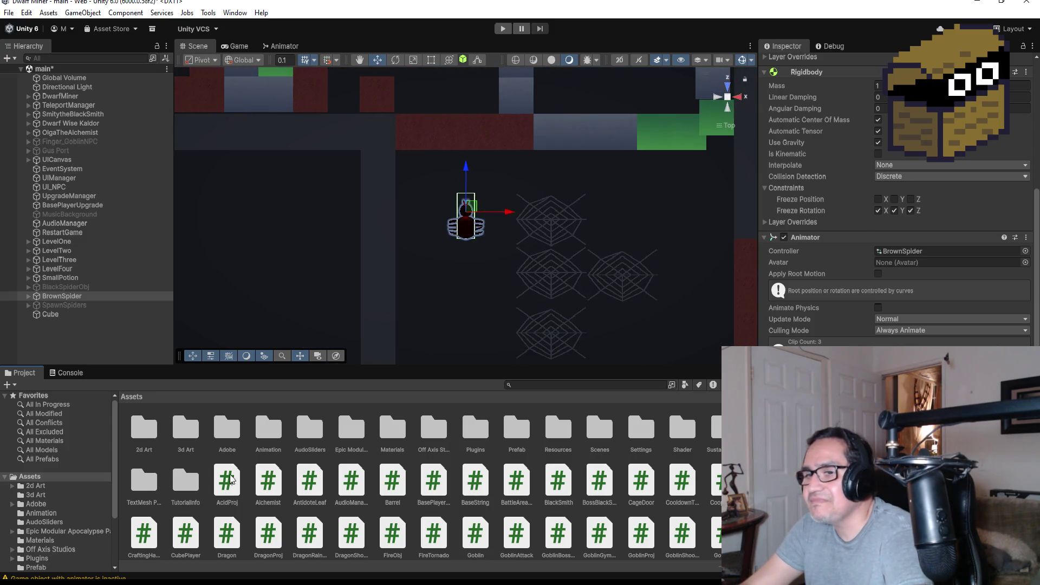
pyautogui.click(54, 315)
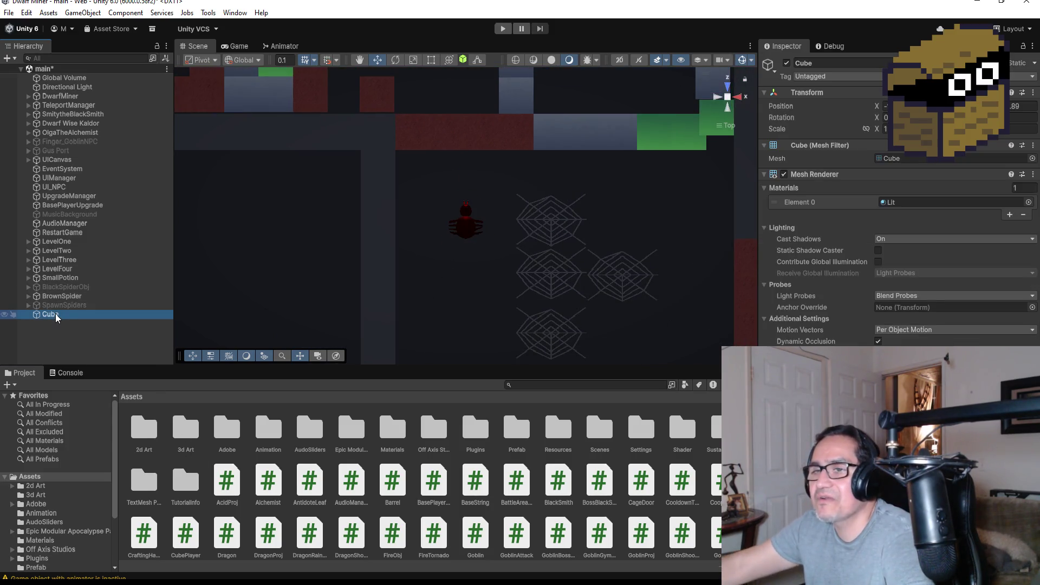
pyautogui.press('Delete')
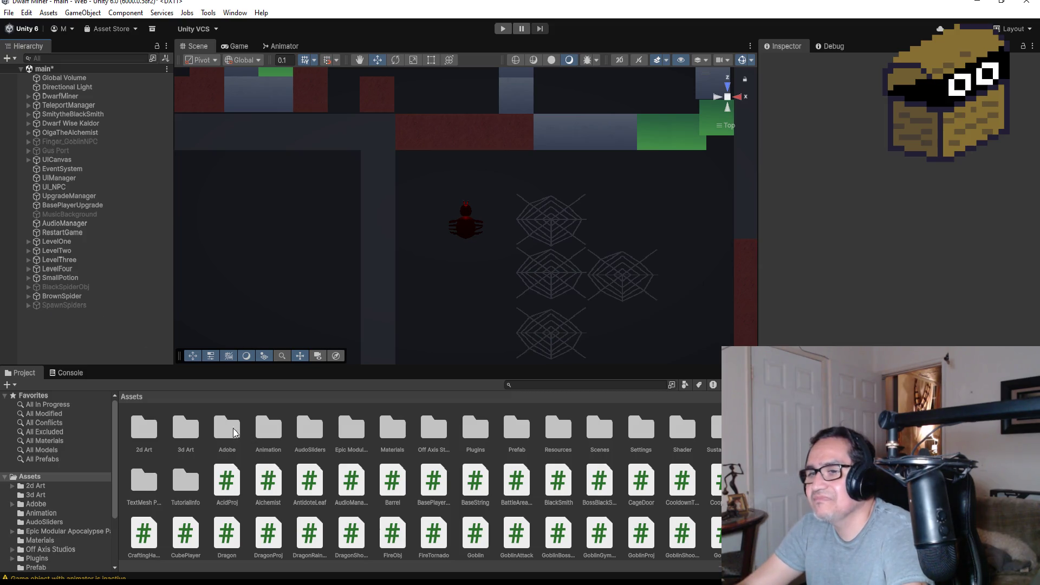
pyautogui.doubleClick(186, 429)
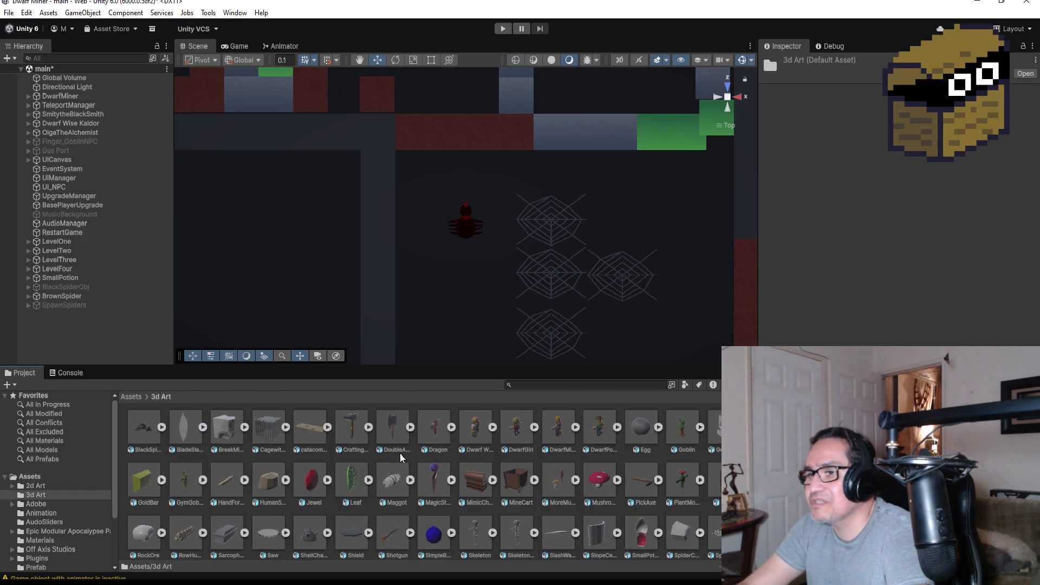
pyautogui.scroll(-2, 564, 477)
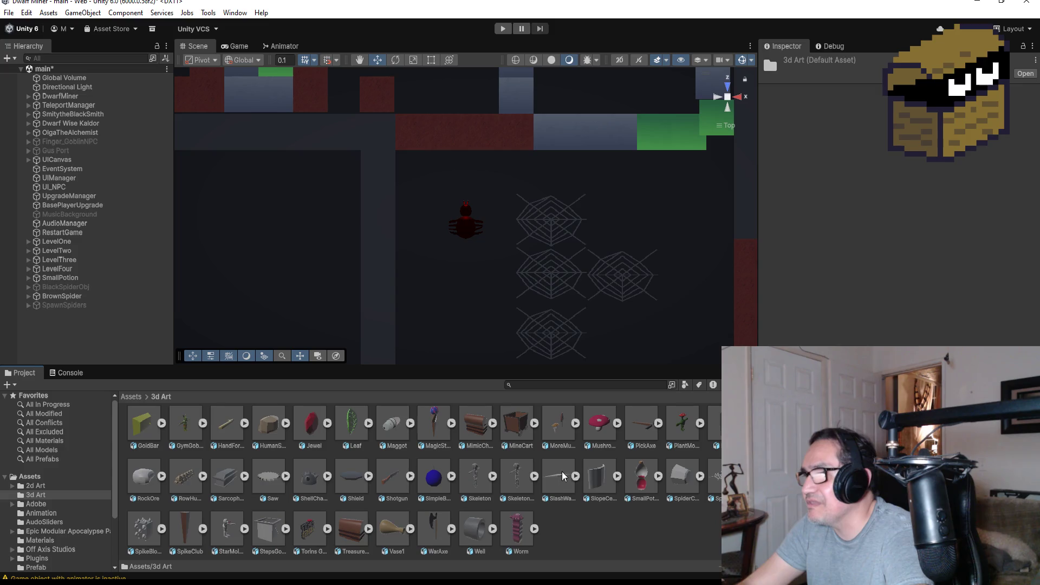
# Drag Worm.fbx into the Scene view and move it down and to the right of the webs.
pyautogui.click(517, 535)
pyautogui.moveTo(676, 255); pyautogui.dragTo(763, 266)
pyautogui.moveTo(700, 274); pyautogui.dragTo(707, 285)
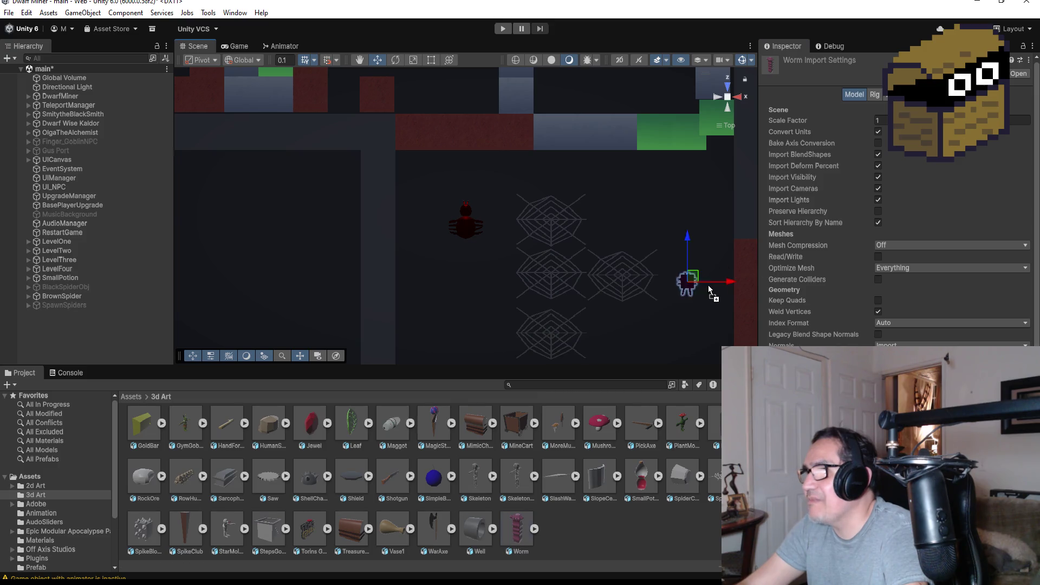
pyautogui.scroll(-2, 707, 292)
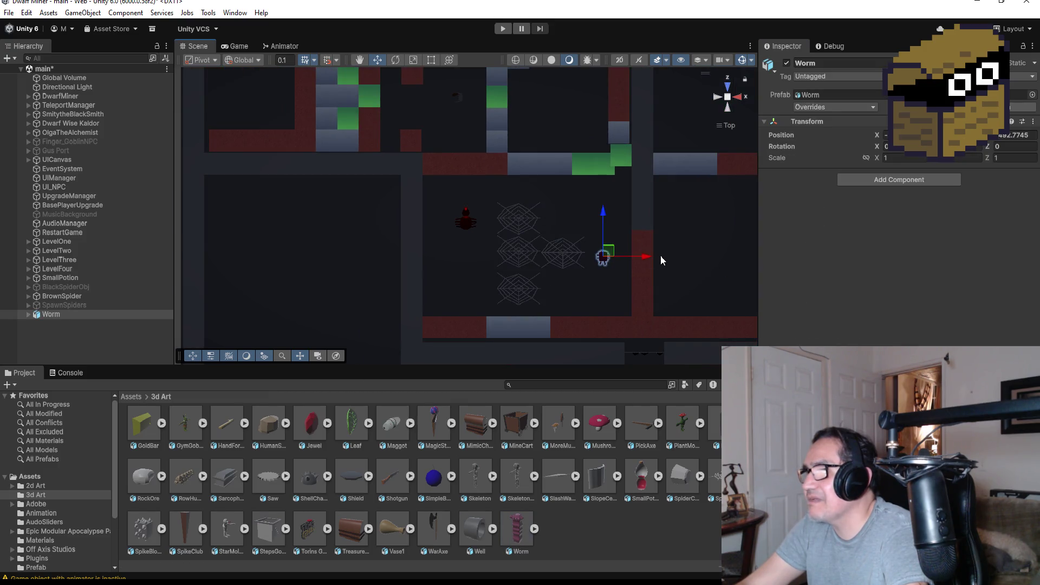
pyautogui.moveTo(604, 218); pyautogui.dragTo(599, 248)
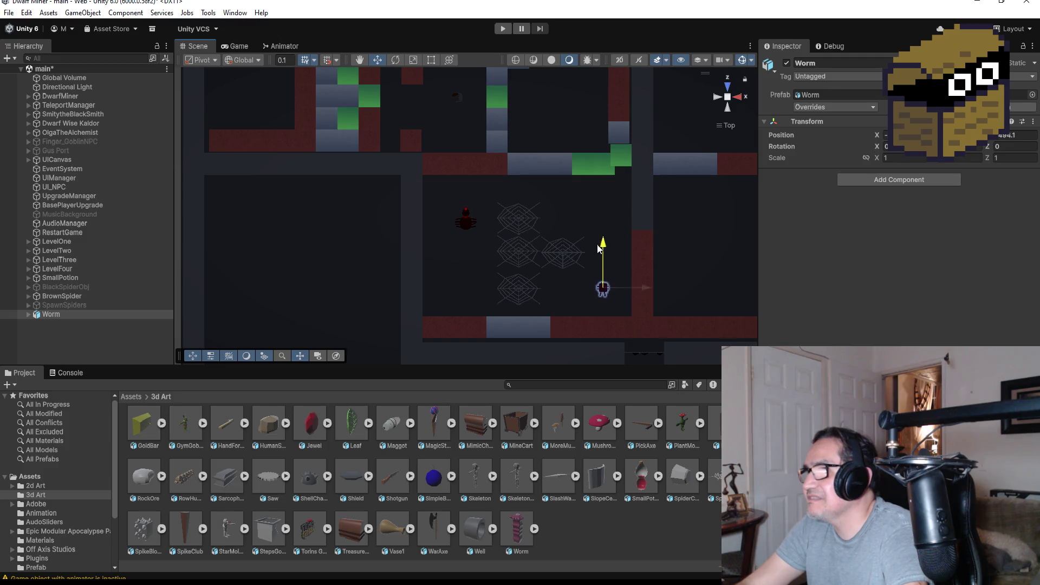
pyautogui.moveTo(645, 294); pyautogui.dragTo(704, 286)
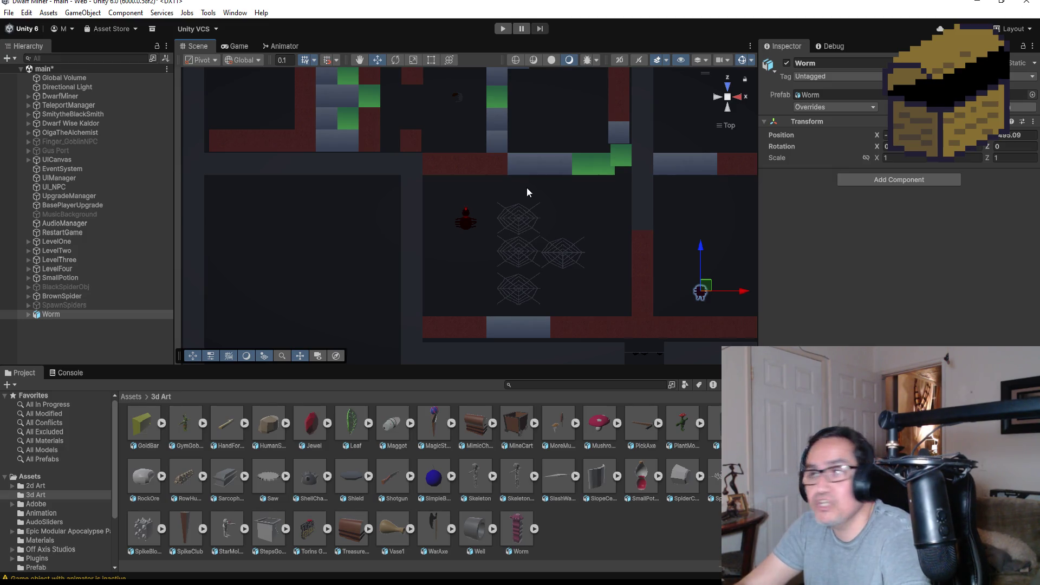
pyautogui.scroll(3, 528, 189)
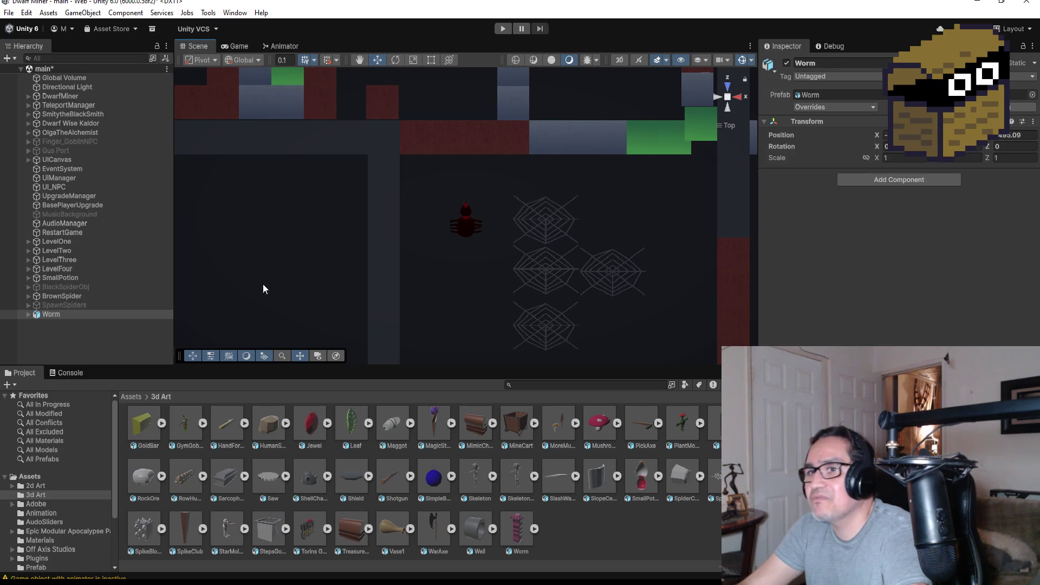
# Unpack the Worm object from its prefab and select the BrownSpider object.
pyautogui.rightClick(67, 316)
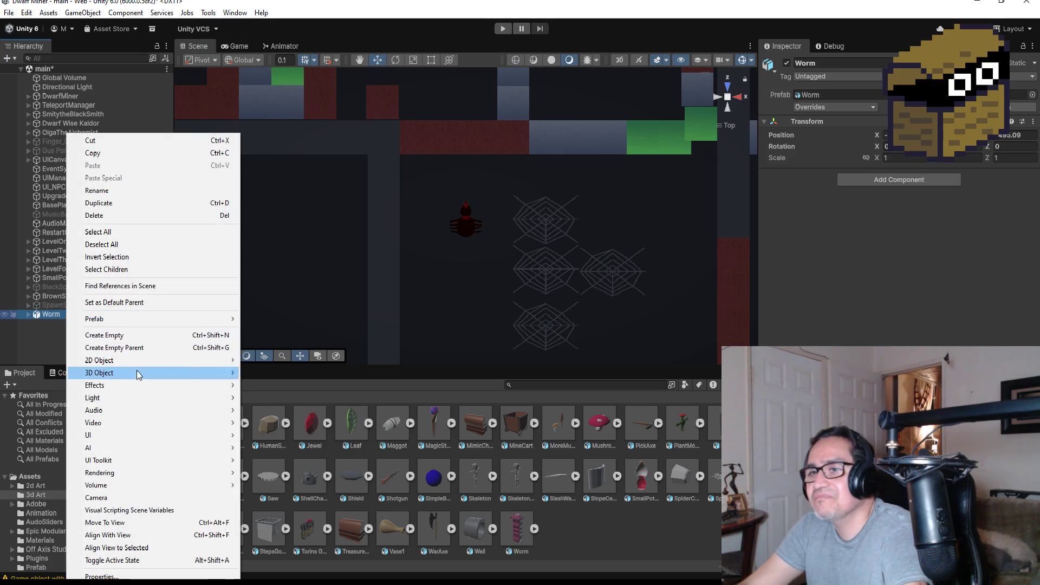
pyautogui.moveTo(157, 320)
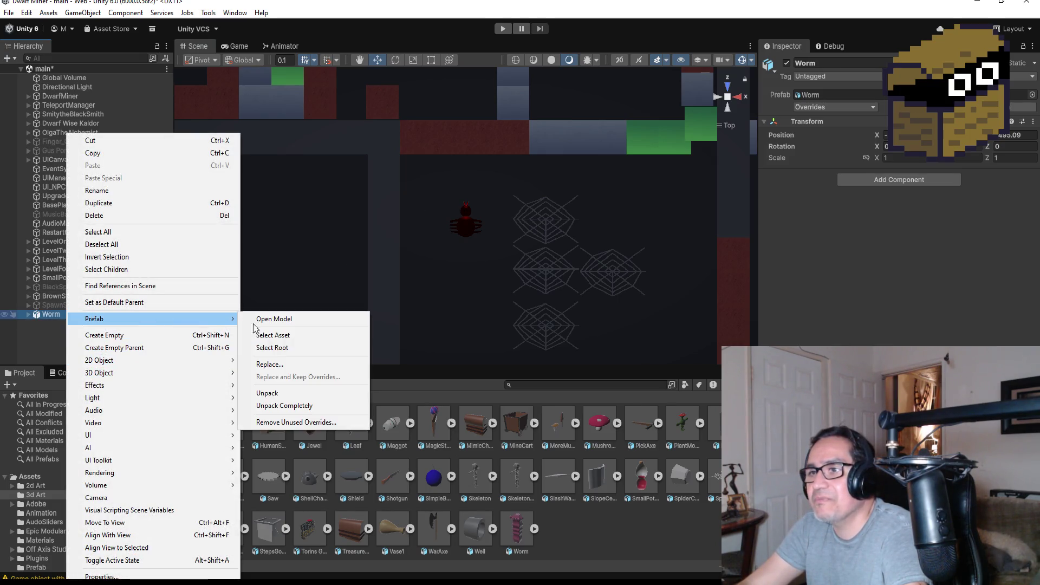
pyautogui.click(284, 406)
pyautogui.click(60, 278)
pyautogui.click(61, 296)
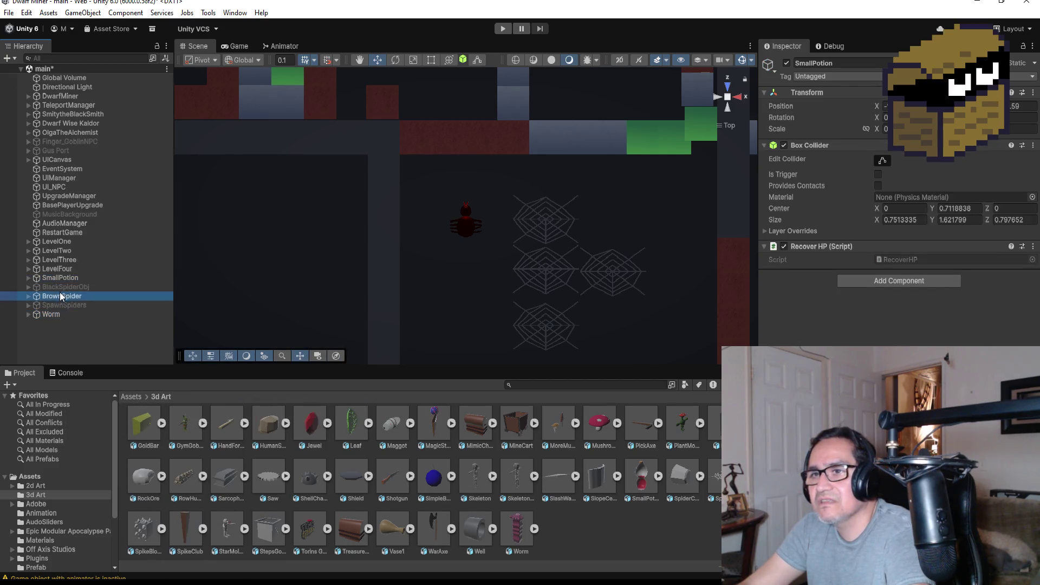
pyautogui.scroll(-5, 950, 304)
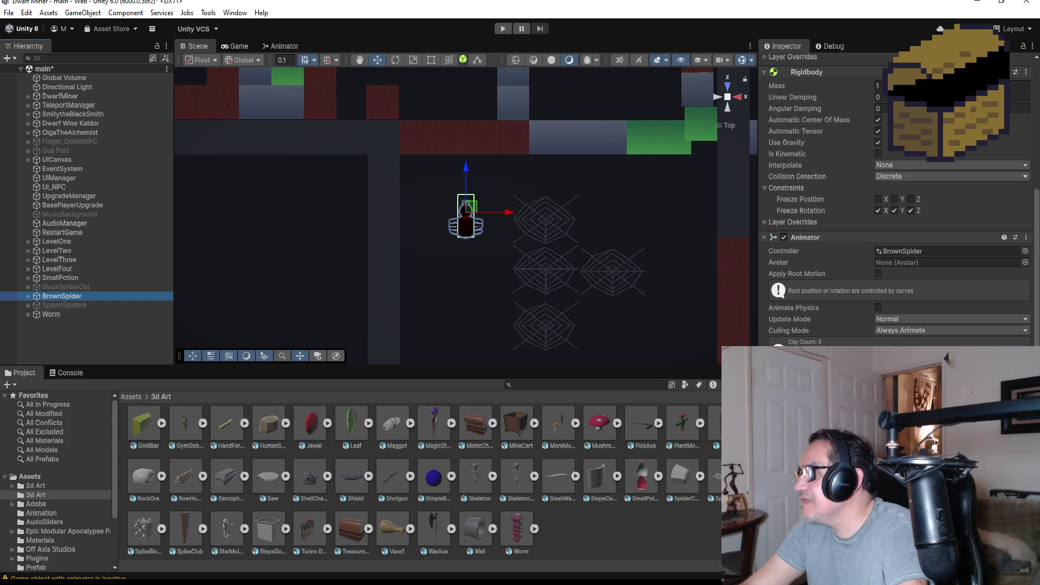
pyautogui.scroll(5, 662, 331)
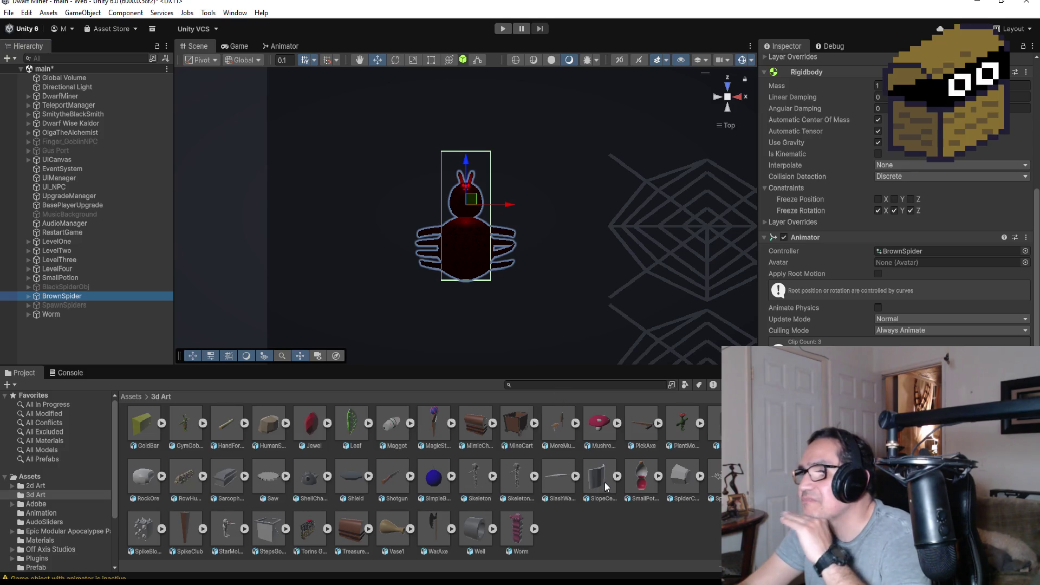
# Drag the BrownSpider prefab from Assets/Prefab into the scene.
pyautogui.click(140, 397)
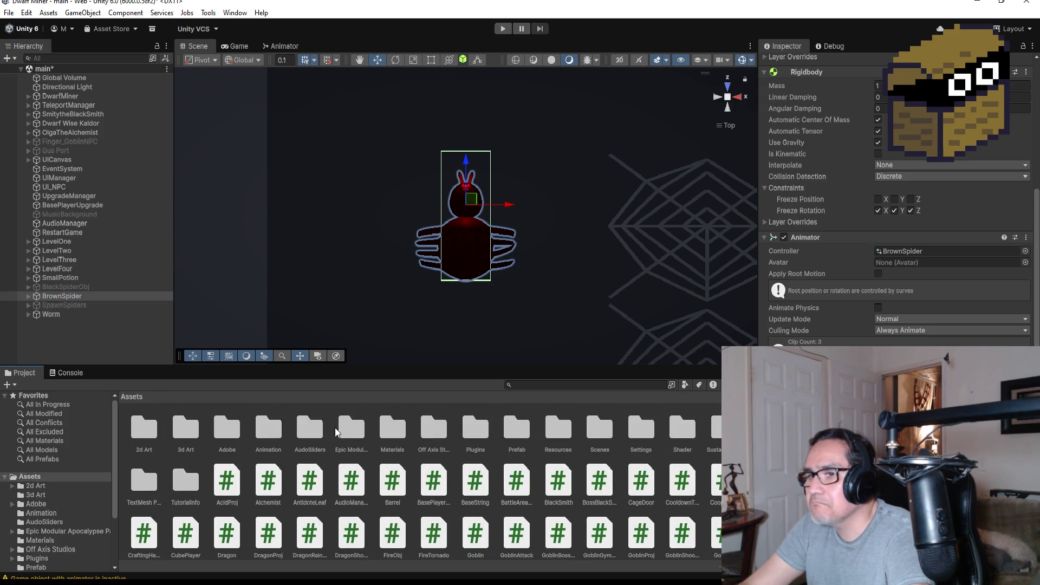
pyautogui.doubleClick(520, 431)
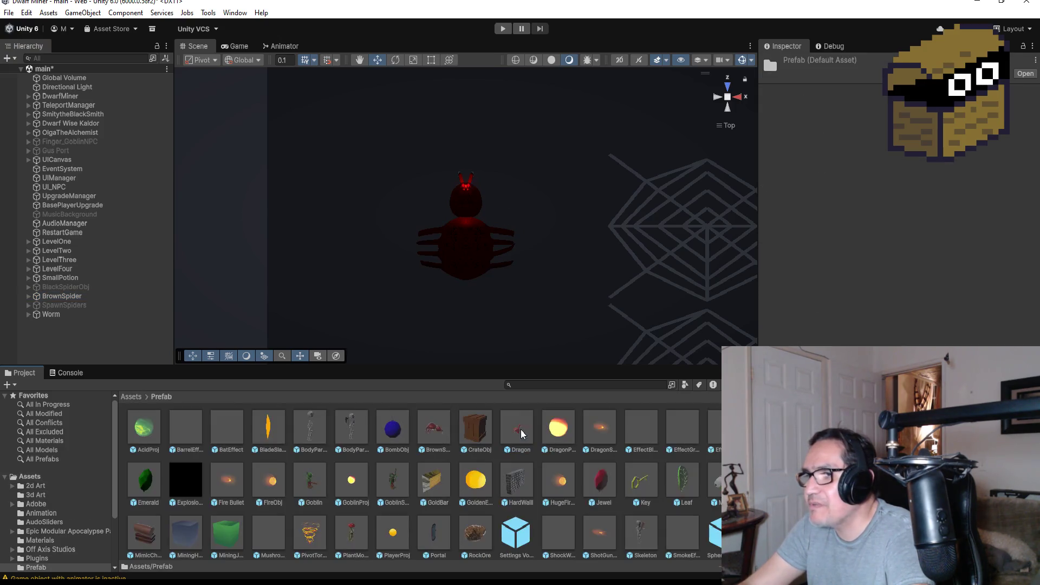
pyautogui.click(436, 426)
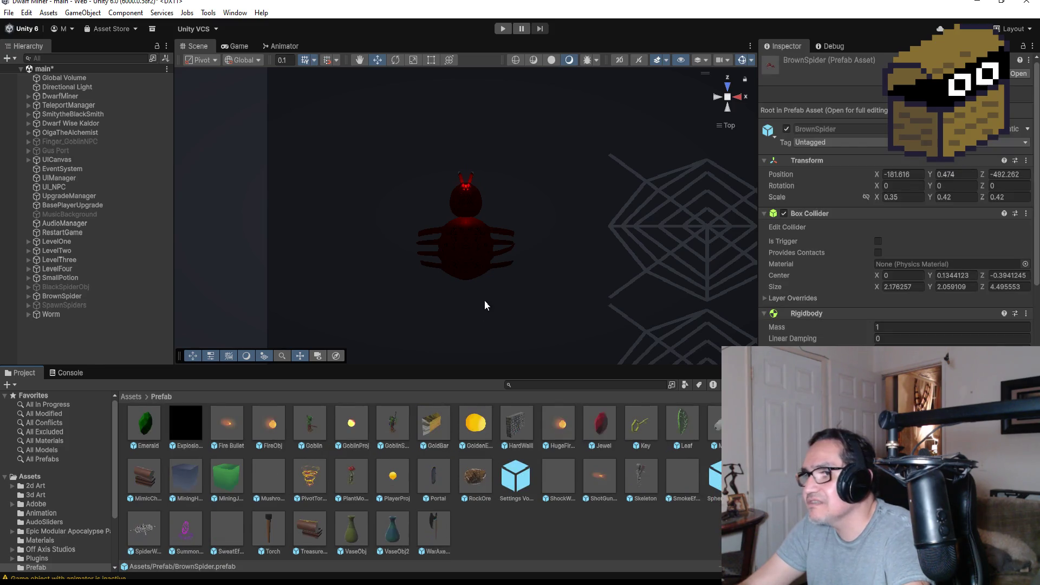
pyautogui.moveTo(432, 431)
pyautogui.mouseDown()
pyautogui.moveTo(457, 301)
pyautogui.moveTo(396, 269)
pyautogui.moveTo(441, 329)
pyautogui.moveTo(469, 326)
pyautogui.mouseUp()
pyautogui.scroll(-5, 524, 284)
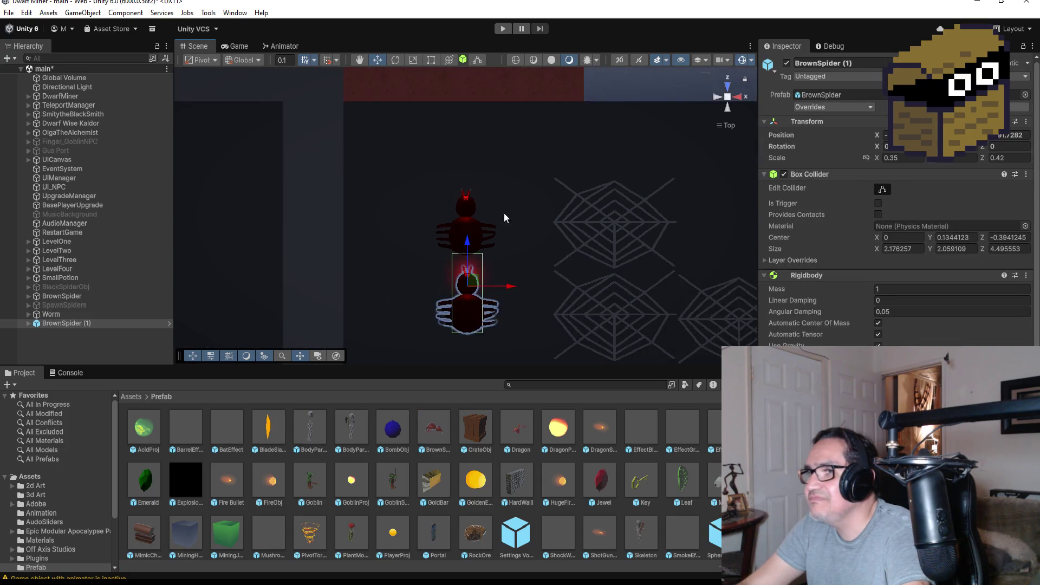
# Delete the original BrownSpider, select BrownSpider (1), and start Play Mode.
pyautogui.rightClick(80, 295)
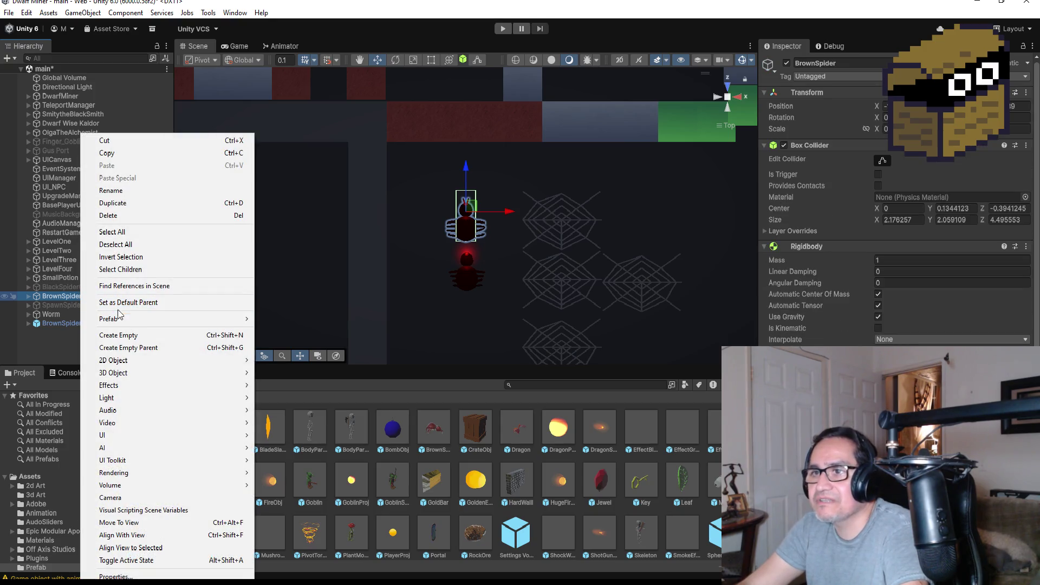
pyautogui.click(134, 215)
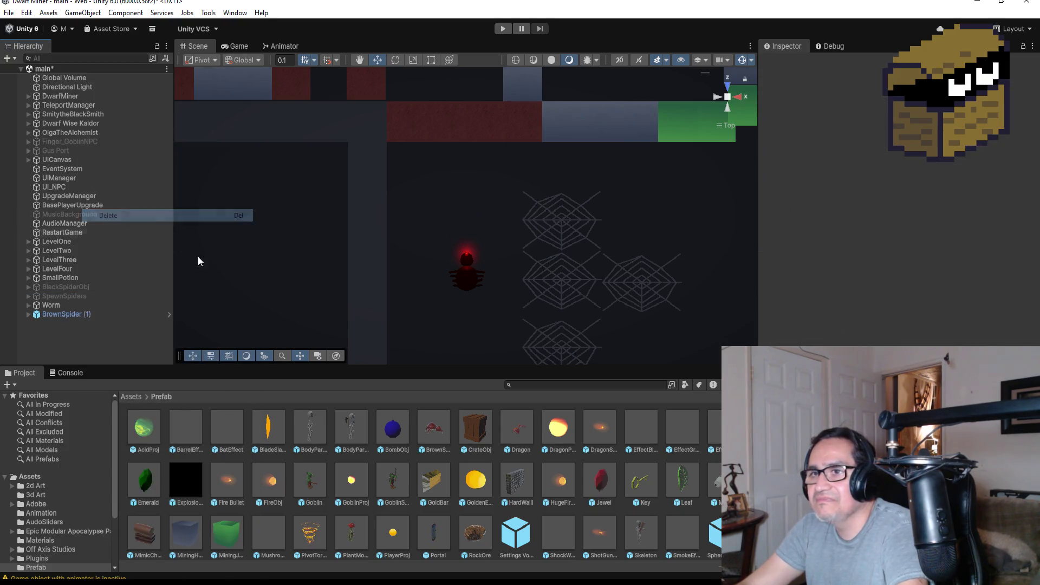
pyautogui.click(83, 315)
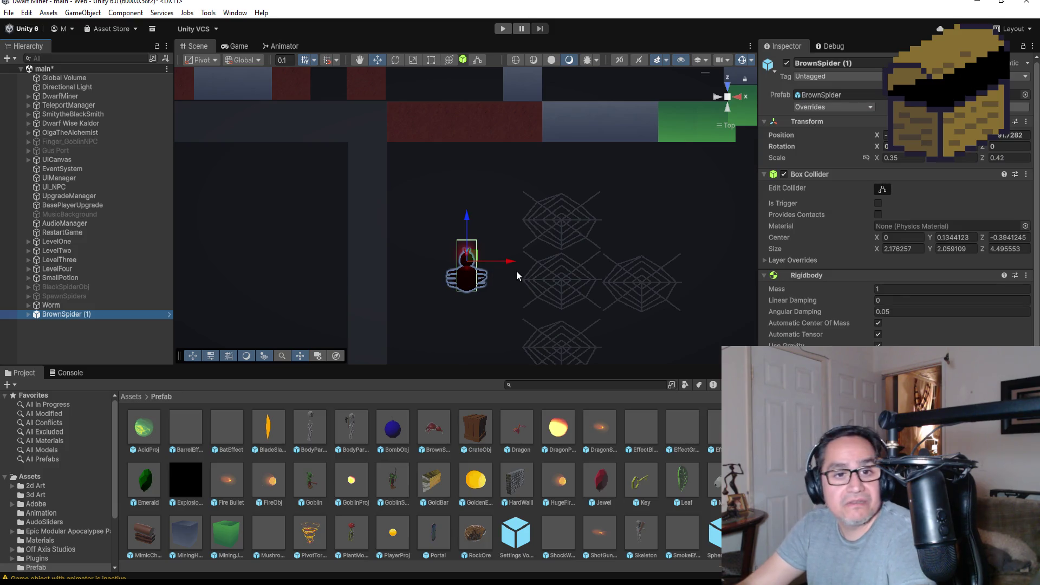
pyautogui.click(502, 29)
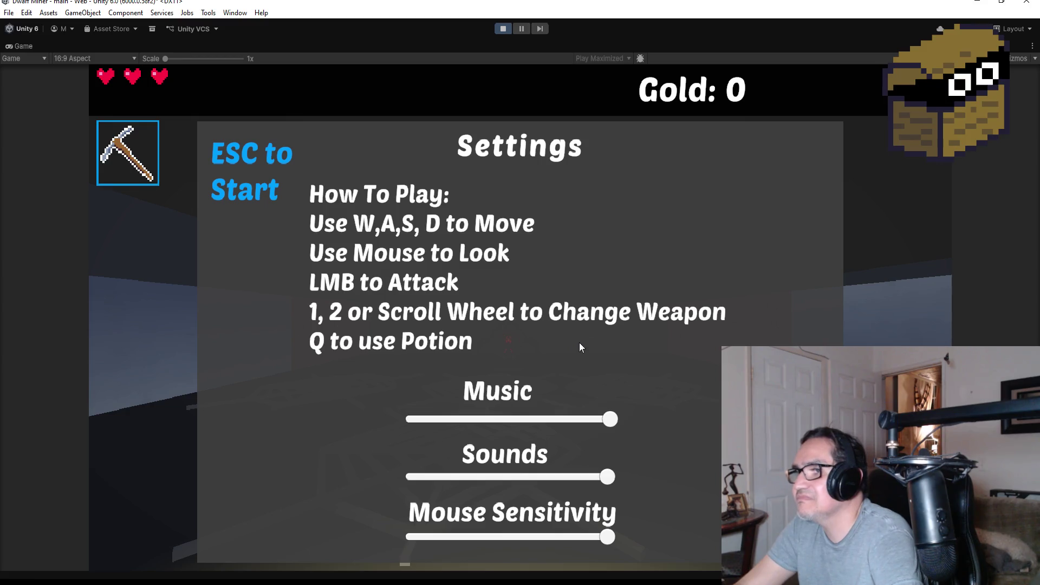
pyautogui.press('Escape')
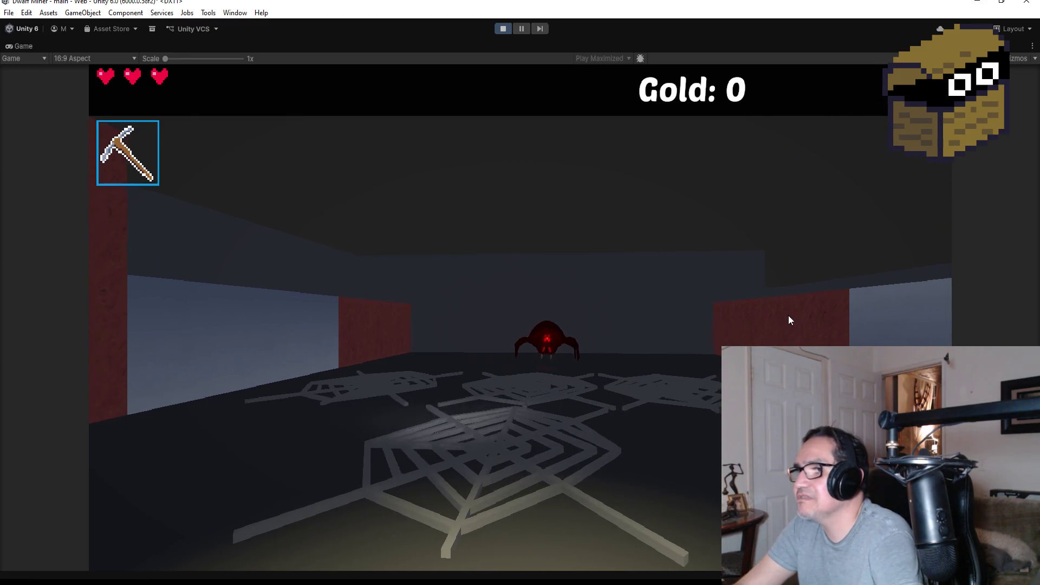
pyautogui.press('w')
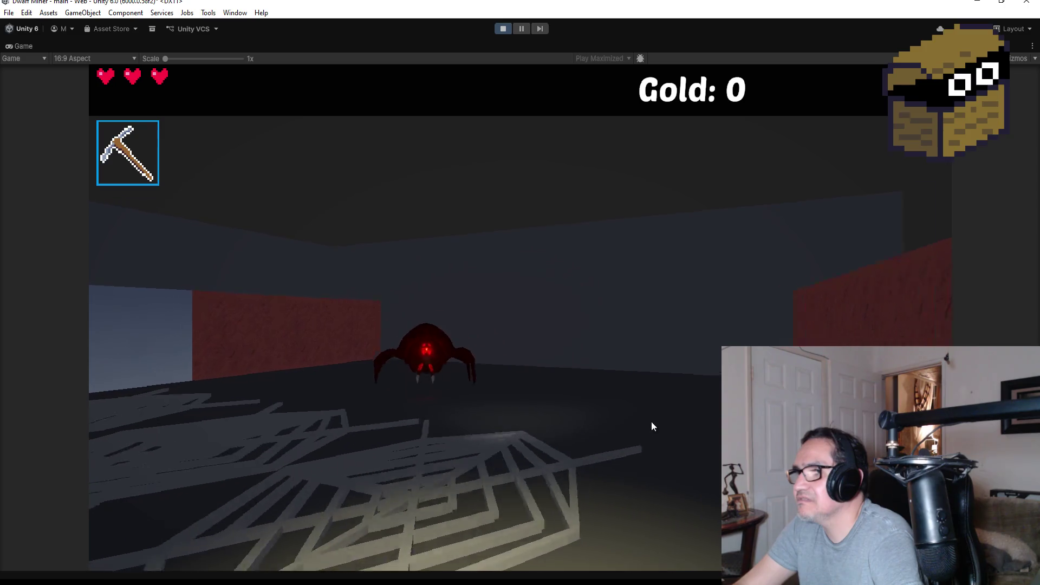
pyautogui.press('s')
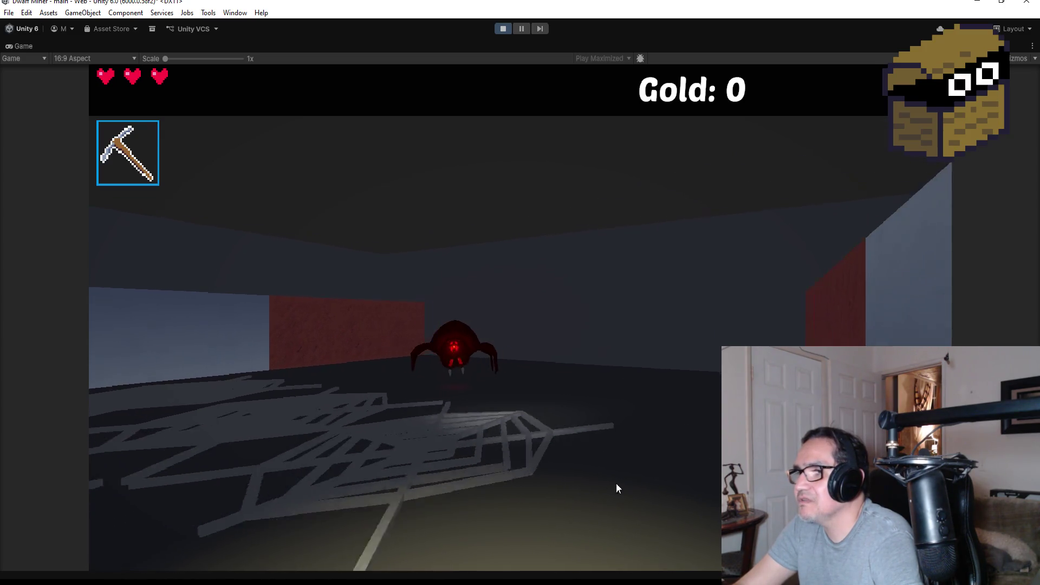
pyautogui.press('w')
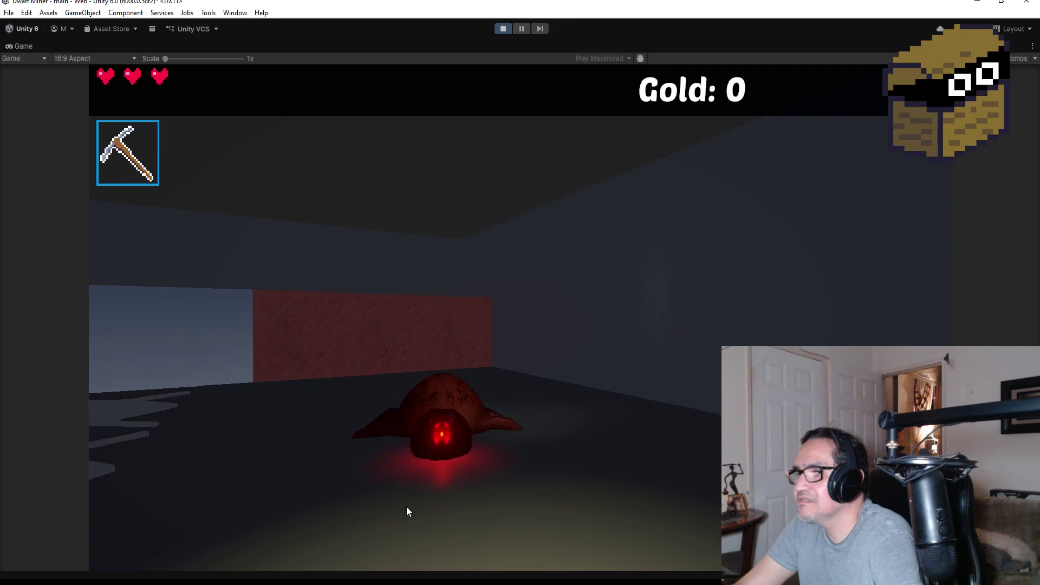
pyautogui.press('s')
pyautogui.press('Escape')
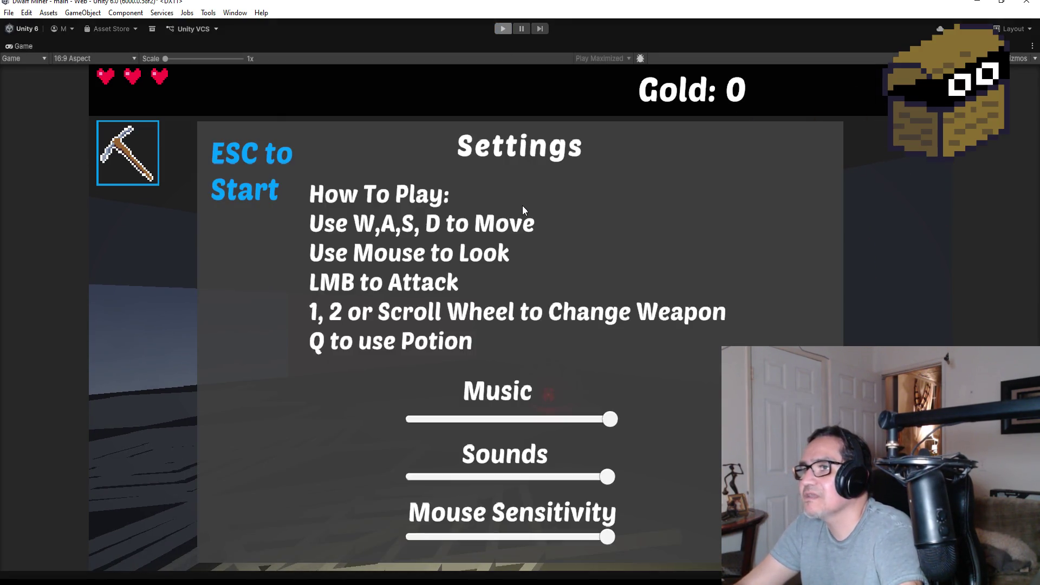
pyautogui.hotkey('ctrl', 'p')
pyautogui.moveTo(494, 320)
pyautogui.mouseDown()
pyautogui.moveTo(504, 304)
pyautogui.moveTo(595, 293)
pyautogui.moveTo(510, 186)
pyautogui.mouseUp()
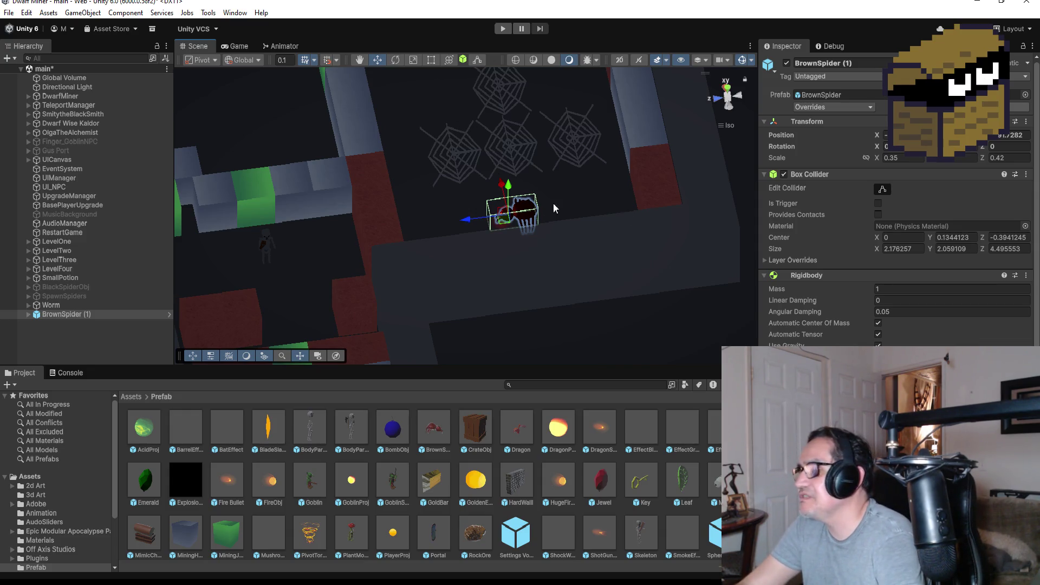
# Press the toolbar Play button to re-enter Play Mode.
pyautogui.click(499, 31)
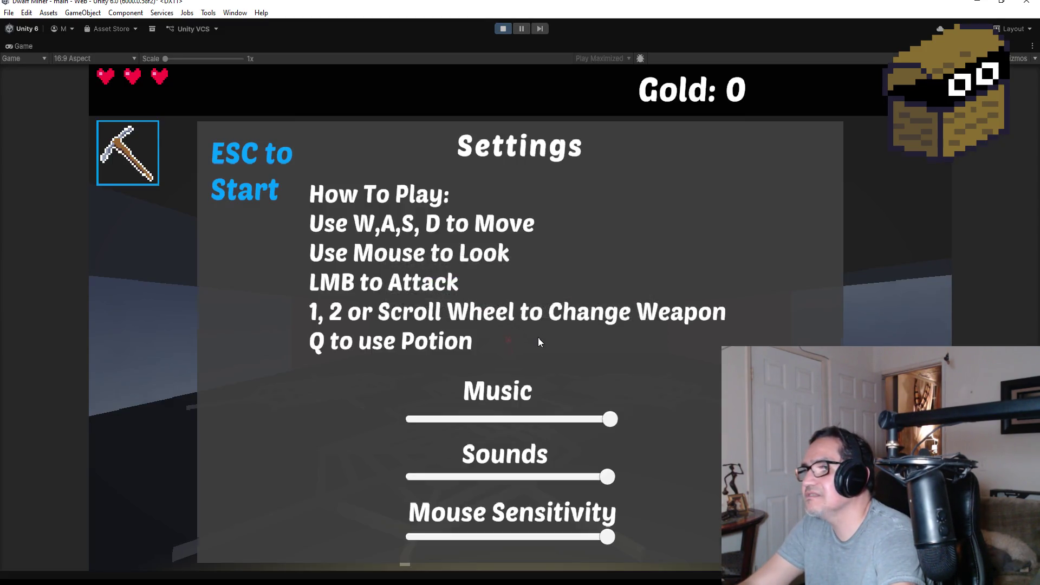
# Walk across the webs toward BrownSpider (1) and back with W/S, then stop Play Mode.
pyautogui.press('Escape')
pyautogui.press('w')
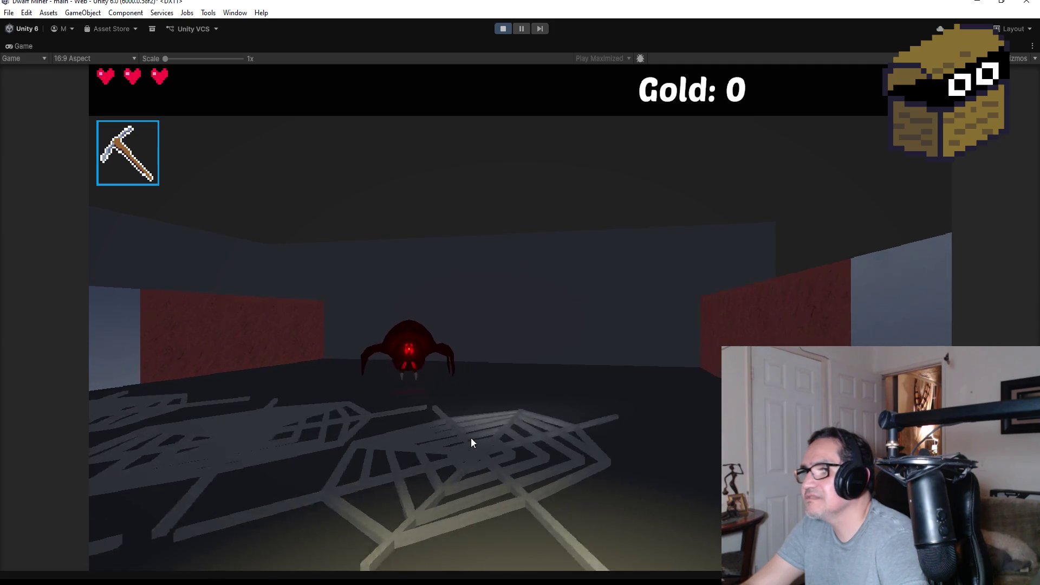
pyautogui.press('w')
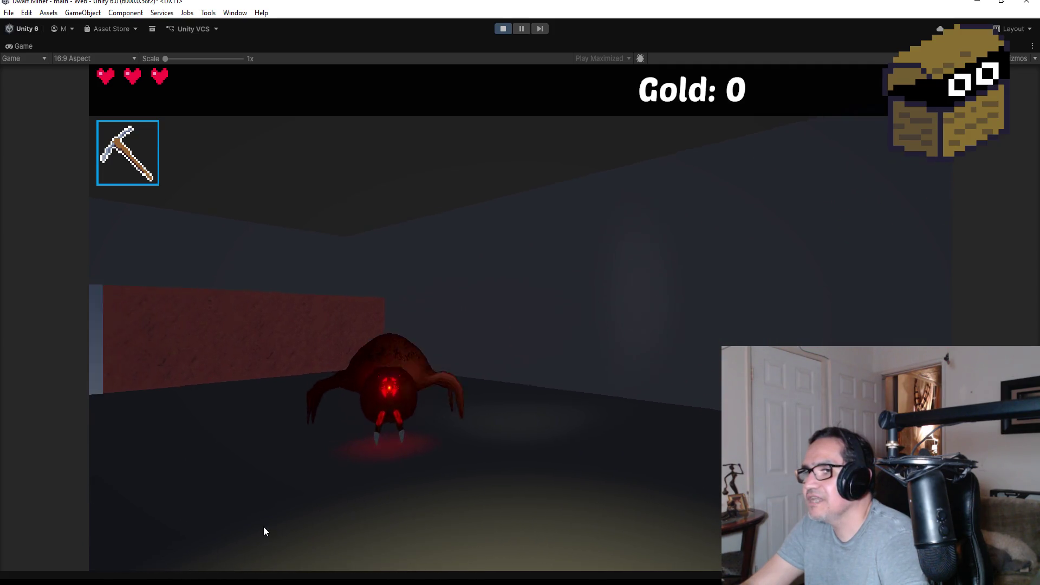
pyautogui.press('s')
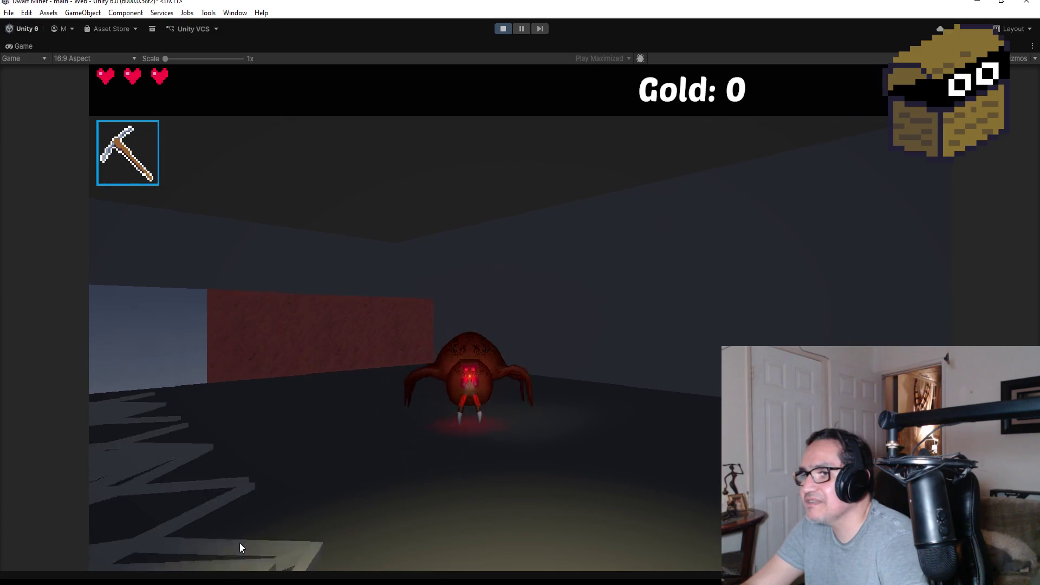
pyautogui.press('w')
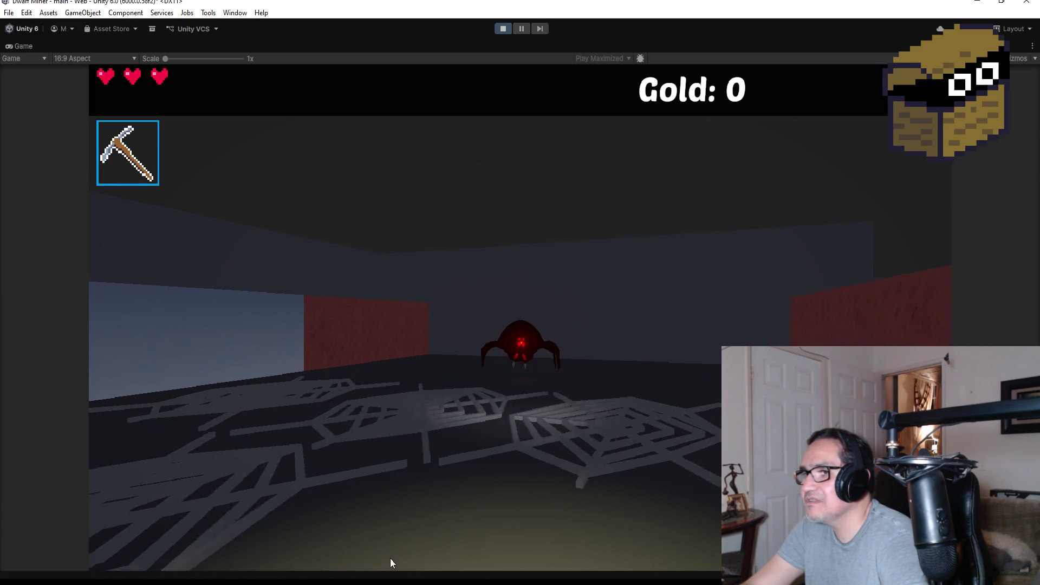
pyautogui.press('s')
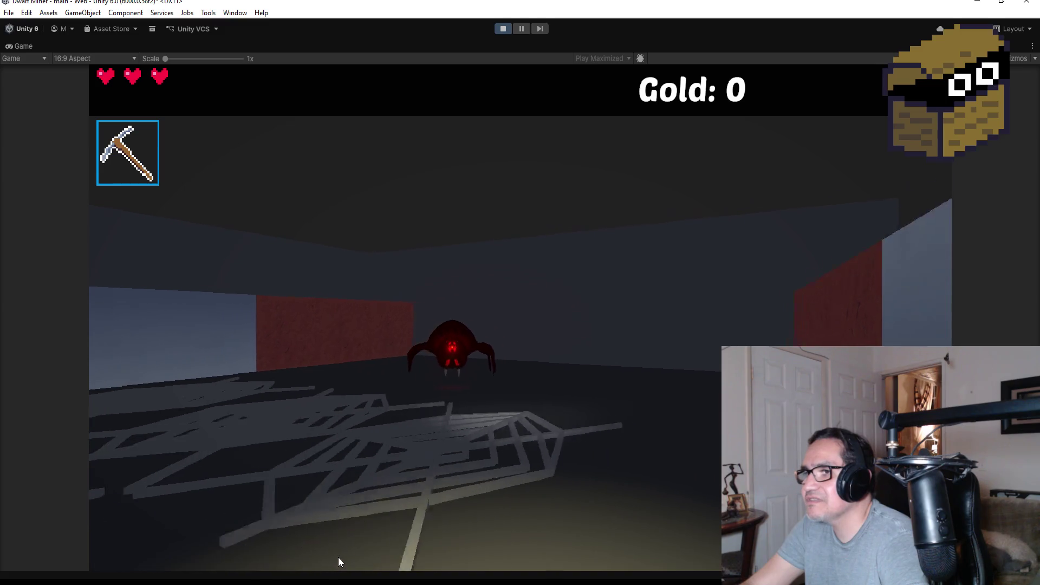
pyautogui.press('Escape')
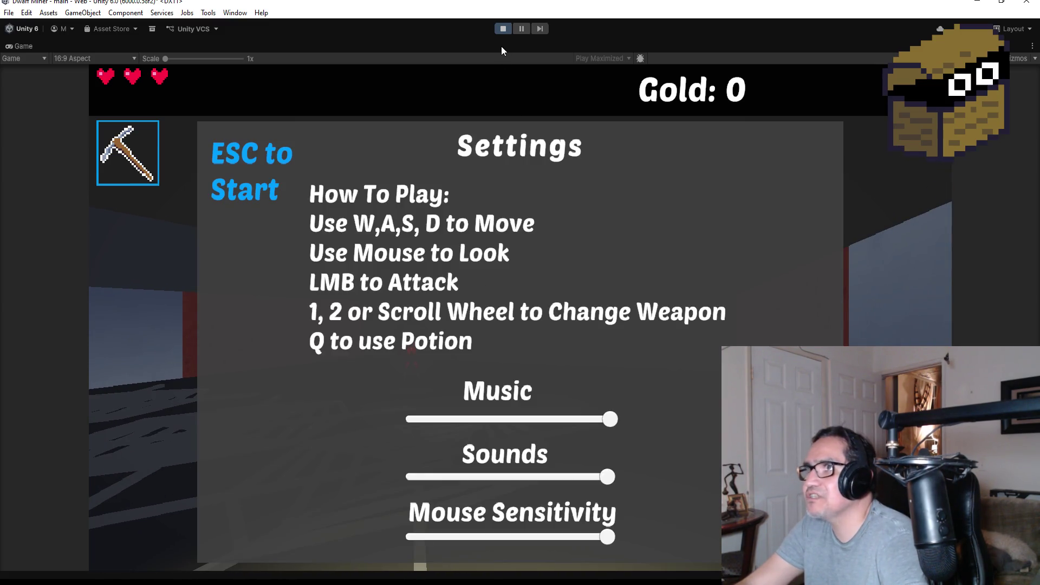
pyautogui.click(503, 32)
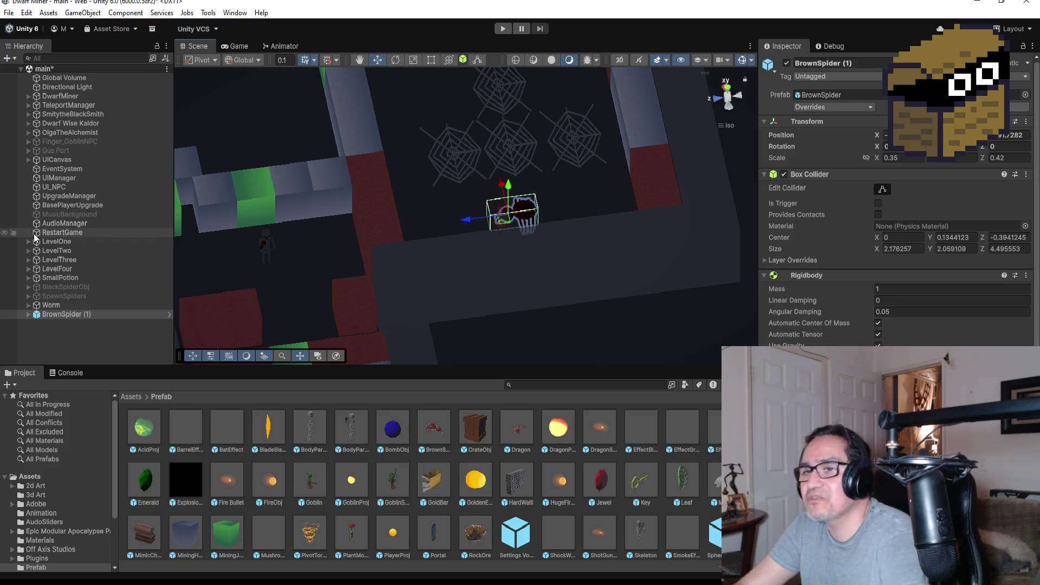
# Unpack BrownSpider (1) completely from its prefab and rename it BrownSpider.
pyautogui.click(100, 315)
pyautogui.rightClick(99, 314)
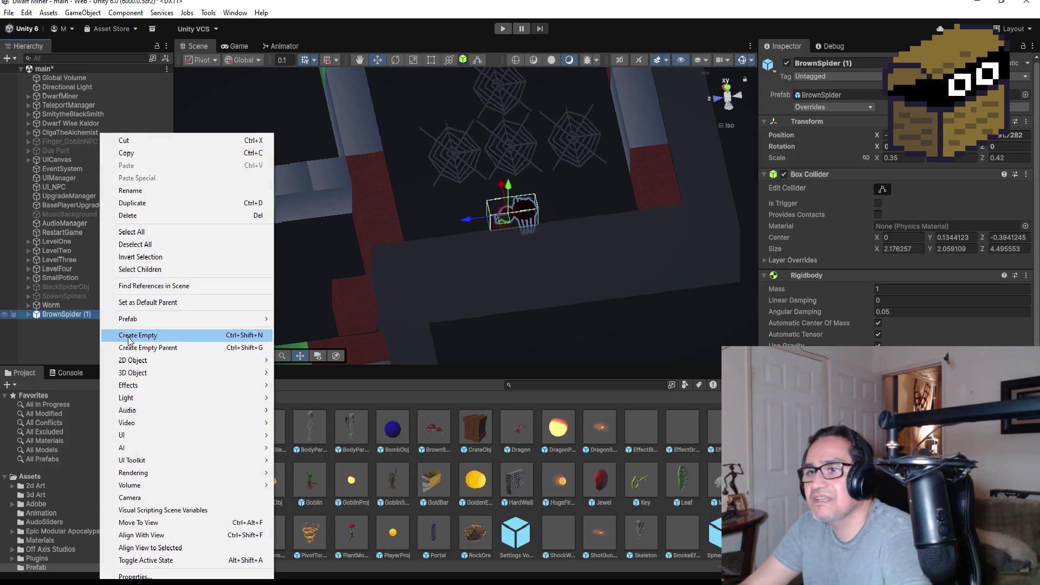
pyautogui.moveTo(255, 319)
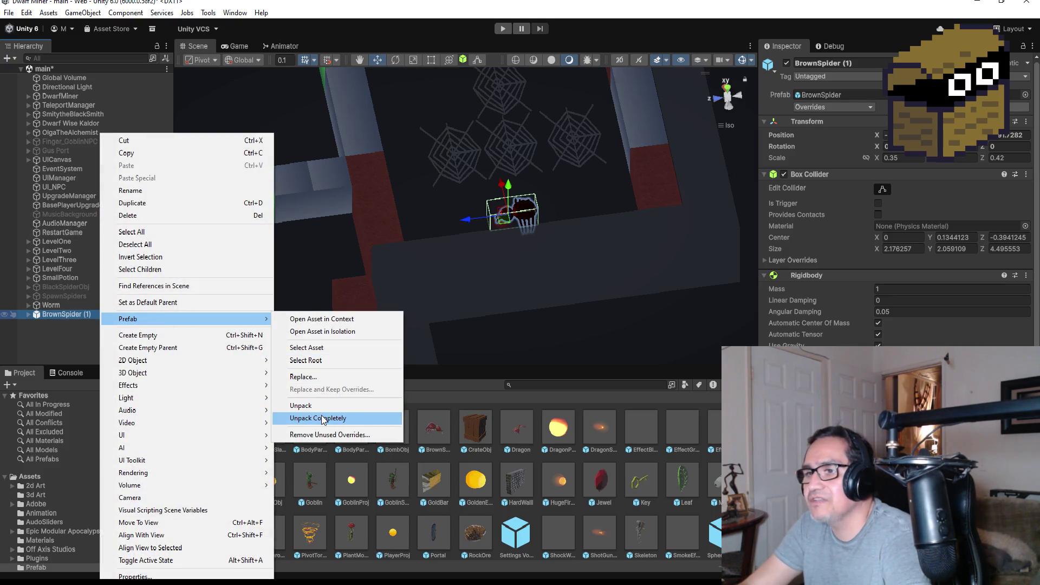
pyautogui.click(318, 419)
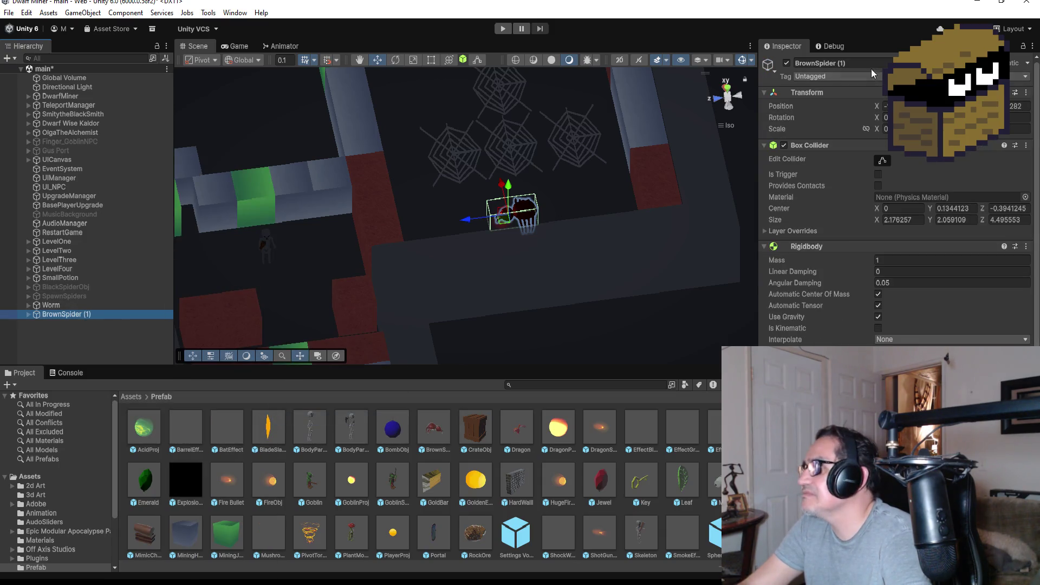
pyautogui.click(879, 62)
pyautogui.press('BackSpace')
pyautogui.press('BackSpace')
pyautogui.press('BackSpace')
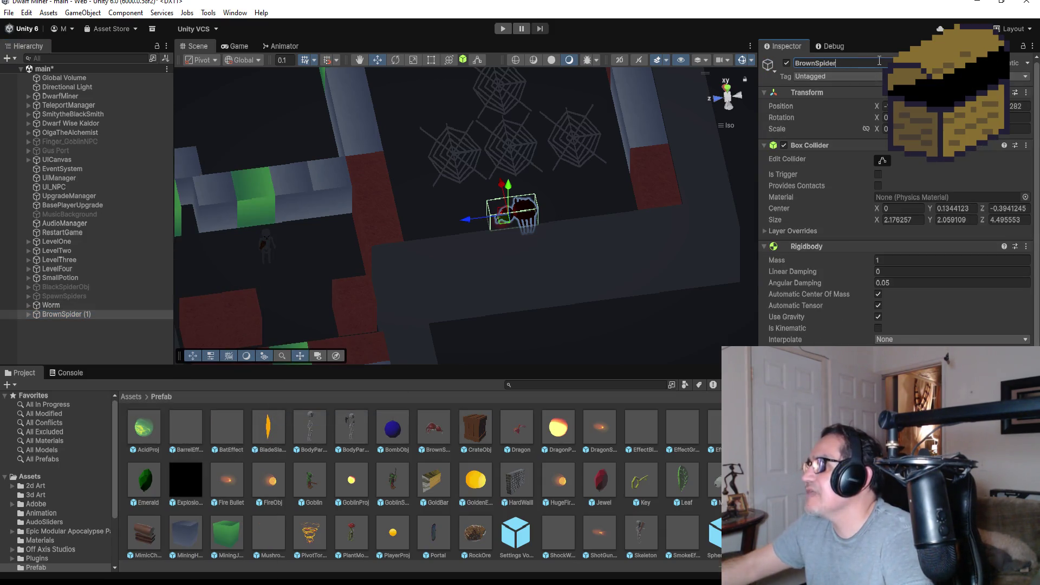
pyautogui.press('Return')
# Expand BrownSpider and look over its Armature and all four child parts together.
pyautogui.scroll(-3, 829, 345)
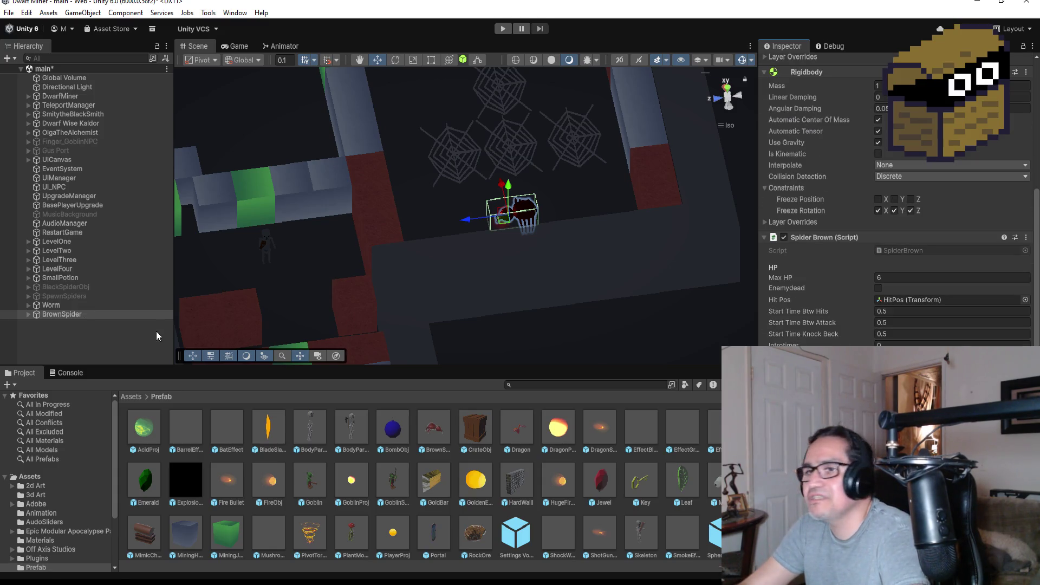
pyautogui.click(28, 314)
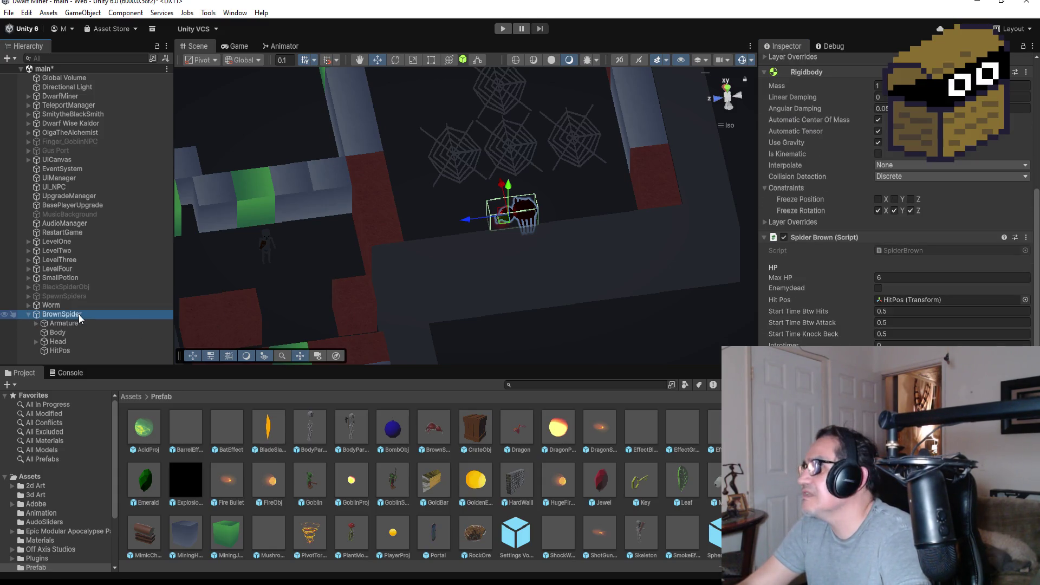
pyautogui.scroll(4, 882, 199)
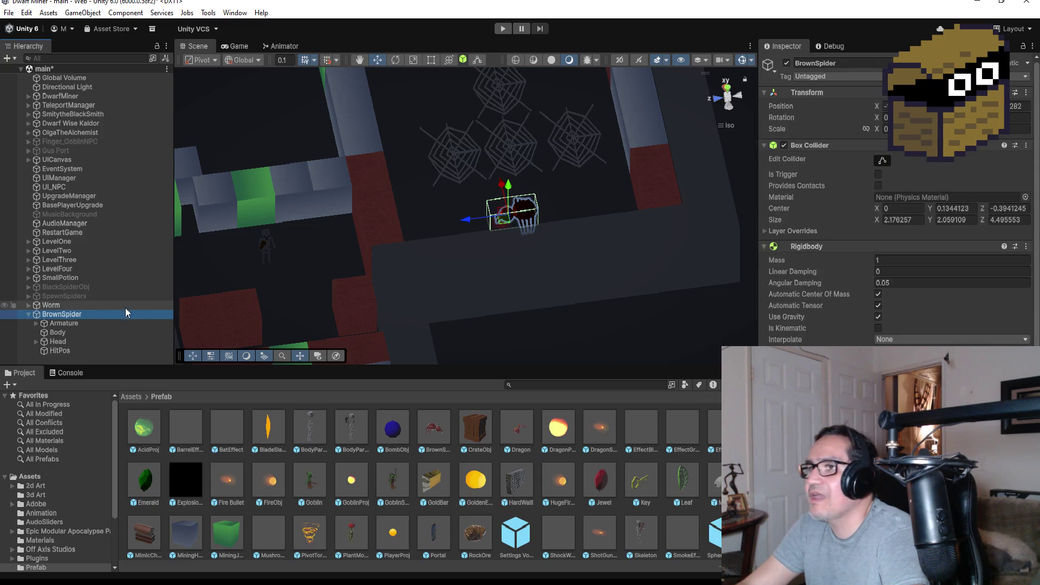
pyautogui.click(74, 324)
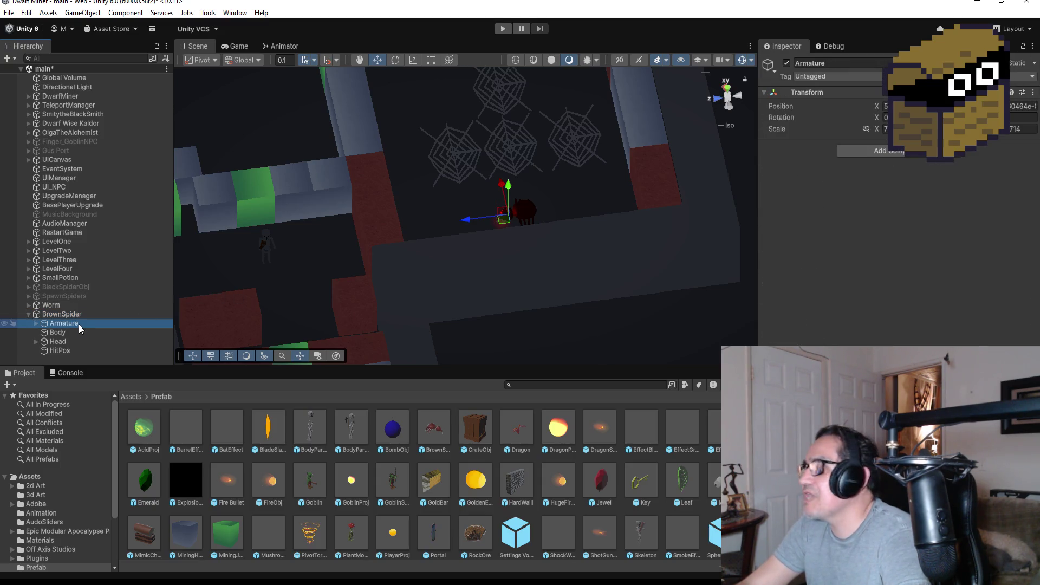
pyautogui.keyDown('shift'); pyautogui.click(74, 352); pyautogui.keyUp('shift')
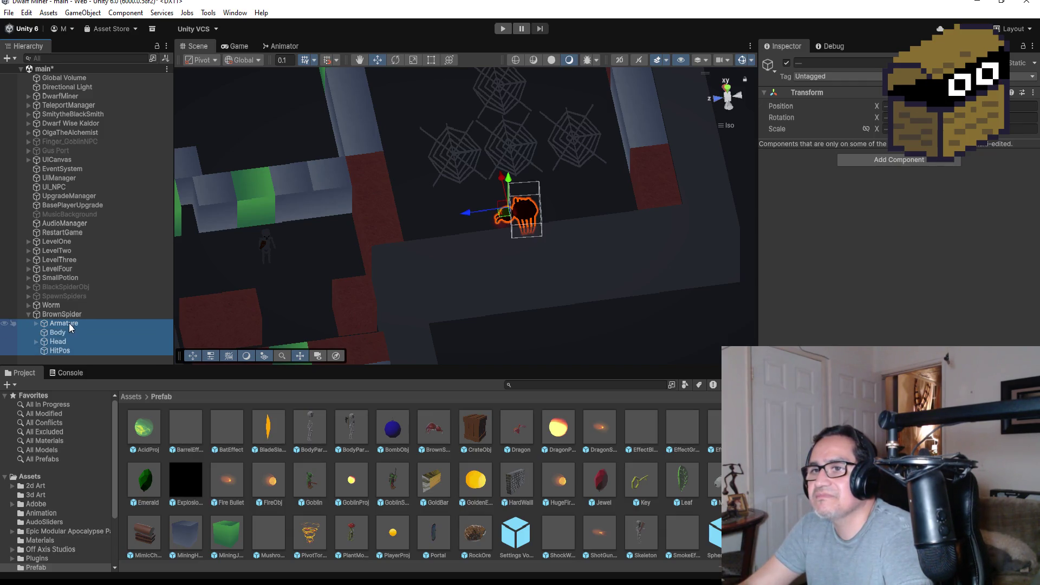
pyautogui.click(33, 318)
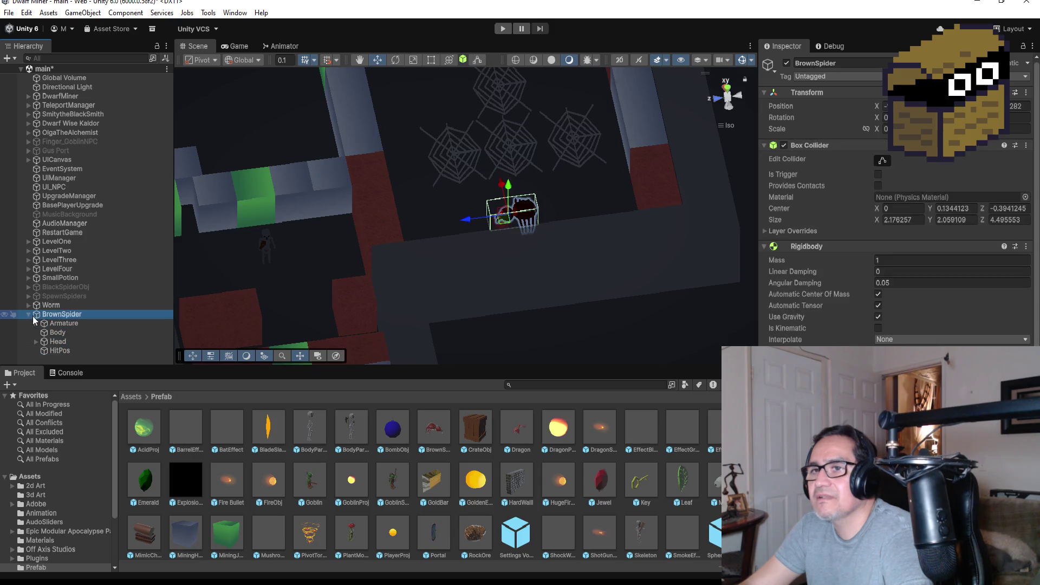
# Inspect the Armature, Body, Head and HitPos children one by one, then reselect BrownSpider.
pyautogui.scroll(-3, 894, 243)
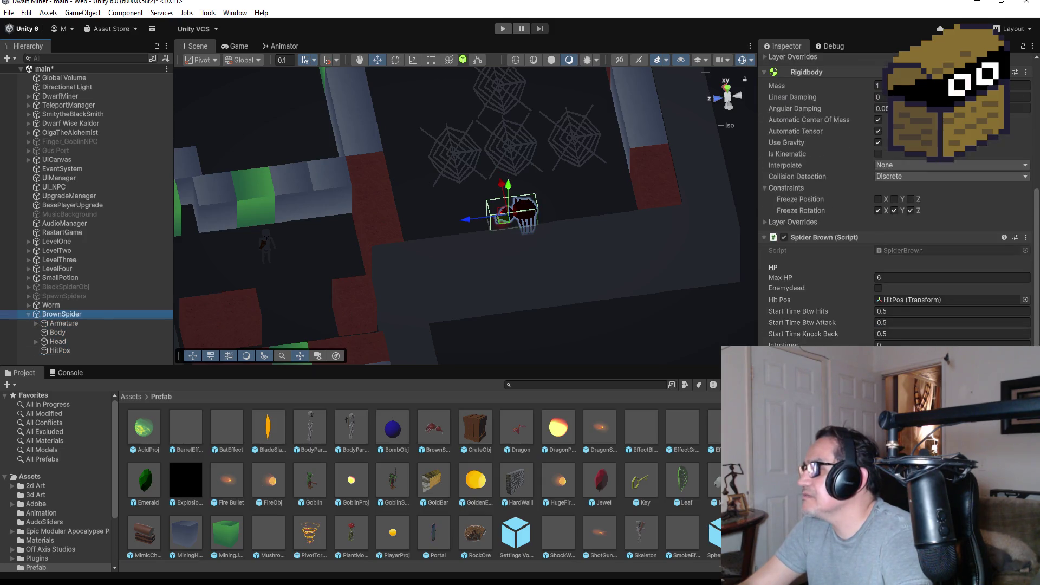
pyautogui.scroll(3, 894, 243)
pyautogui.click(71, 323)
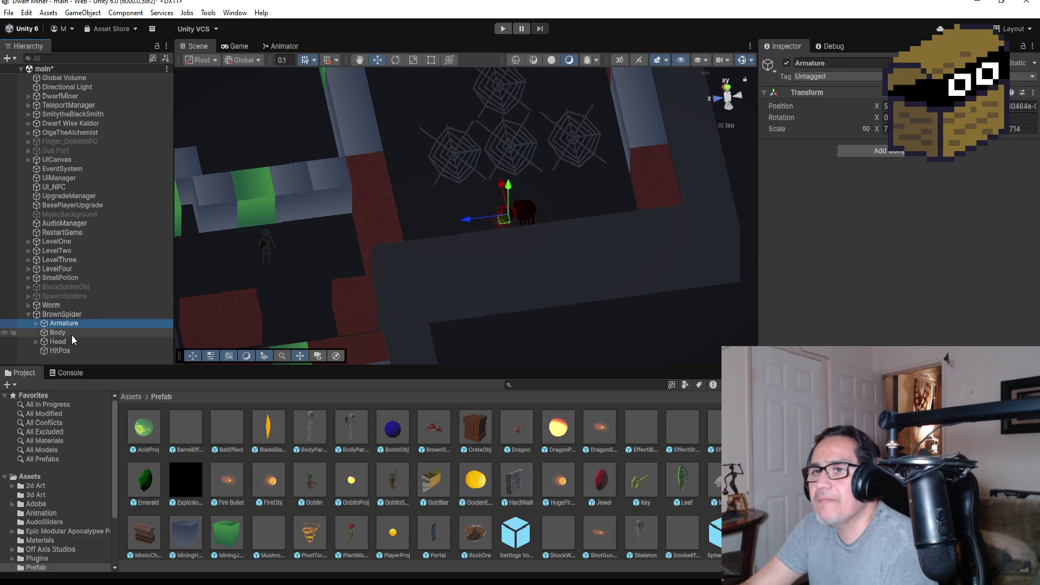
pyautogui.click(72, 333)
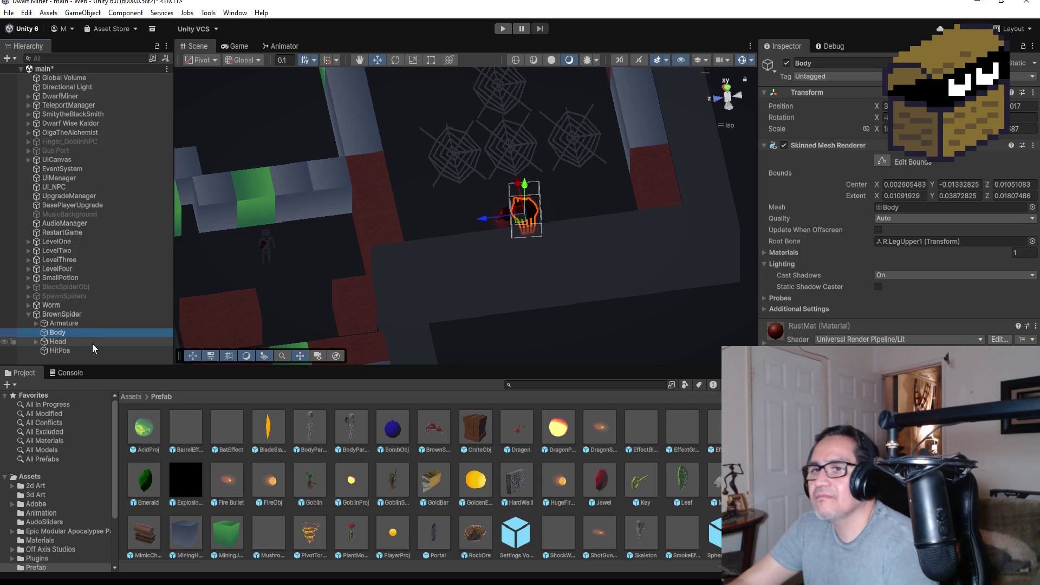
pyautogui.click(94, 343)
pyautogui.click(87, 350)
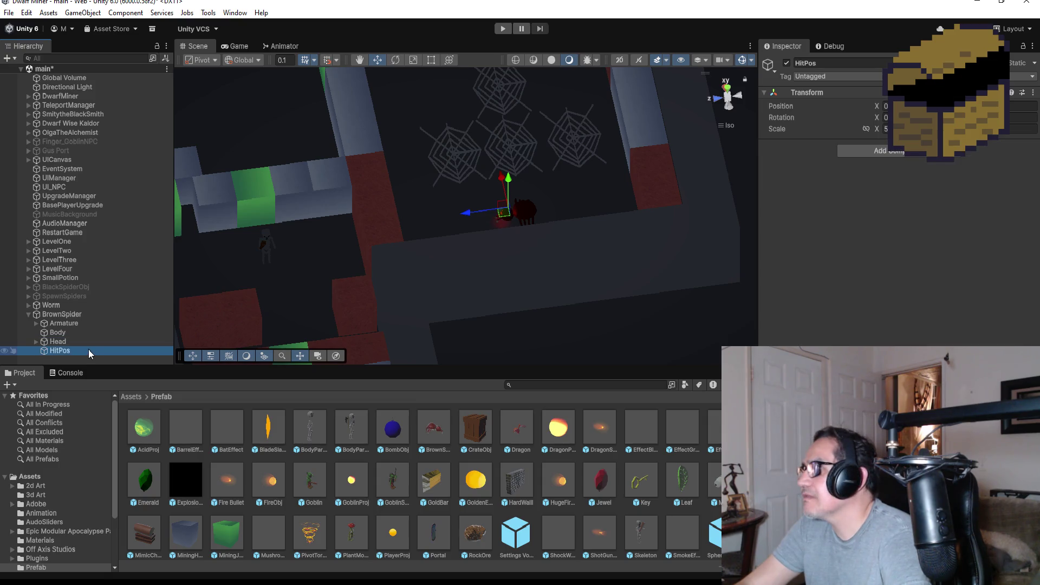
pyautogui.click(61, 316)
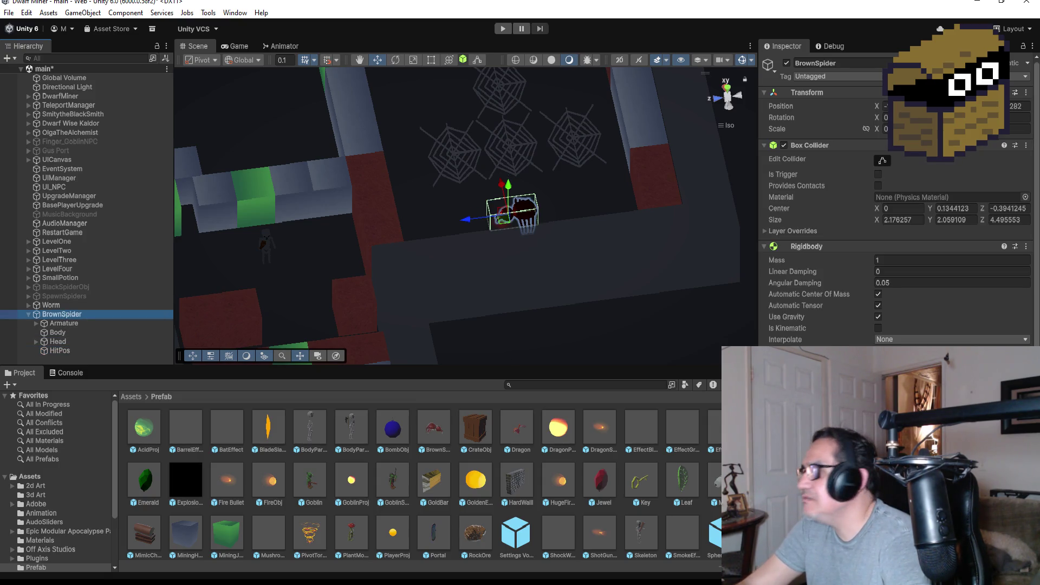
# Set the BrownSpider's Rigidbody Mass to 10 in the Inspector.
pyautogui.scroll(-5, 894, 217)
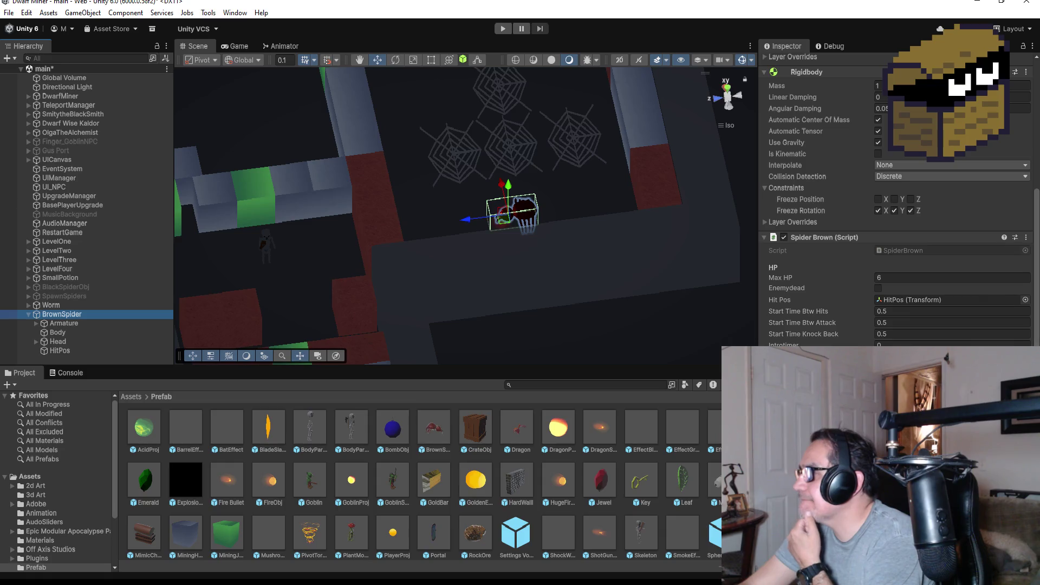
pyautogui.click(1026, 238)
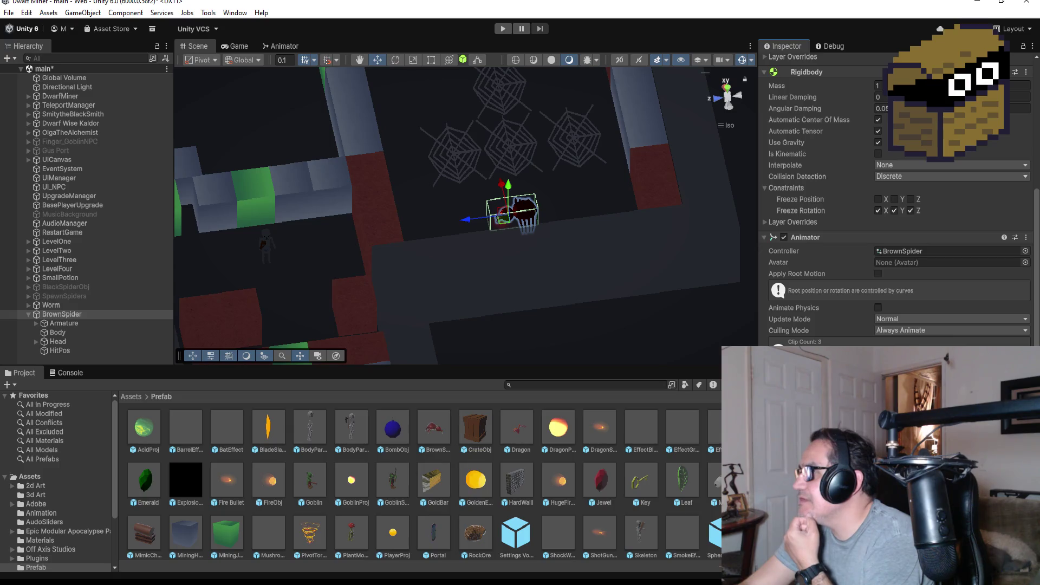
pyautogui.scroll(4, 889, 278)
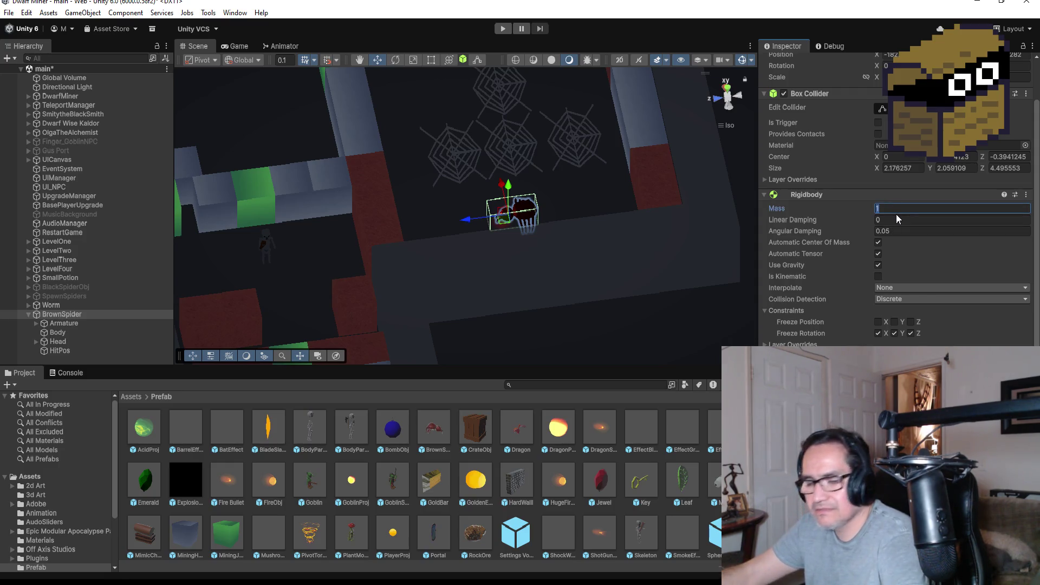
pyautogui.write('10')
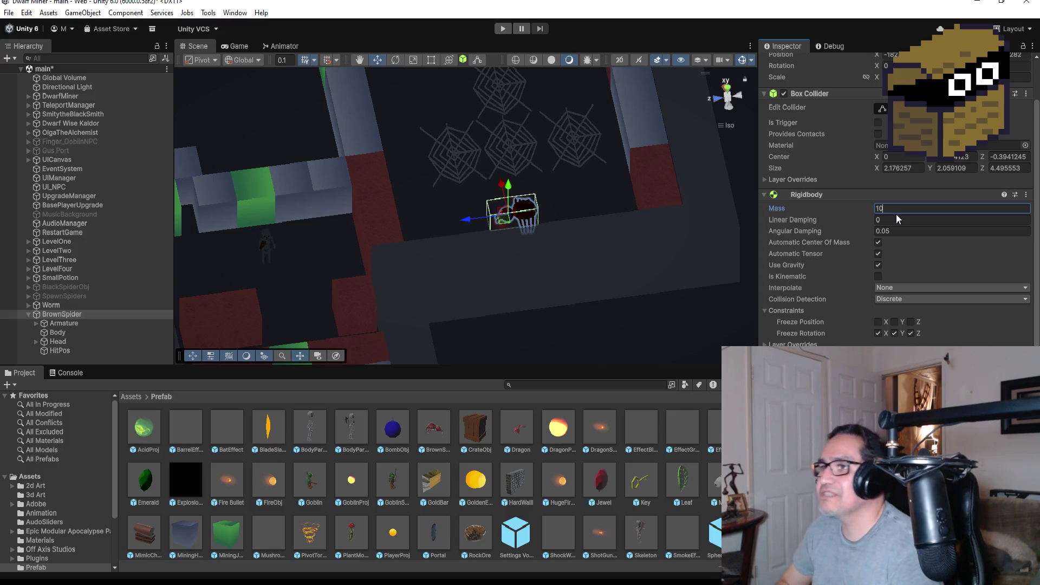
# Orbit the Scene view around the spider and start Play Mode to test it.
pyautogui.scroll(3, 586, 138)
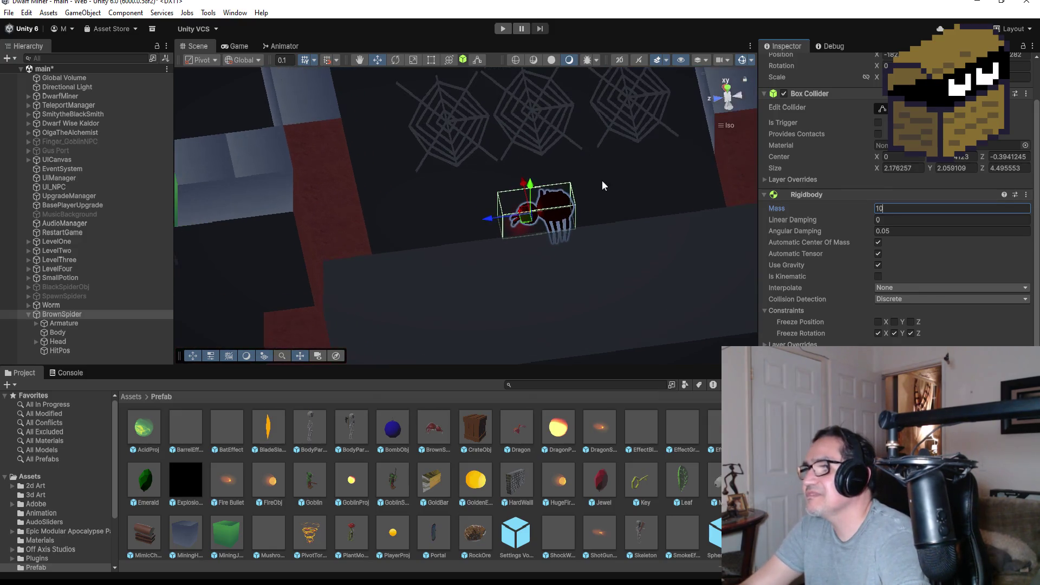
pyautogui.moveTo(596, 170)
pyautogui.mouseDown()
pyautogui.moveTo(538, 288)
pyautogui.moveTo(618, 282)
pyautogui.moveTo(554, 239)
pyautogui.moveTo(703, 168)
pyautogui.mouseUp()
pyautogui.scroll(5, 516, 126)
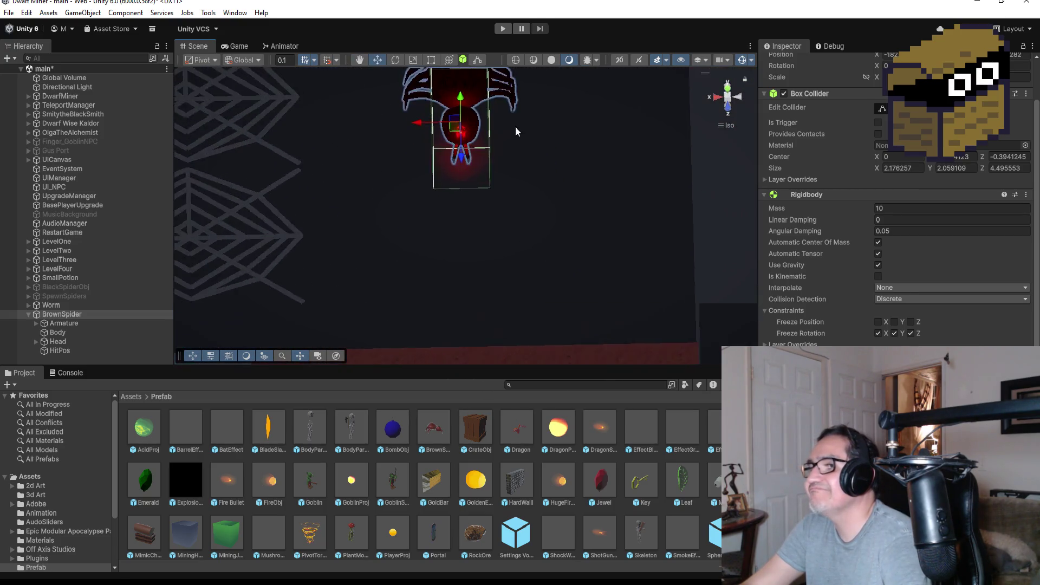
pyautogui.moveTo(486, 222)
pyautogui.mouseDown()
pyautogui.moveTo(618, 103)
pyautogui.moveTo(500, 186)
pyautogui.moveTo(483, 216)
pyautogui.moveTo(420, 228)
pyautogui.moveTo(322, 172)
pyautogui.mouseUp()
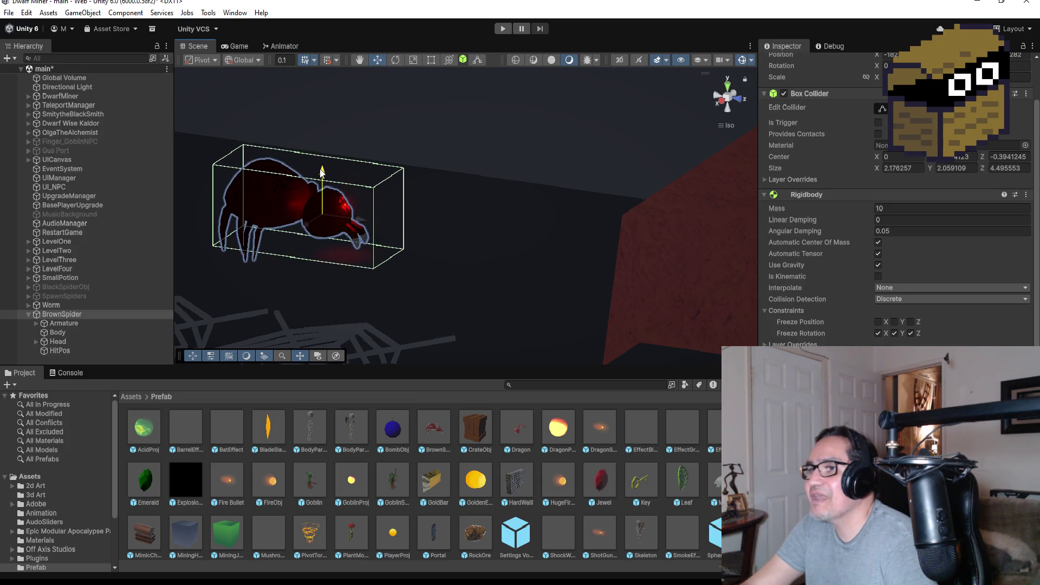
pyautogui.click(504, 29)
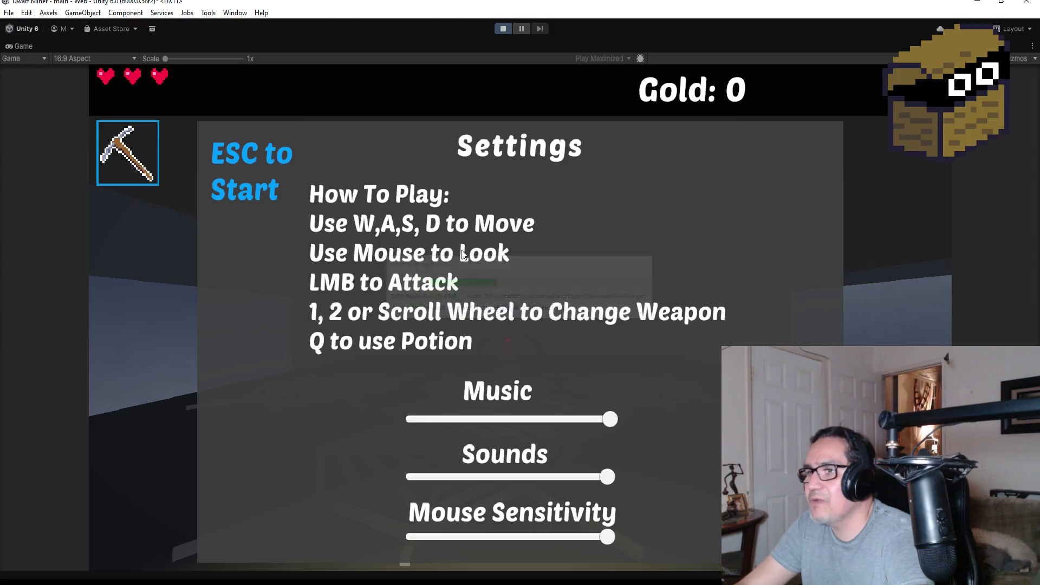
# Playtest briefly with the knife, strafing left, then pause and exit Play Mode.
pyautogui.press('Escape')
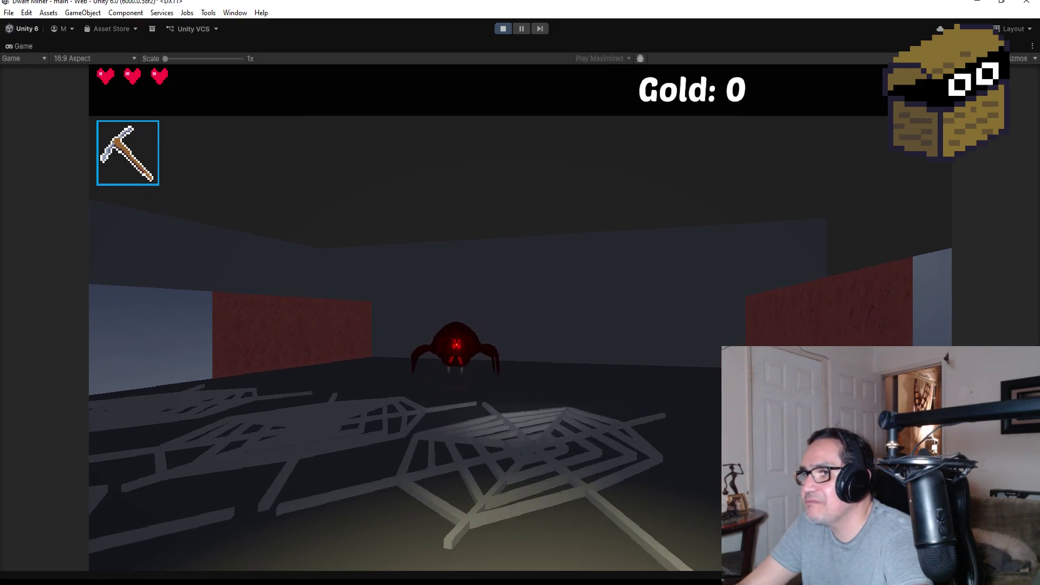
pyautogui.press('2')
pyautogui.press('a')
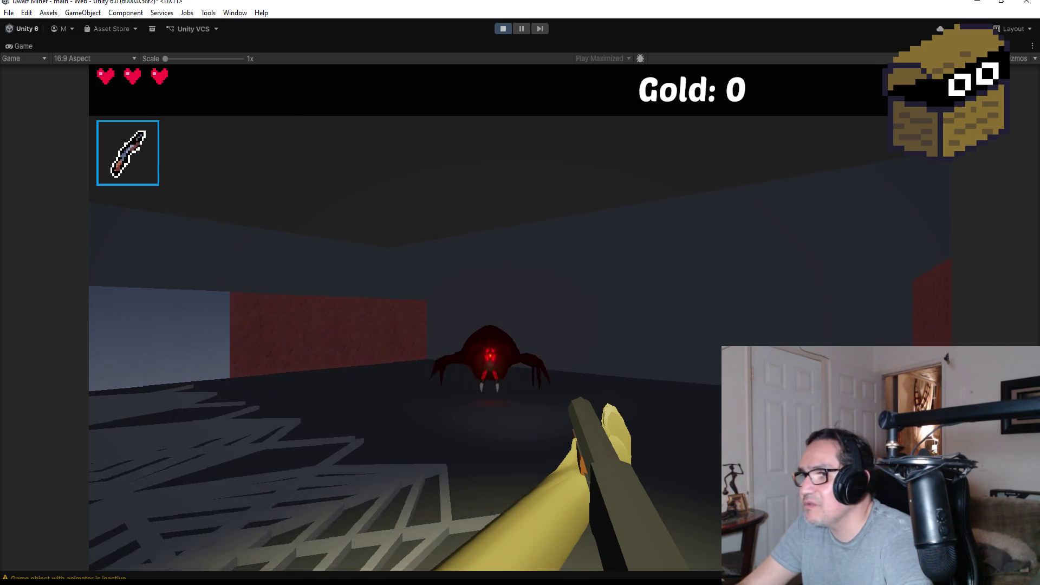
pyautogui.press('Escape')
pyautogui.click(504, 30)
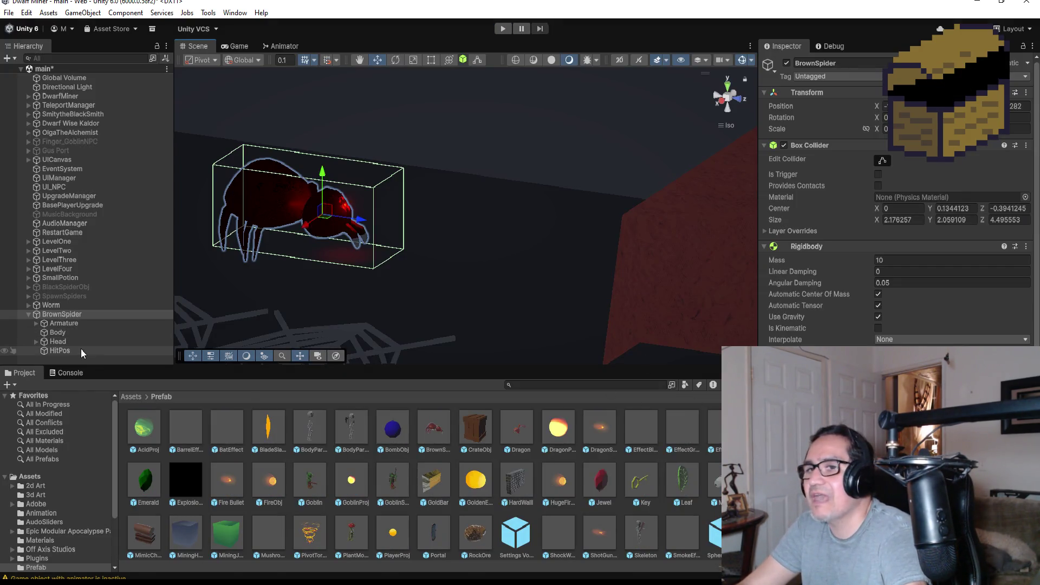
# Uncheck the BrownSpider's Animator component and start another test run.
pyautogui.scroll(-5, 894, 206)
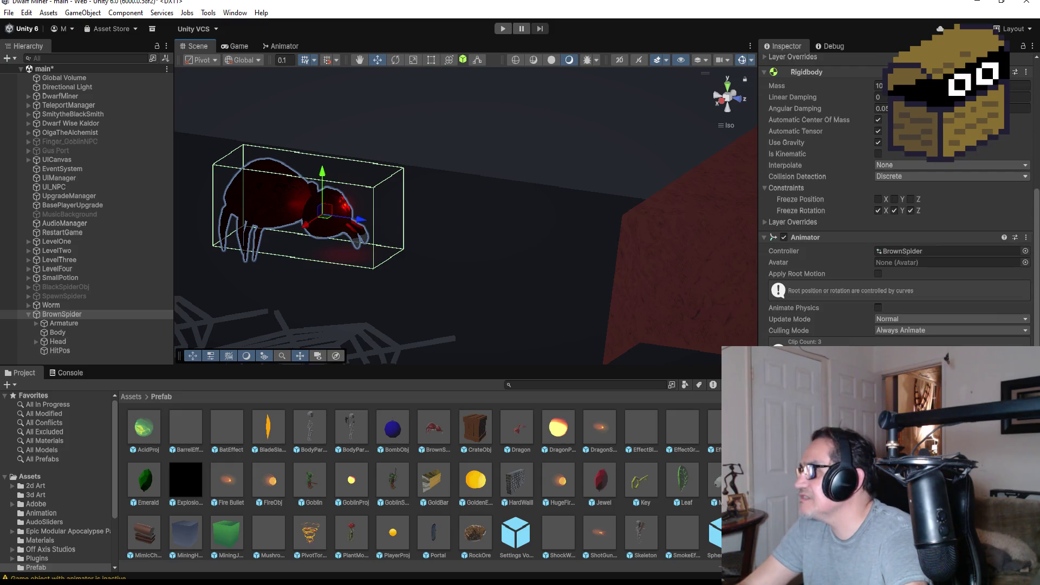
pyautogui.scroll(3, 894, 206)
pyautogui.click(785, 329)
pyautogui.scroll(-3, 894, 206)
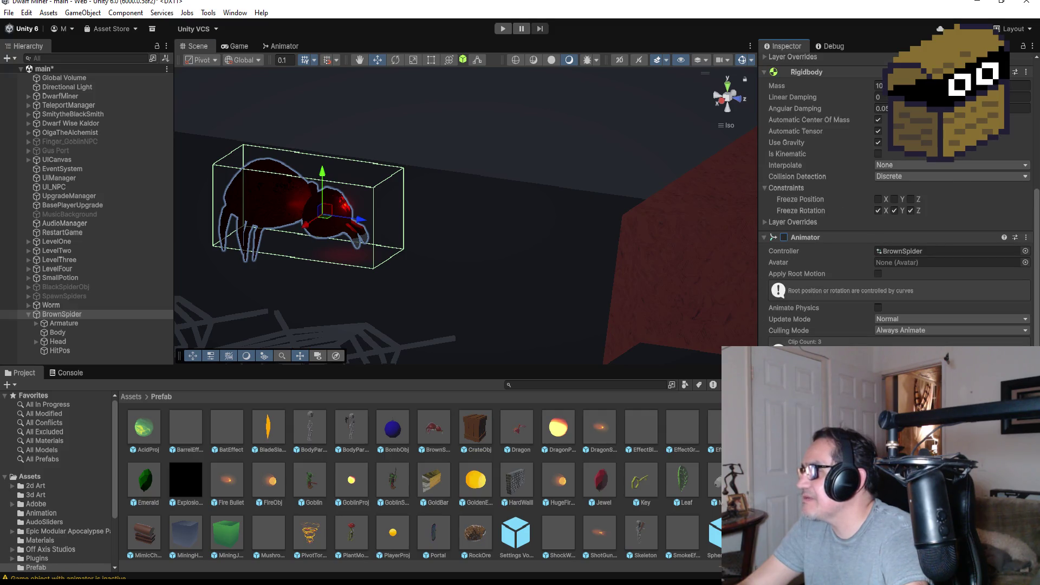
pyautogui.click(510, 29)
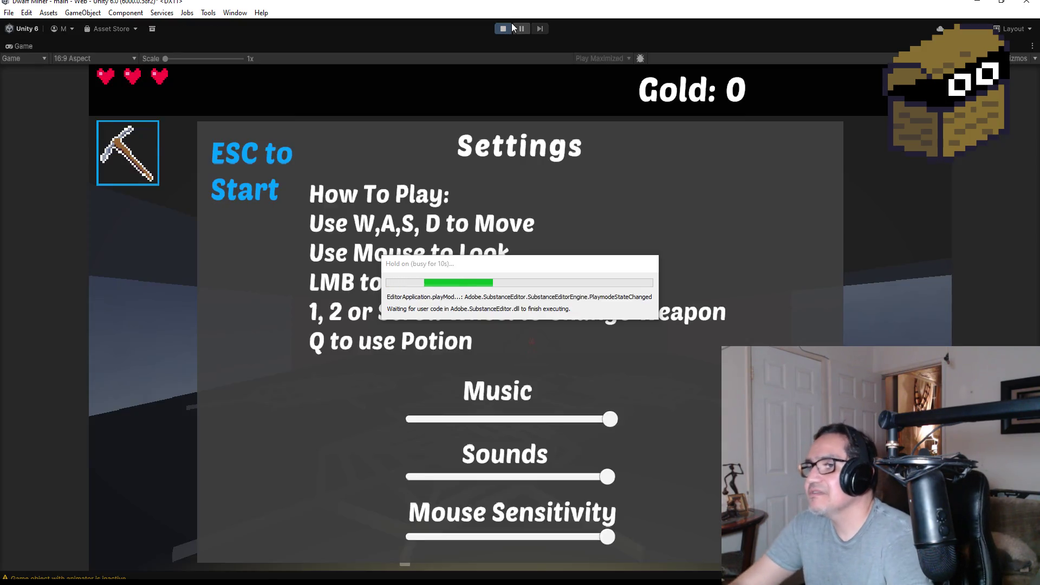
# Switch to the gun, fire five shots at the non-animated spider, then pause and stop the run.
pyautogui.press('Escape')
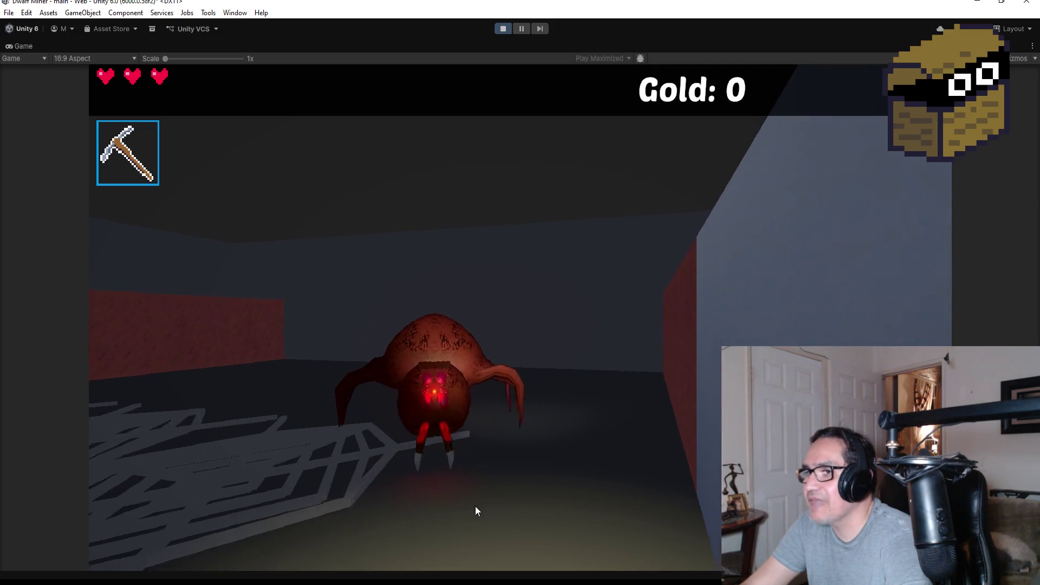
pyautogui.press('2')
pyautogui.click(642, 527)
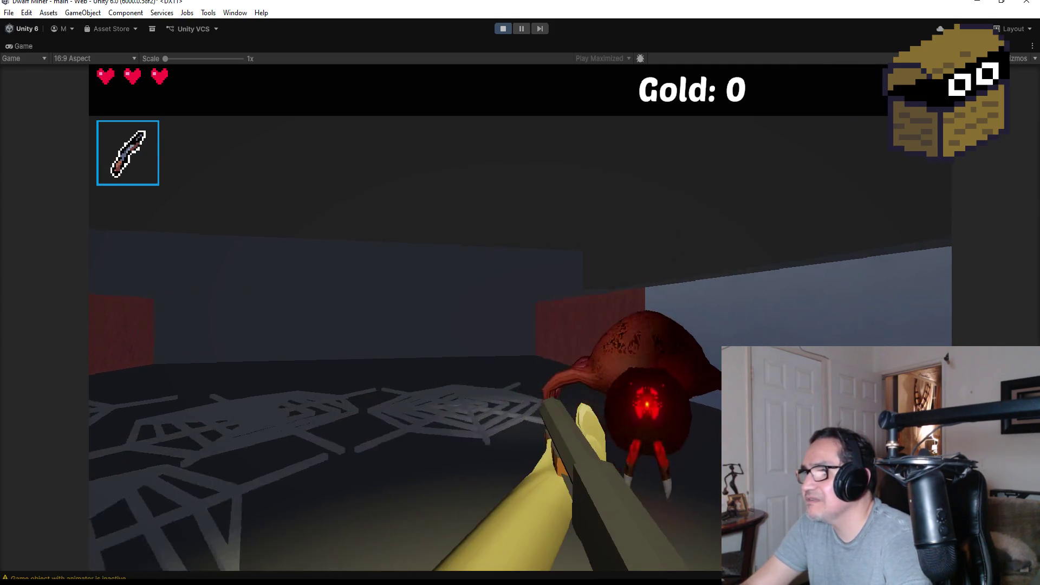
pyautogui.click(642, 526)
pyautogui.click(642, 527)
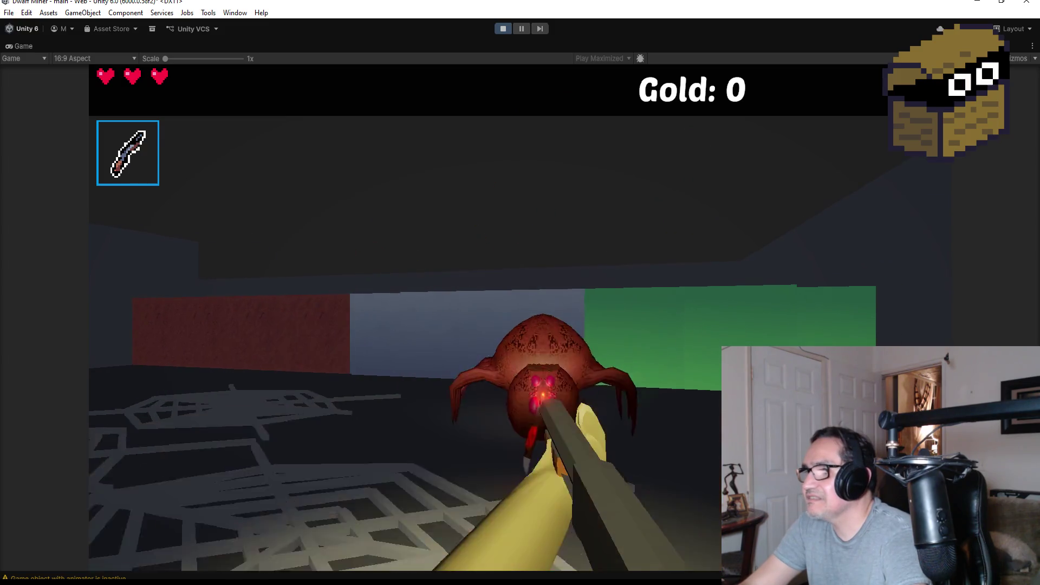
pyautogui.click(643, 527)
pyautogui.click(642, 527)
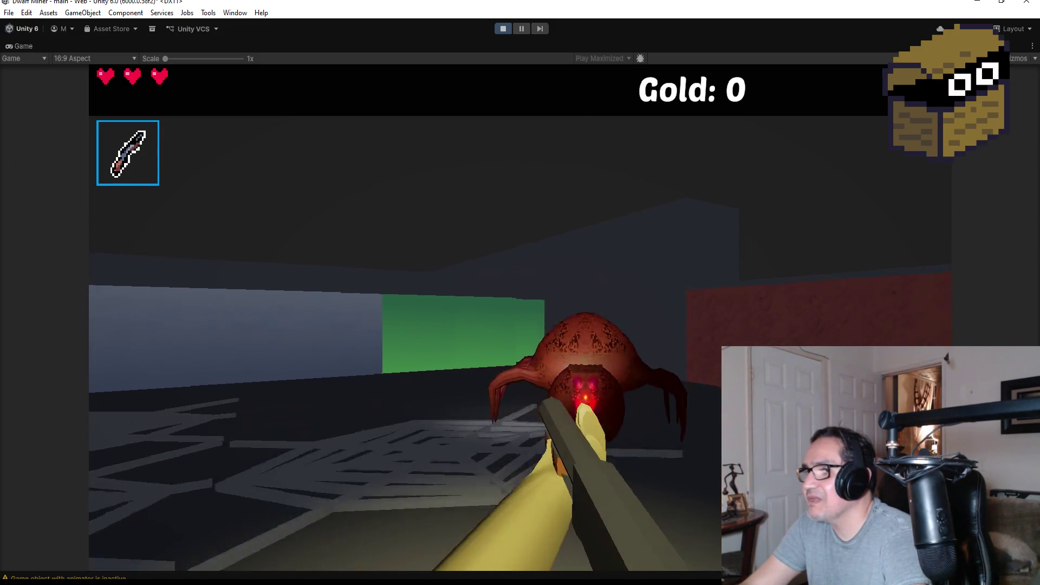
pyautogui.press('Escape')
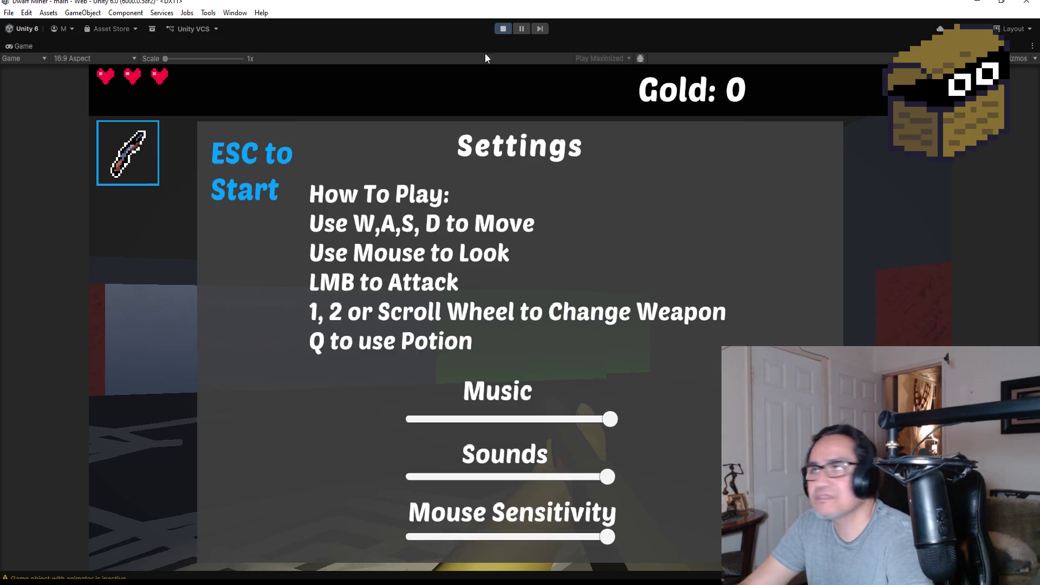
pyautogui.click(501, 30)
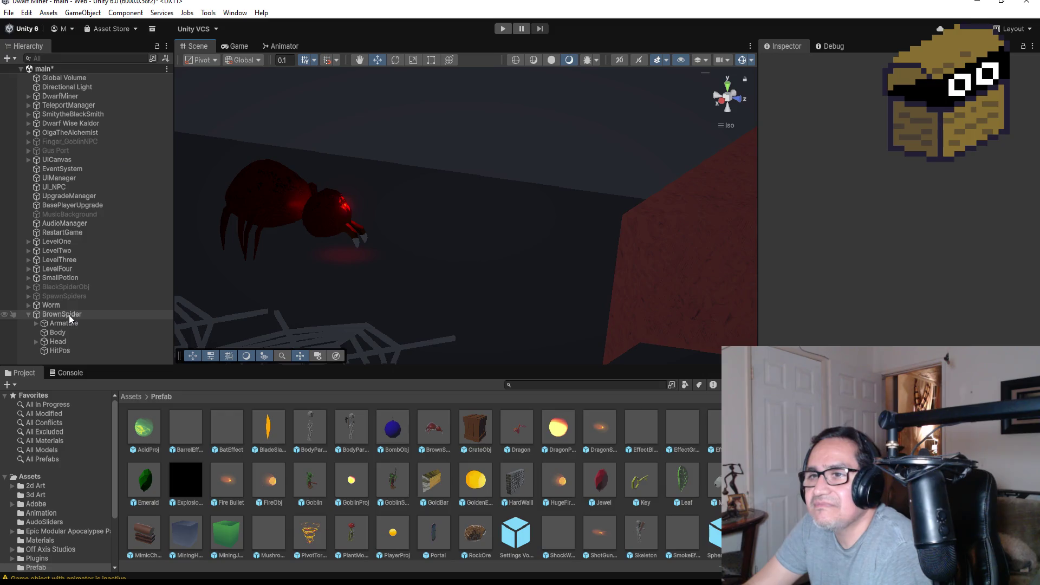
# Select BrownSpider and re-enable its Animator component.
pyautogui.click(70, 314)
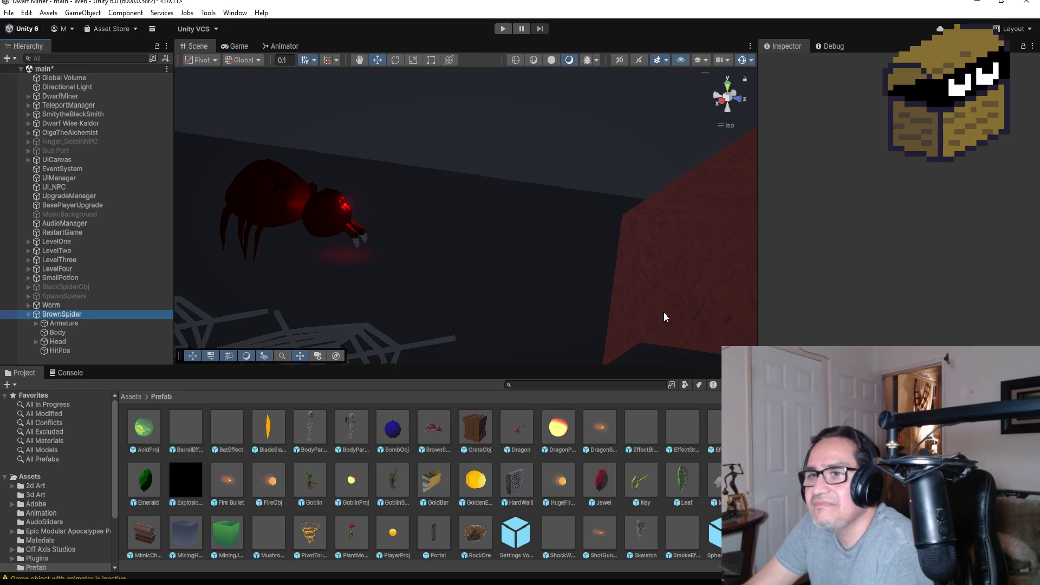
pyautogui.scroll(-3, 897, 200)
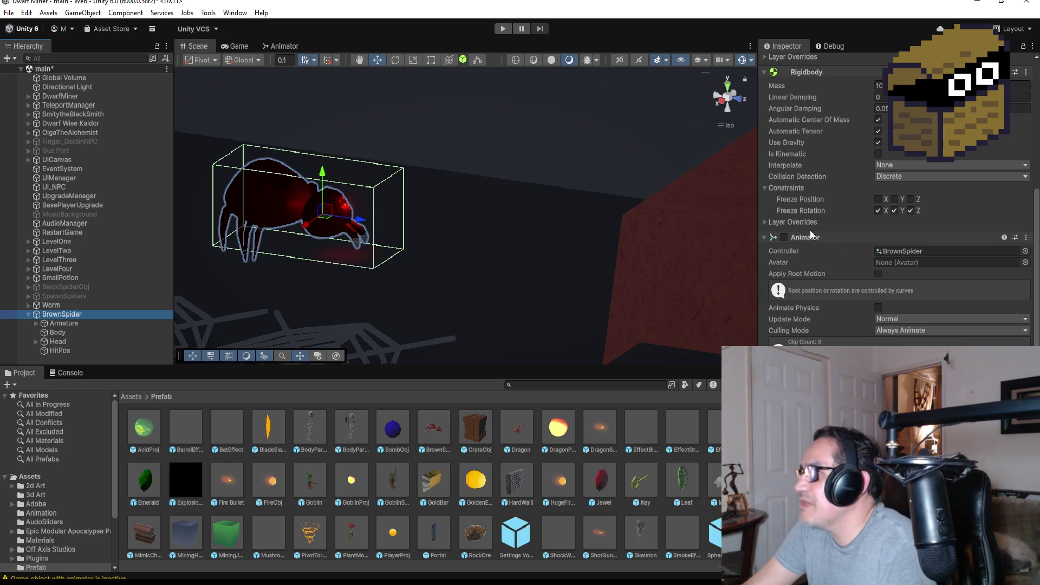
pyautogui.click(788, 239)
# Review the SpiderBrownIdle and SpiderBrownWalk states in the Animator window, then select Worm.
pyautogui.click(282, 46)
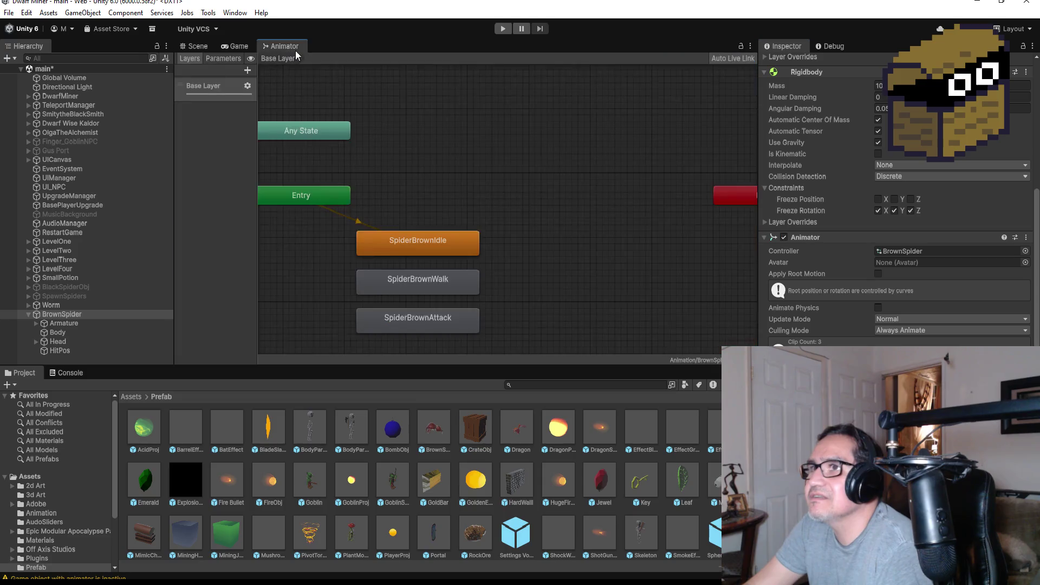
pyautogui.click(444, 242)
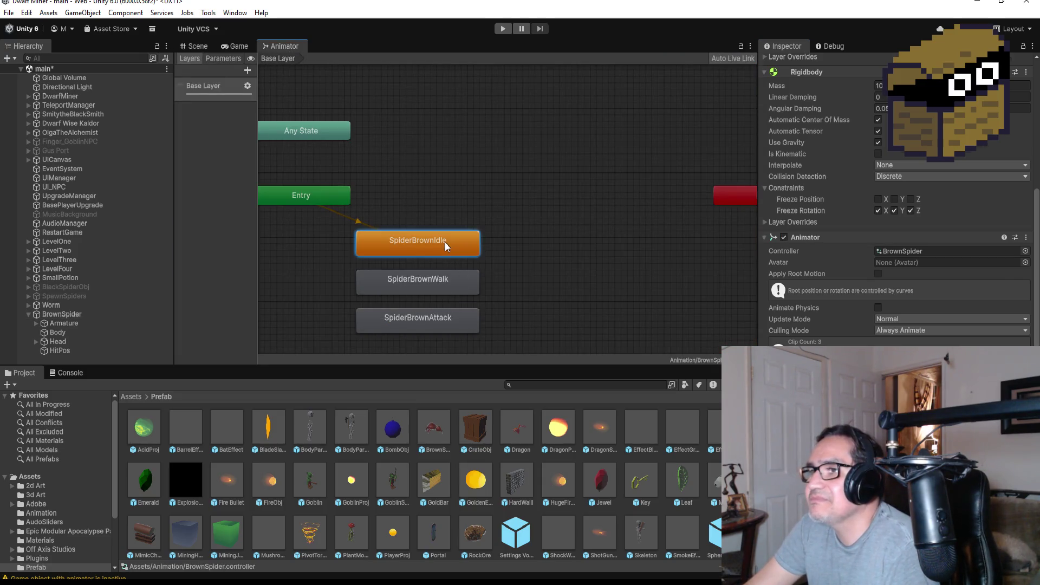
pyautogui.click(443, 286)
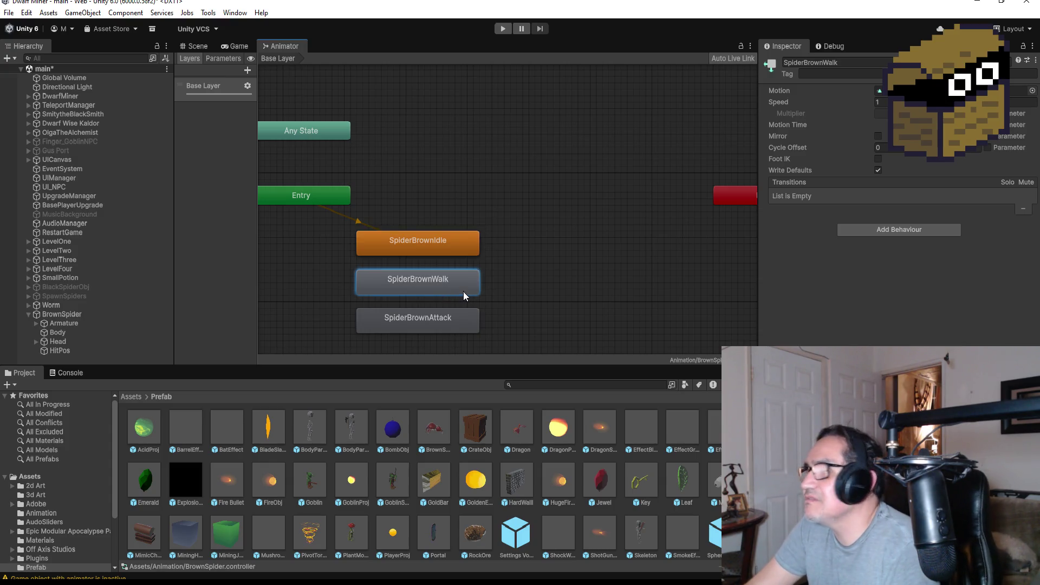
pyautogui.click(68, 317)
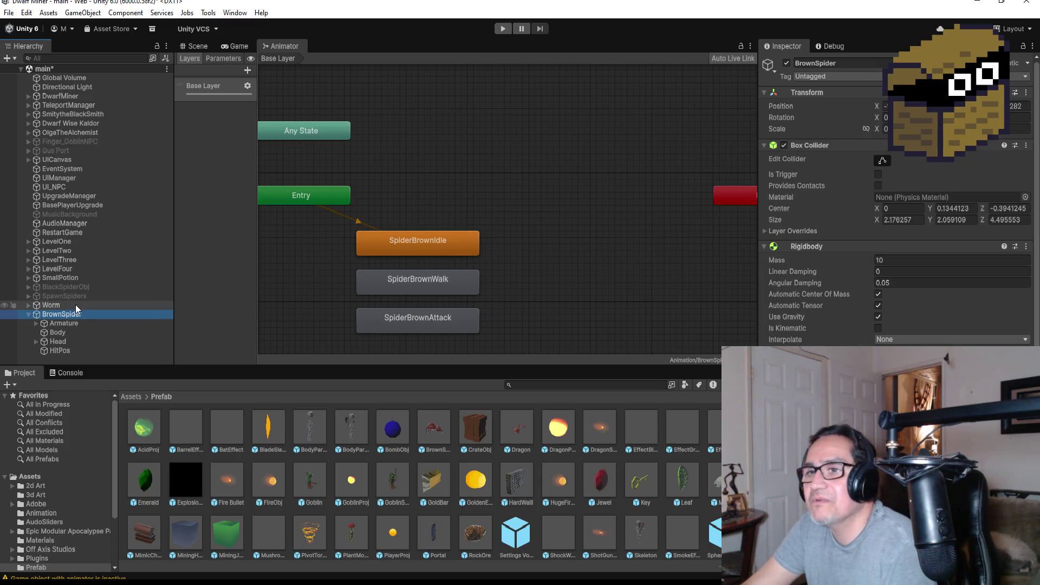
pyautogui.click(73, 305)
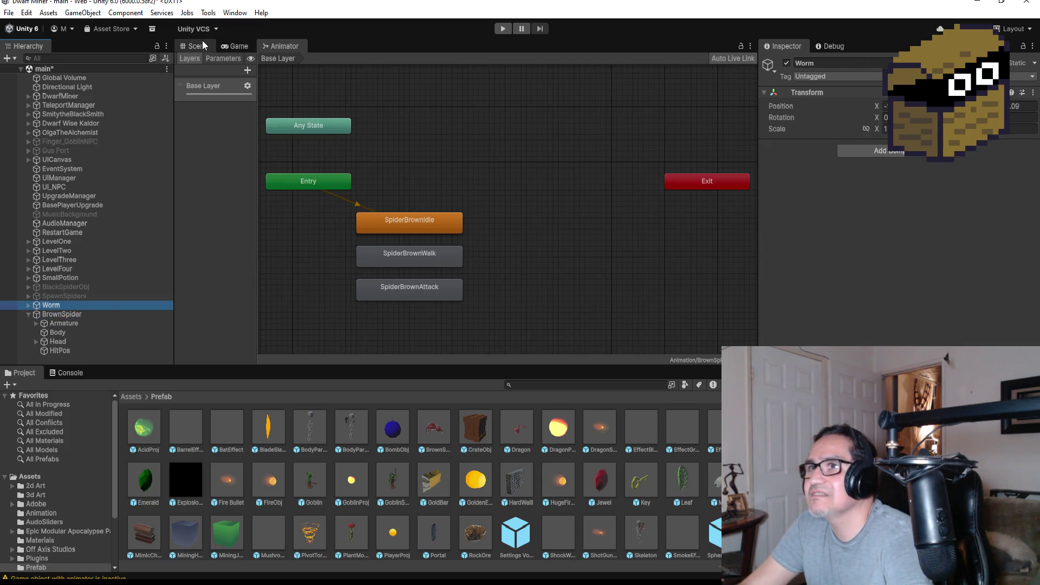
pyautogui.click(203, 44)
# Frame the Worm, nudge it slightly along Z with the move handle, and orbit to check.
pyautogui.doubleClick(70, 303)
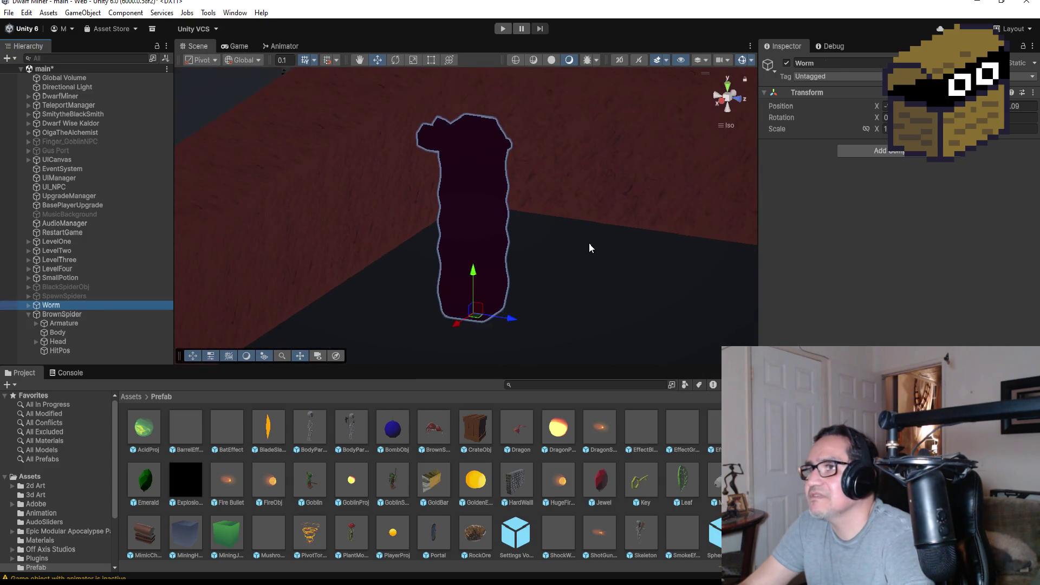
pyautogui.scroll(-10, 588, 247)
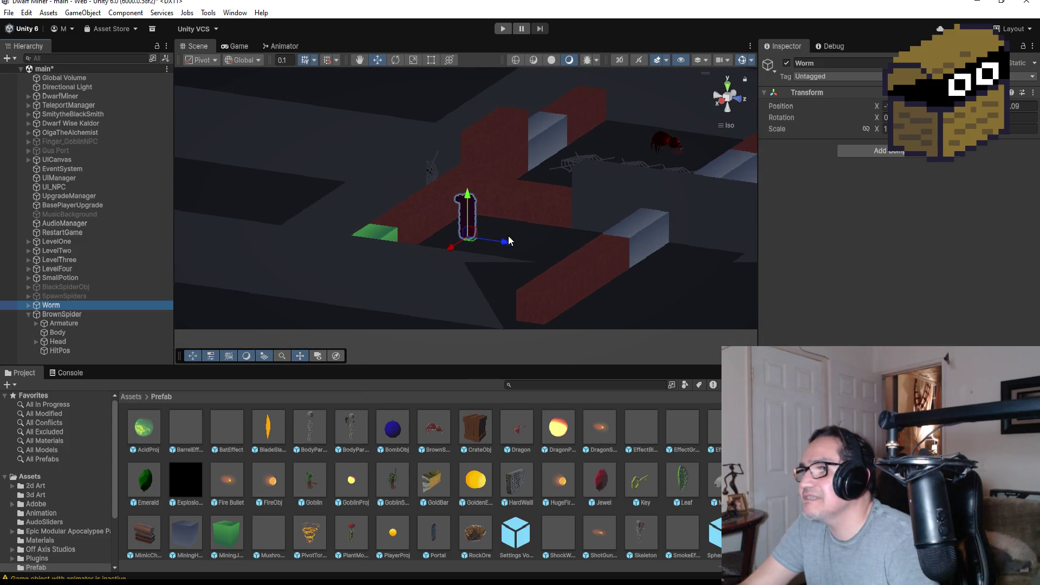
pyautogui.moveTo(505, 247)
pyautogui.mouseDown()
pyautogui.moveTo(515, 233)
pyautogui.moveTo(491, 215)
pyautogui.mouseUp()
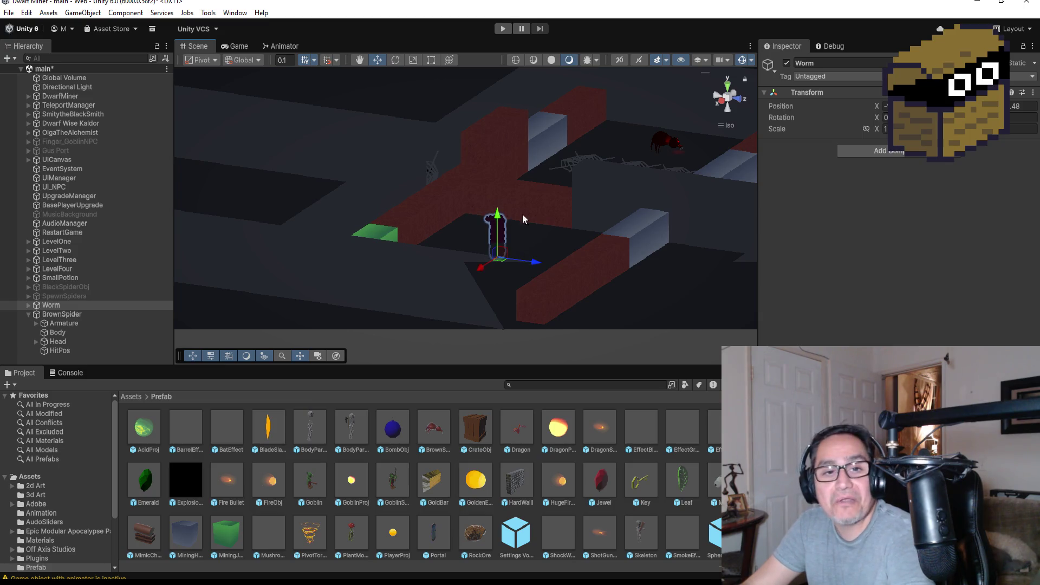
pyautogui.press('f')
pyautogui.moveTo(590, 142)
pyautogui.mouseDown()
pyautogui.moveTo(390, 178)
pyautogui.moveTo(385, 217)
pyautogui.moveTo(489, 238)
pyautogui.moveTo(454, 219)
pyautogui.moveTo(319, 233)
pyautogui.moveTo(372, 228)
pyautogui.mouseUp()
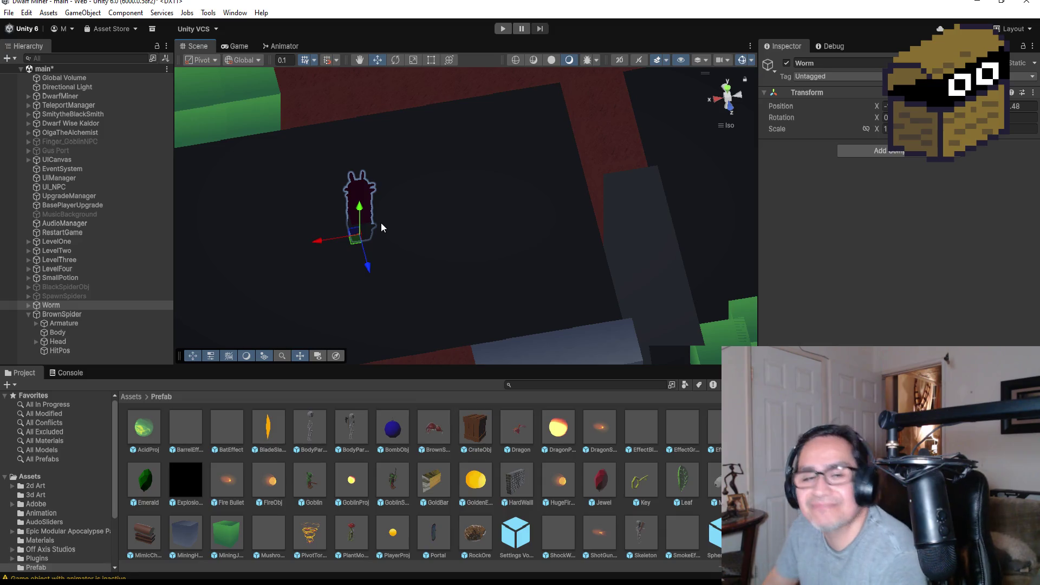
pyautogui.scroll(3, 396, 207)
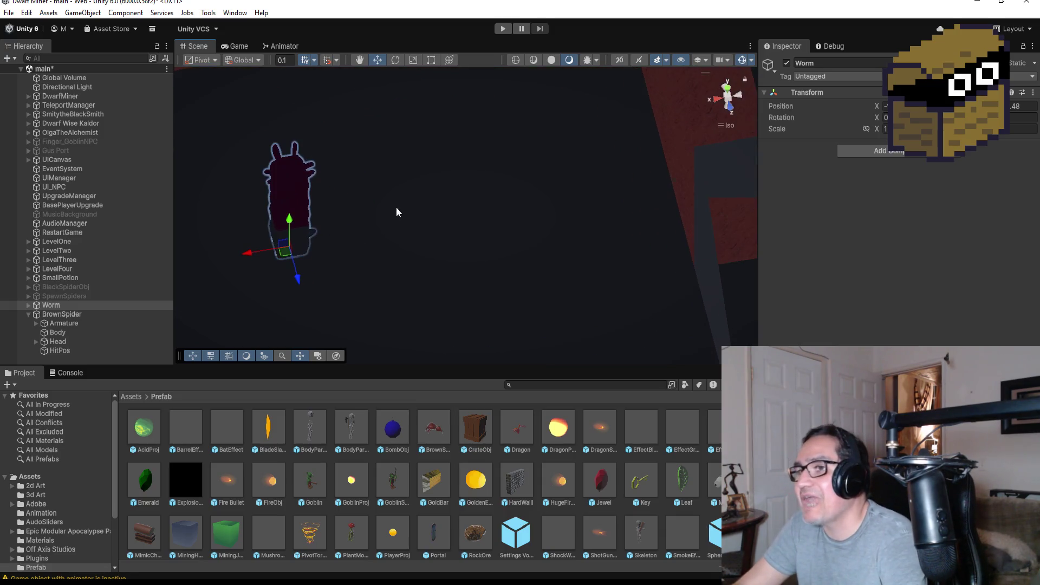
pyautogui.moveTo(390, 233)
pyautogui.mouseDown()
pyautogui.moveTo(546, 165)
pyautogui.moveTo(481, 195)
pyautogui.moveTo(464, 262)
pyautogui.moveTo(490, 228)
pyautogui.moveTo(484, 287)
pyautogui.mouseUp()
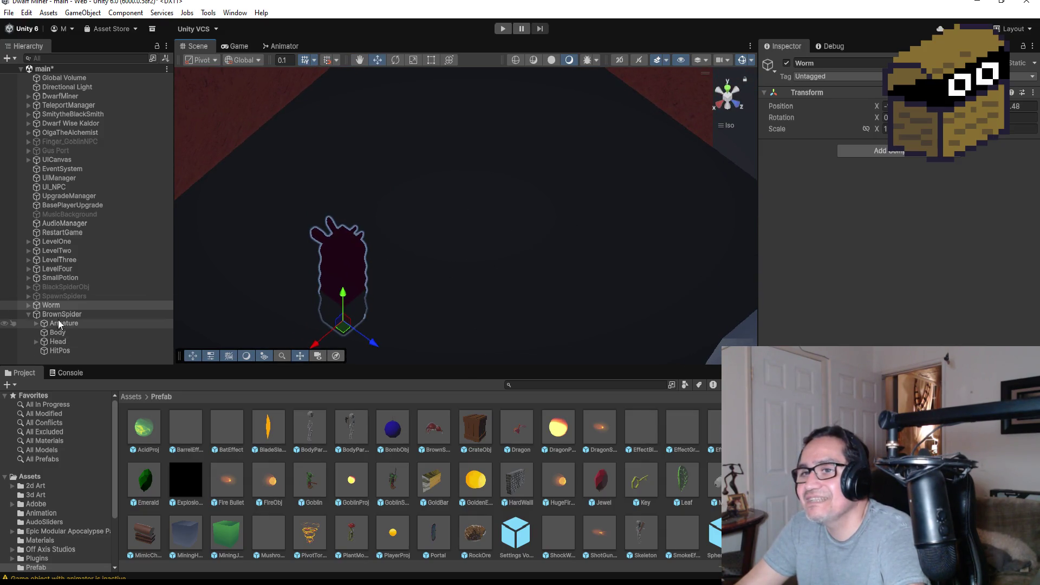
# Expand the Worm's bone chain down to Bone.003 and rotate that bone to bend the worm's tip.
pyautogui.click(28, 305)
pyautogui.click(35, 317)
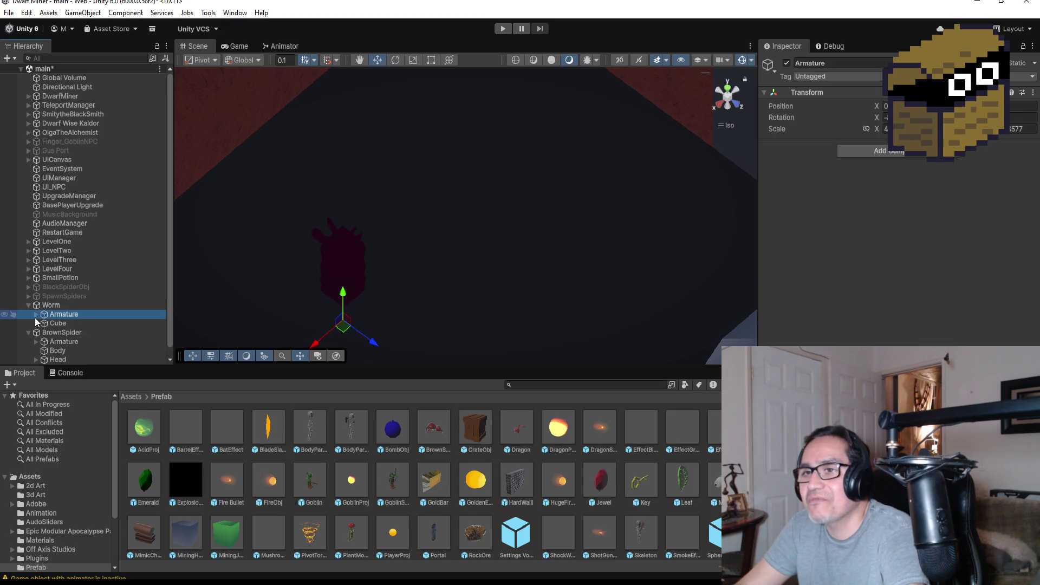
pyautogui.click(35, 314)
pyautogui.click(44, 324)
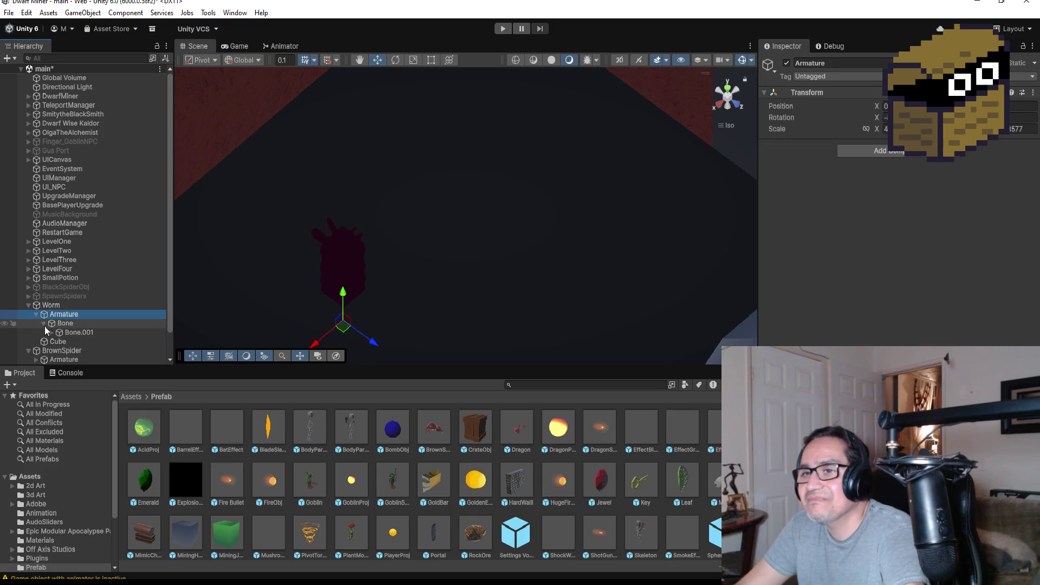
pyautogui.click(51, 333)
pyautogui.scroll(-2, 87, 346)
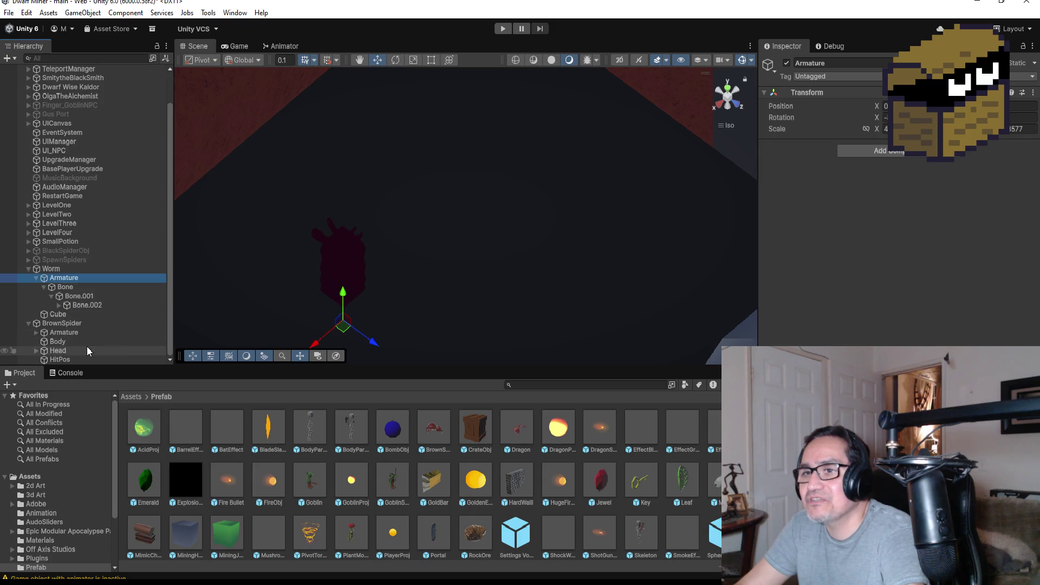
pyautogui.click(58, 305)
pyautogui.click(64, 288)
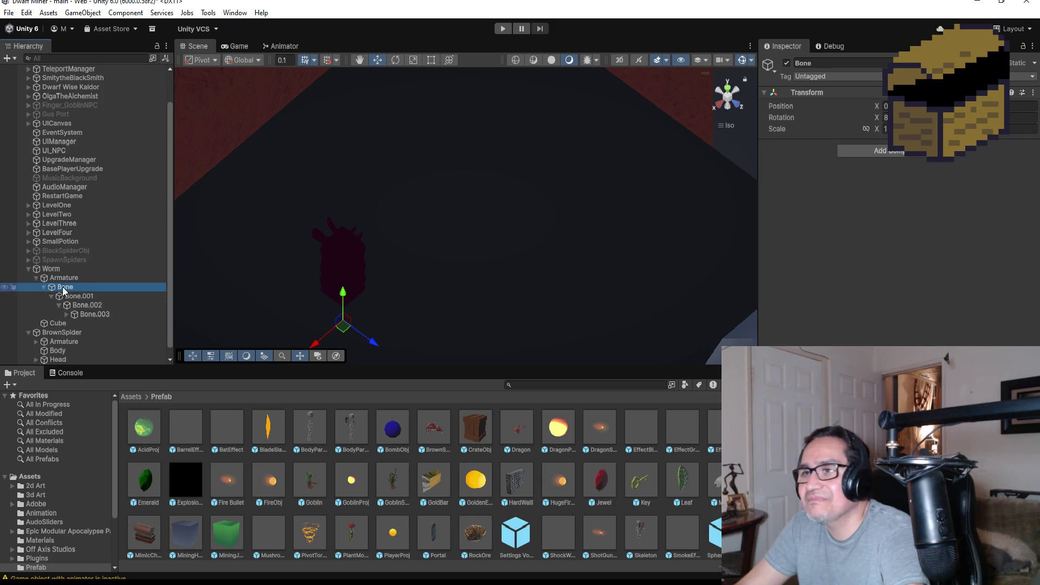
pyautogui.click(99, 314)
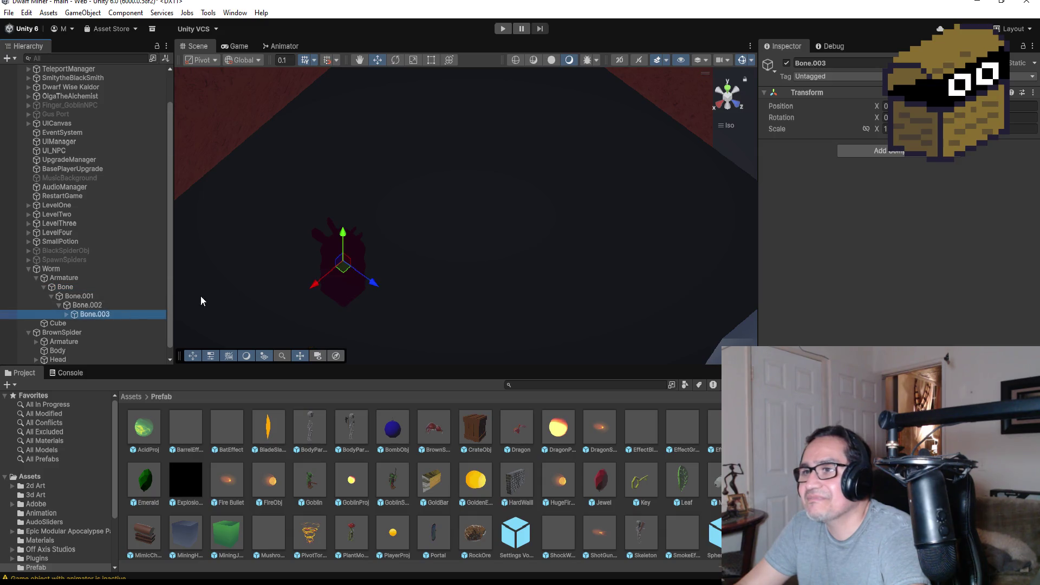
pyautogui.click(395, 61)
pyautogui.moveTo(476, 240)
pyautogui.mouseDown()
pyautogui.moveTo(409, 209)
pyautogui.moveTo(464, 216)
pyautogui.moveTo(544, 195)
pyautogui.moveTo(477, 243)
pyautogui.moveTo(438, 222)
pyautogui.moveTo(500, 265)
pyautogui.moveTo(518, 296)
pyautogui.mouseUp()
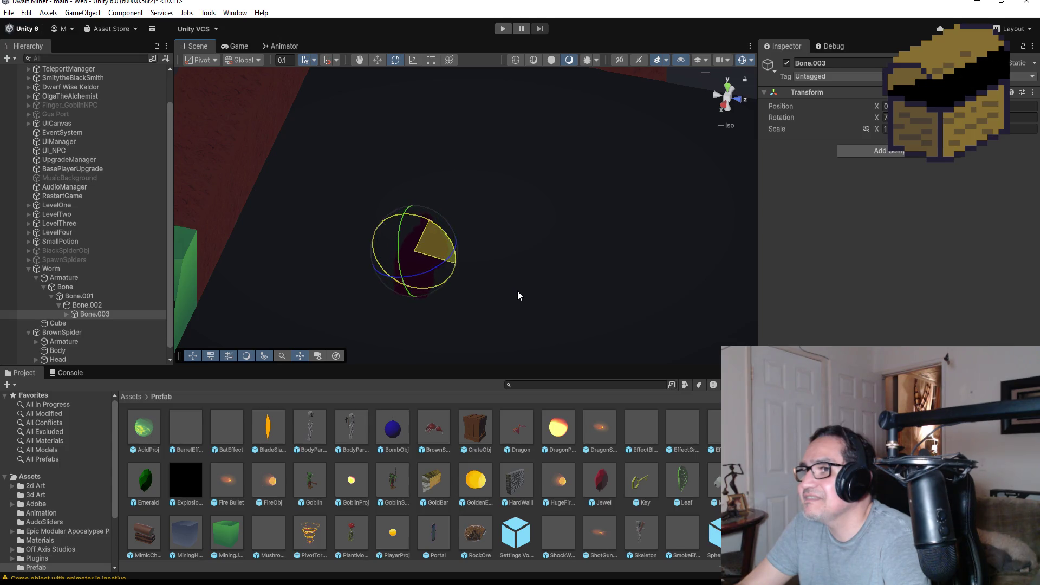
pyautogui.moveTo(553, 243)
pyautogui.mouseDown()
pyautogui.moveTo(479, 195)
pyautogui.moveTo(366, 188)
pyautogui.moveTo(436, 192)
pyautogui.moveTo(474, 209)
pyautogui.mouseUp()
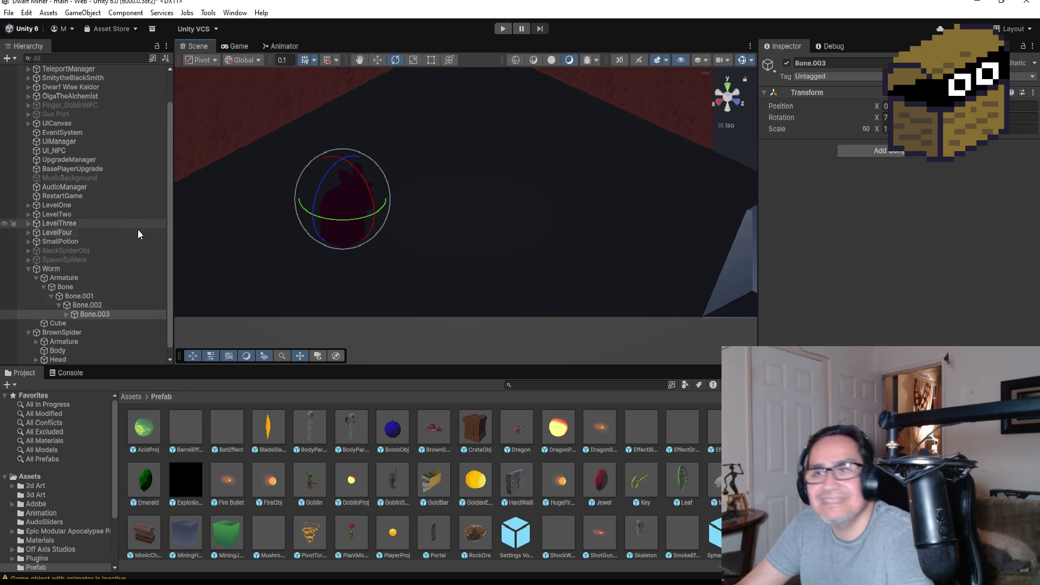
# Collapse the Worm and BrownSpider entries, select Worm, then clear the selection.
pyautogui.click(28, 269)
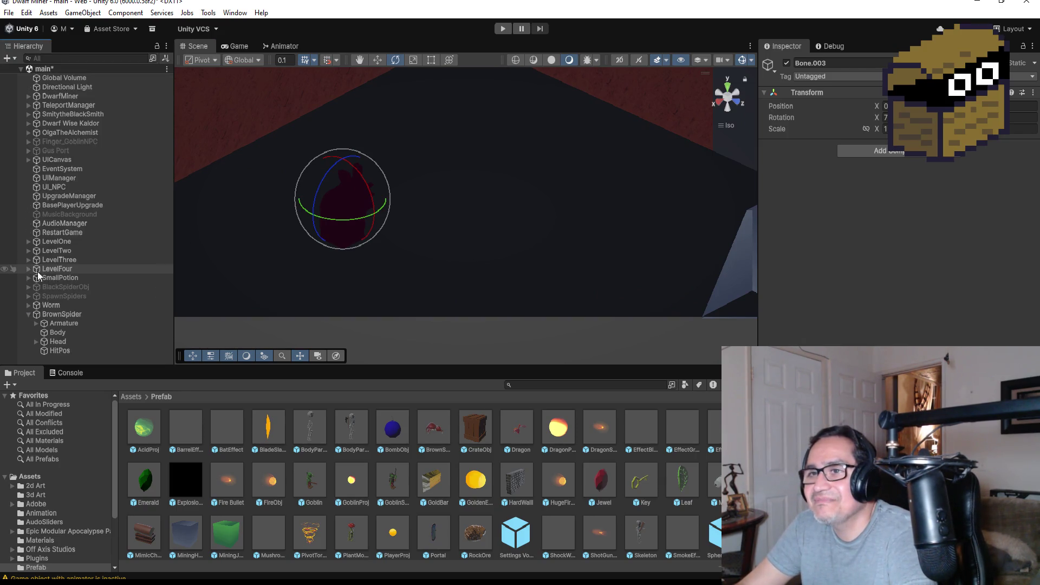
pyautogui.click(28, 314)
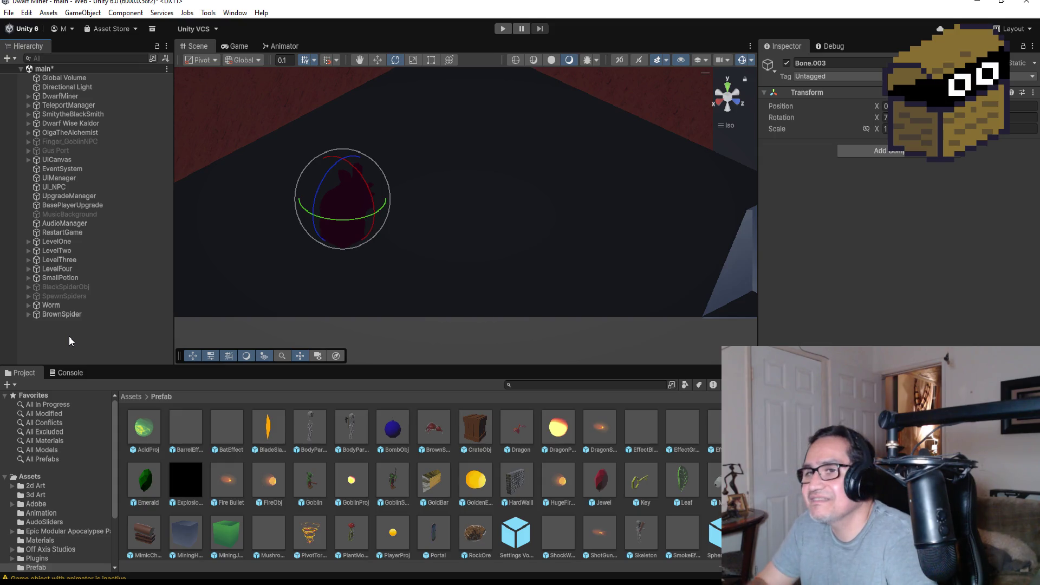
pyautogui.click(63, 306)
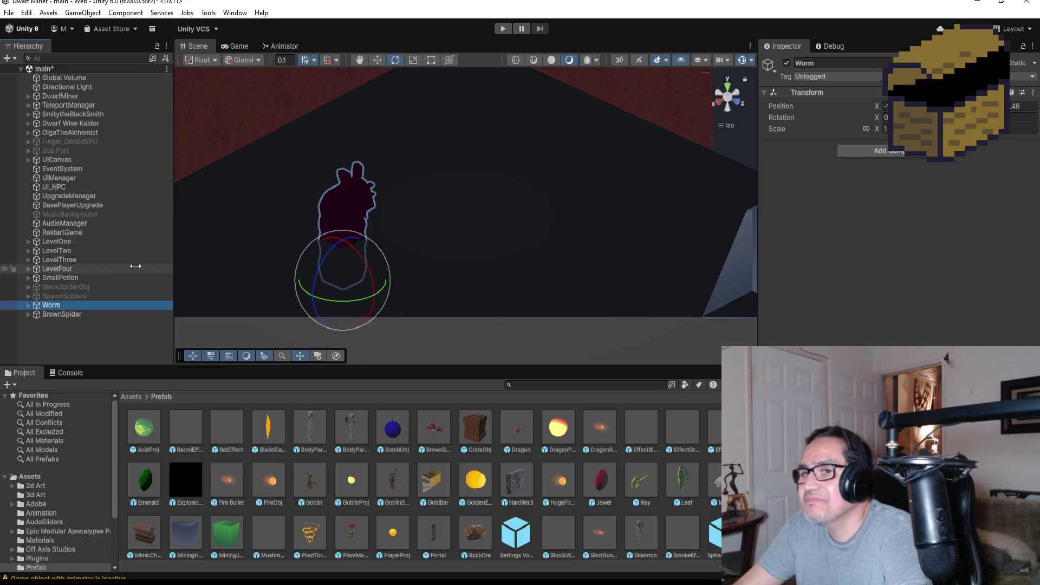
pyautogui.click(60, 332)
# Duplicate the spider's red eye light Area Light (2) and move the copy out of the spider.
pyautogui.rightClick(51, 328)
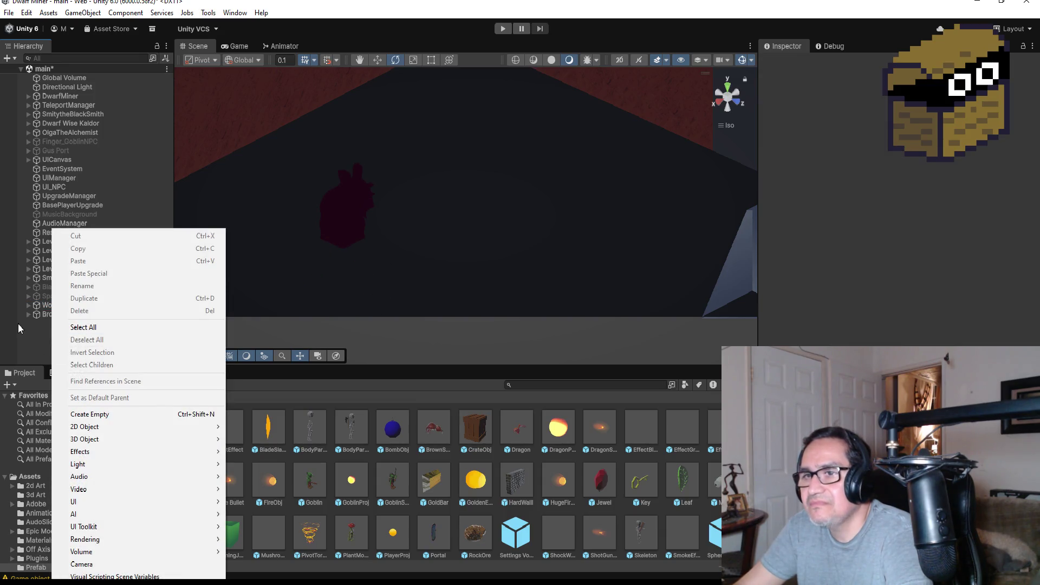
pyautogui.click(29, 314)
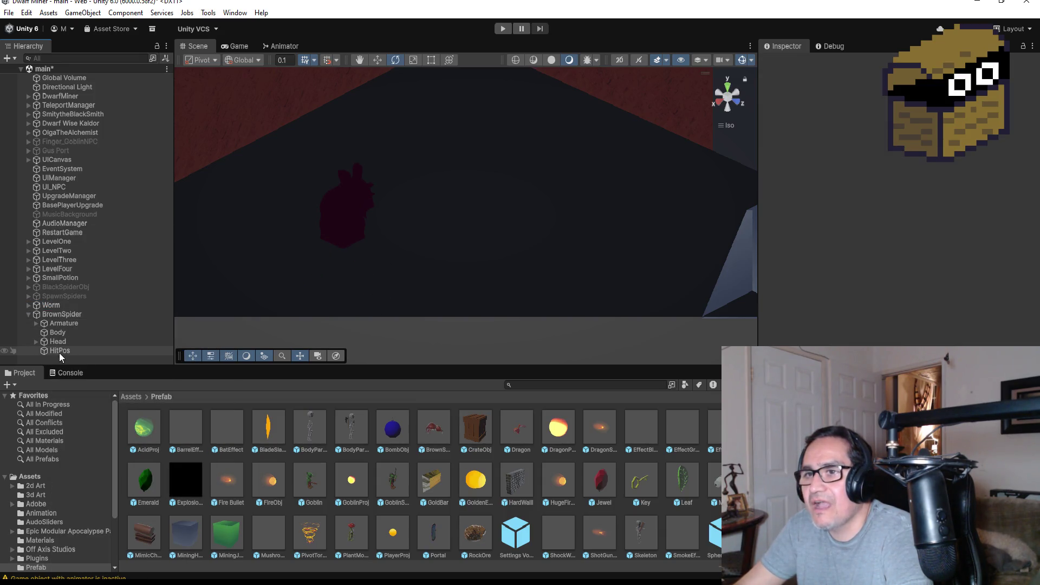
pyautogui.click(37, 342)
pyautogui.click(75, 352)
pyautogui.hotkey('ctrl', 'd')
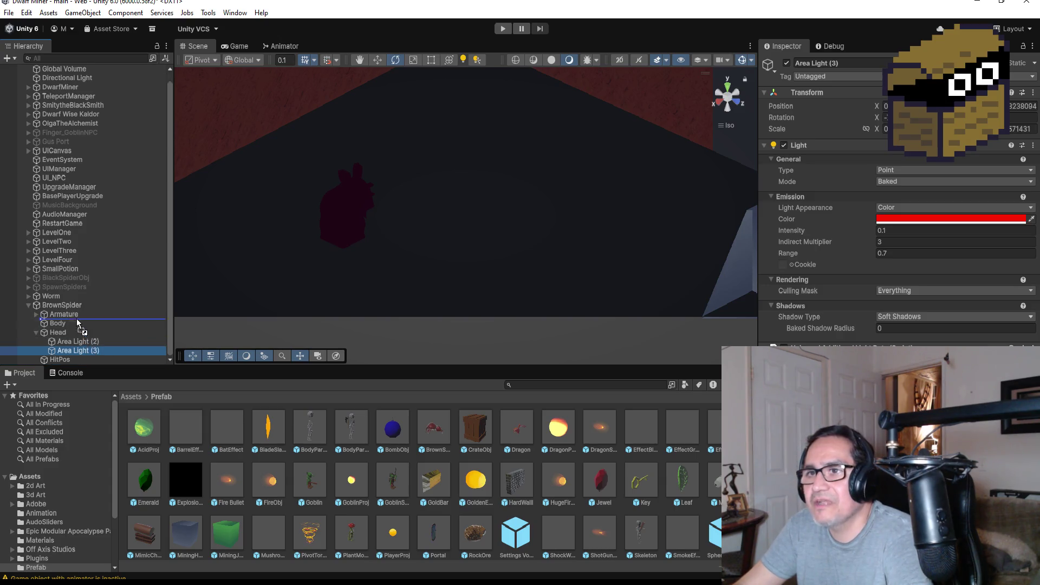
pyautogui.moveTo(70, 304); pyautogui.dragTo(71, 306)
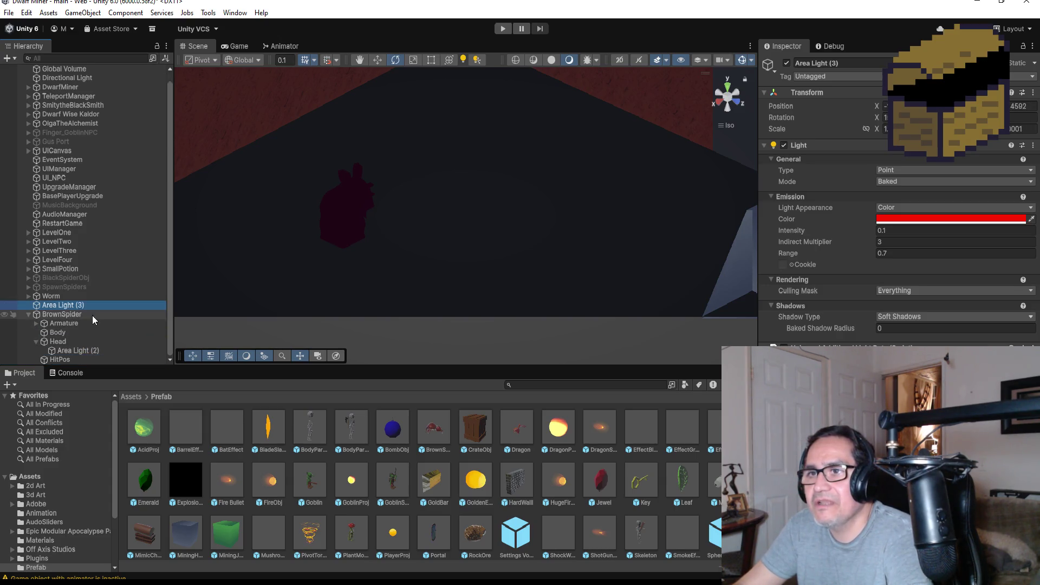
pyautogui.click(28, 316)
# Move the light copy up to the worm's head and orbit to check its placement.
pyautogui.scroll(-10, 534, 173)
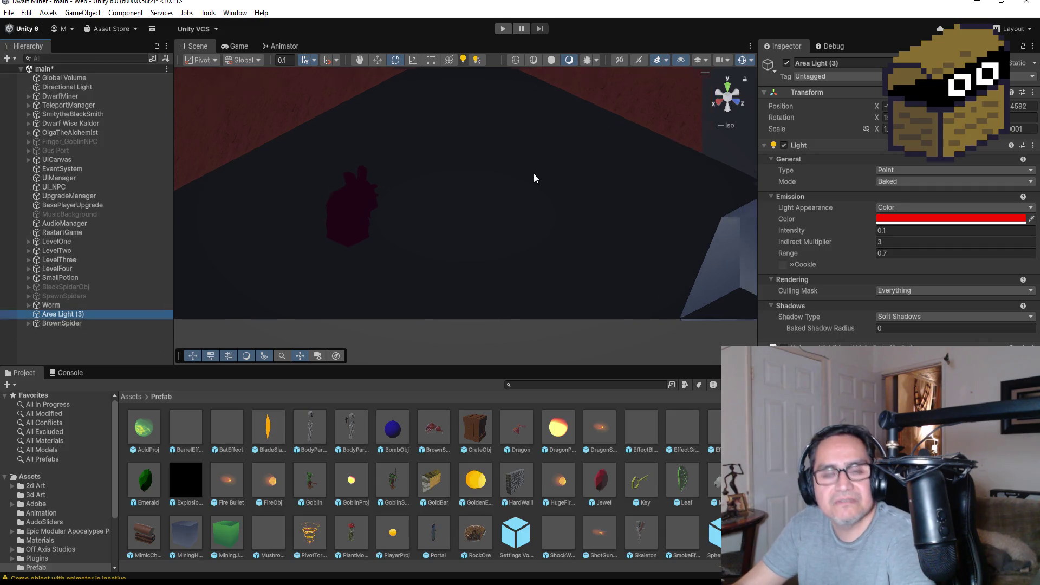
pyautogui.scroll(-3, 453, 96)
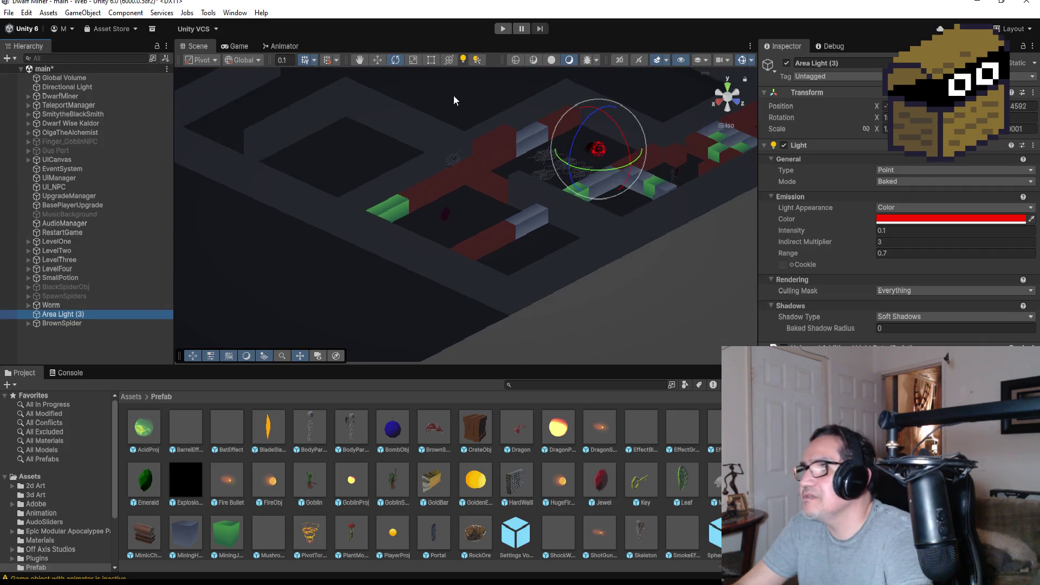
pyautogui.click(381, 60)
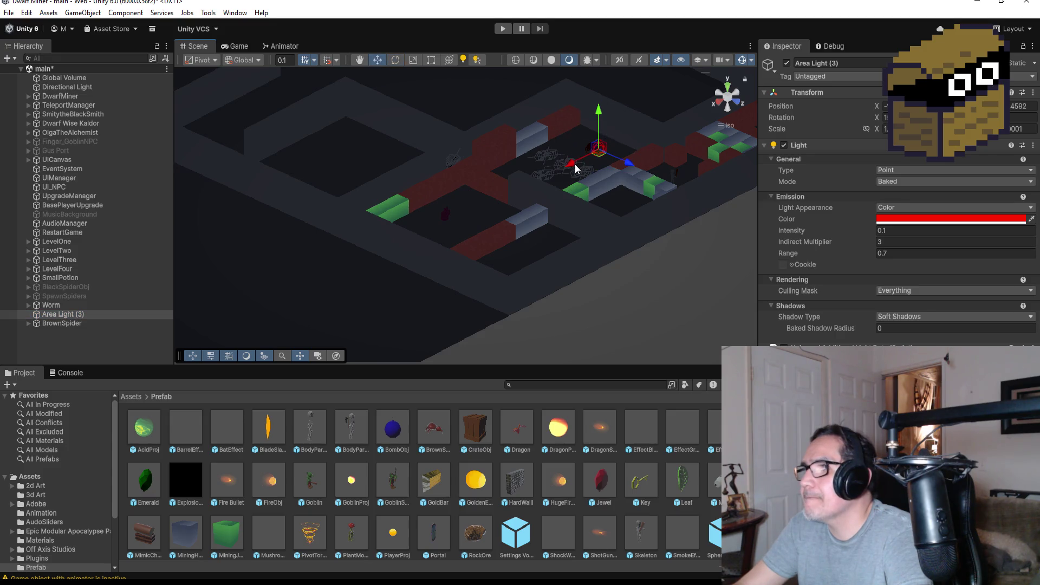
pyautogui.moveTo(488, 233); pyautogui.dragTo(478, 237)
pyautogui.press('f')
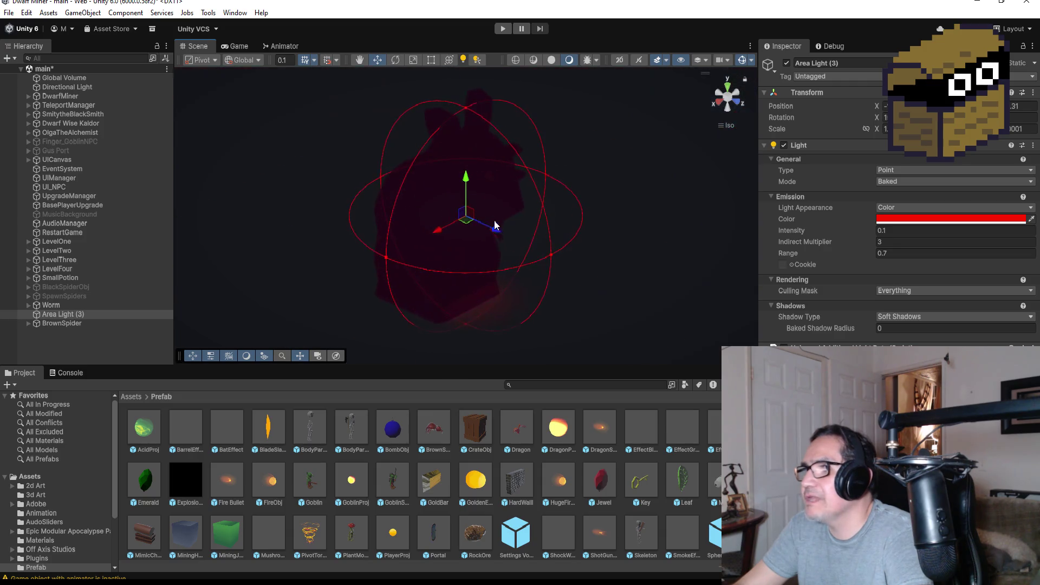
pyautogui.moveTo(466, 185); pyautogui.dragTo(466, 147)
pyautogui.moveTo(603, 151)
pyautogui.mouseDown()
pyautogui.moveTo(260, 128)
pyautogui.moveTo(510, 122)
pyautogui.moveTo(468, 102)
pyautogui.mouseUp()
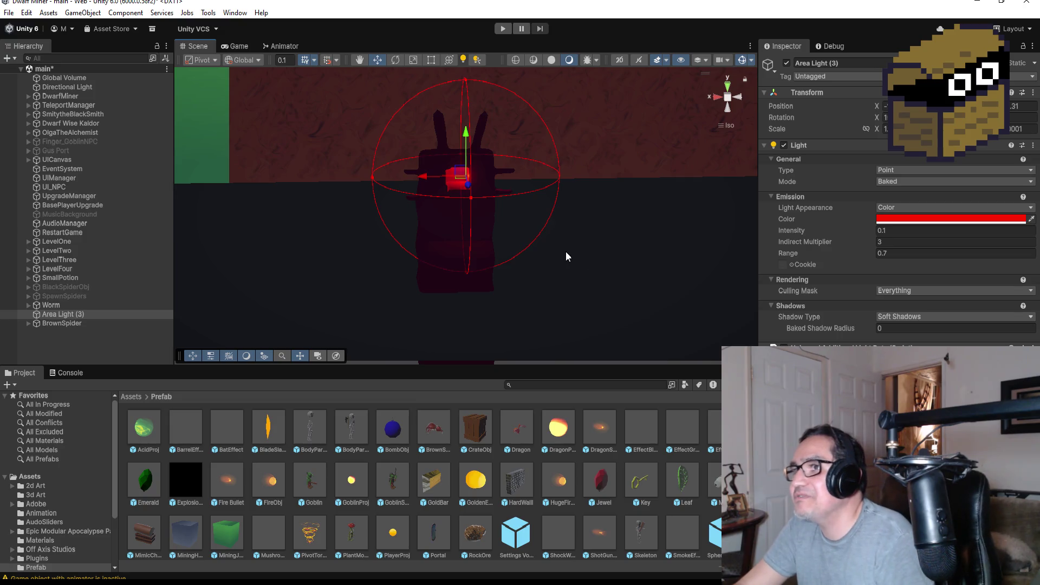
pyautogui.click(73, 305)
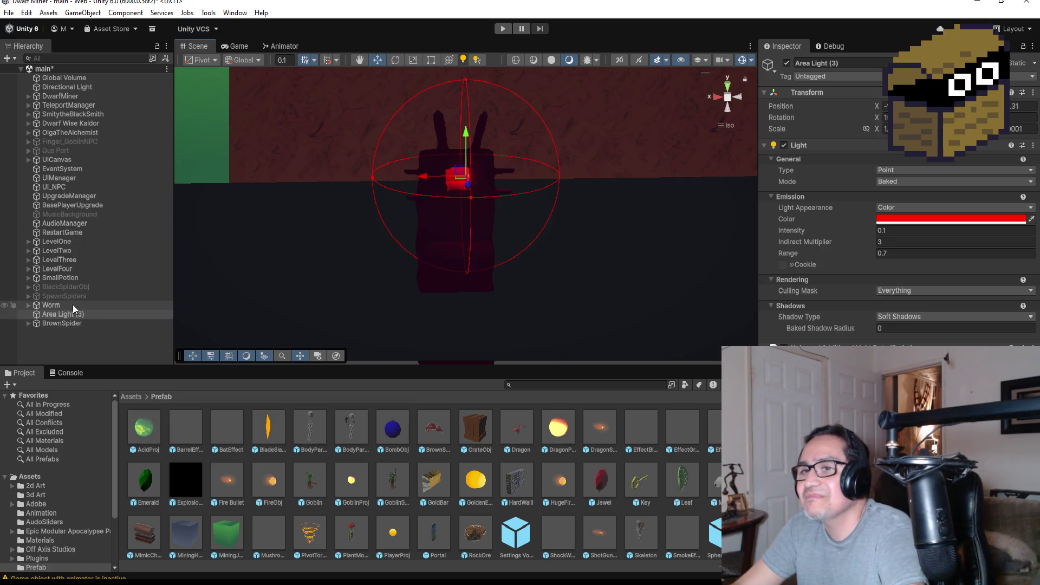
# Parent Area Light (3) under the Worm's rig, collapse Worm and orbit to verify the light's position.
pyautogui.click(728, 85)
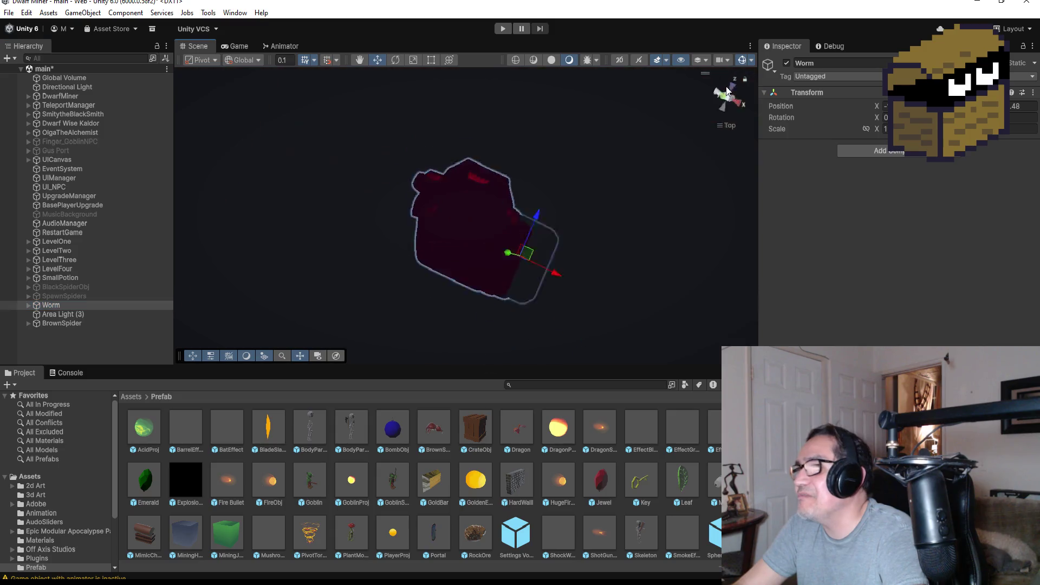
pyautogui.click(28, 304)
pyautogui.scroll(-1, 105, 347)
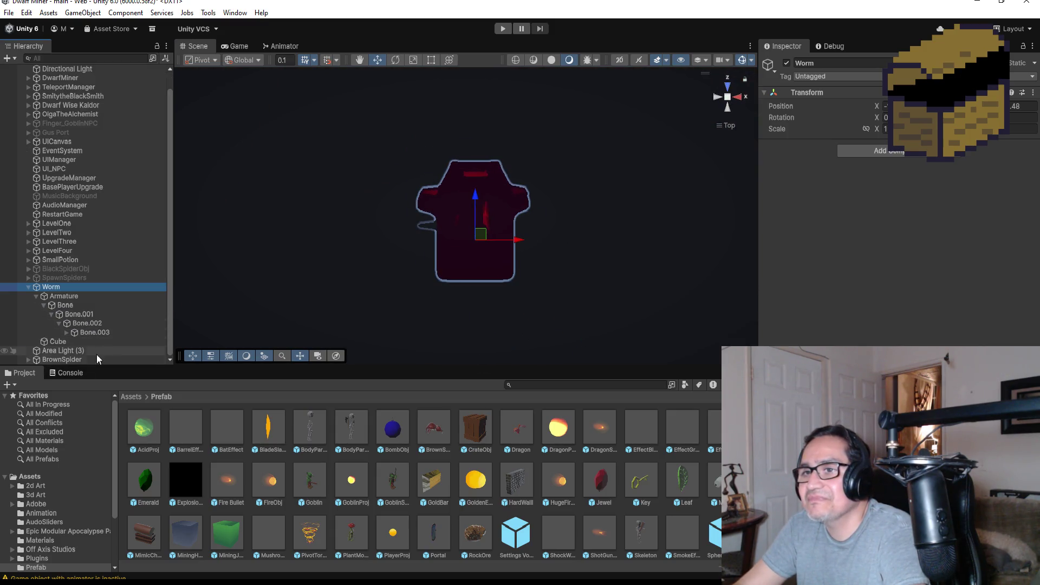
pyautogui.click(61, 351)
pyautogui.moveTo(62, 351); pyautogui.dragTo(63, 343)
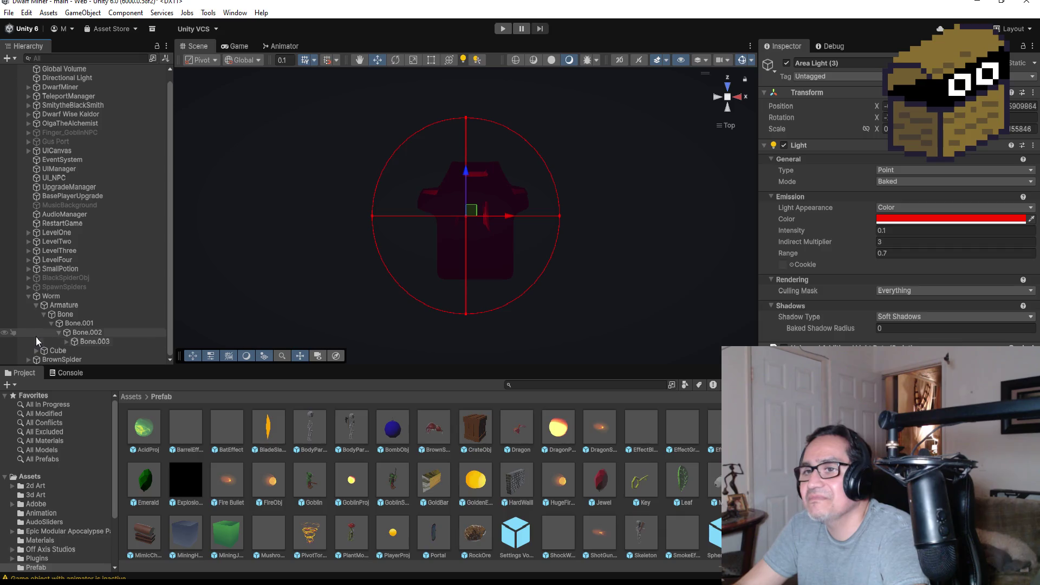
pyautogui.click(30, 296)
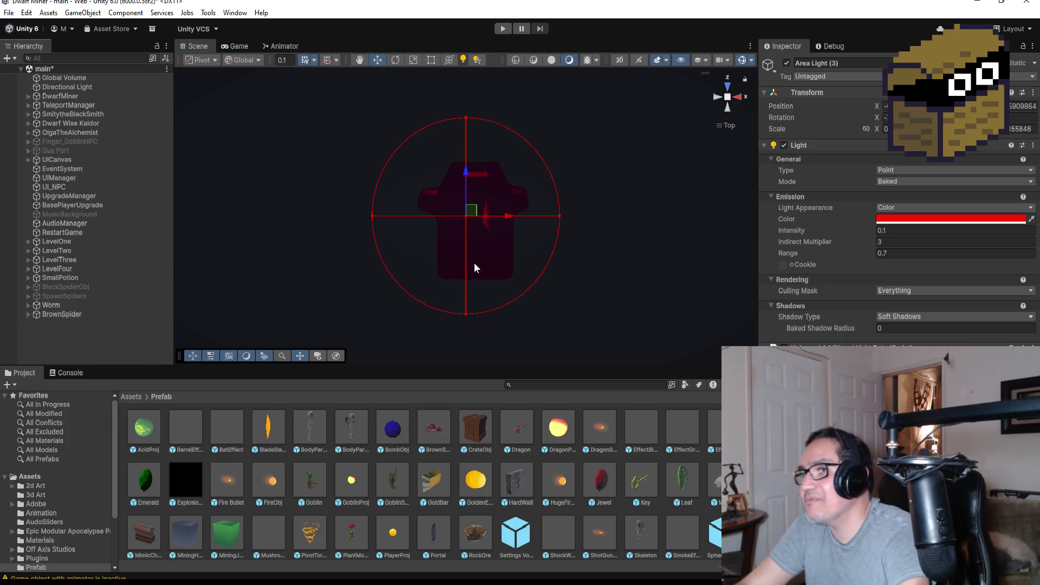
pyautogui.moveTo(636, 200)
pyautogui.mouseDown()
pyautogui.moveTo(372, 115)
pyautogui.moveTo(465, 158)
pyautogui.moveTo(418, 180)
pyautogui.mouseUp()
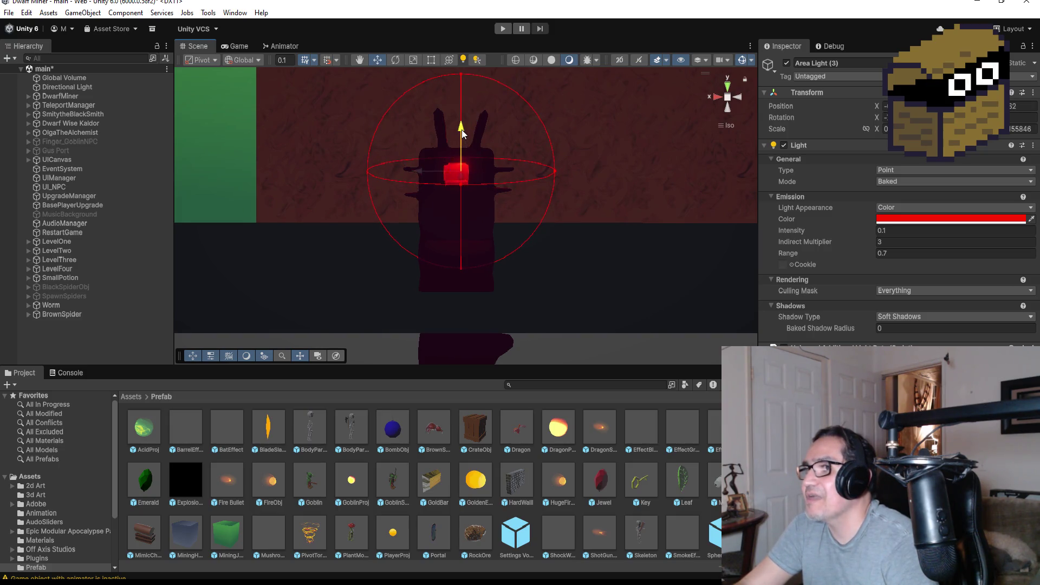
pyautogui.moveTo(528, 169)
pyautogui.mouseDown()
pyautogui.moveTo(615, 216)
pyautogui.moveTo(626, 244)
pyautogui.moveTo(670, 241)
pyautogui.mouseUp()
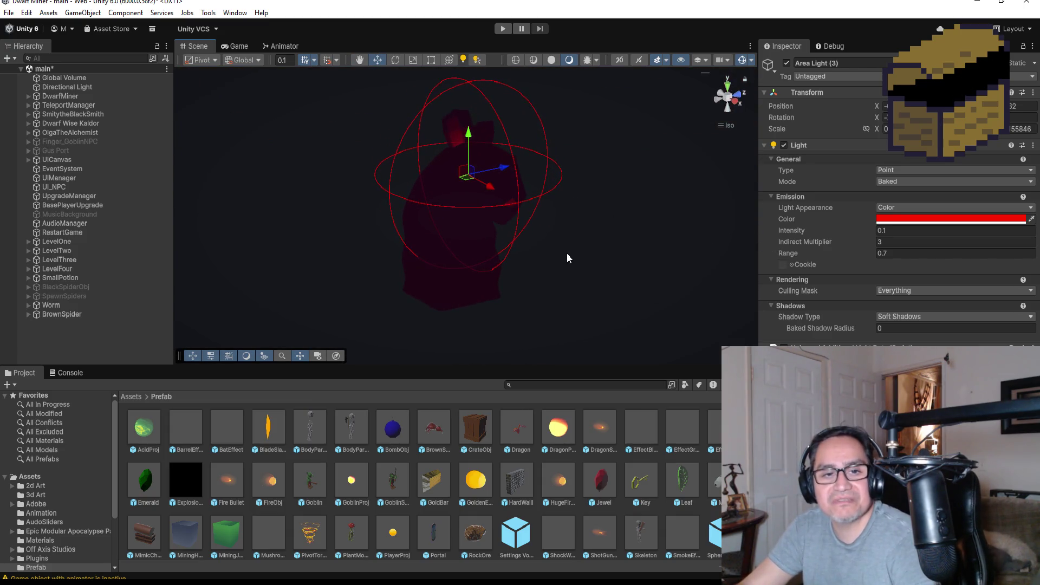
pyautogui.moveTo(590, 242); pyautogui.dragTo(476, 220)
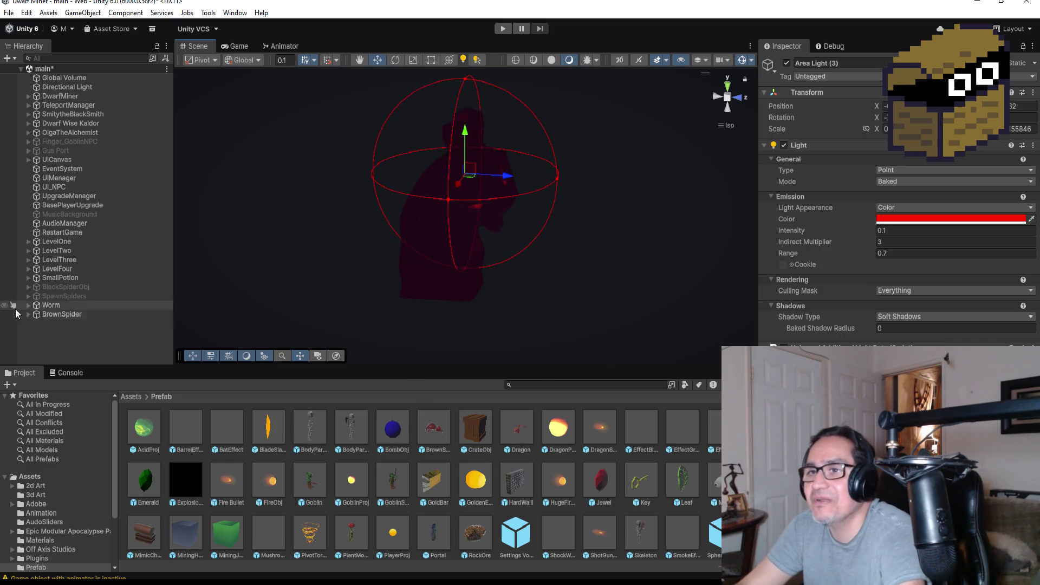
# Inspect the BrownSpider's armature and leg bones in the Hierarchy for comparison.
pyautogui.click(28, 315)
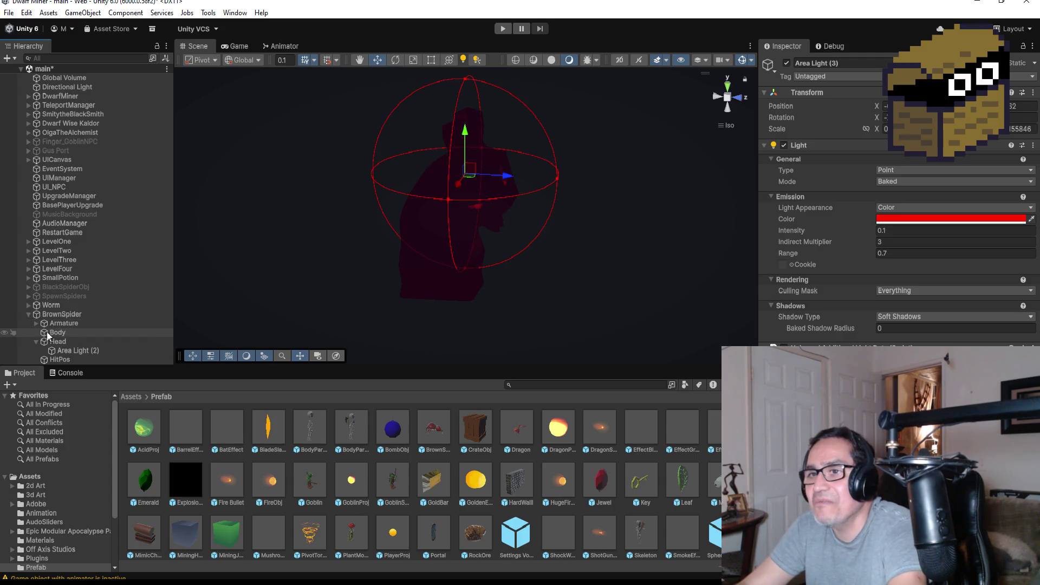
pyautogui.click(36, 342)
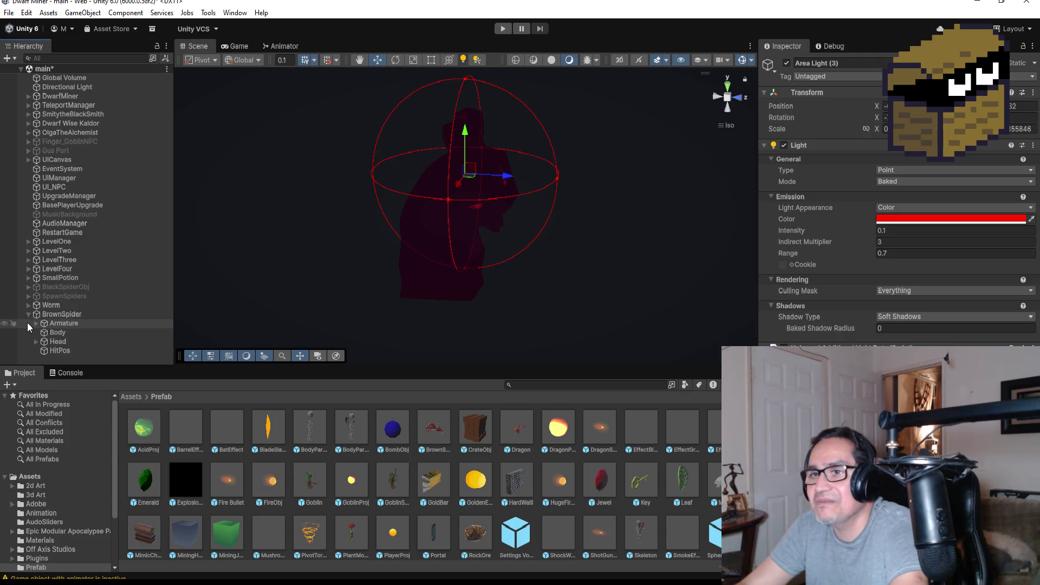
pyautogui.click(37, 324)
pyautogui.scroll(-3, 112, 345)
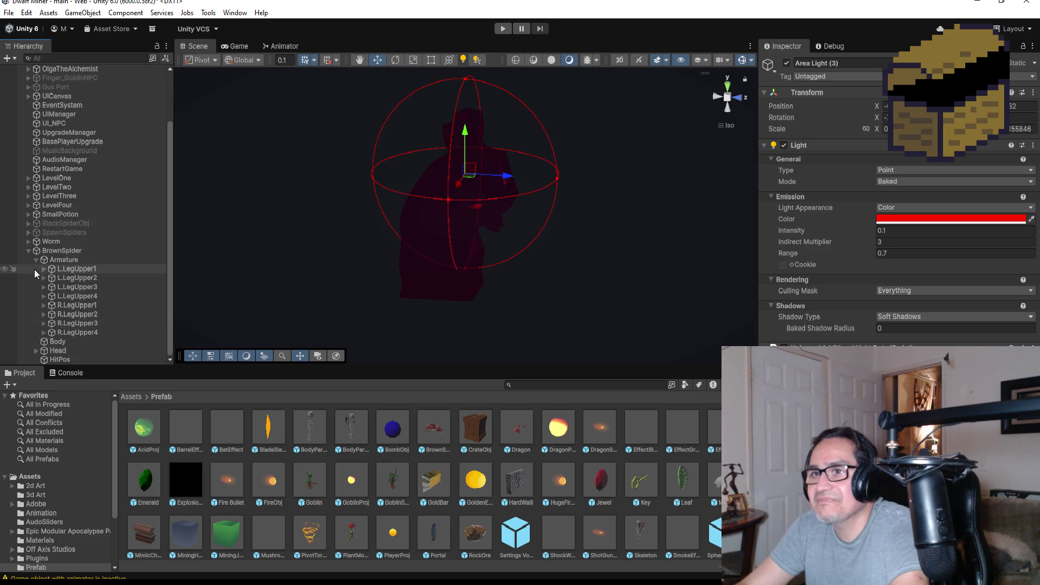
pyautogui.click(27, 250)
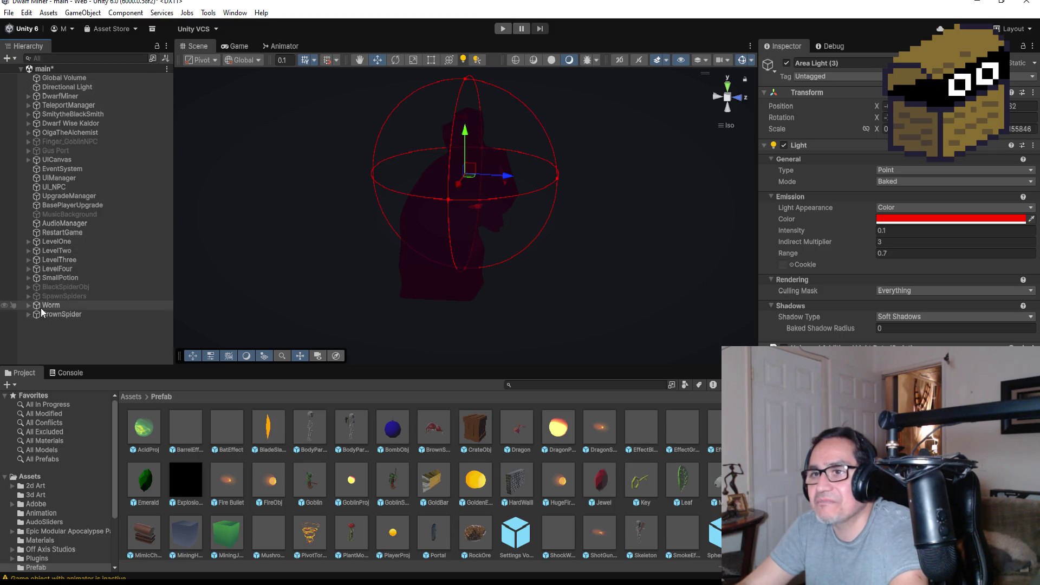
# Rotate the Worm's Bone.003 slightly, then start Play Mode to test the worm.
pyautogui.click(28, 306)
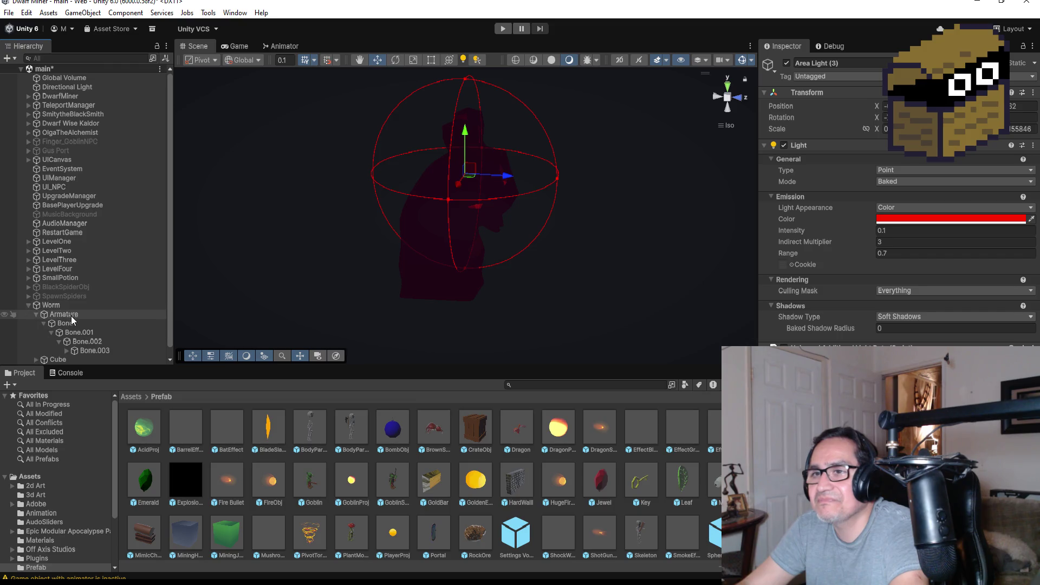
pyautogui.scroll(-1, 82, 338)
pyautogui.click(109, 341)
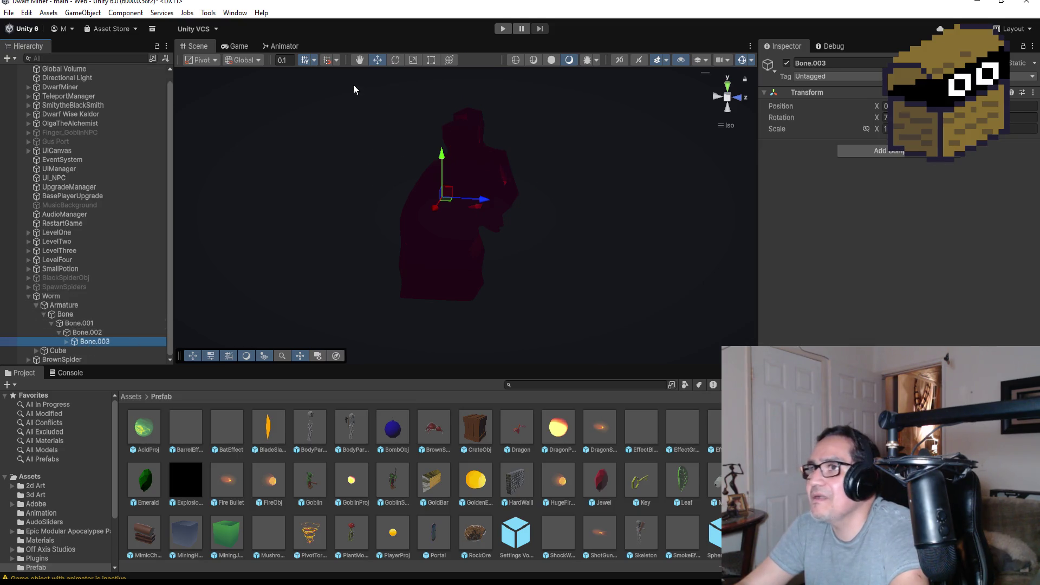
pyautogui.click(395, 59)
pyautogui.moveTo(464, 160); pyautogui.dragTo(479, 165)
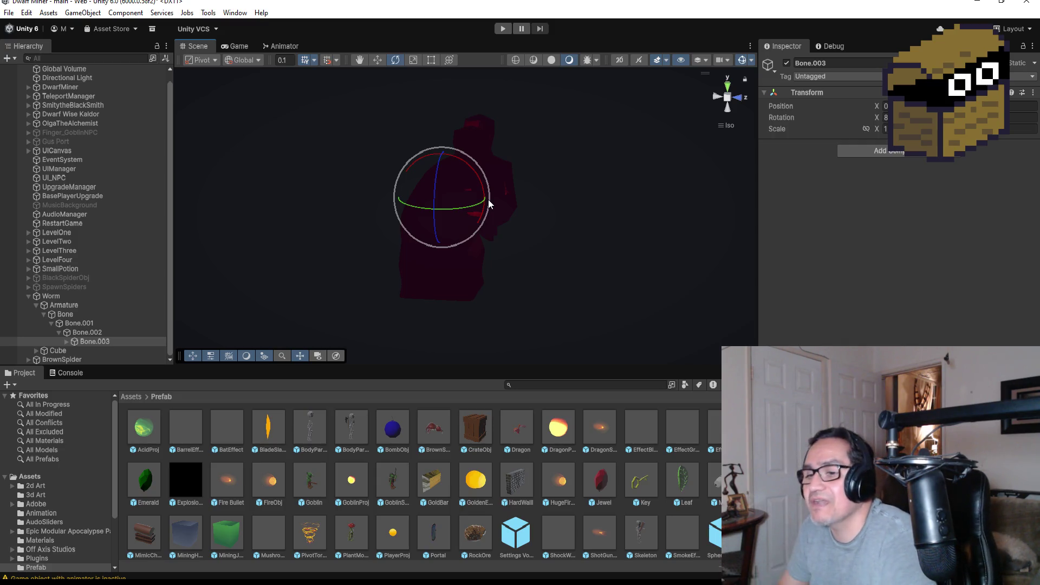
pyautogui.click(506, 30)
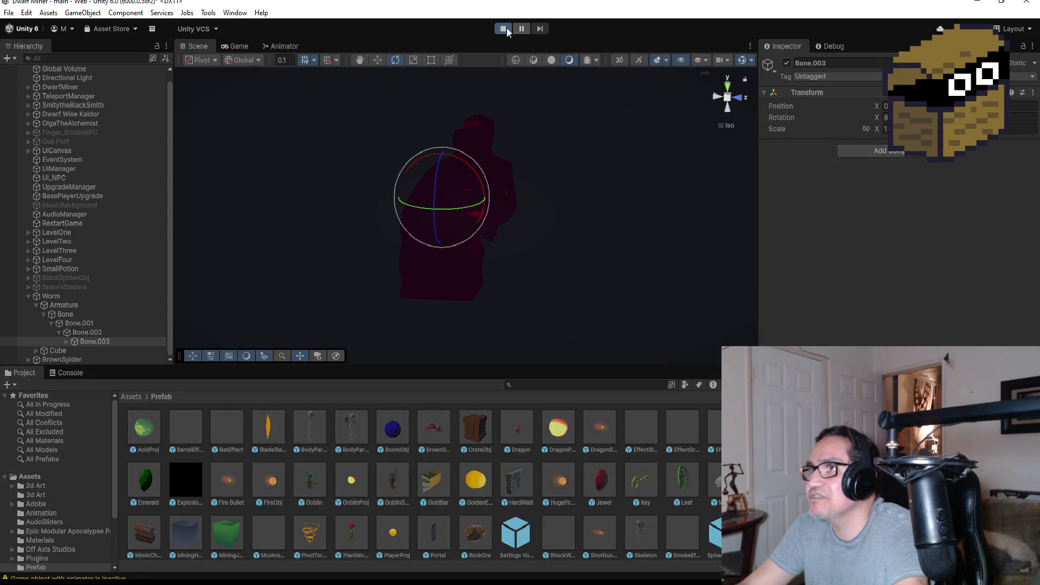
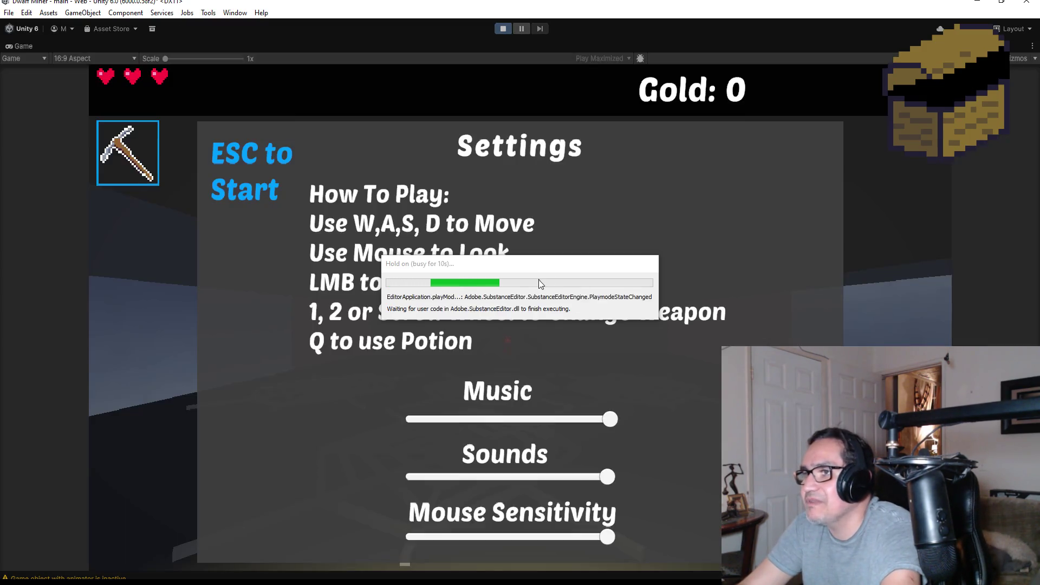
# Play-test by walking past the spider, swapping knife and pickaxe, attacking the pink enemy, then pause.
pyautogui.press('Escape')
pyautogui.press('w')
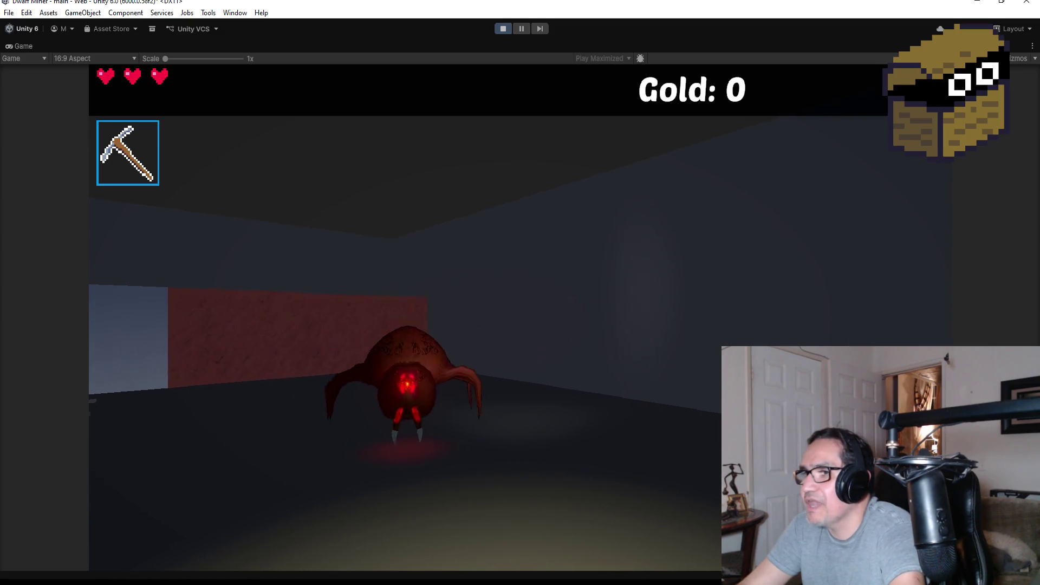
pyautogui.press('2')
pyautogui.press('w')
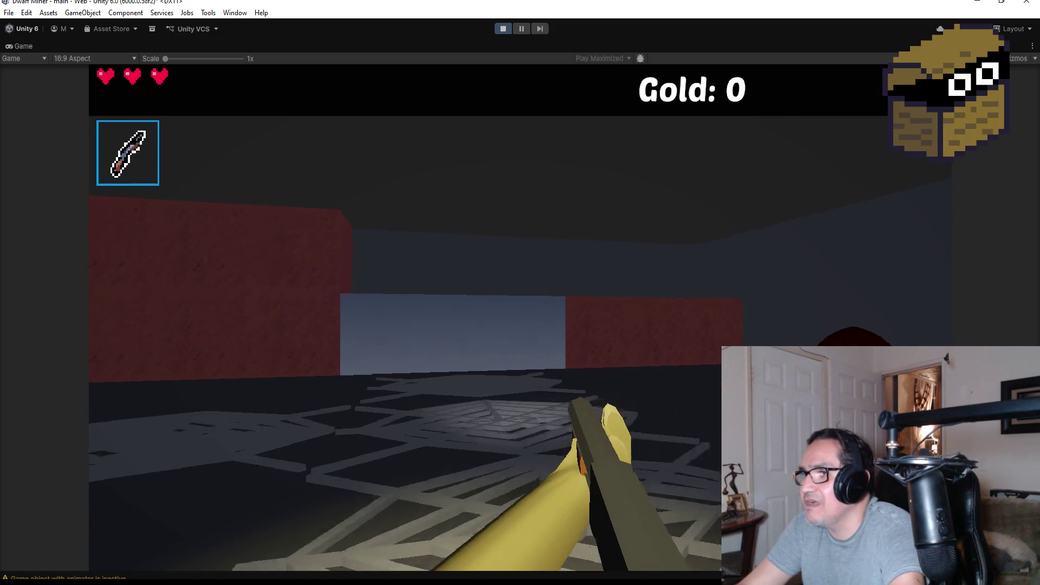
pyautogui.press('1')
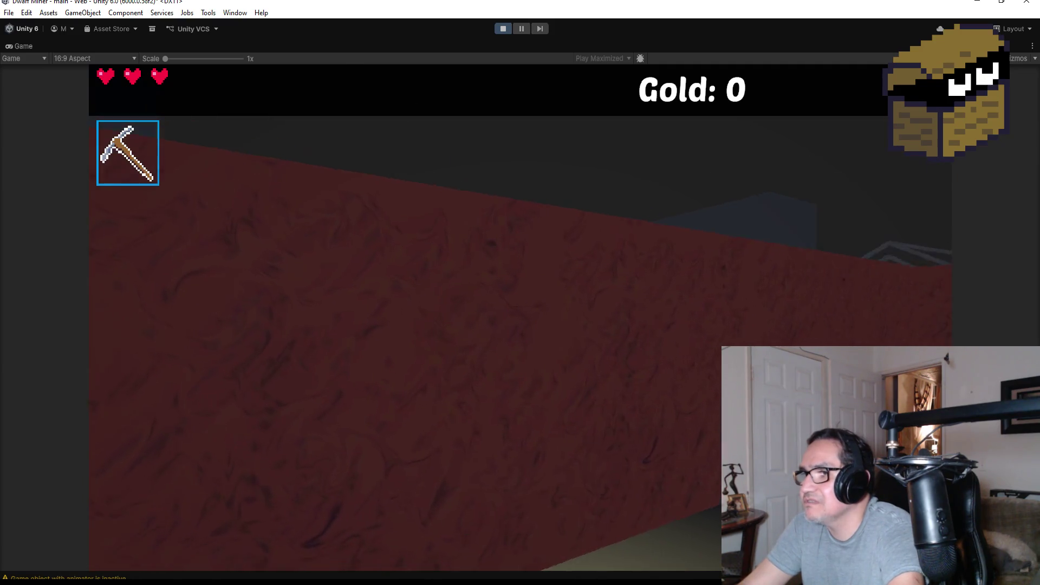
pyautogui.press('w')
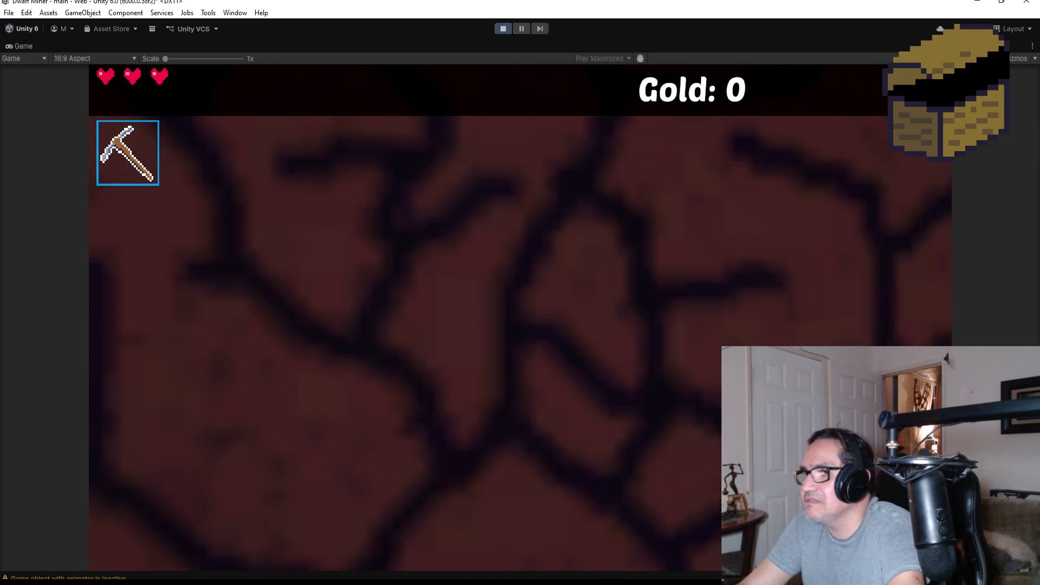
pyautogui.press('s')
pyautogui.press('d')
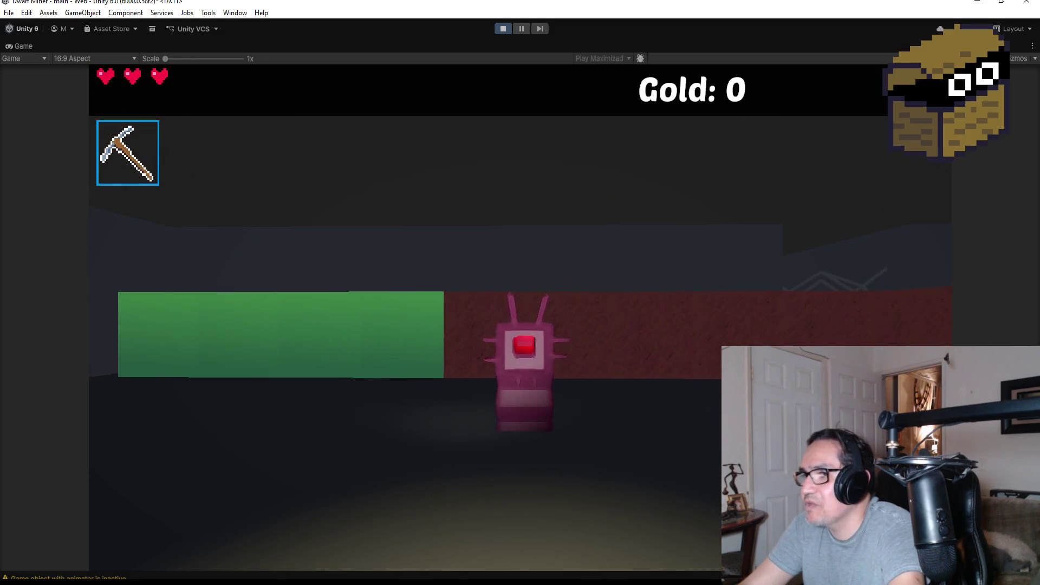
pyautogui.press('2')
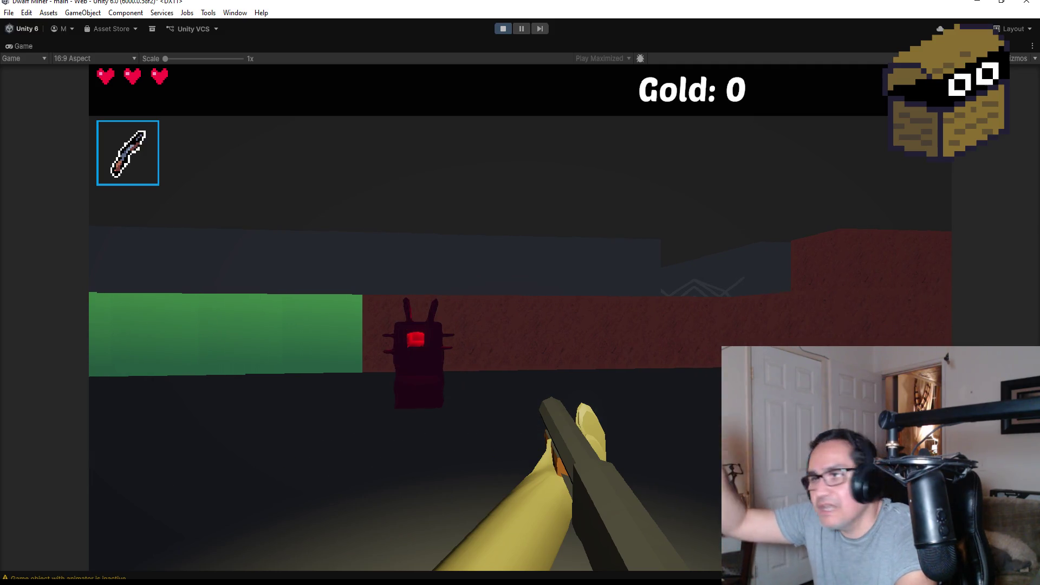
pyautogui.press('Escape')
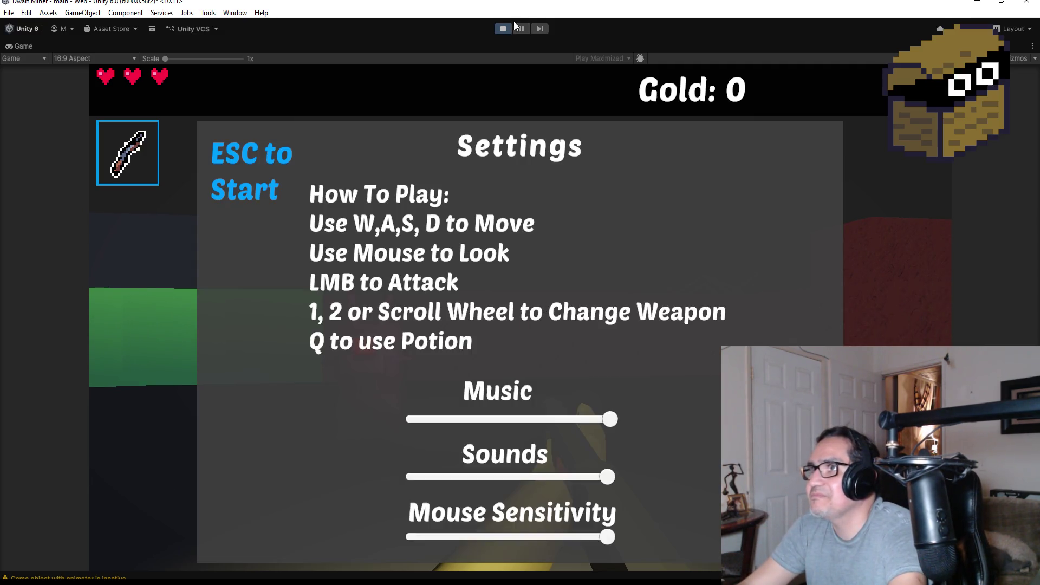
# Stop play mode, select BrownSpider and frame it close up from the front view.
pyautogui.click(504, 29)
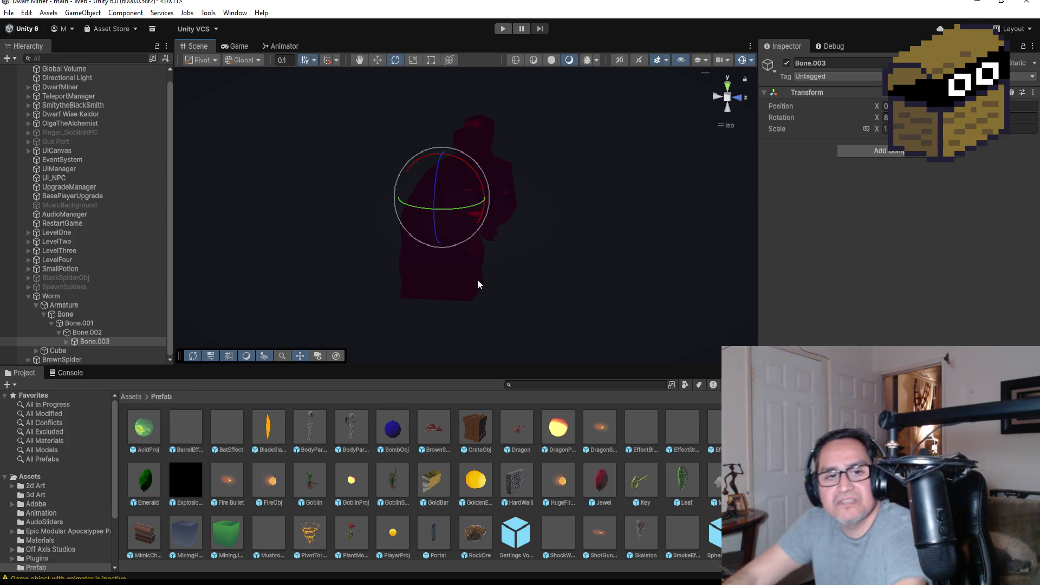
pyautogui.click(27, 296)
pyautogui.click(66, 313)
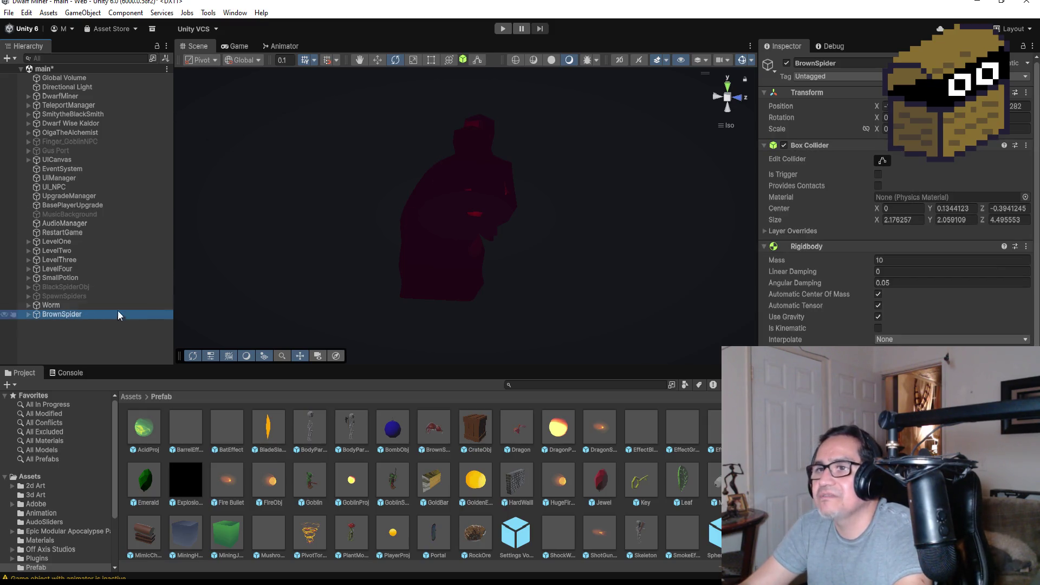
pyautogui.doubleClick(74, 315)
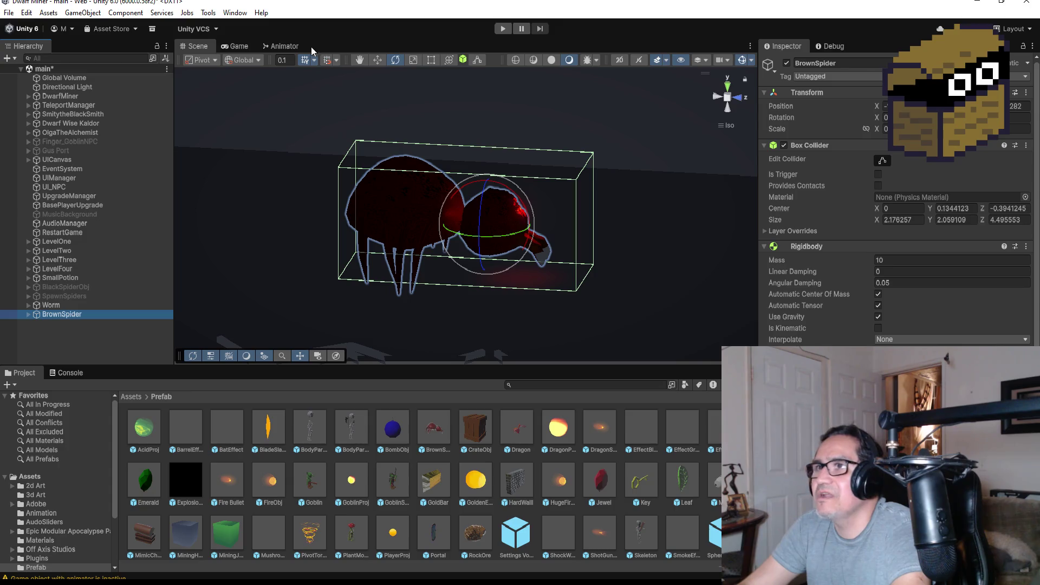
pyautogui.click(738, 99)
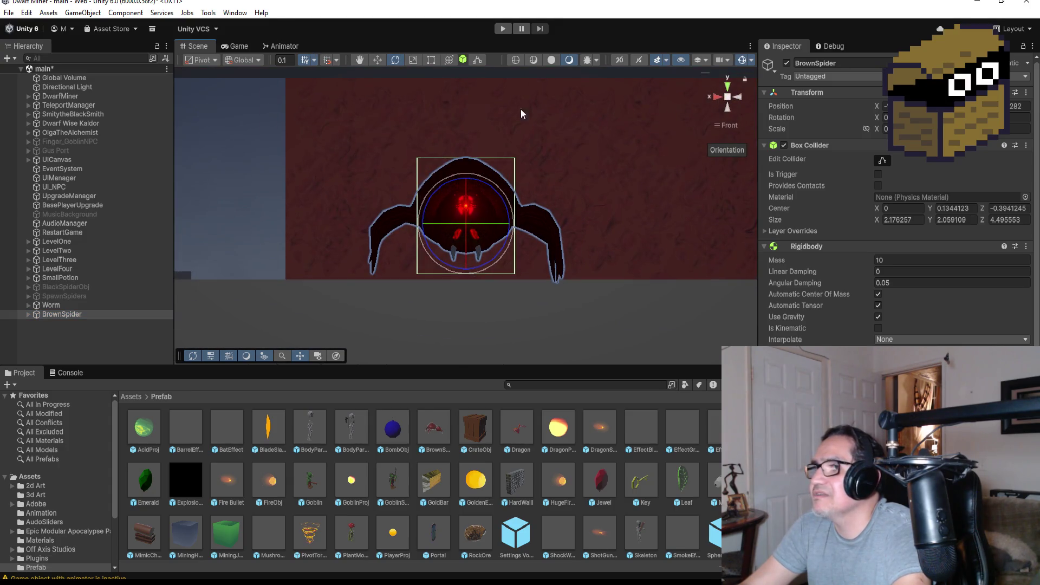
# Open the Animation window on BrownSpider's SpiderBrownWalk clip.
pyautogui.click(235, 12)
pyautogui.moveTo(262, 276)
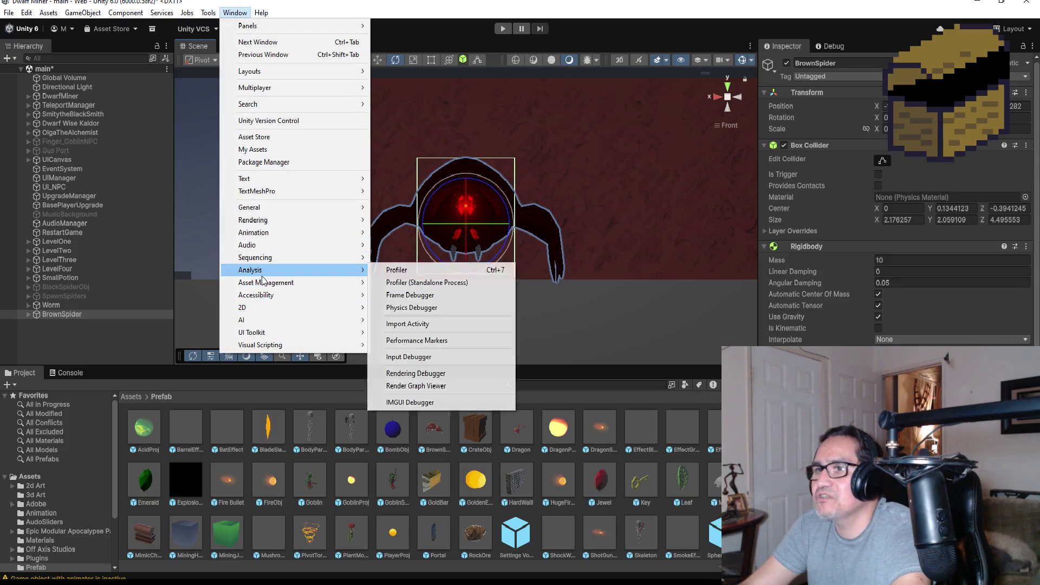
pyautogui.moveTo(269, 234)
pyautogui.click(396, 233)
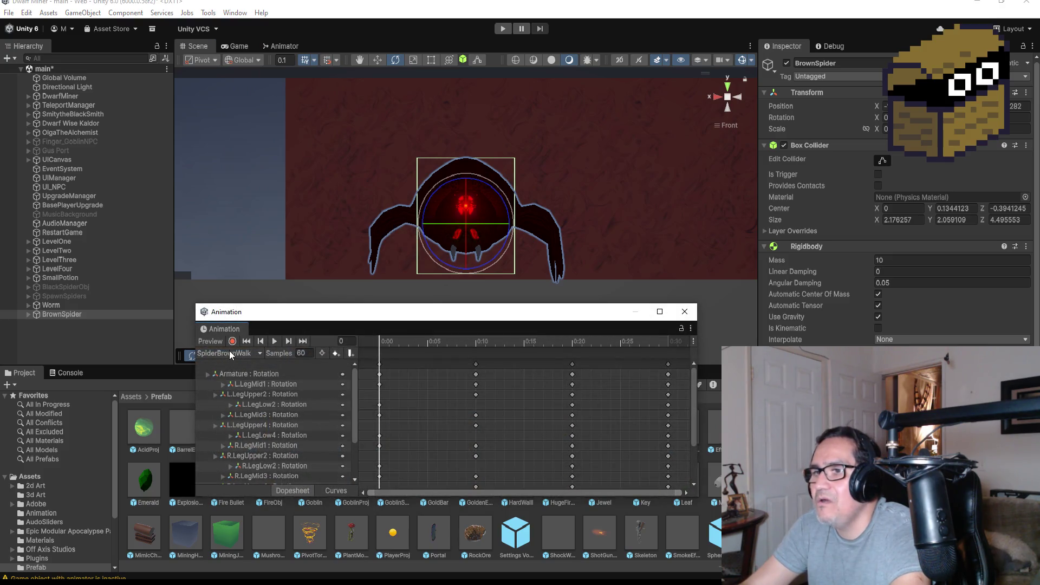
# Delete the Armature : Rotation track from SpiderBrownWalk and preview the walk.
pyautogui.click(252, 374)
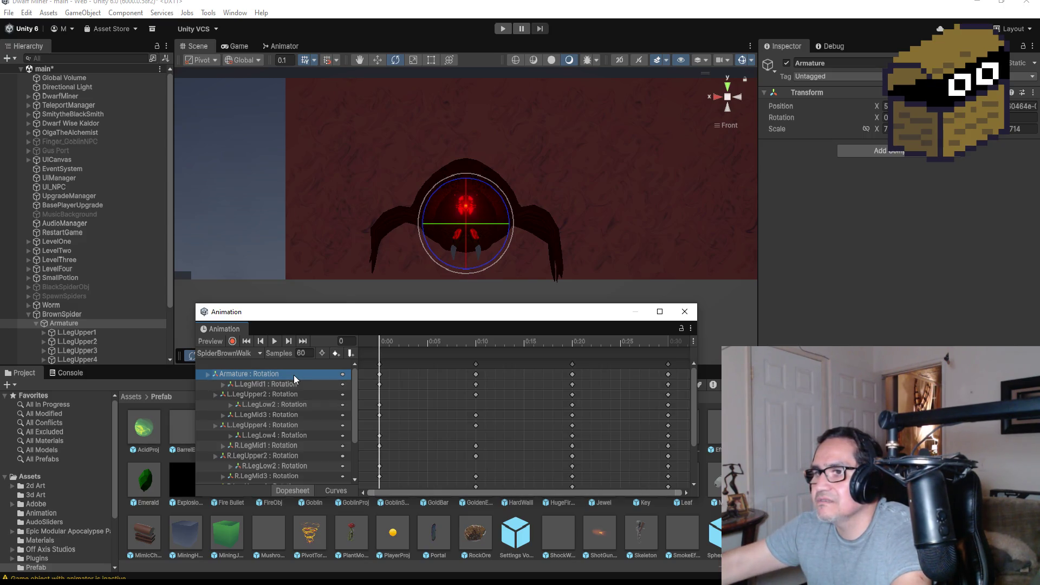
pyautogui.press('Delete')
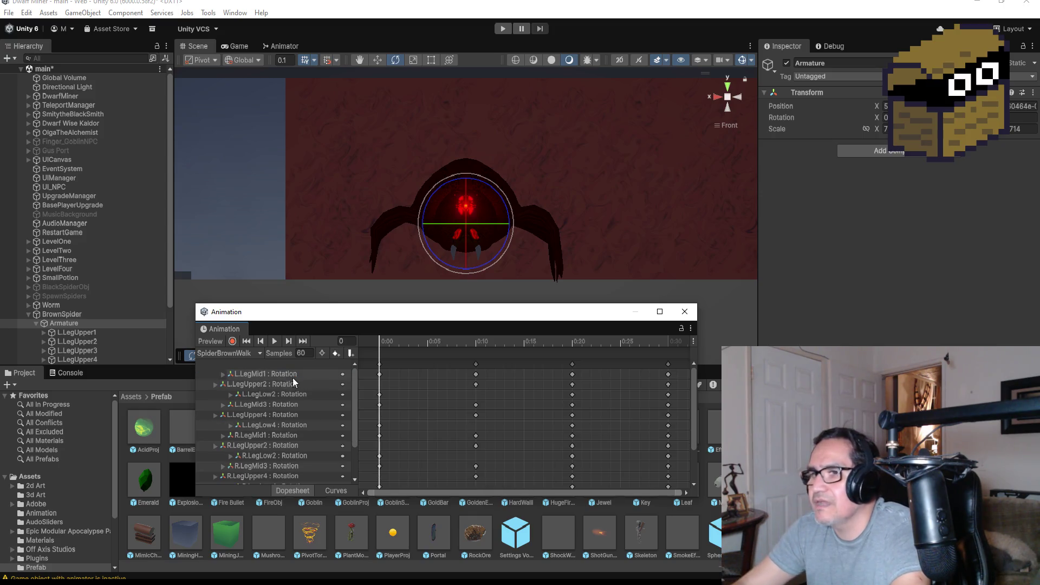
pyautogui.click(275, 341)
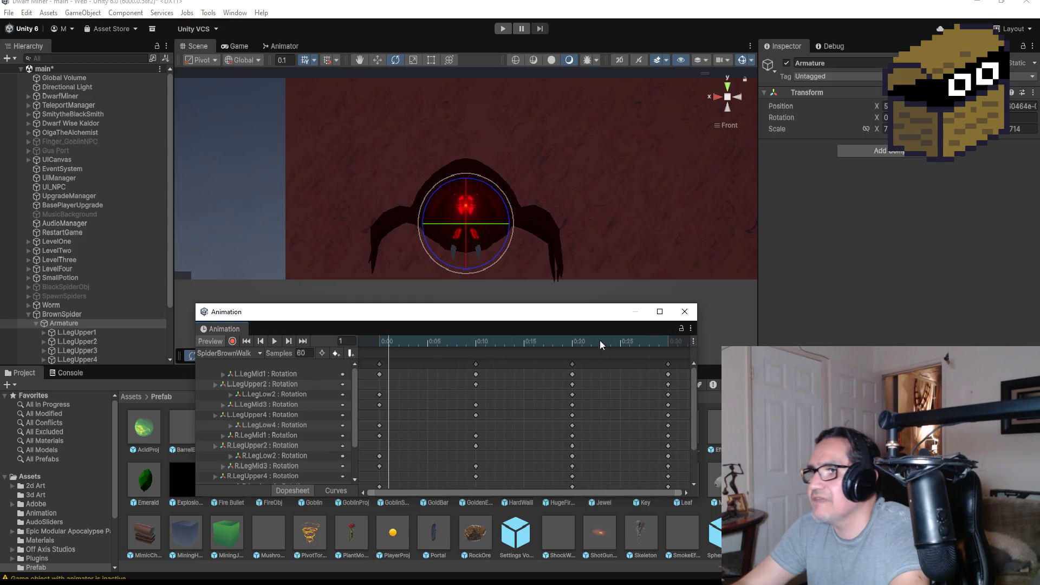
# In SpiderBrownAttack, delete the BrownSpider : Rotation track, preview the clip, and close the window.
pyautogui.click(244, 355)
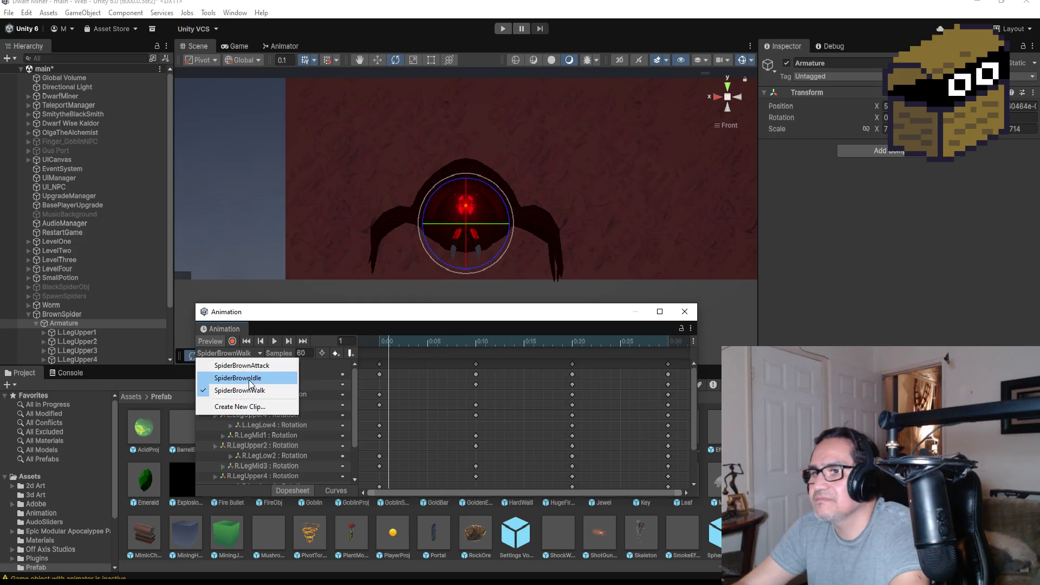
pyautogui.click(241, 365)
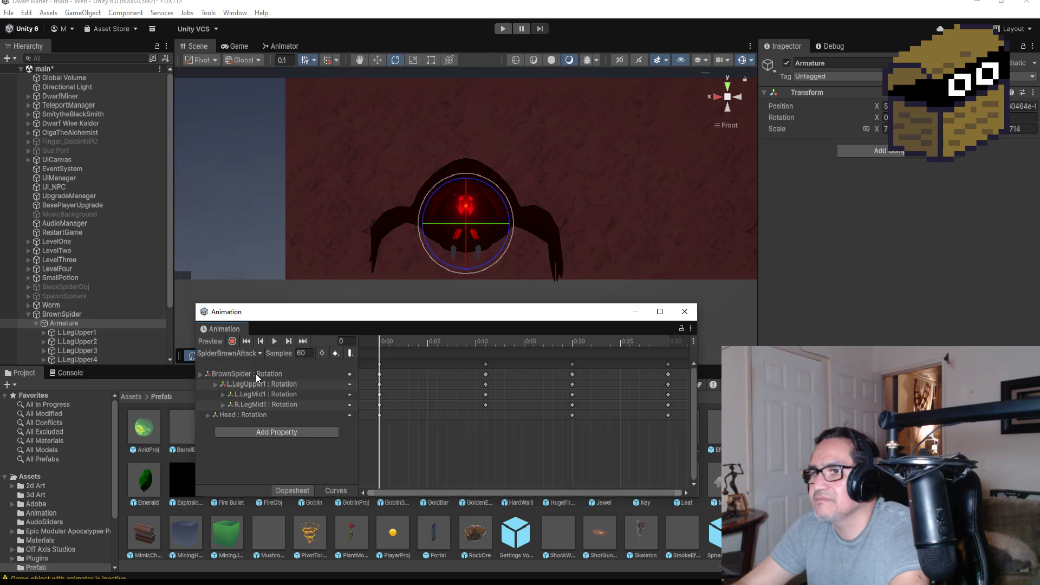
pyautogui.click(256, 374)
pyautogui.press('Delete')
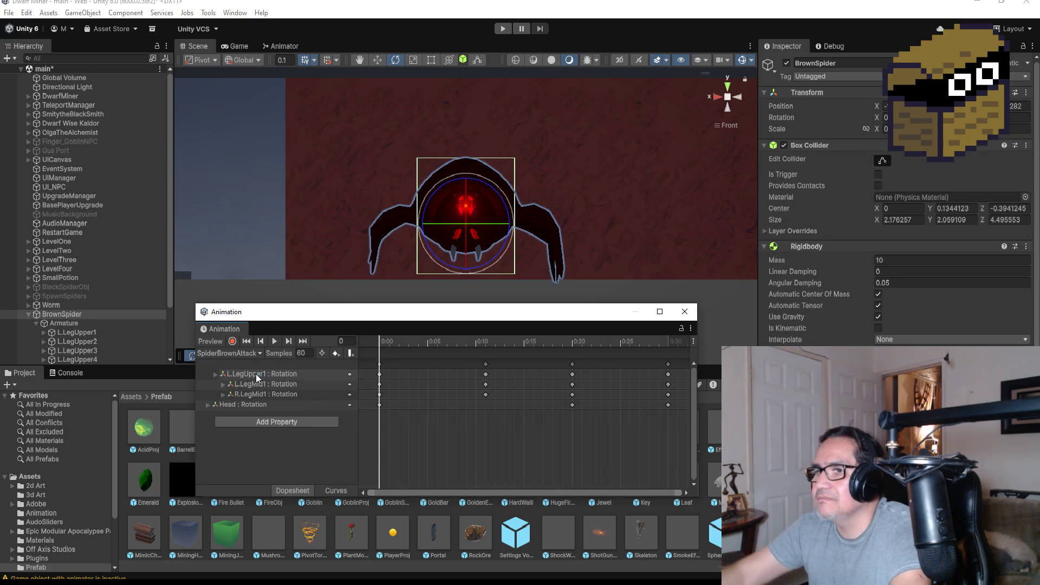
pyautogui.click(273, 341)
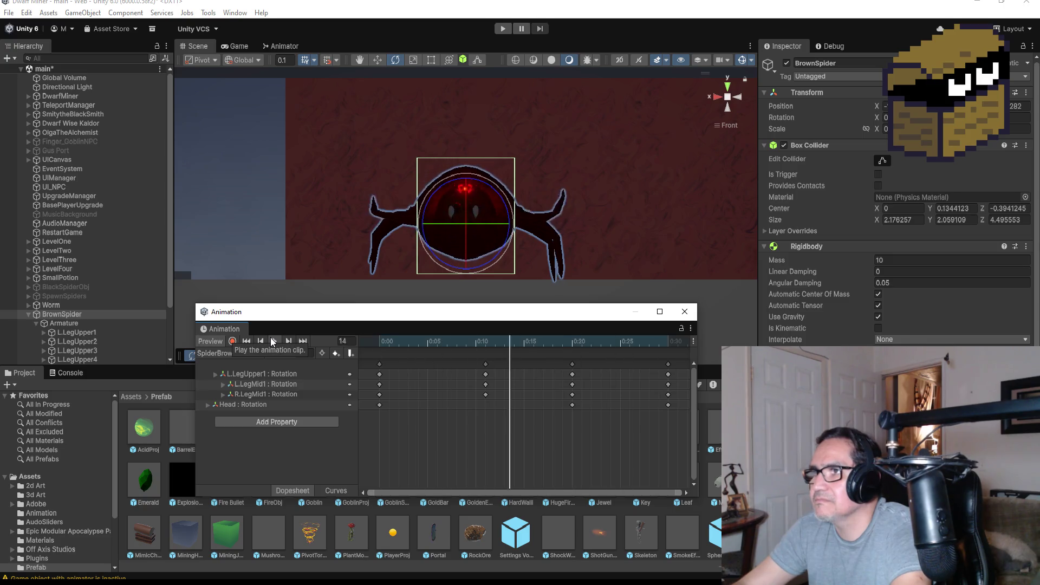
pyautogui.click(273, 340)
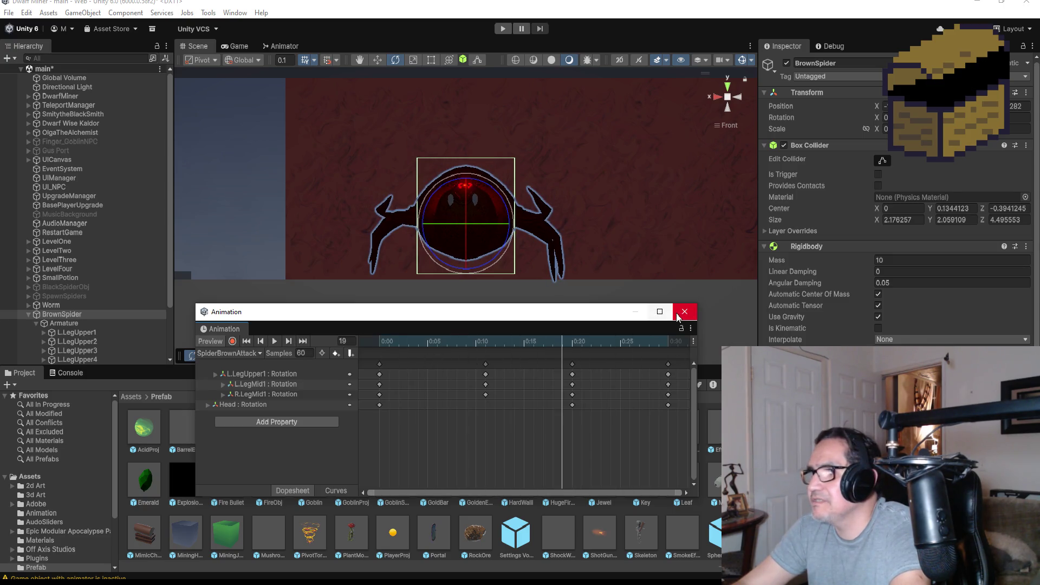
pyautogui.click(681, 313)
pyautogui.scroll(-5, 894, 217)
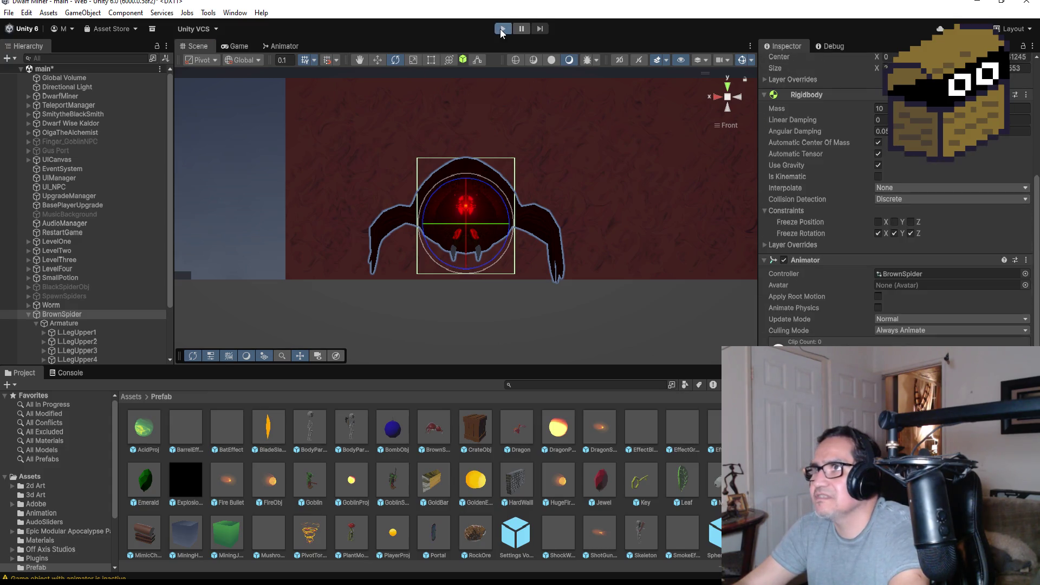
# Play the game, approach the spider with the knife, back away watching it walk, then pause and stop.
pyautogui.click(499, 28)
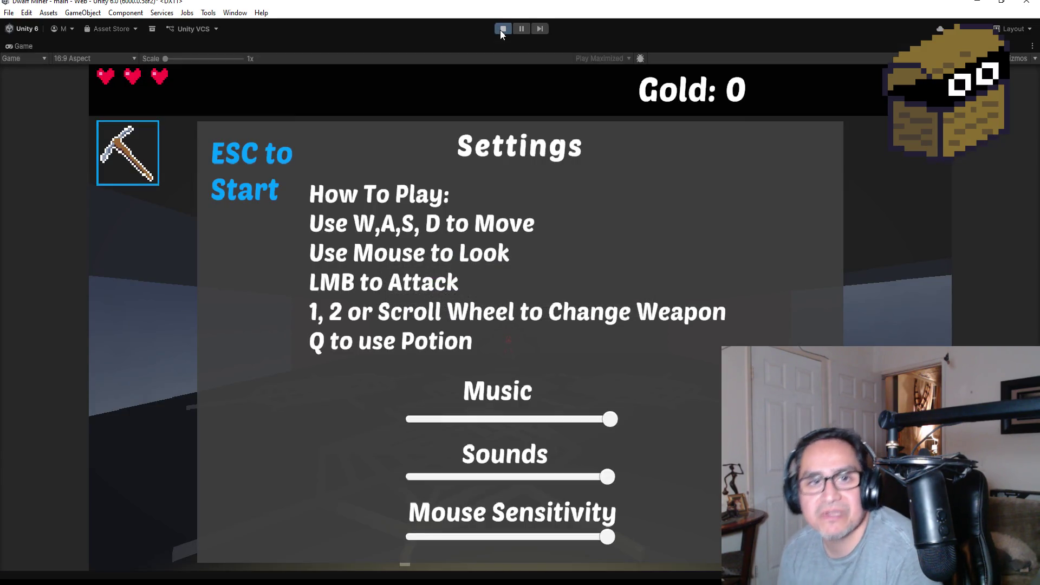
pyautogui.press('Escape')
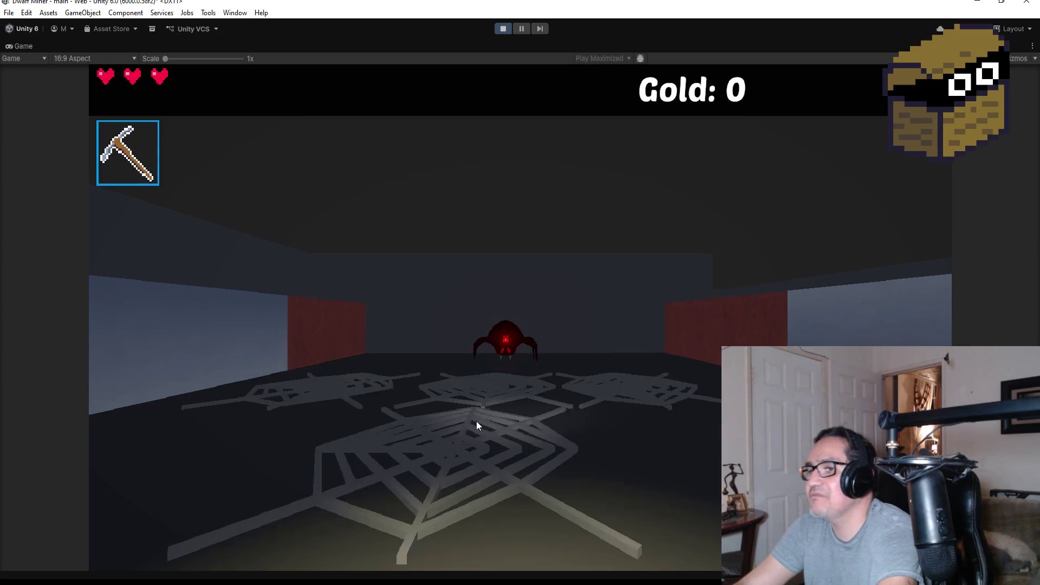
pyautogui.press('w')
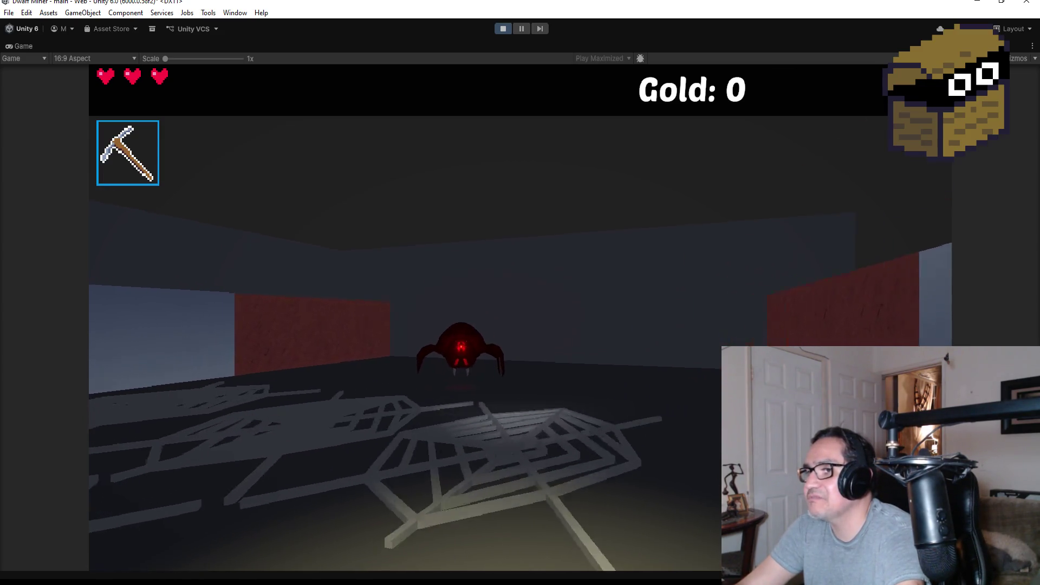
pyautogui.press('2')
pyautogui.press('s')
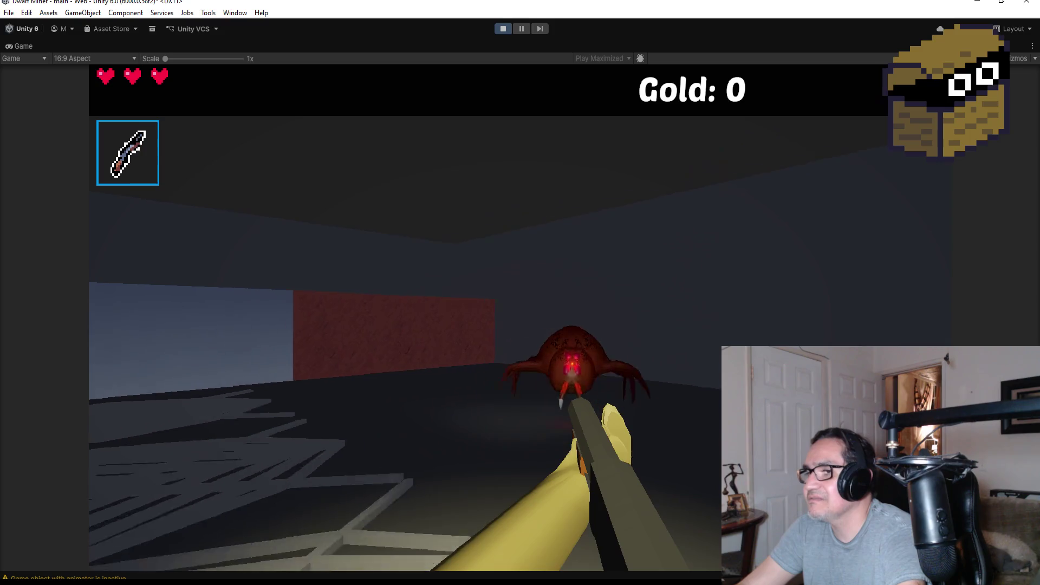
pyautogui.press('s')
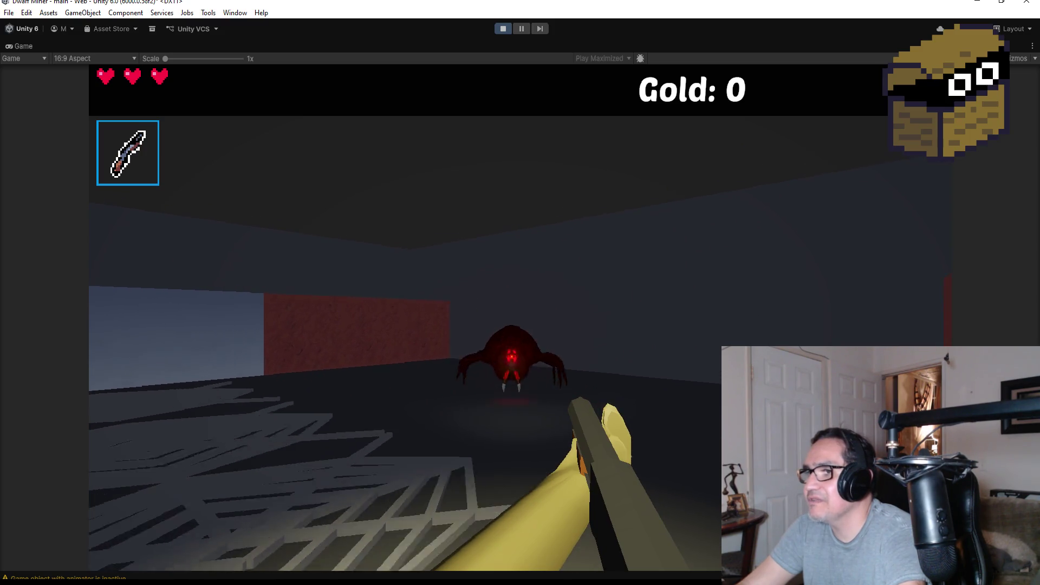
pyautogui.press('Escape')
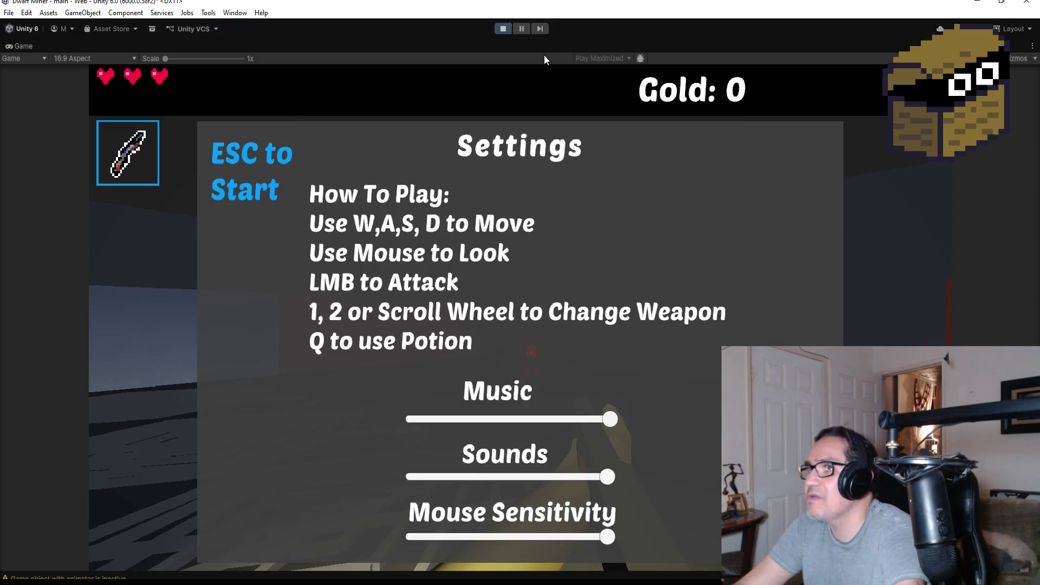
pyautogui.click(502, 28)
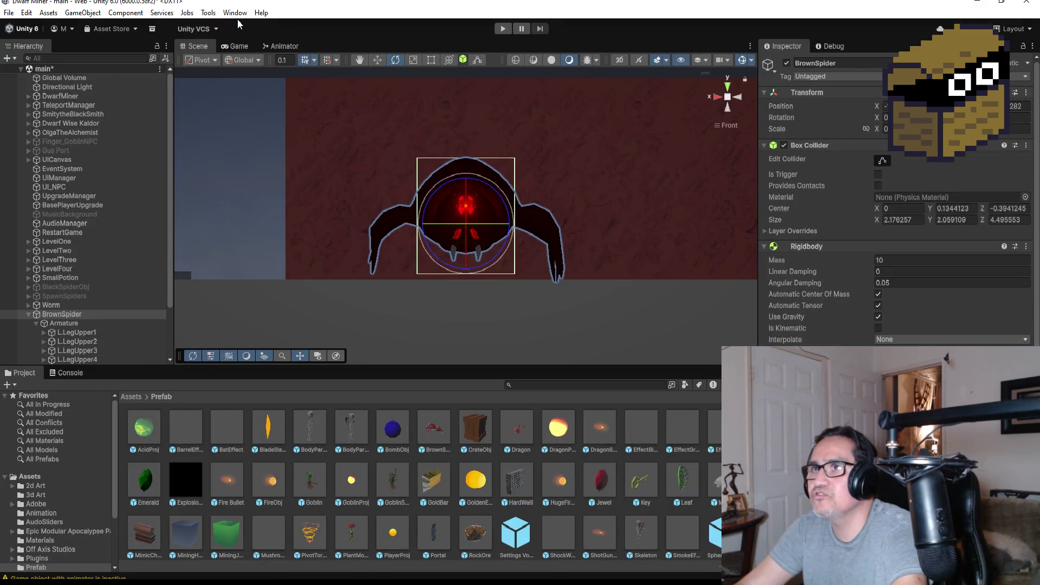
# Reopen the Animation window and delete the Head : Position track from SpiderBrownWalk.
pyautogui.click(236, 13)
pyautogui.moveTo(276, 234)
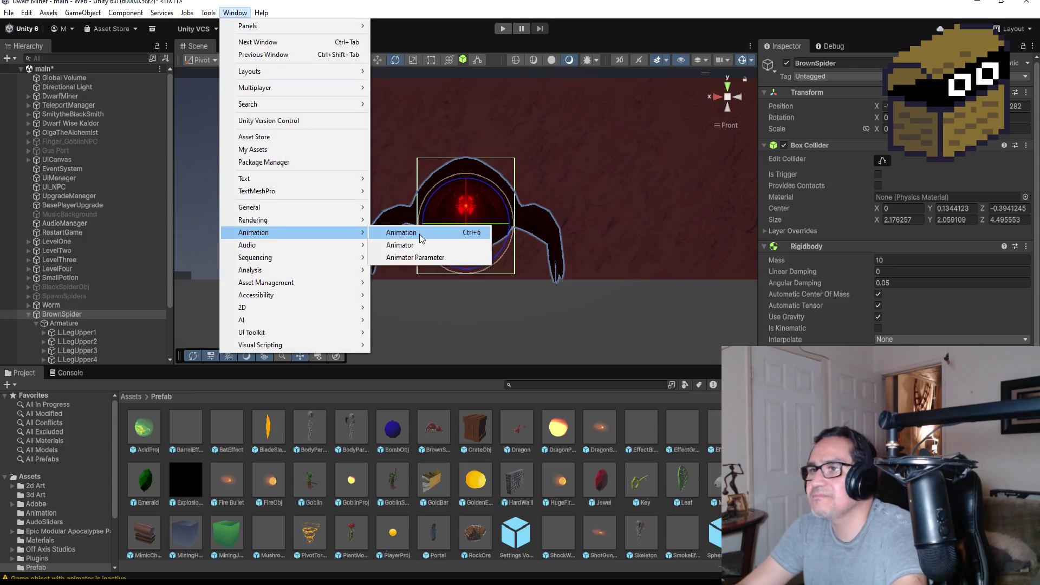
pyautogui.click(412, 233)
pyautogui.scroll(-3, 282, 401)
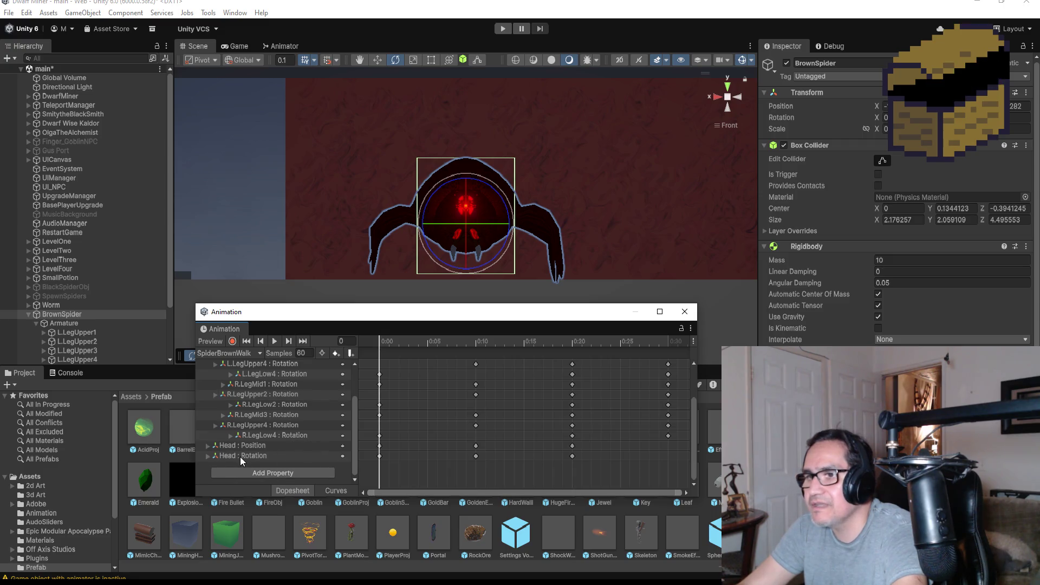
pyautogui.click(252, 445)
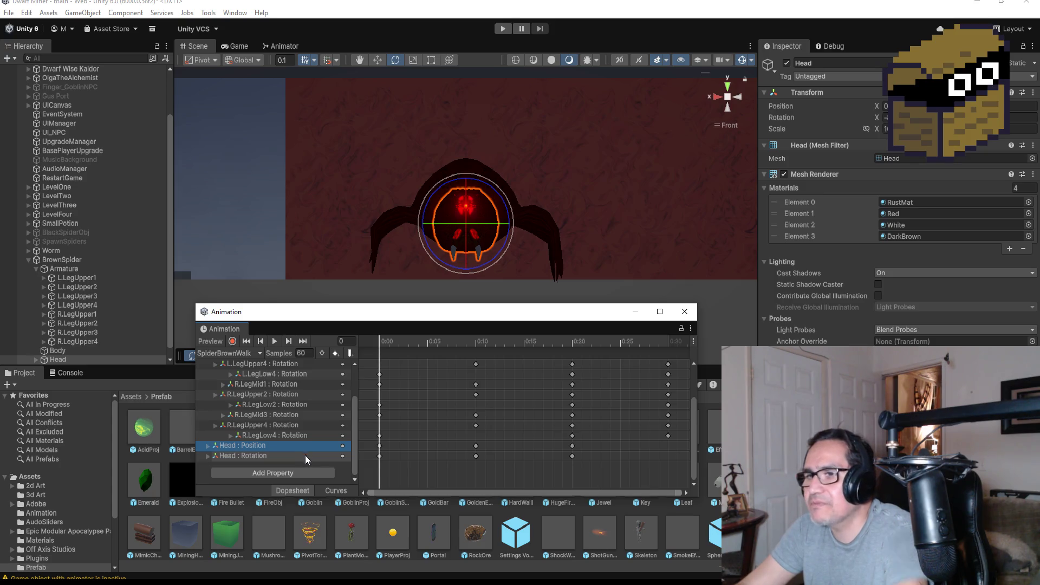
pyautogui.scroll(3, 304, 454)
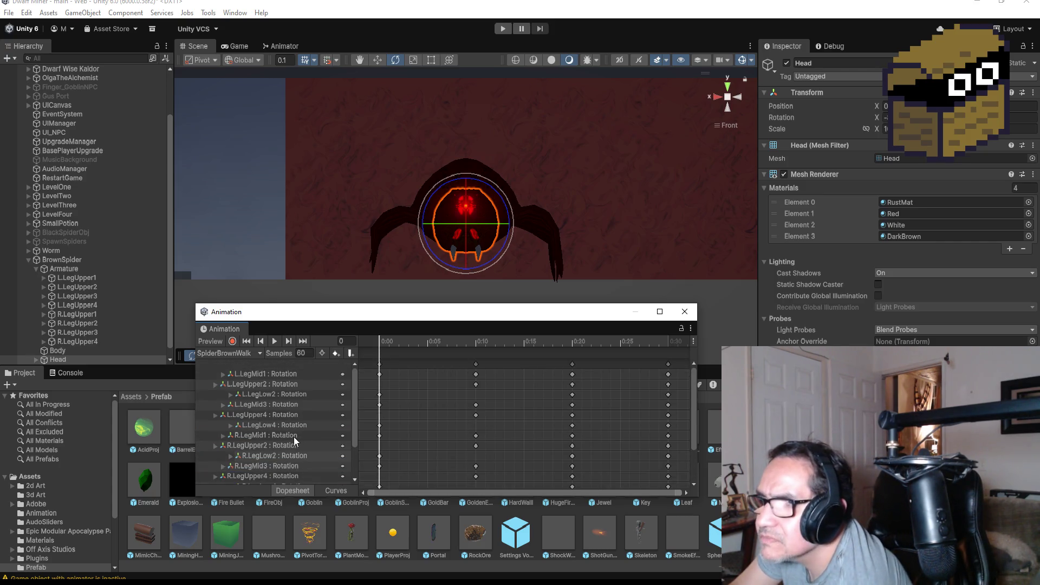
pyautogui.scroll(-3, 293, 437)
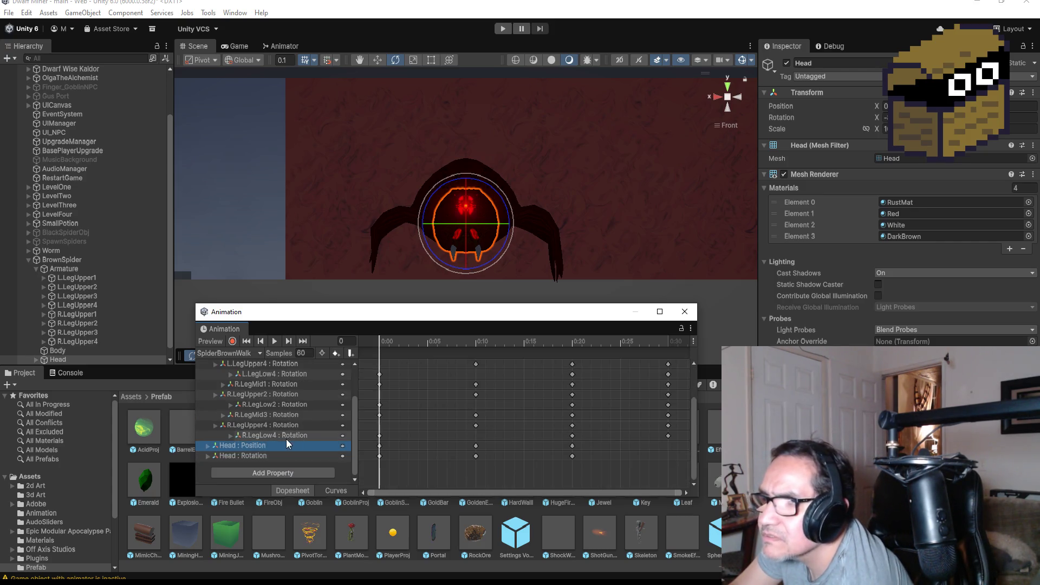
pyautogui.click(215, 425)
pyautogui.click(216, 426)
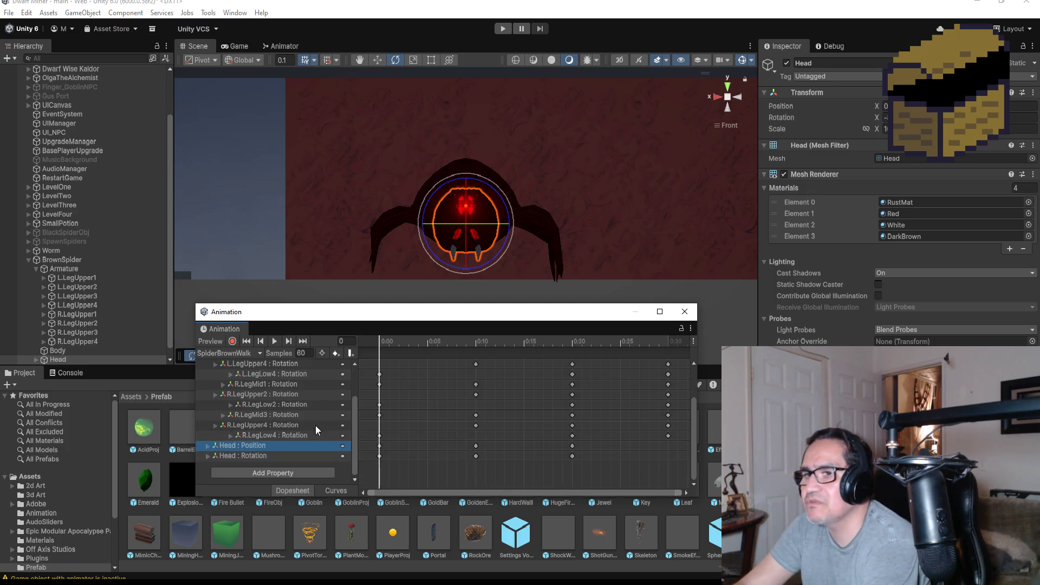
pyautogui.press('Delete')
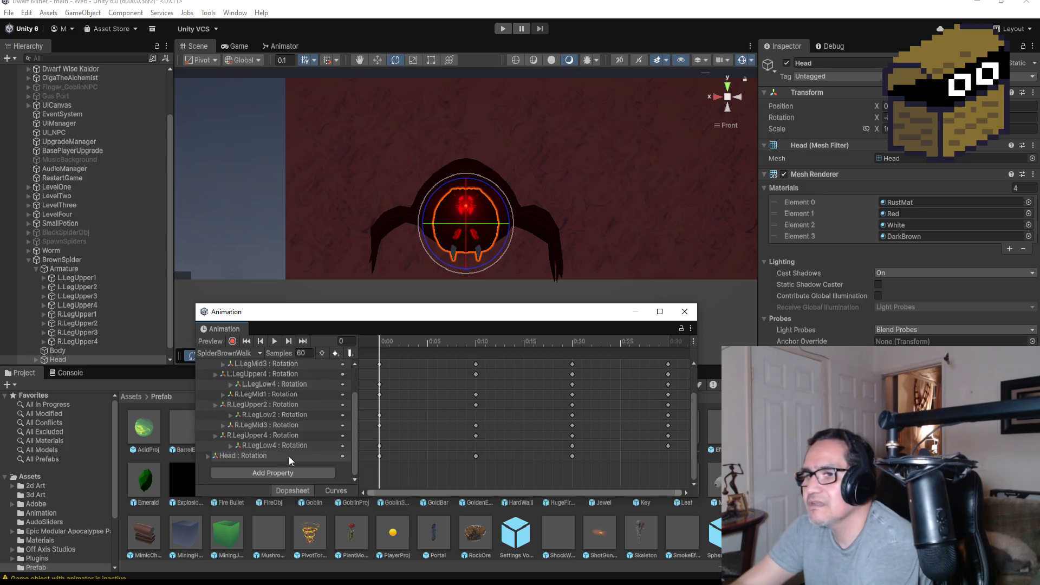
# Preview the leg walk, close the Animation window and start the game.
pyautogui.click(276, 343)
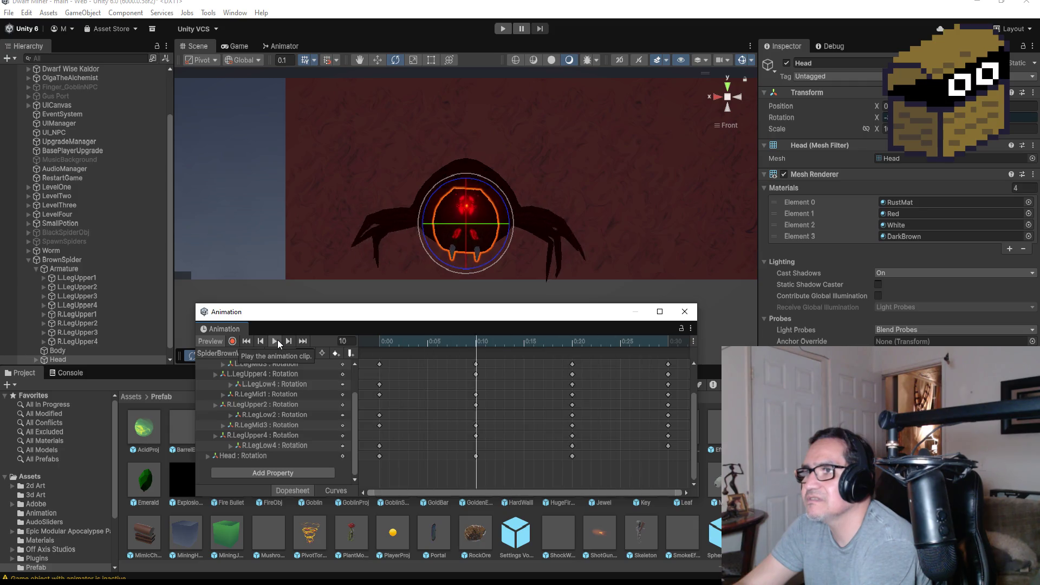
pyautogui.scroll(2, 297, 402)
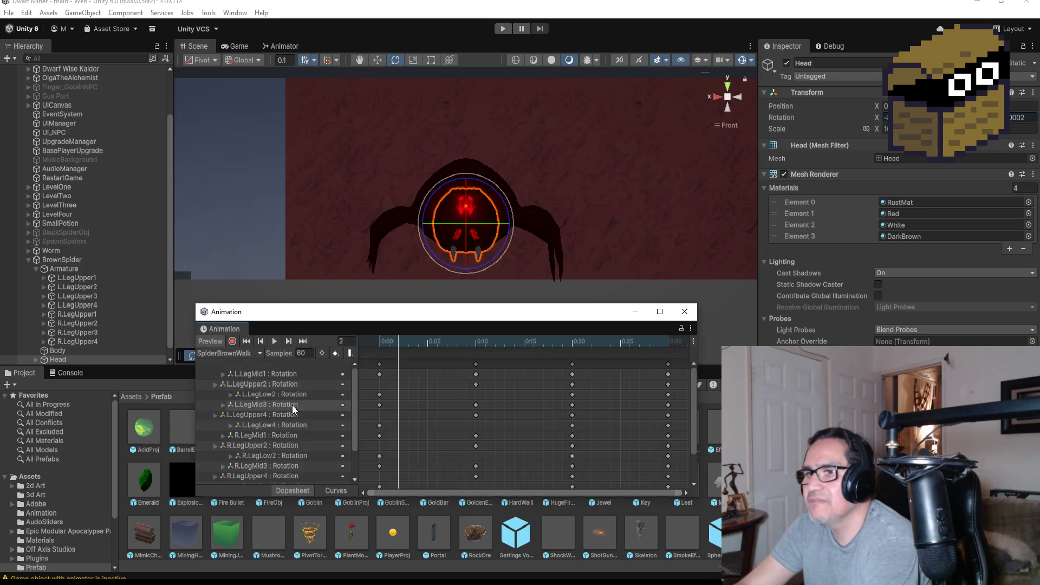
pyautogui.scroll(-2, 293, 405)
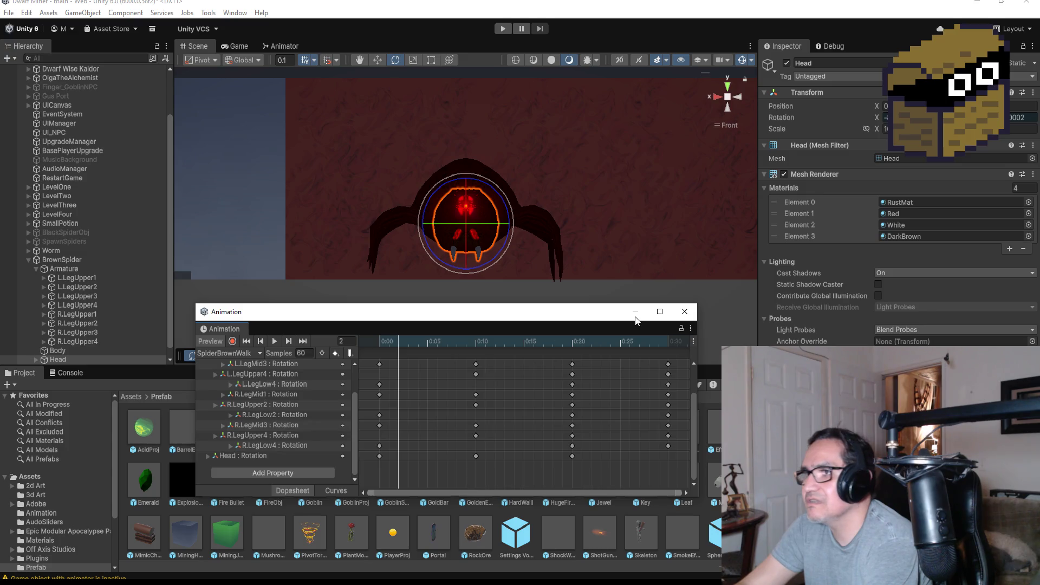
pyautogui.click(685, 312)
pyautogui.click(496, 29)
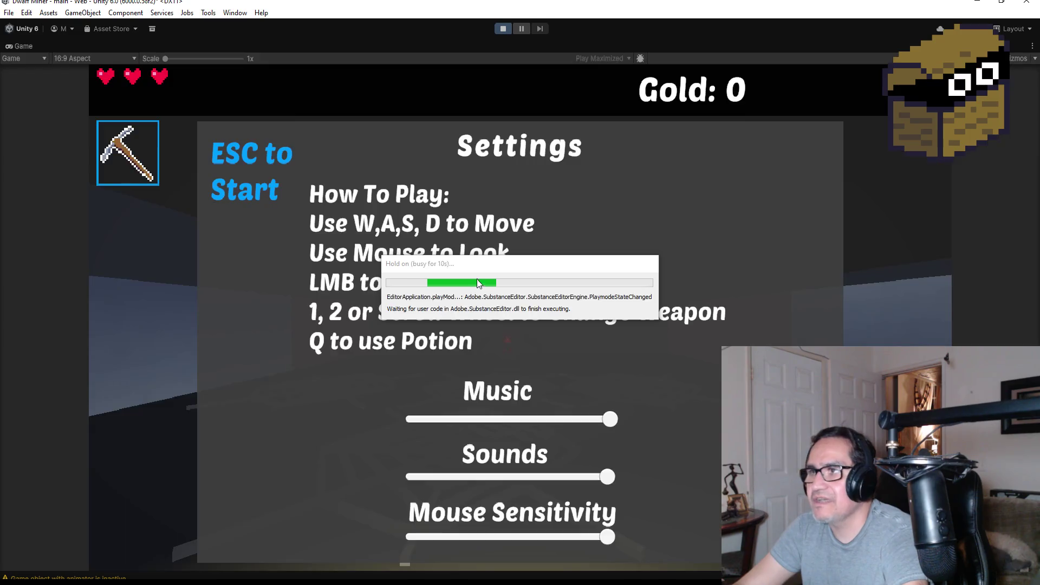
pyautogui.press('Escape')
pyautogui.press('w')
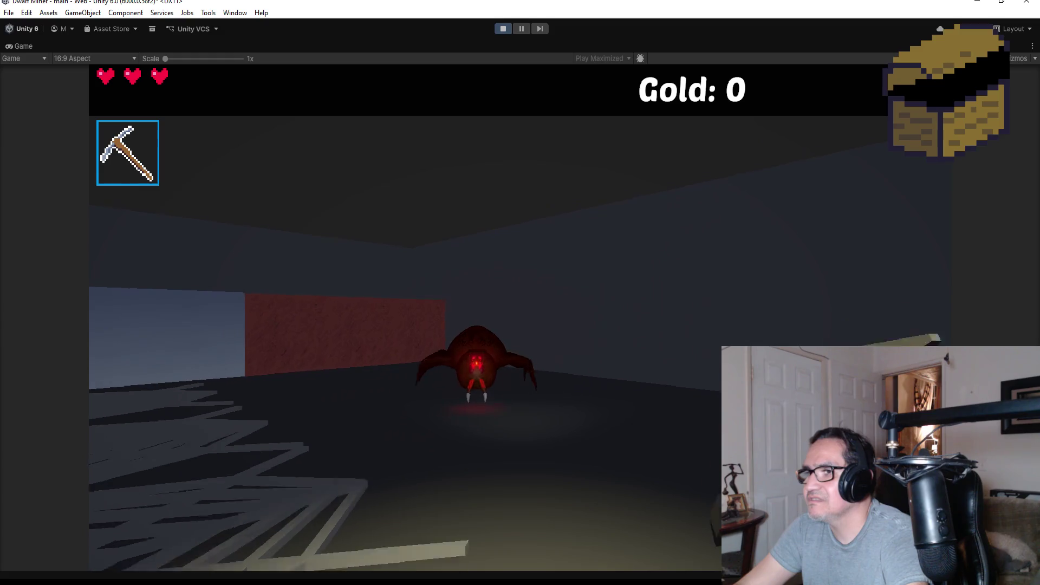
pyautogui.press('Escape')
pyautogui.click(502, 31)
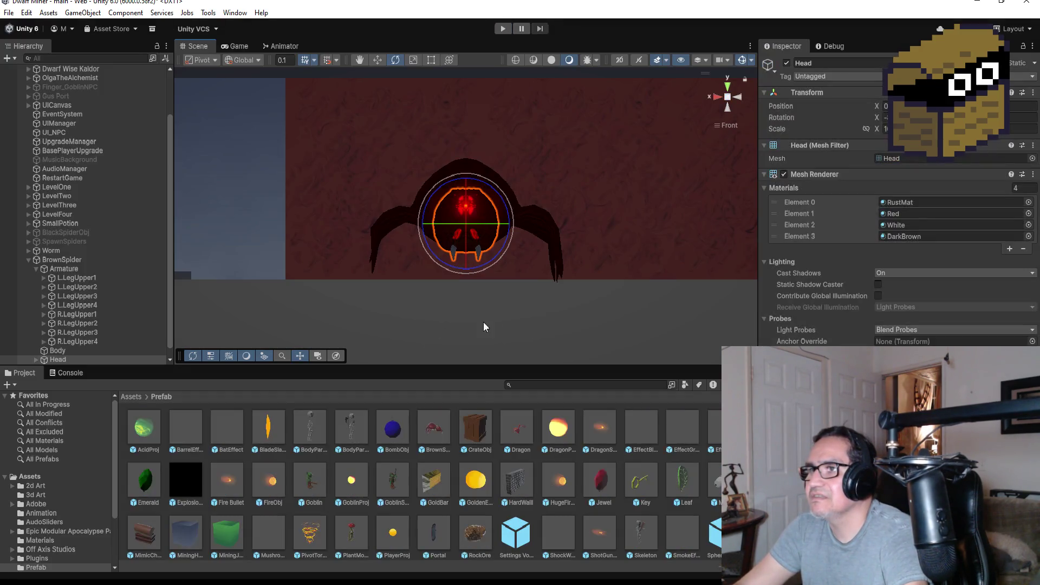
# Select BrownSpider, glance at its Animator graph, and open SpiderBrownWalk in the Animation window.
pyautogui.click(54, 269)
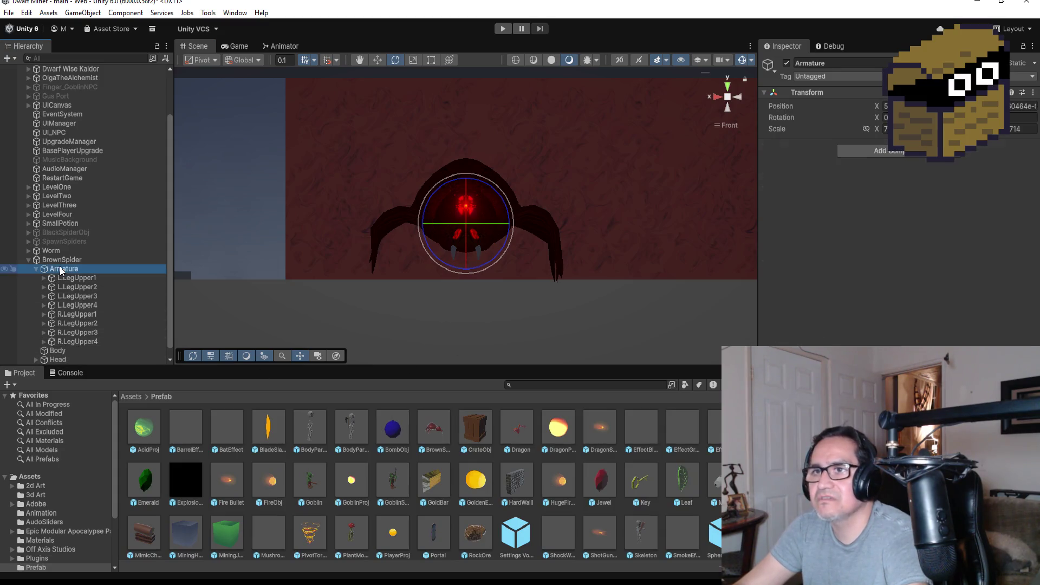
pyautogui.click(61, 262)
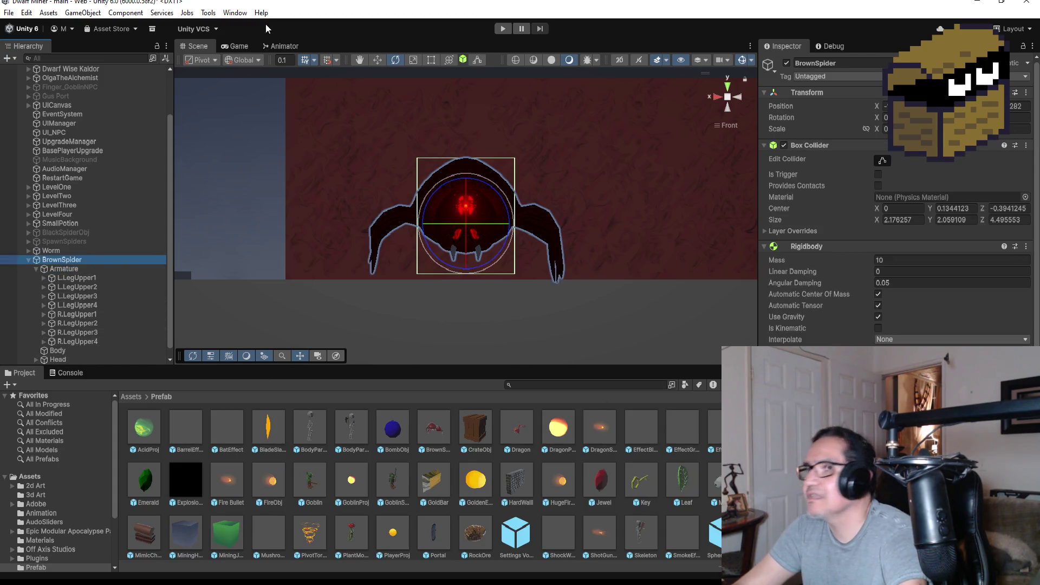
pyautogui.click(297, 48)
pyautogui.click(193, 46)
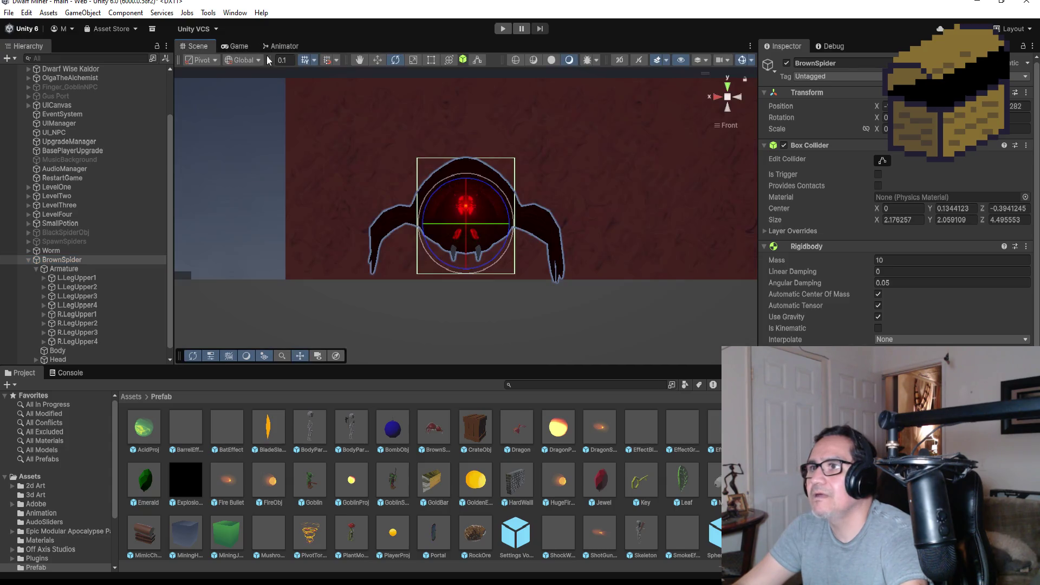
pyautogui.click(235, 14)
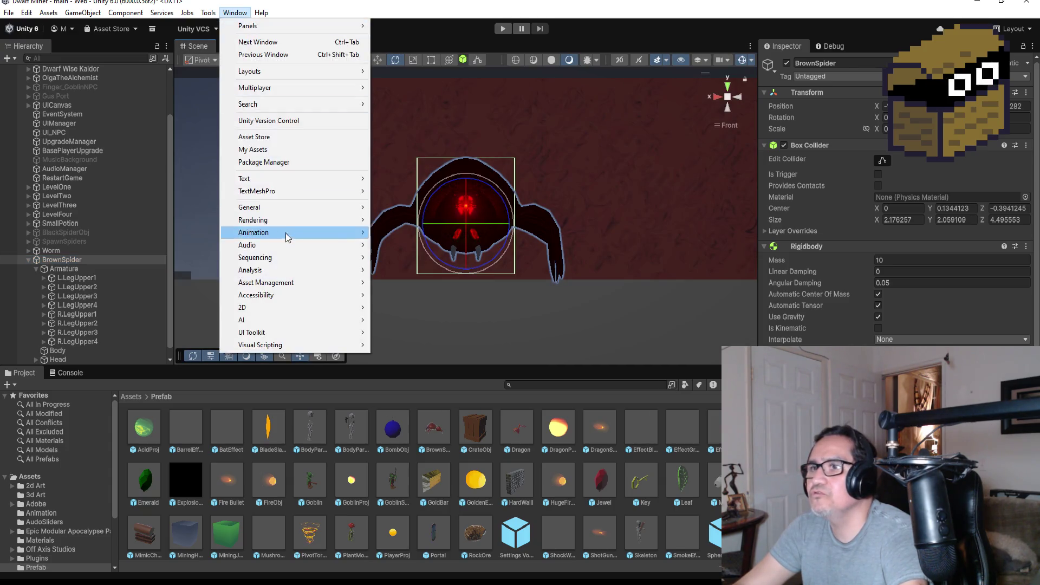
pyautogui.moveTo(283, 241)
pyautogui.click(411, 236)
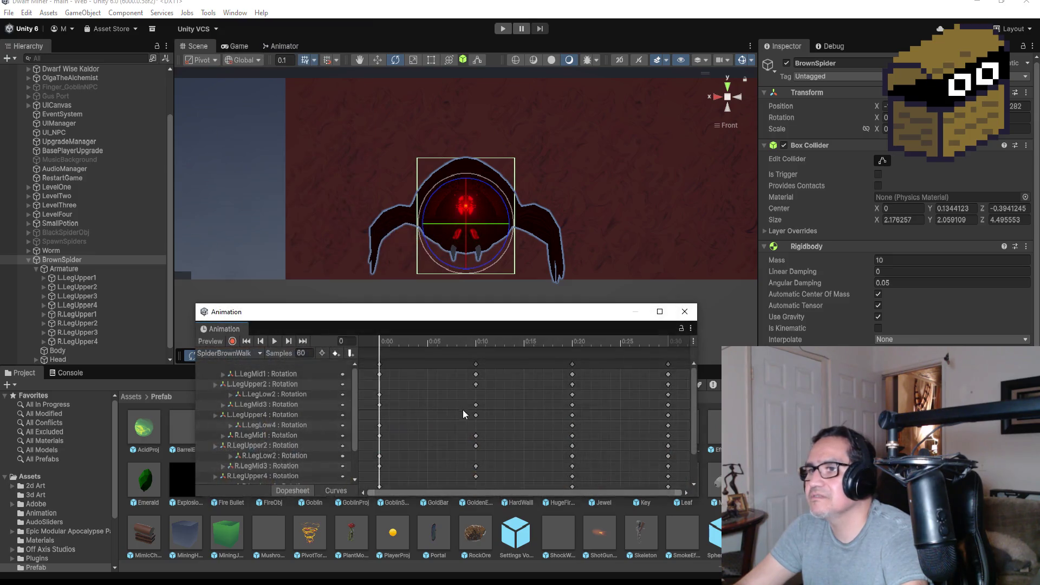
# Delete every keyframe after 0:00, turn on preview, and close the Animation window.
pyautogui.moveTo(596, 365)
pyautogui.mouseDown()
pyautogui.moveTo(454, 486)
pyautogui.moveTo(382, 506)
pyautogui.moveTo(400, 503)
pyautogui.mouseUp()
pyautogui.scroll(-3, 501, 474)
pyautogui.press('Delete')
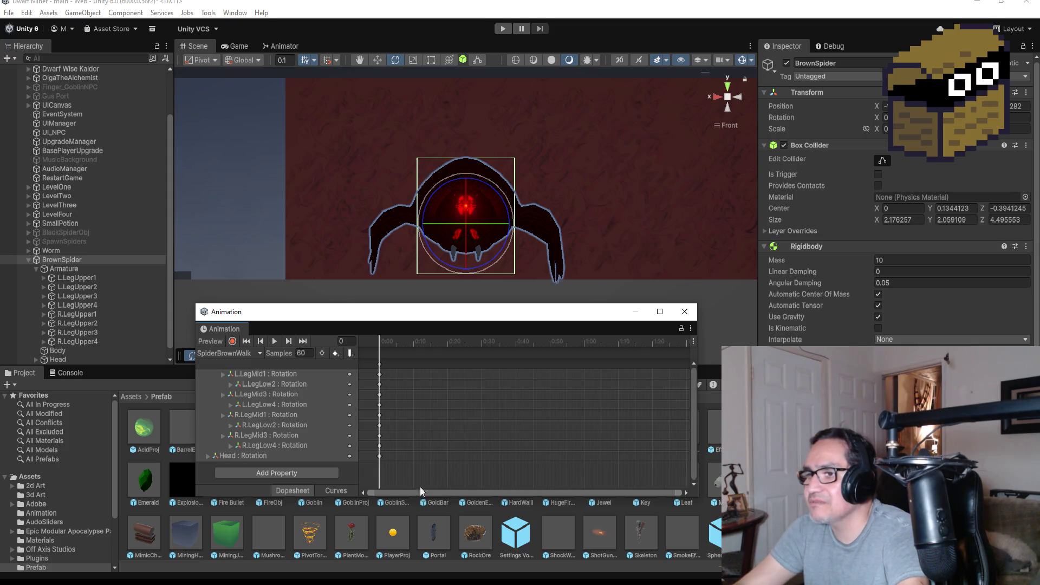
pyautogui.click(276, 342)
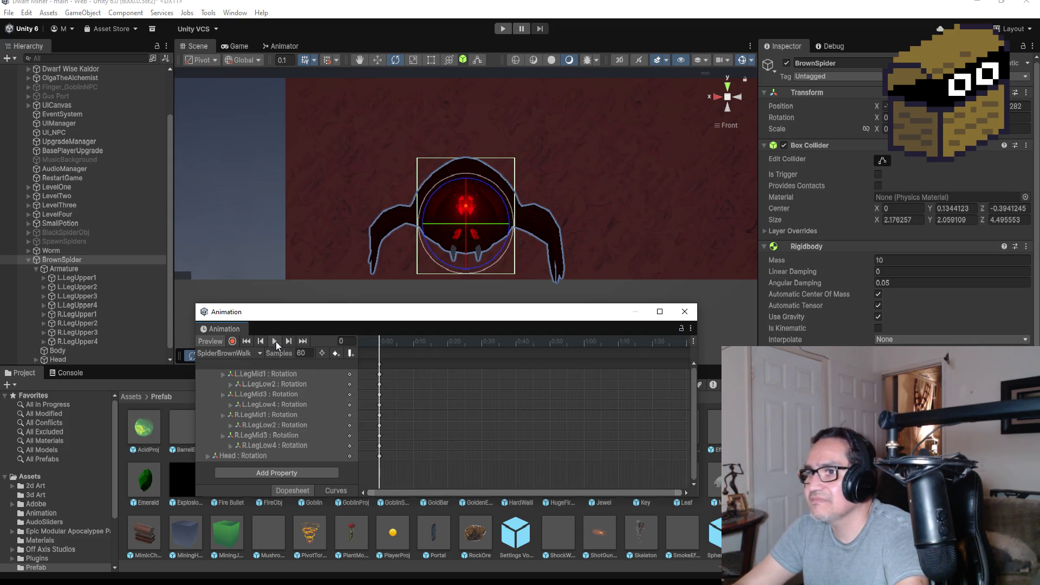
pyautogui.click(685, 312)
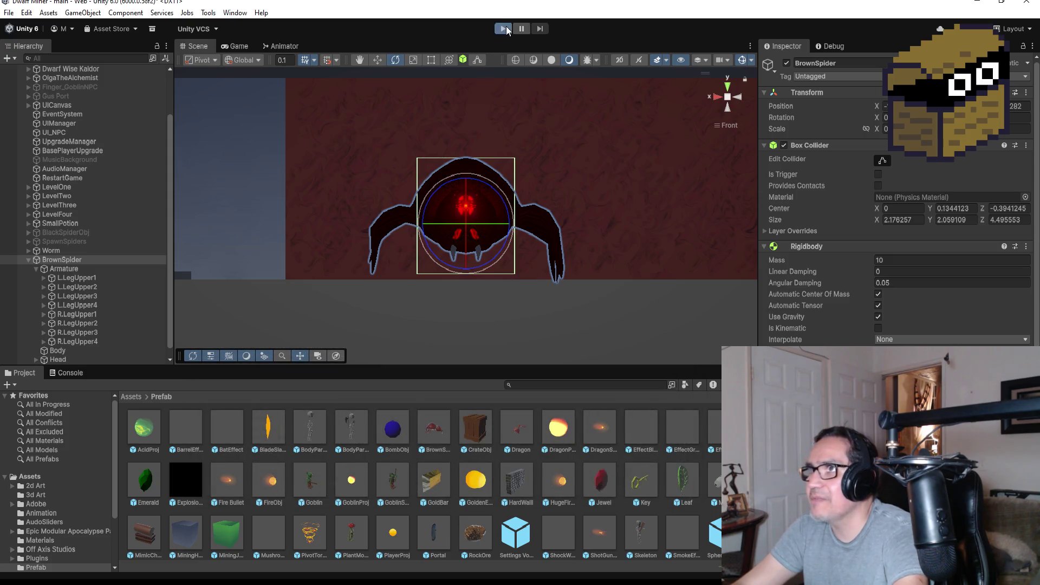
pyautogui.click(505, 28)
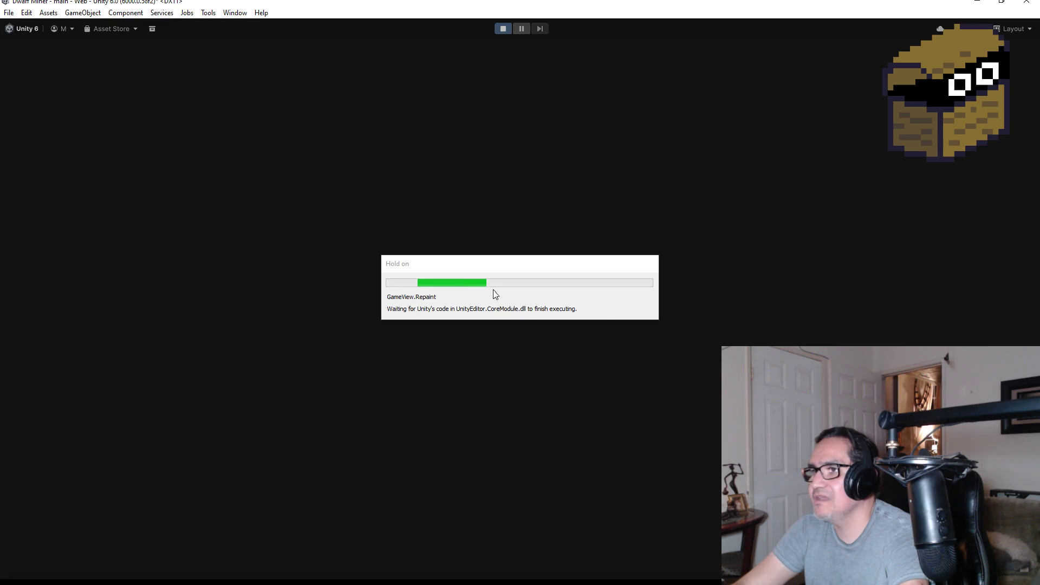
pyautogui.press('Escape')
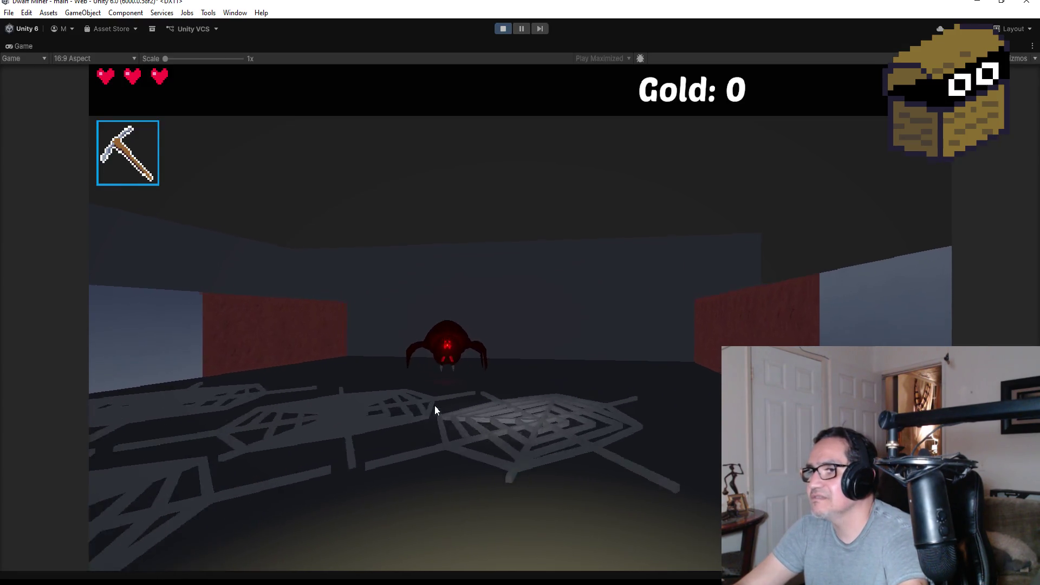
pyautogui.press('w')
pyautogui.scroll(-1, 390, 419)
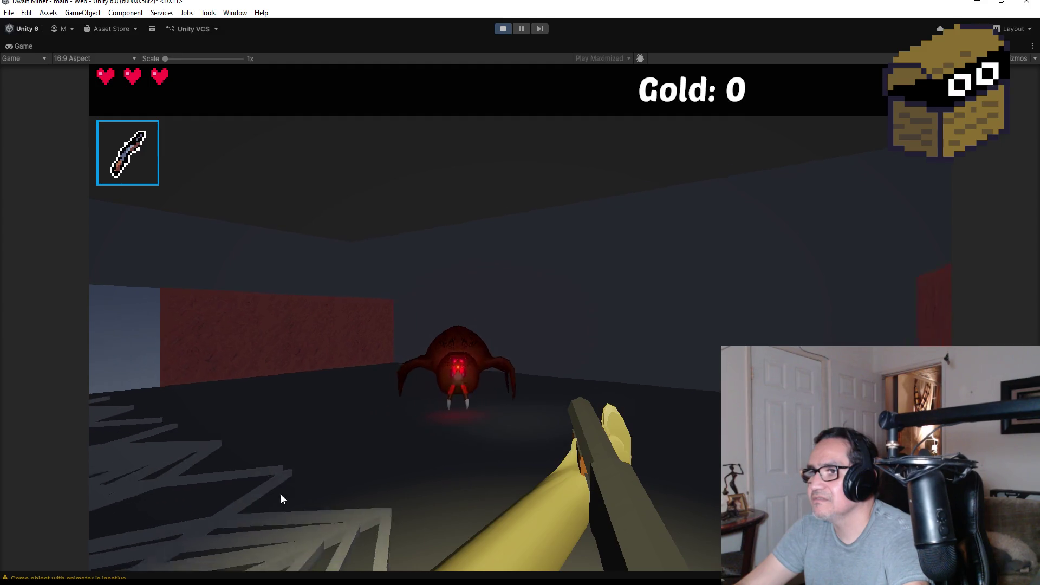
pyautogui.press('Escape')
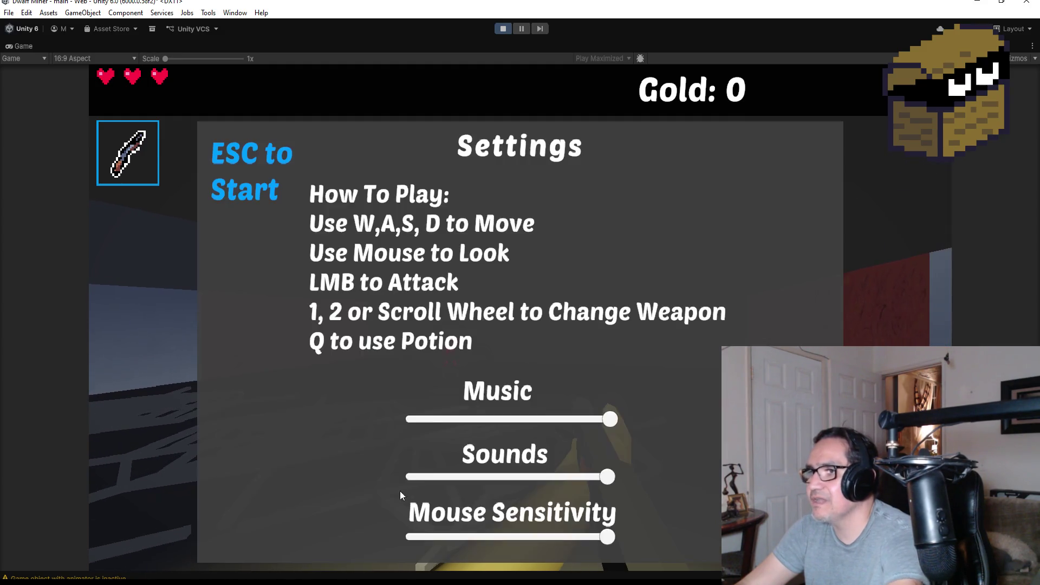
pyautogui.click(502, 29)
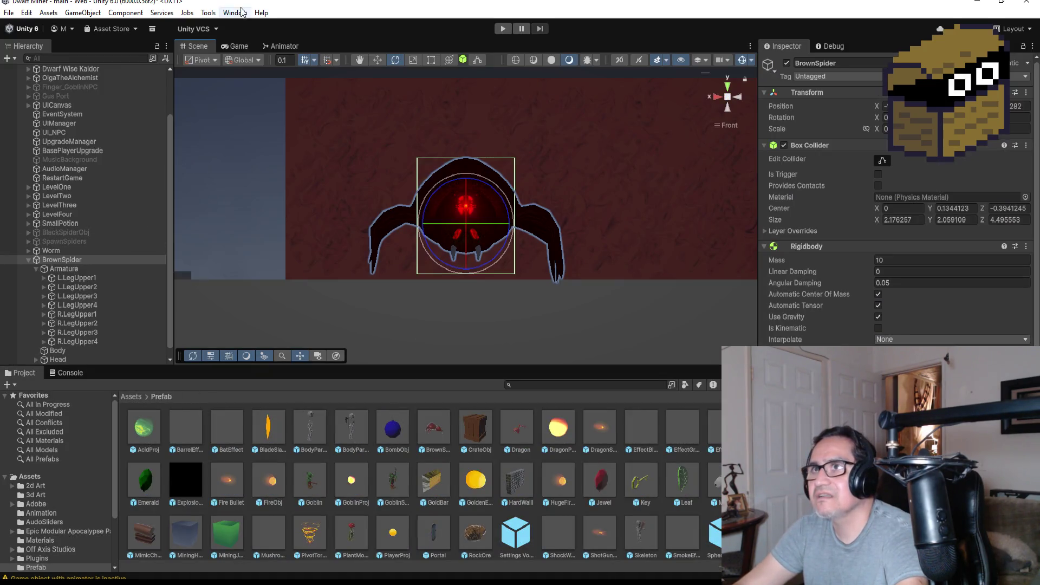
# Open the Animation window, enlarge it, and delete all keyframes and tracks from SpiderBrownWalk.
pyautogui.click(235, 15)
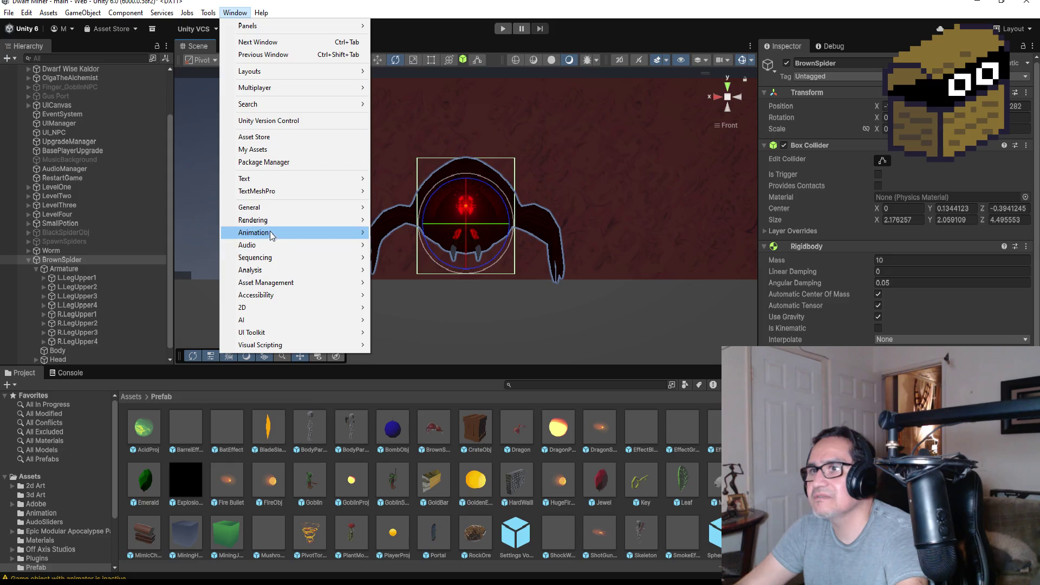
pyautogui.moveTo(310, 236)
pyautogui.click(403, 233)
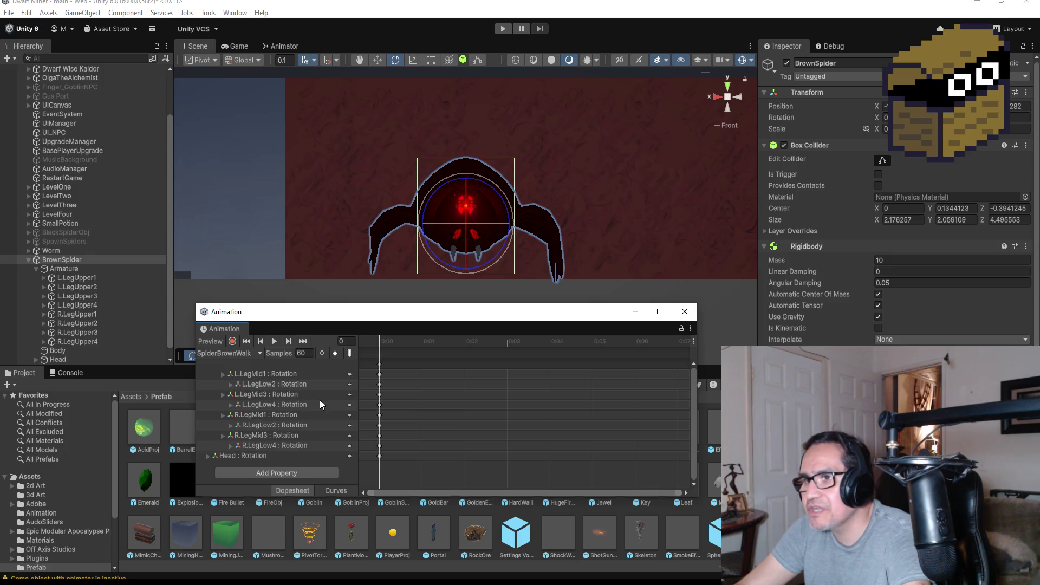
pyautogui.moveTo(384, 307)
pyautogui.mouseDown()
pyautogui.moveTo(384, 204)
pyautogui.moveTo(387, 266)
pyautogui.mouseUp()
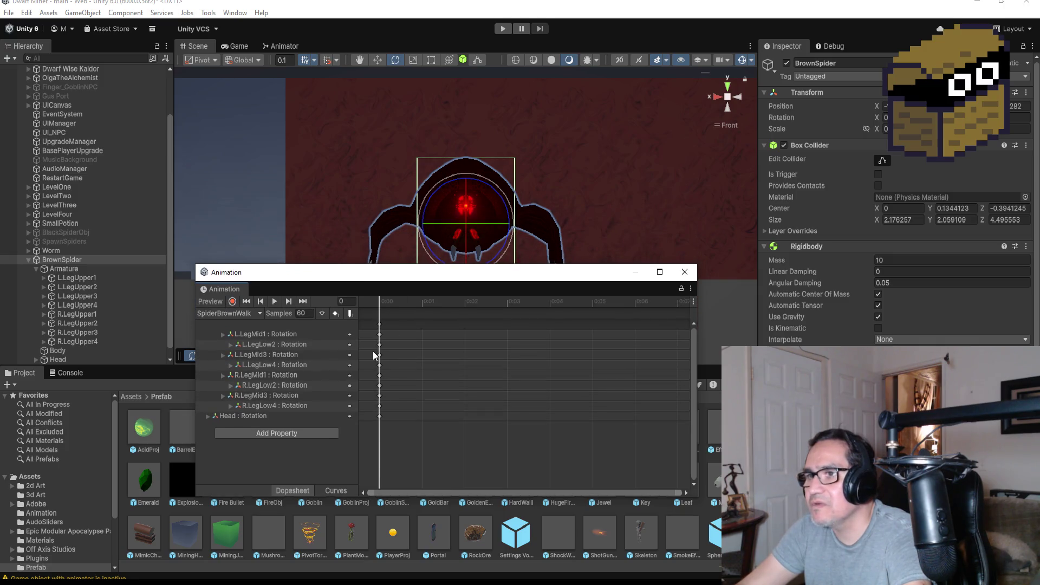
pyautogui.moveTo(426, 332)
pyautogui.mouseDown()
pyautogui.moveTo(350, 461)
pyautogui.moveTo(375, 464)
pyautogui.mouseUp()
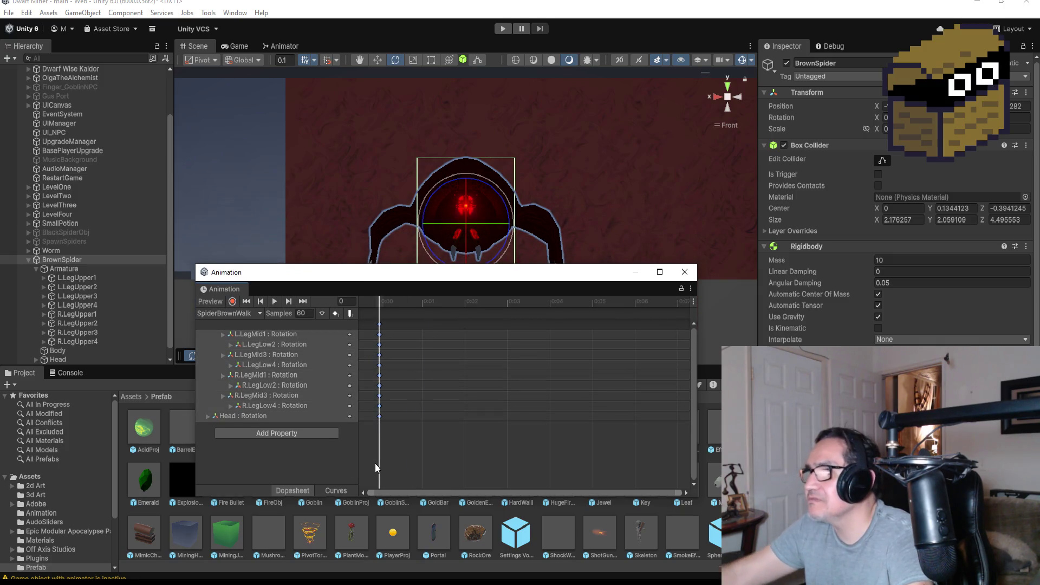
pyautogui.press('Delete')
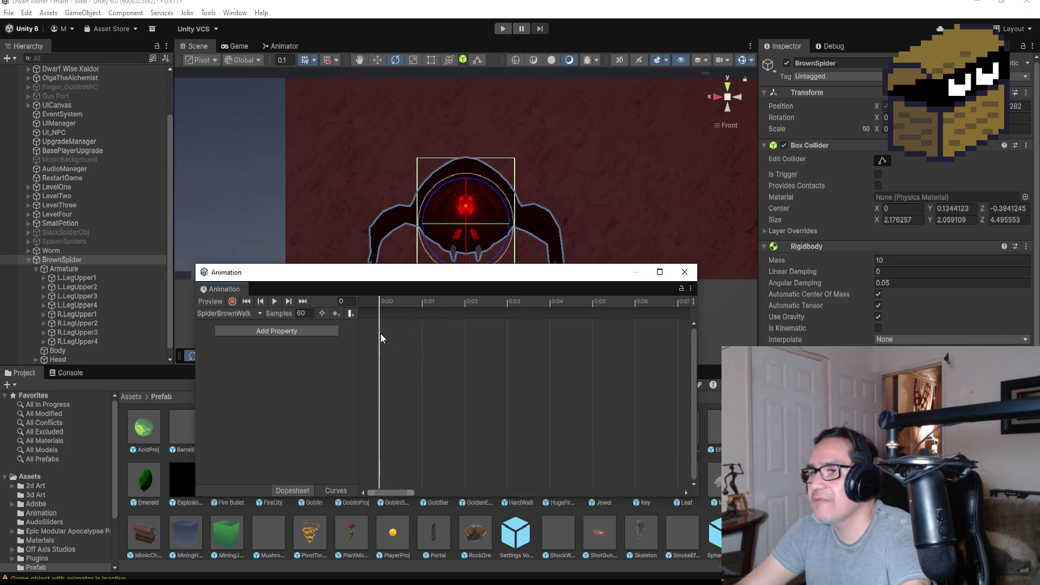
# Add a BrownSpider Transform Rotation track with end keys at 0:10, close the window, and start the game.
pyautogui.click(293, 332)
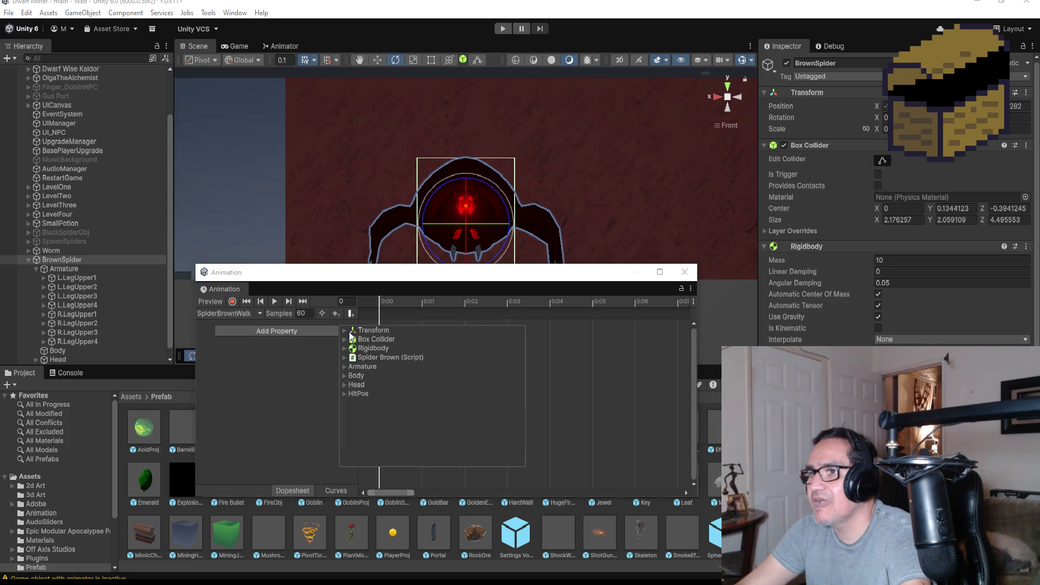
pyautogui.click(346, 332)
pyautogui.click(376, 346)
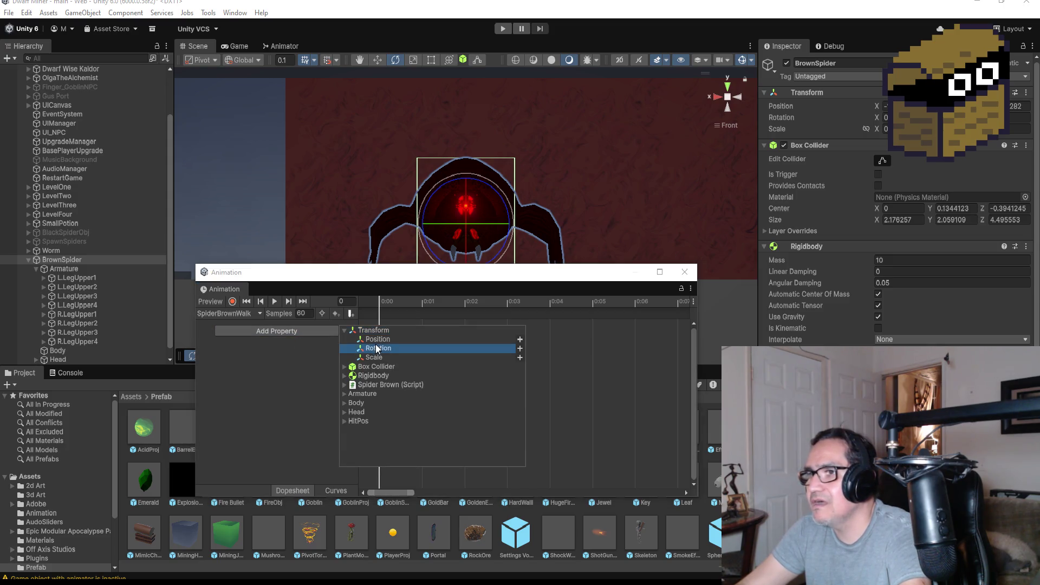
pyautogui.click(521, 348)
pyautogui.scroll(-5, 586, 348)
pyautogui.scroll(-8, 611, 335)
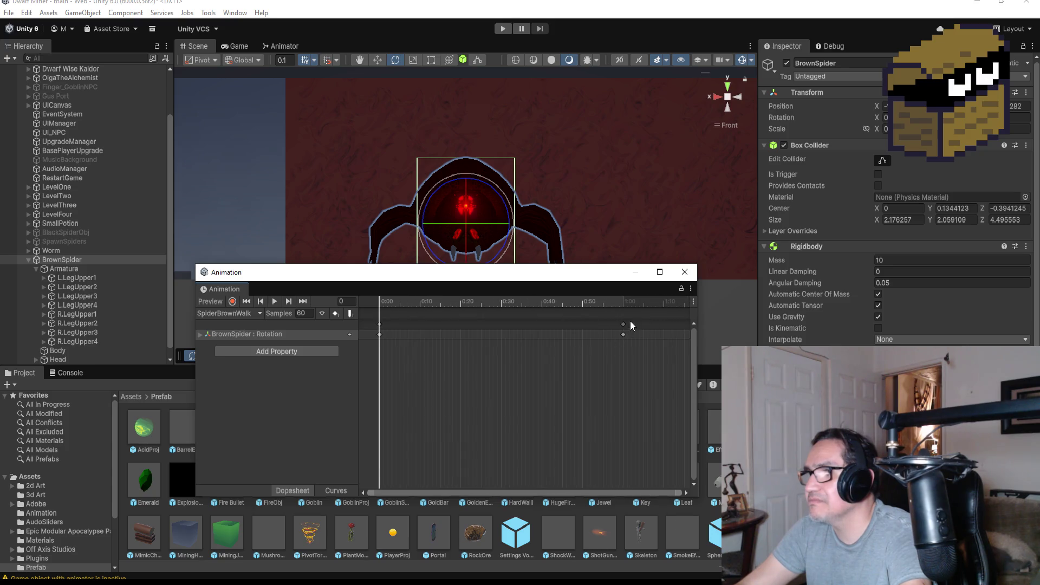
pyautogui.moveTo(623, 325); pyautogui.dragTo(423, 336)
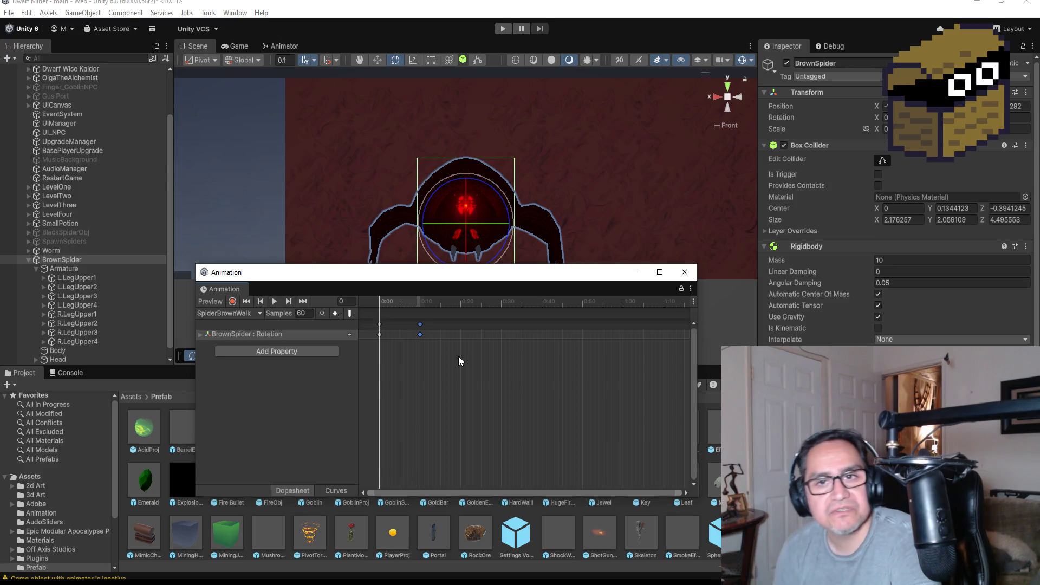
pyautogui.click(683, 273)
pyautogui.click(504, 29)
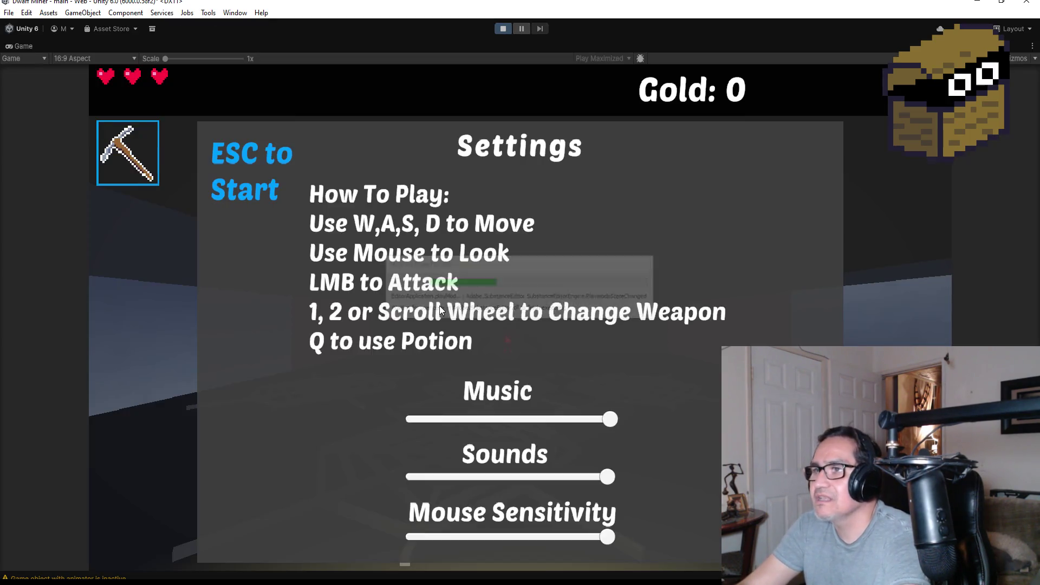
pyautogui.press('Escape')
pyautogui.press('w')
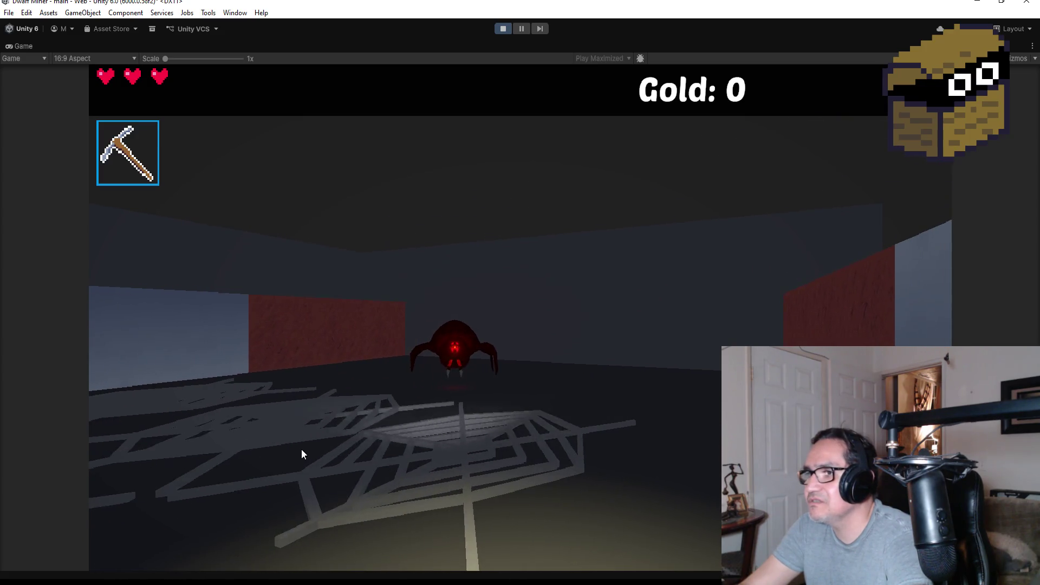
pyautogui.press('Escape')
pyautogui.click(497, 29)
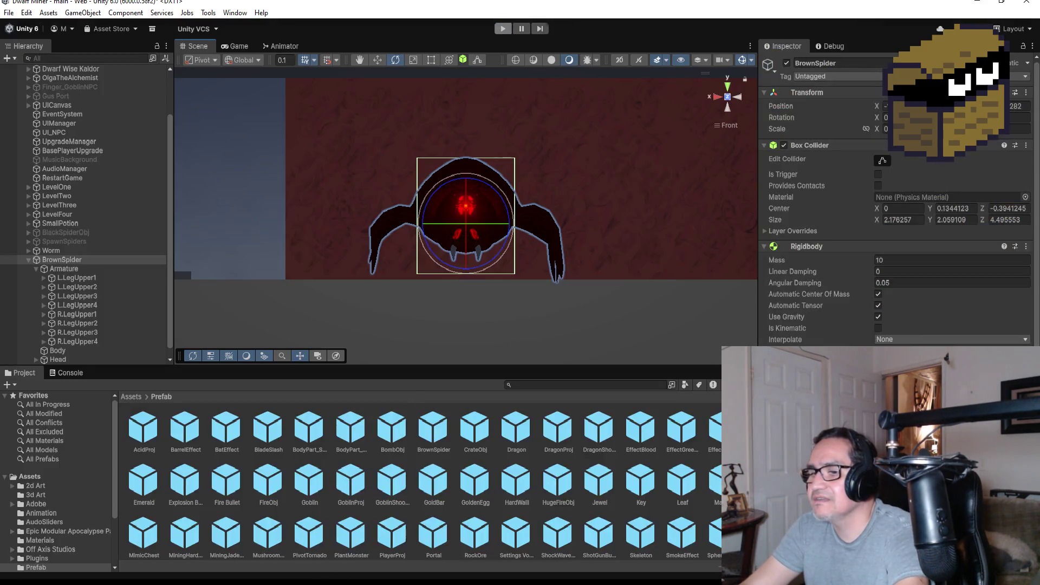
# Open the Animation window and delete all Rotation keyframes from SpiderBrownWalk.
pyautogui.click(234, 13)
pyautogui.moveTo(281, 233)
pyautogui.click(398, 233)
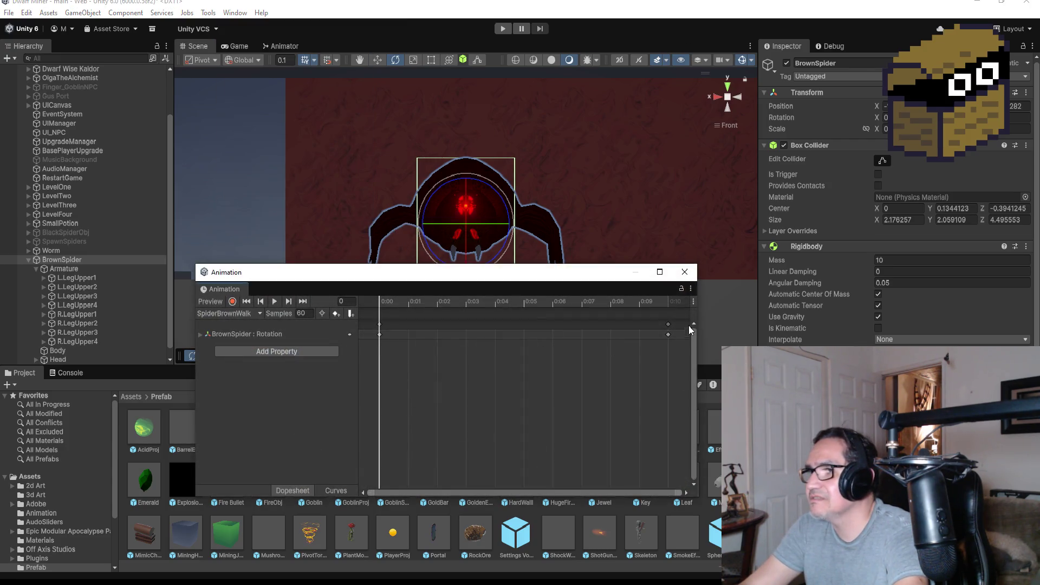
pyautogui.moveTo(680, 322); pyautogui.dragTo(366, 381)
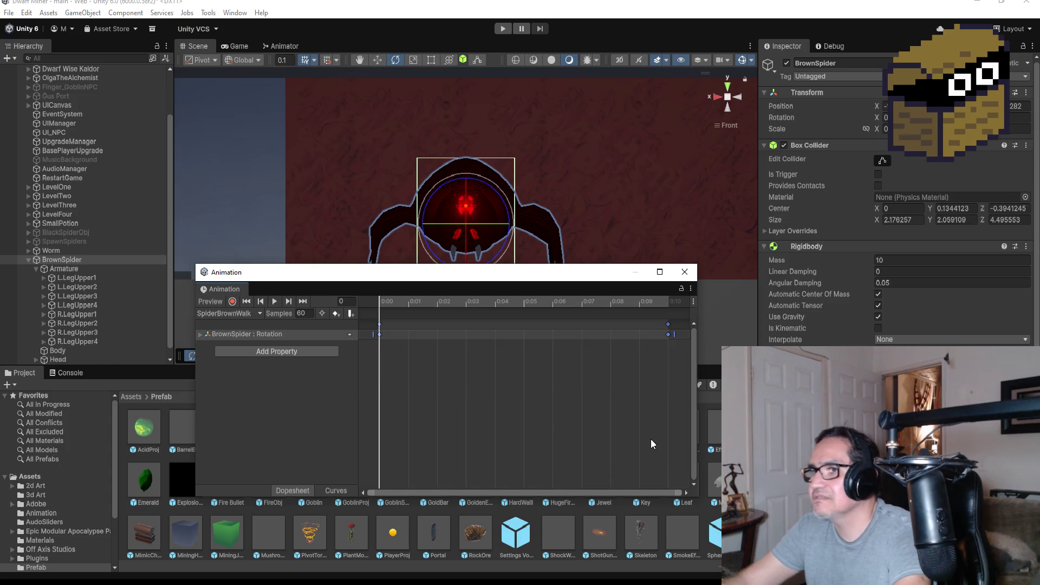
pyautogui.press('Delete')
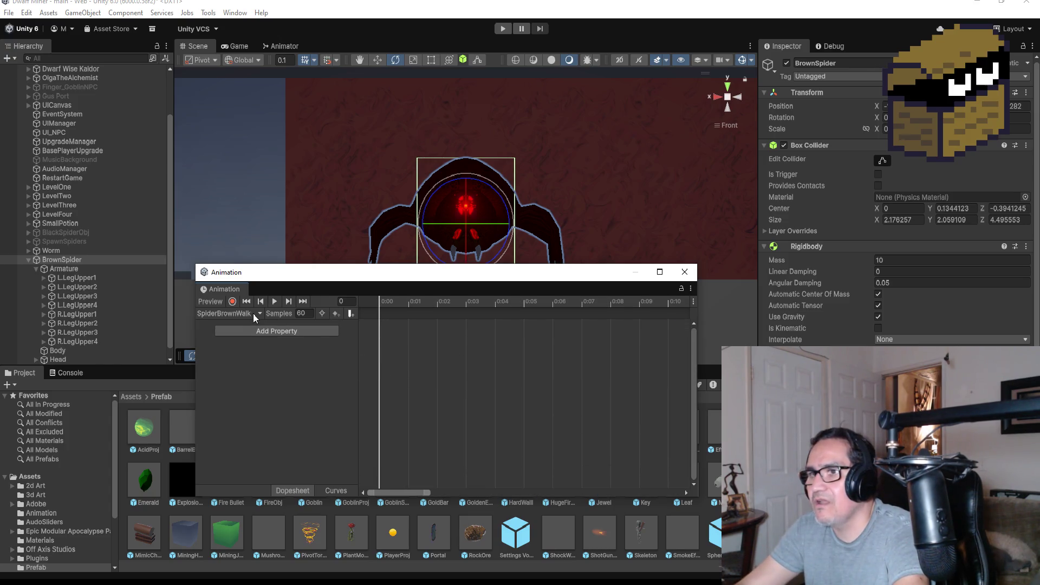
# Look over the SpiderBrownIdle and SpiderBrownAttack clips, close the window, and start the game.
pyautogui.click(255, 314)
pyautogui.click(255, 333)
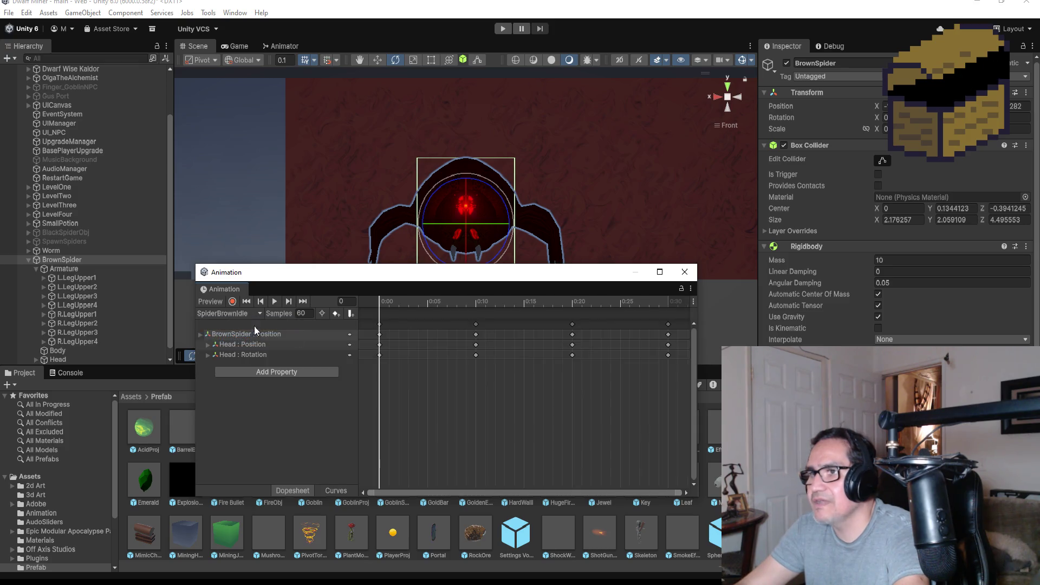
pyautogui.click(245, 313)
pyautogui.click(250, 324)
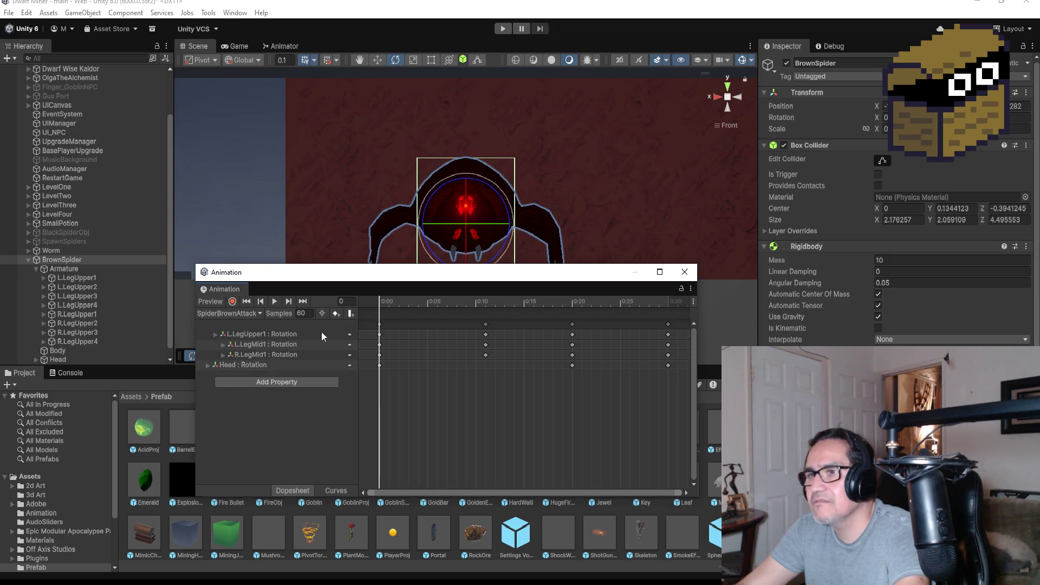
pyautogui.click(683, 272)
pyautogui.click(504, 28)
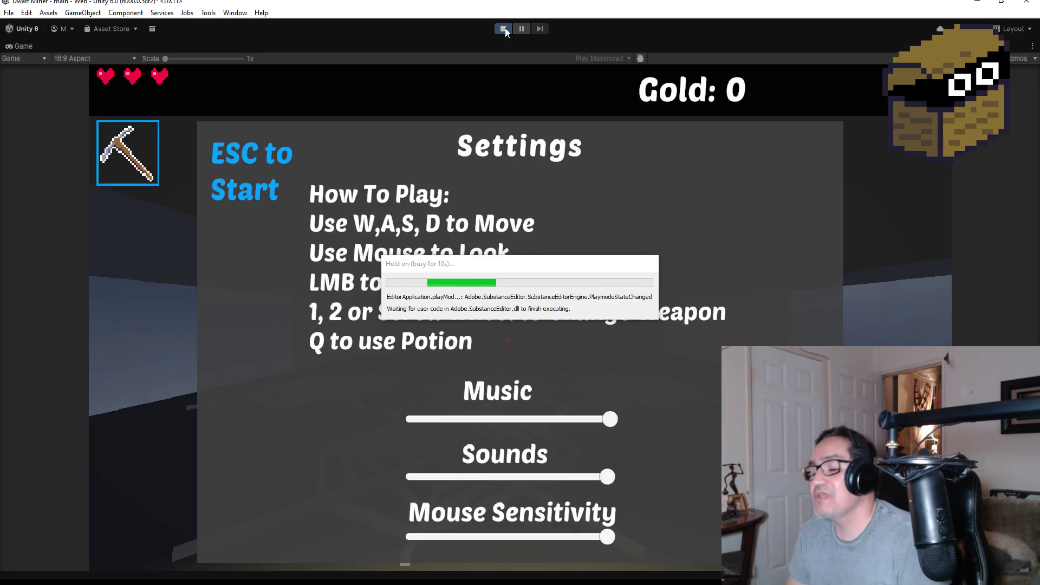
# Start playing, walk forward toward the brown spider, then pause on the settings overlay.
pyautogui.press('Escape')
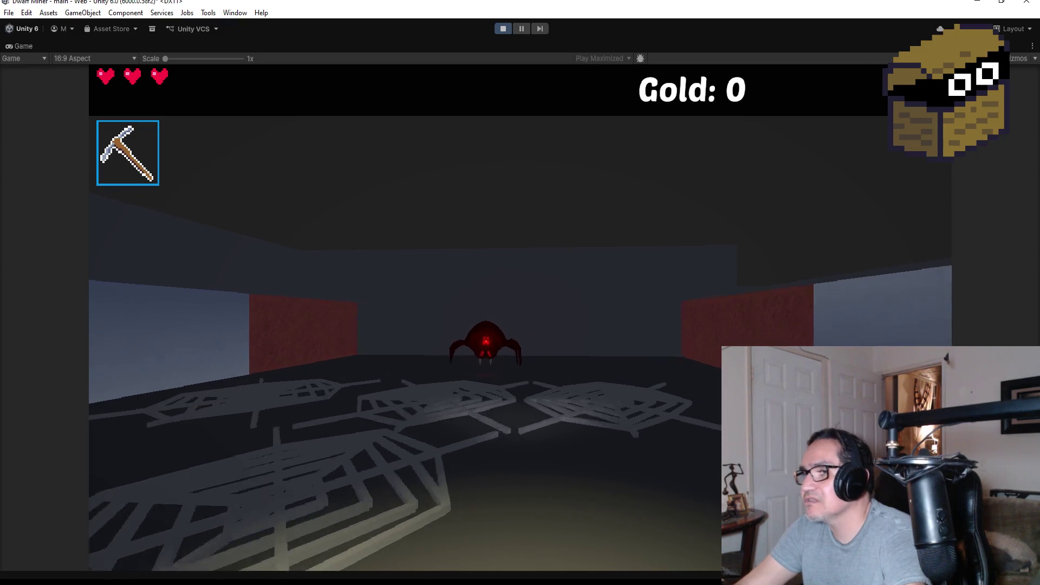
pyautogui.press('w')
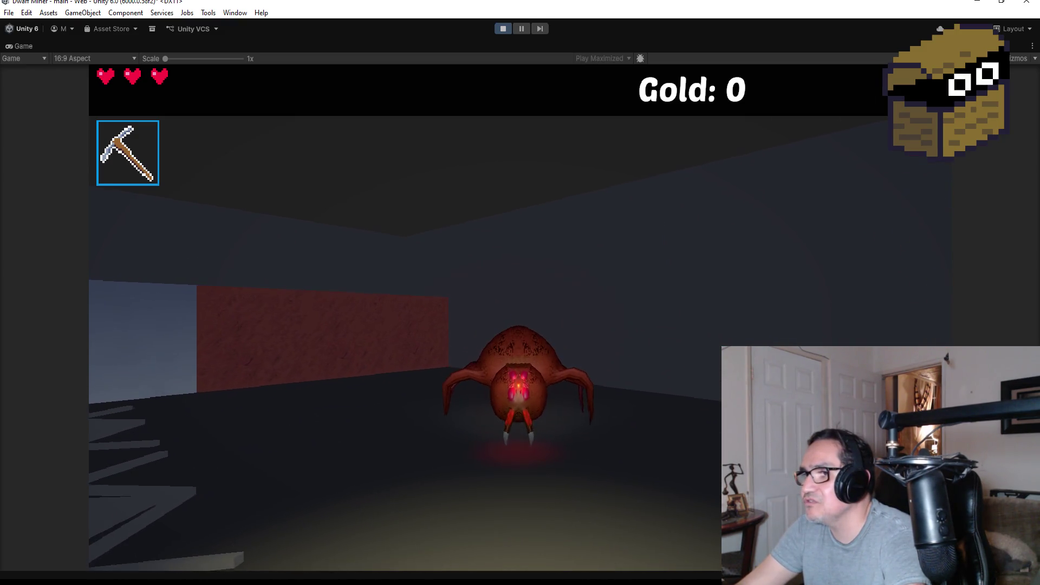
pyautogui.scroll(-1, 520, 293)
pyautogui.press('Escape')
# Stop the game and comment out the SpiderBrownWalk animator.Play call on line 58.
pyautogui.click(502, 29)
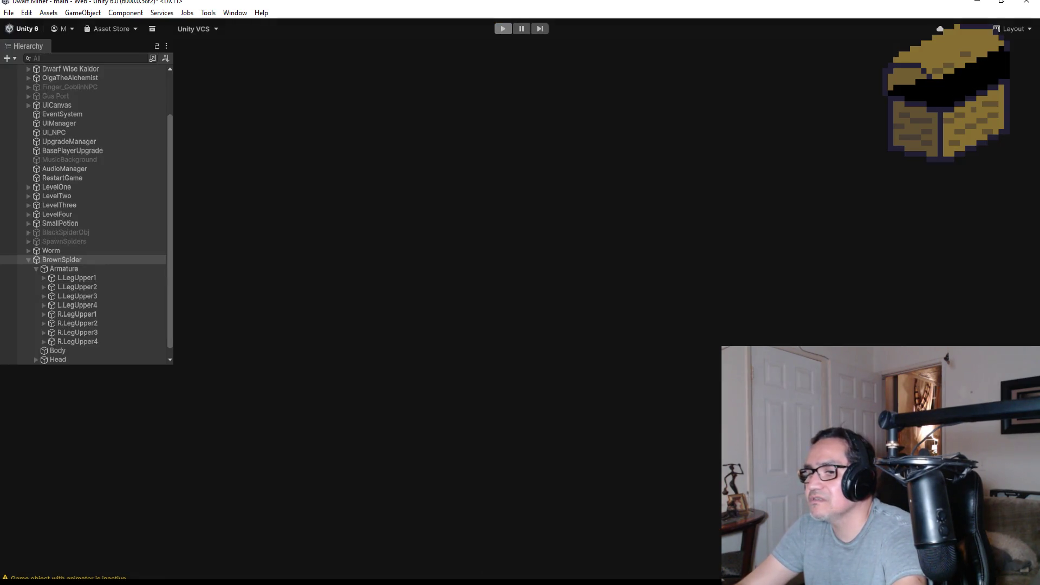
pyautogui.scroll(9, 404, 155)
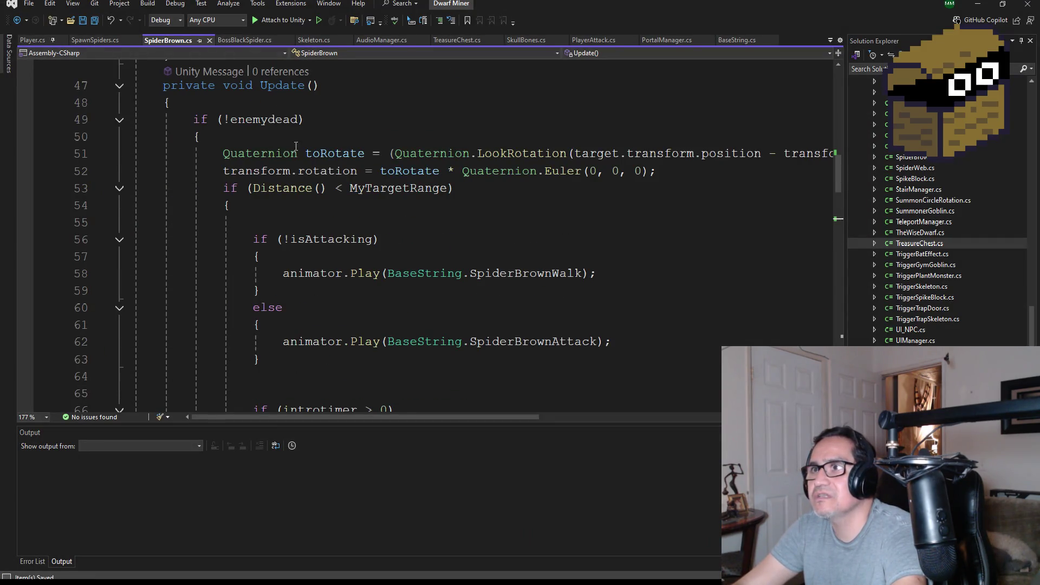
pyautogui.scroll(2, 447, 313)
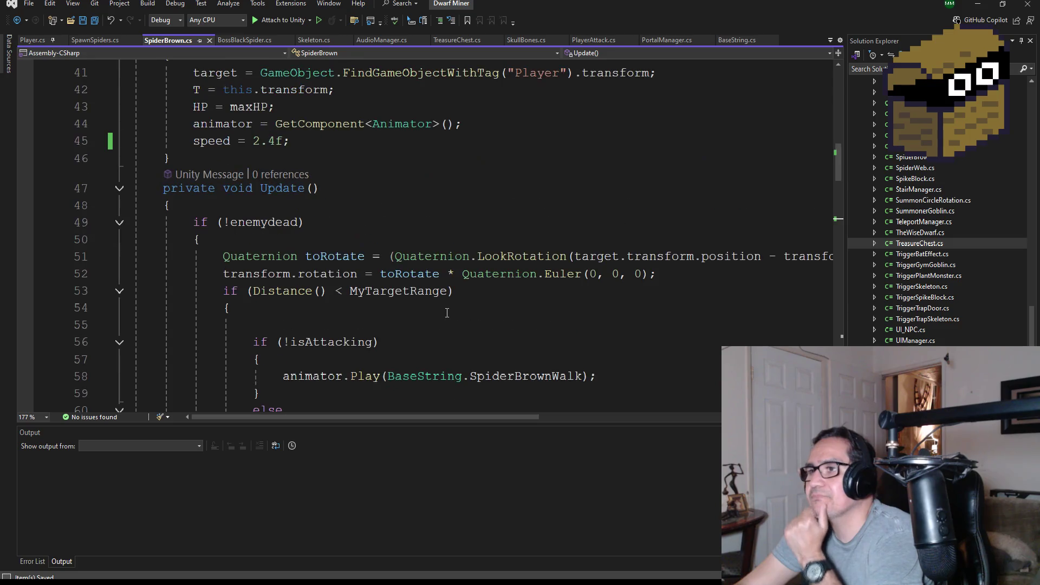
pyautogui.scroll(-4, 412, 302)
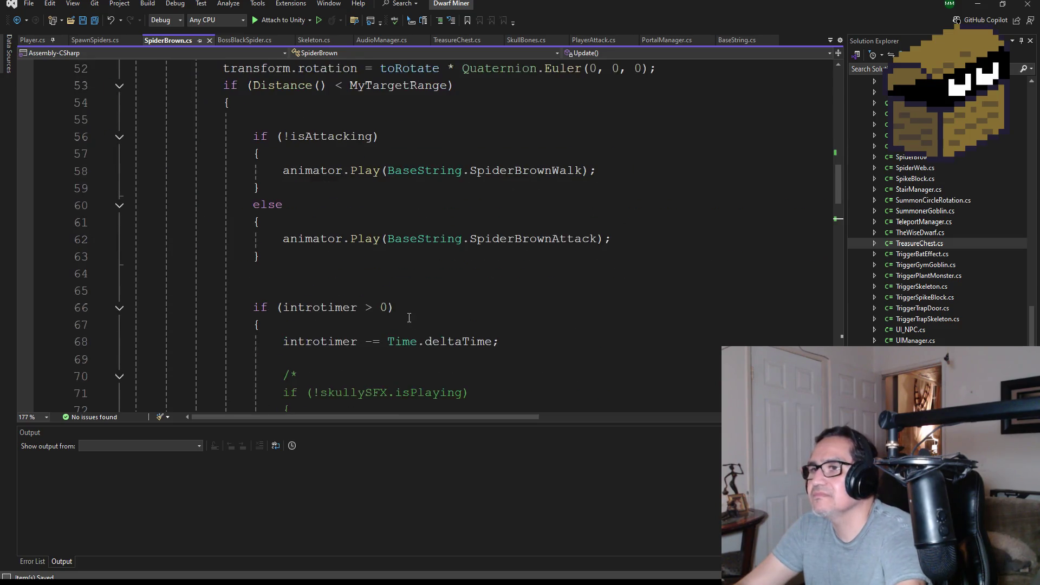
pyautogui.click(283, 171)
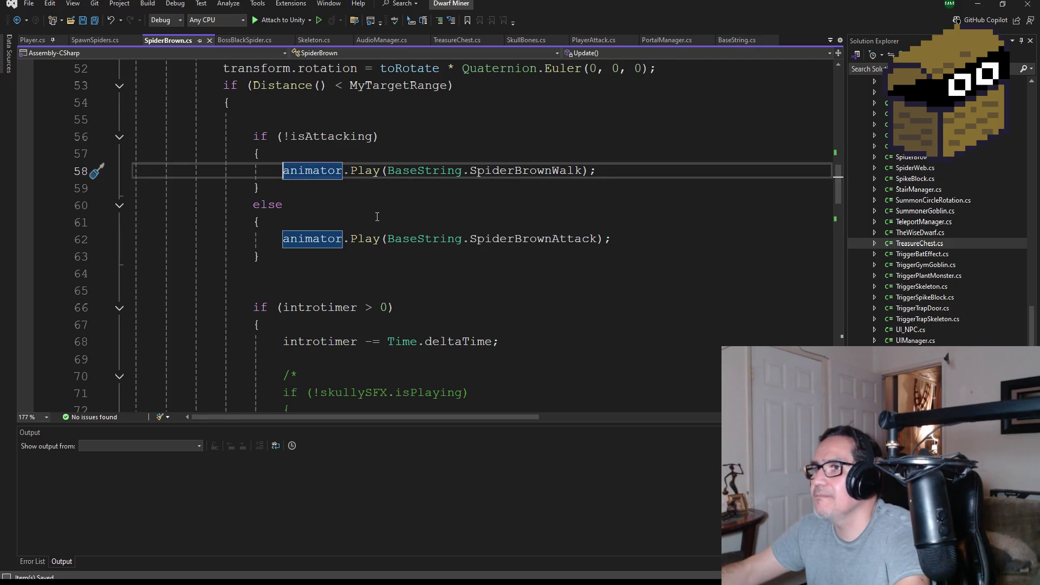
pyautogui.write('//')
# Comment out the HitTimer call on line 80, save SpiderBrown.cs, and return to Unity.
pyautogui.scroll(-3, 387, 277)
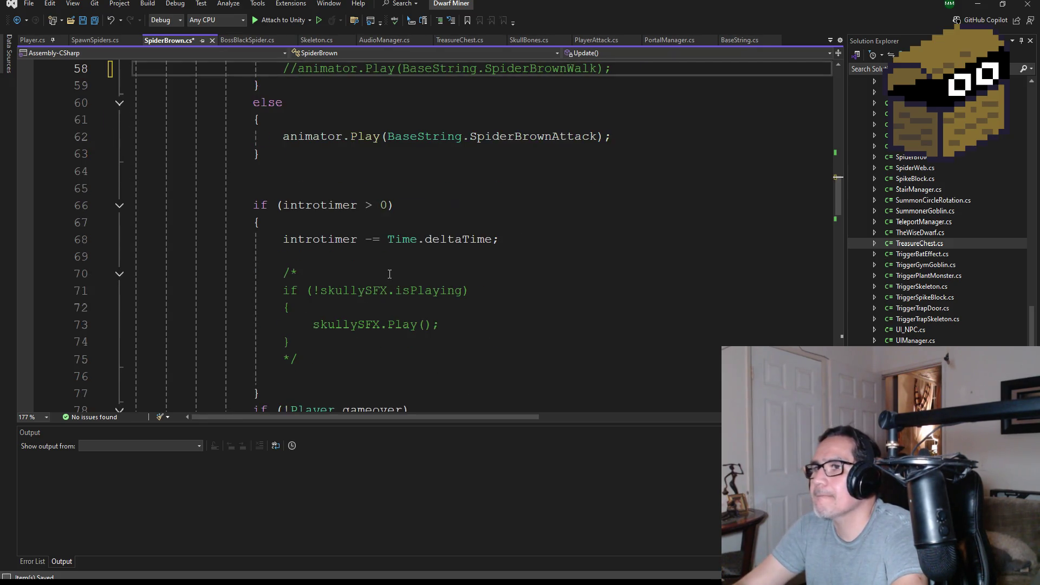
pyautogui.scroll(-4, 403, 289)
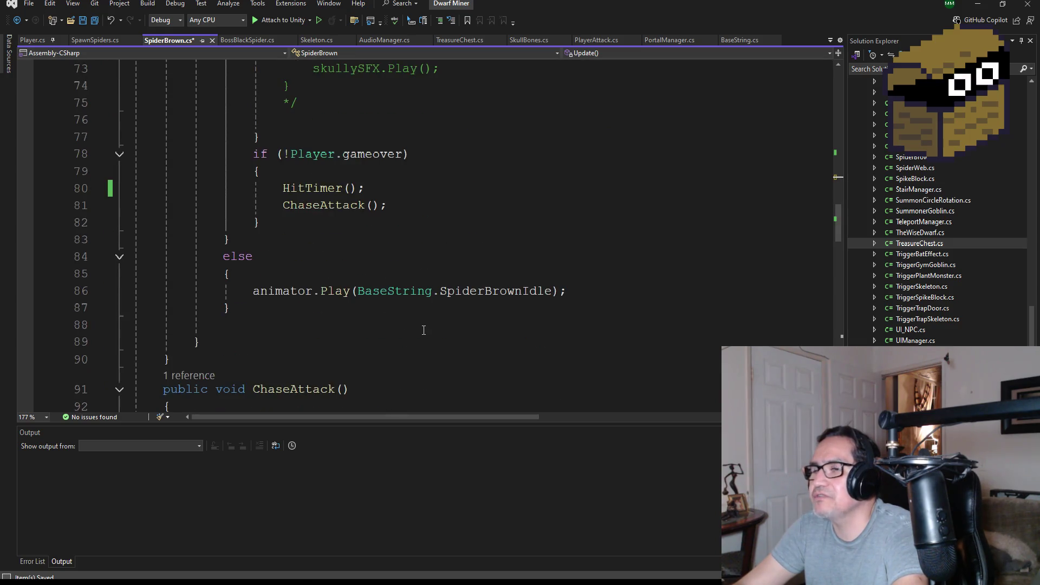
pyautogui.click(279, 188)
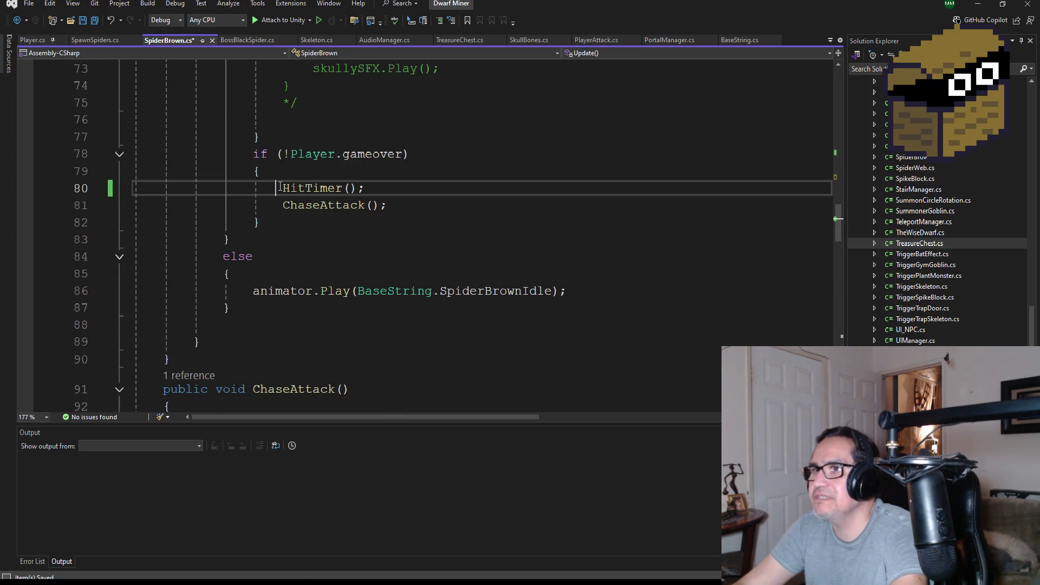
pyautogui.write('//')
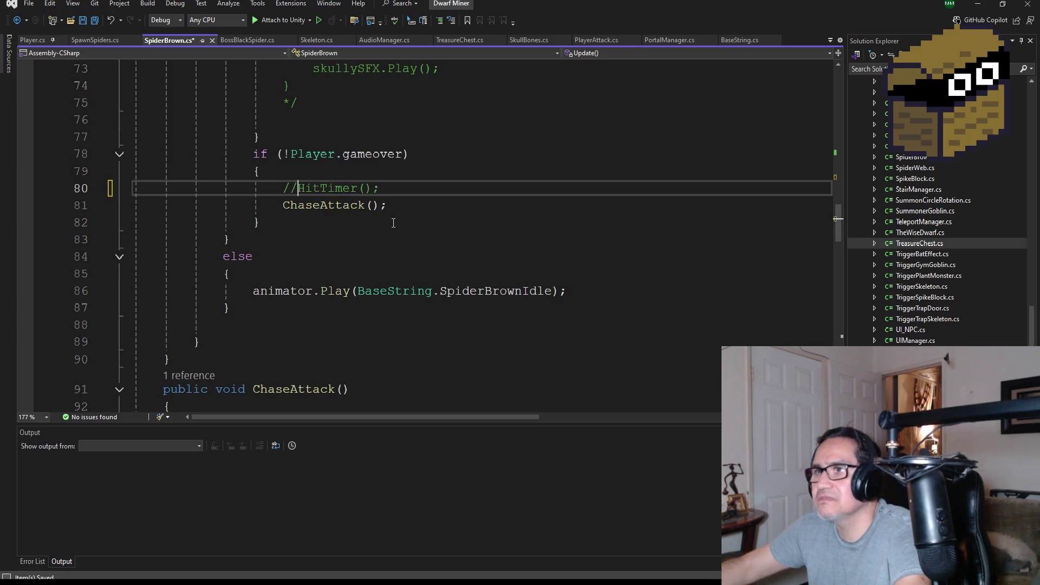
pyautogui.click(95, 22)
pyautogui.scroll(10, 422, 233)
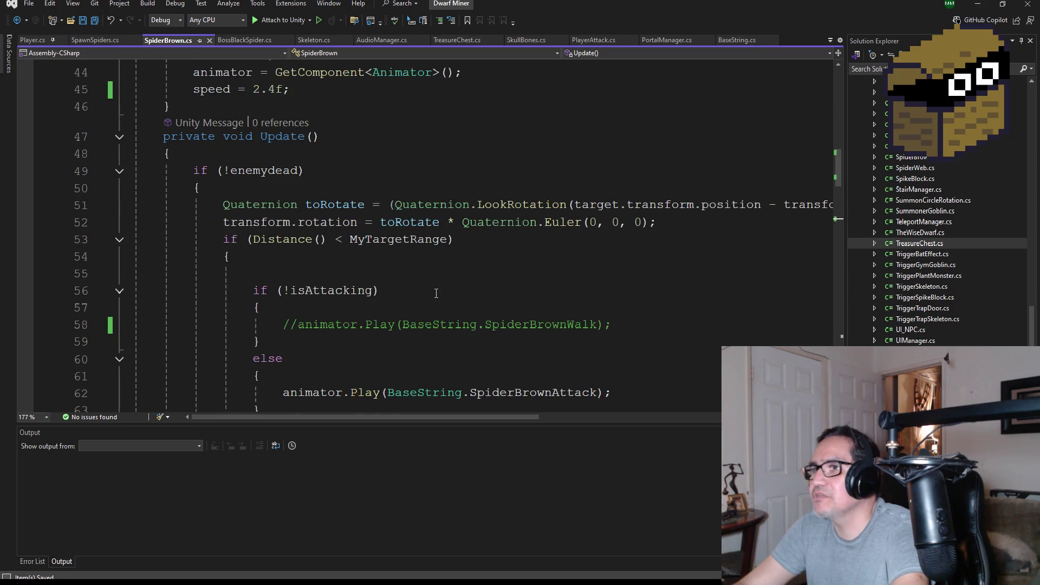
pyautogui.scroll(-5, 436, 293)
pyautogui.scroll(-9, 541, 283)
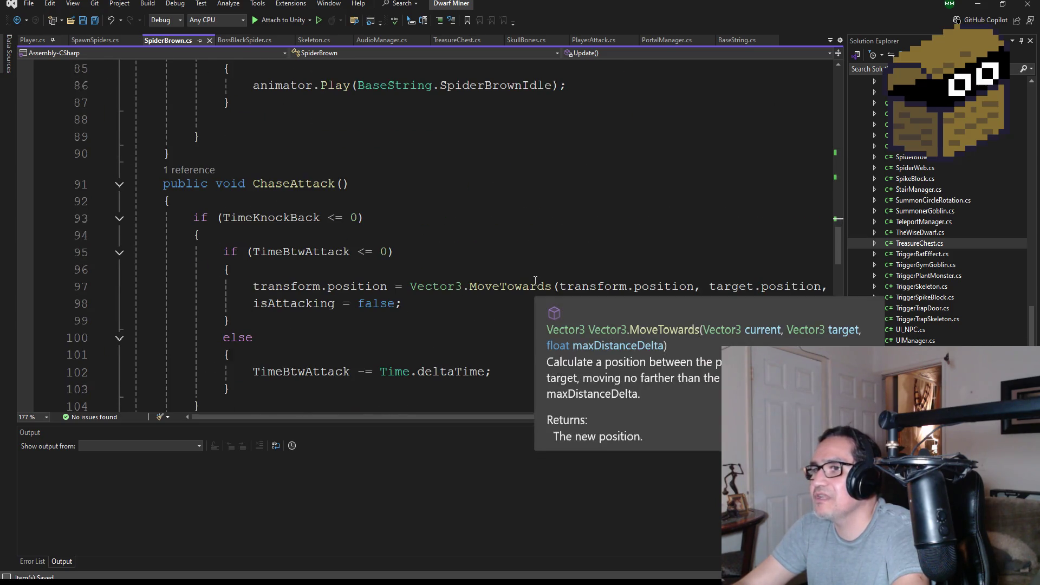
pyautogui.scroll(-3, 361, 265)
pyautogui.scroll(-9, 453, 189)
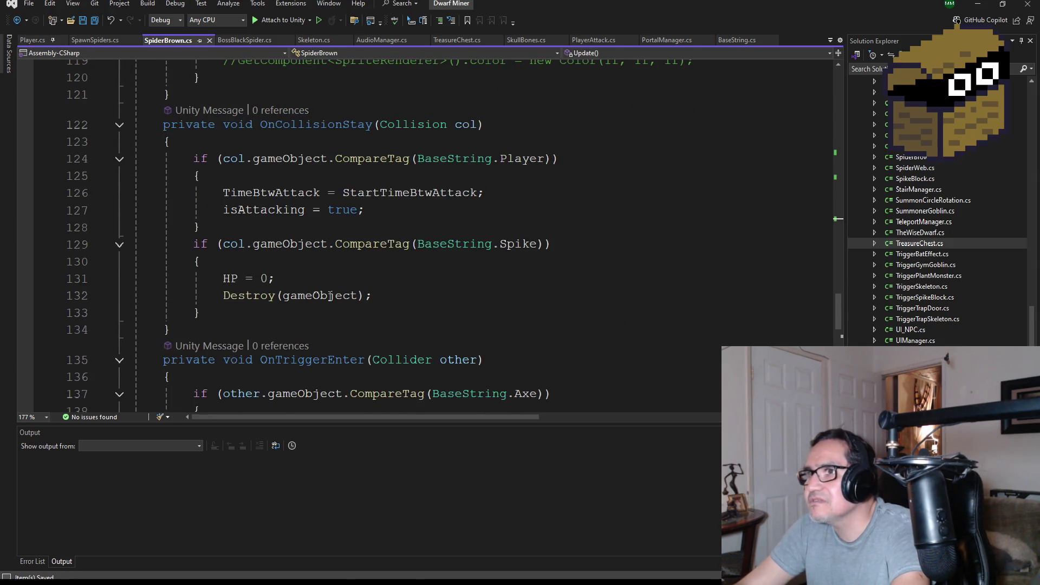
pyautogui.scroll(-5, 431, 300)
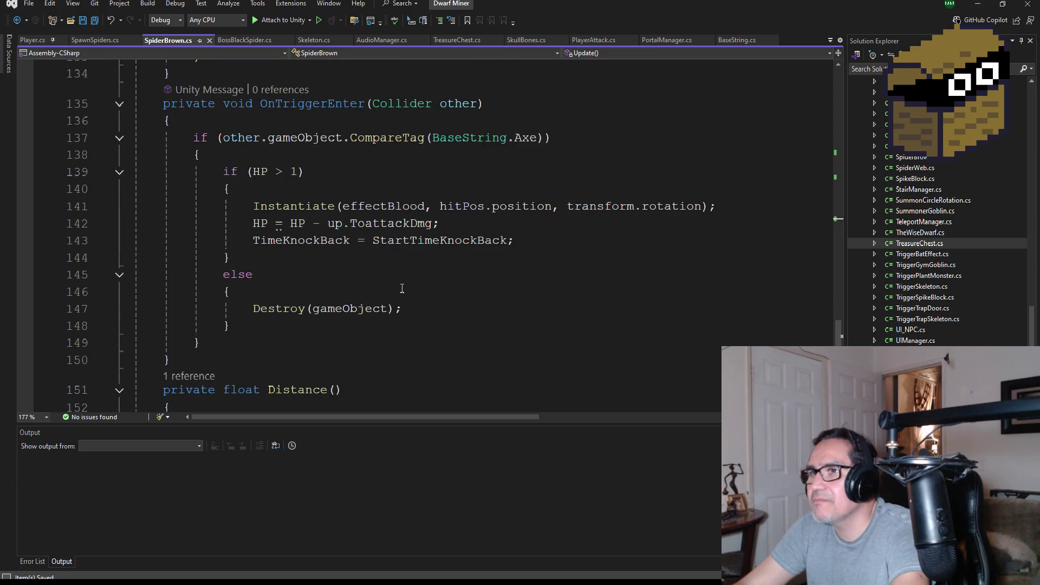
pyautogui.scroll(-3, 402, 287)
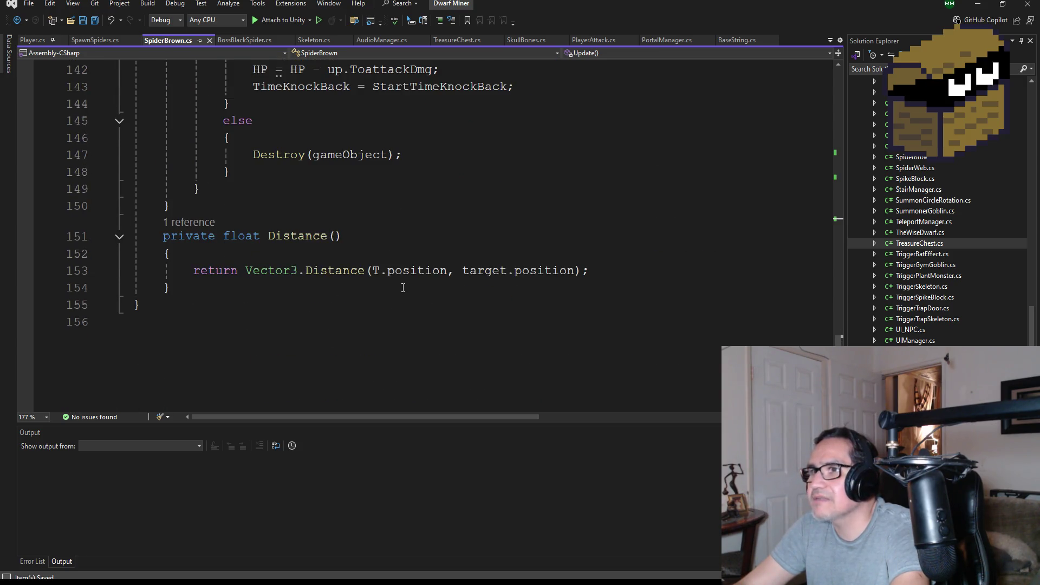
pyautogui.scroll(-1, 403, 287)
pyautogui.scroll(2, 297, 241)
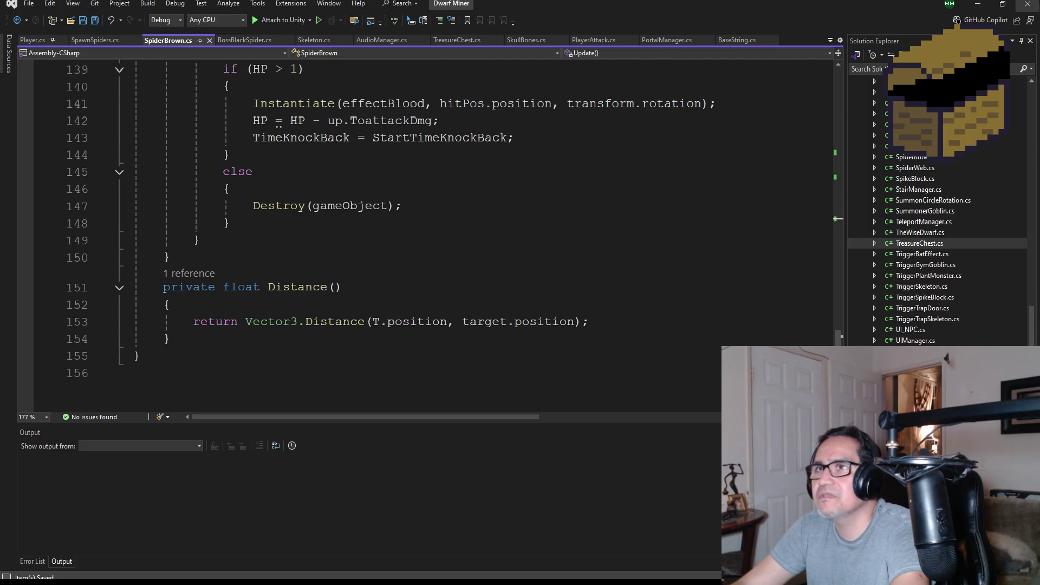
pyautogui.hotkey('alt', 'Tab')
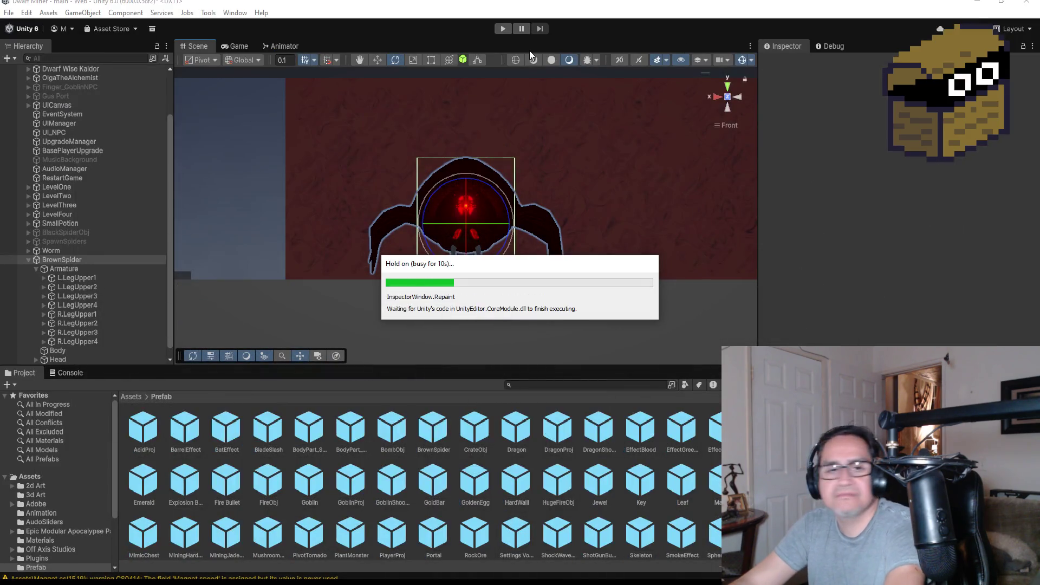
# Play with the updated script, moving with W/A/D to watch the spider approach, then pause and stop.
pyautogui.click(501, 31)
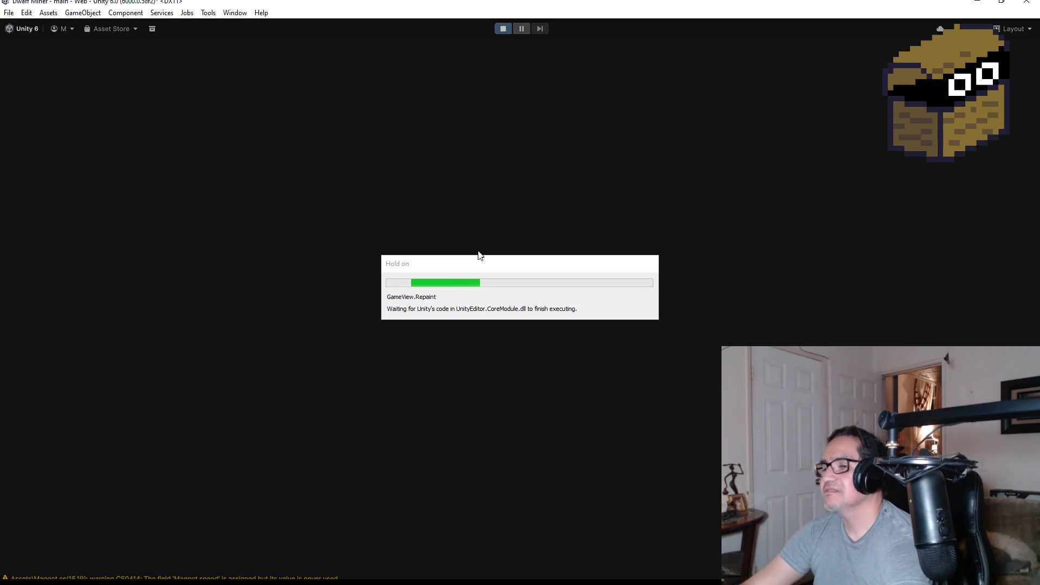
pyautogui.press('Escape')
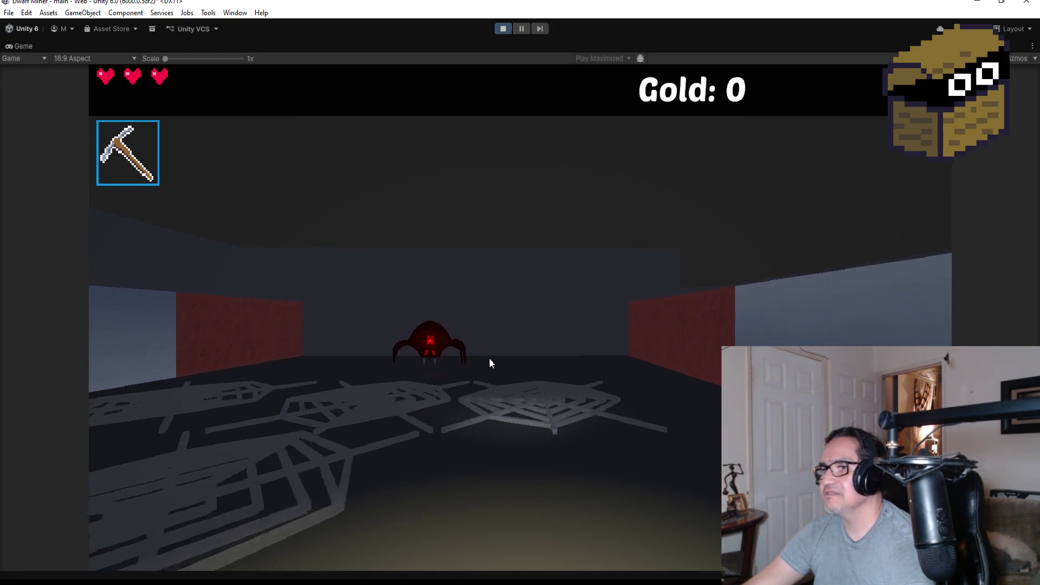
pyautogui.press('w')
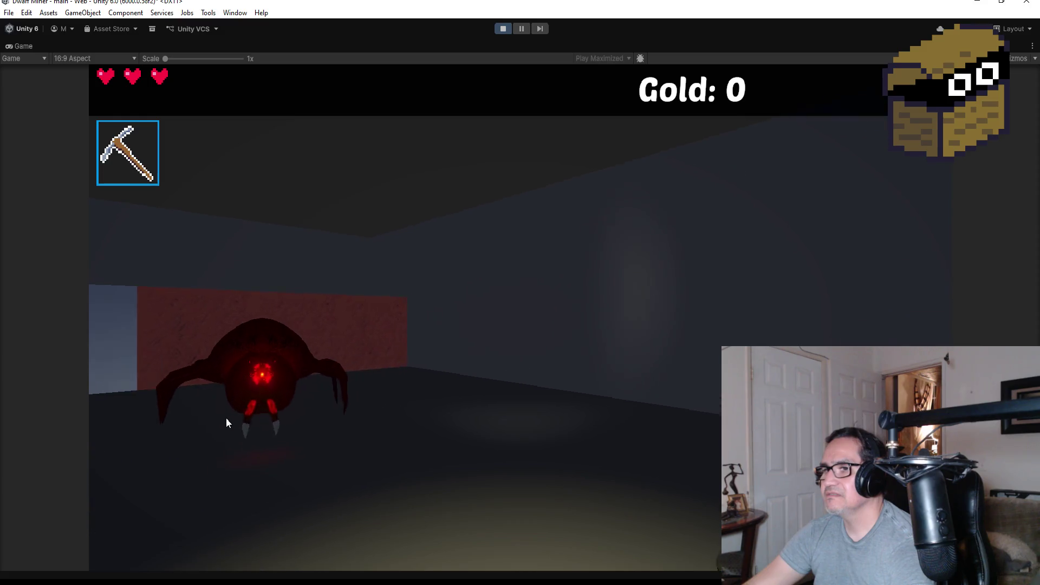
pyautogui.press('a')
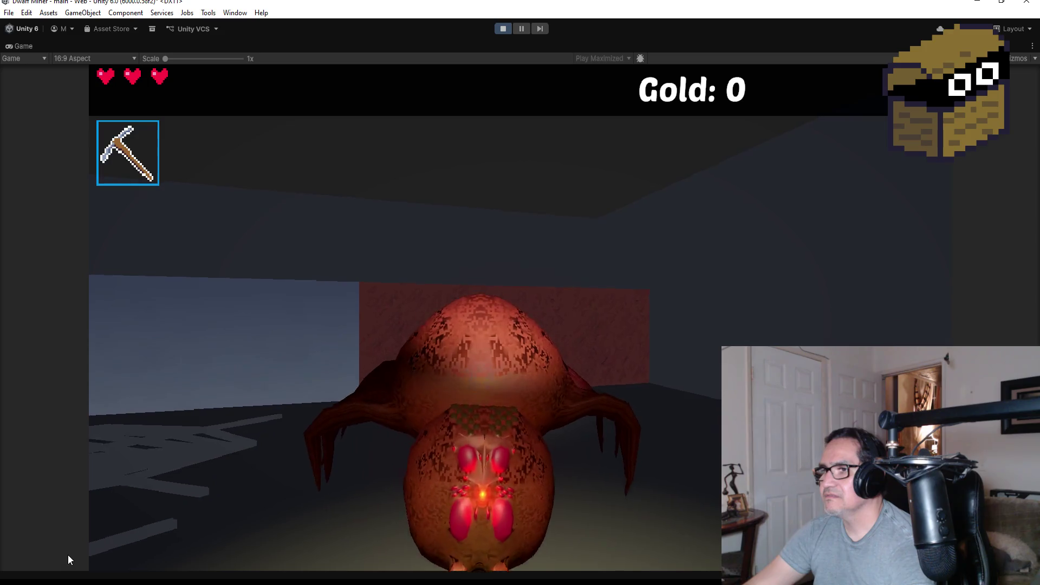
pyautogui.press('w')
pyautogui.press('d')
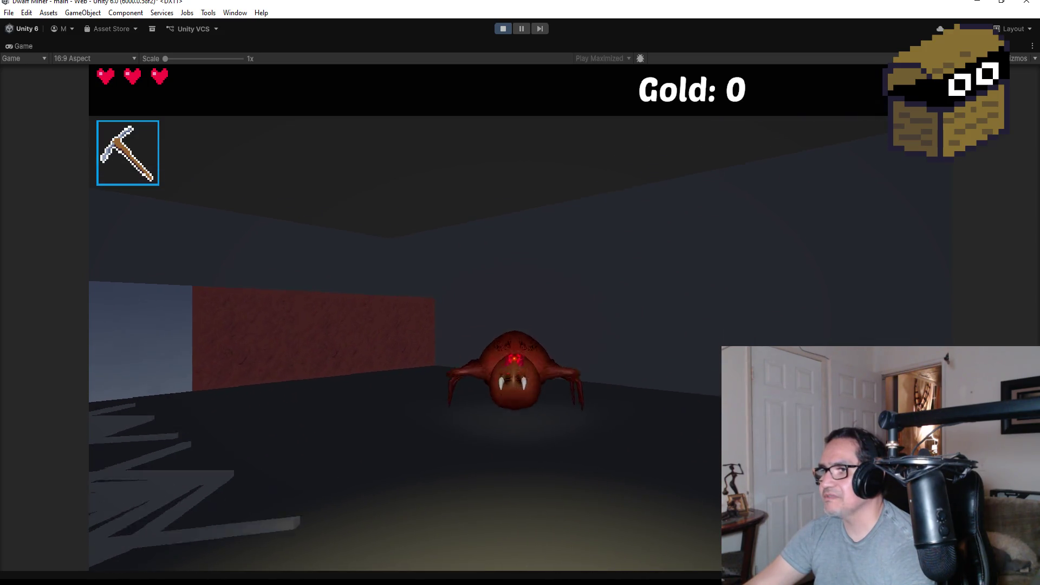
pyautogui.press('Escape')
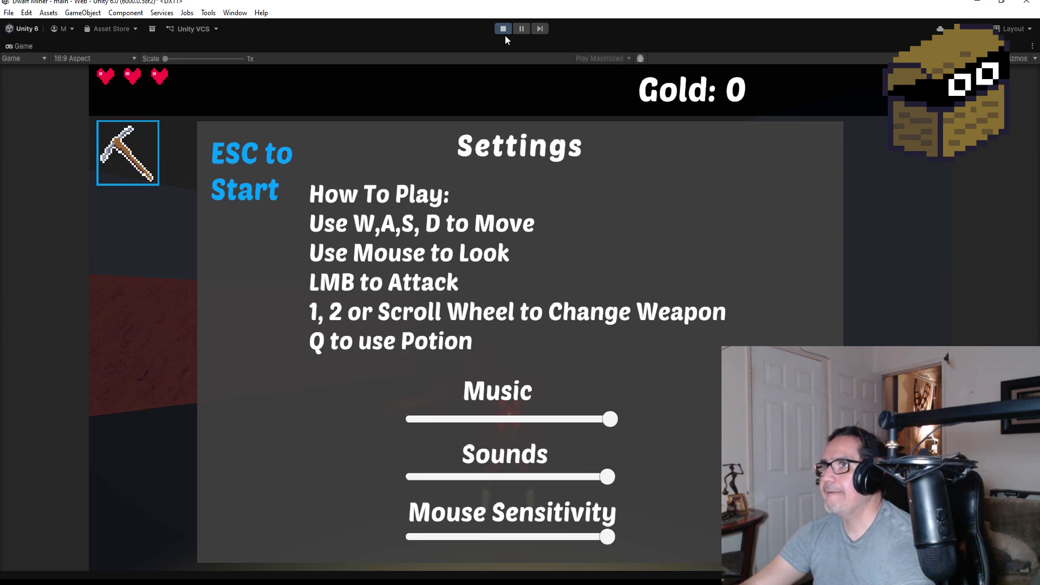
pyautogui.click(503, 29)
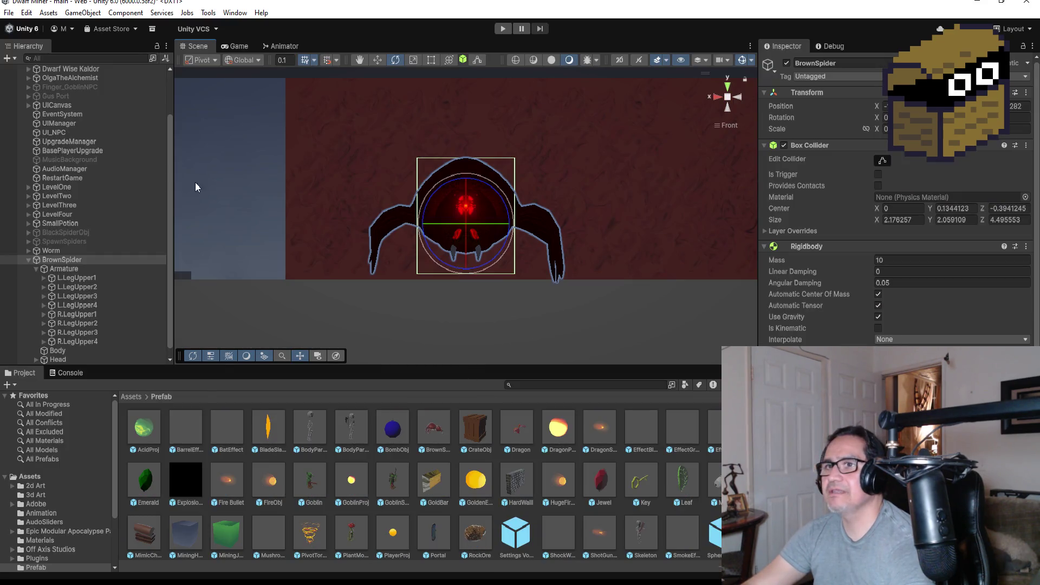
# Open the Animation window and browse the spider's SpiderBrownAttack and SpiderBrownWalk clips.
pyautogui.click(235, 13)
pyautogui.moveTo(337, 238)
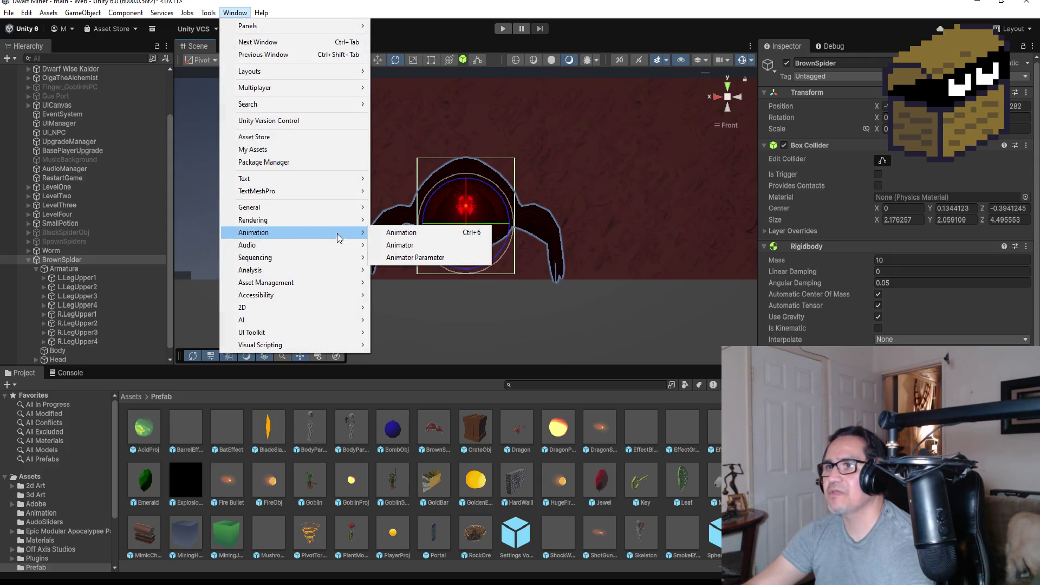
pyautogui.click(410, 234)
pyautogui.click(229, 315)
pyautogui.click(238, 325)
pyautogui.click(241, 315)
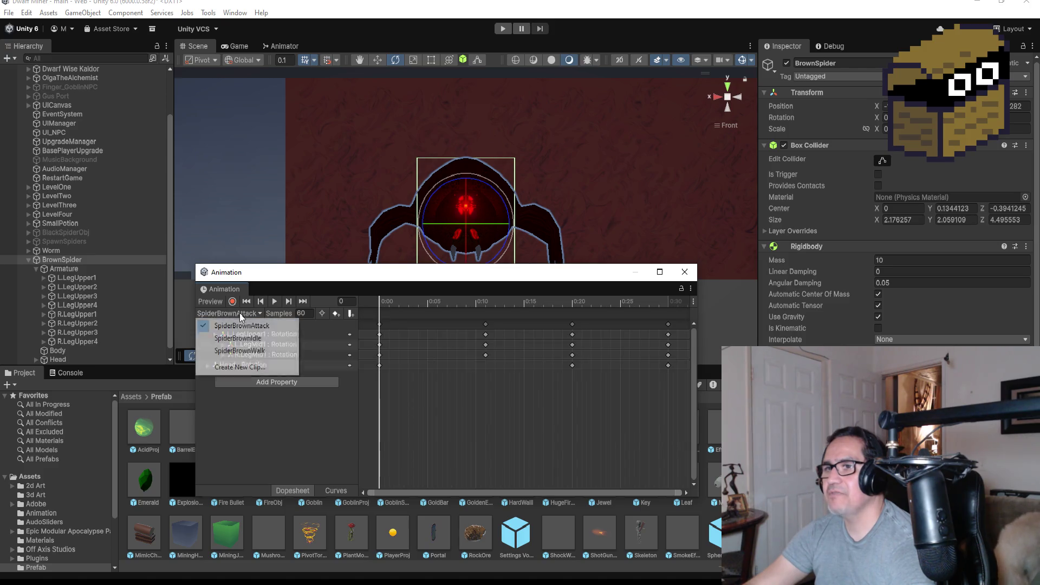
pyautogui.click(239, 351)
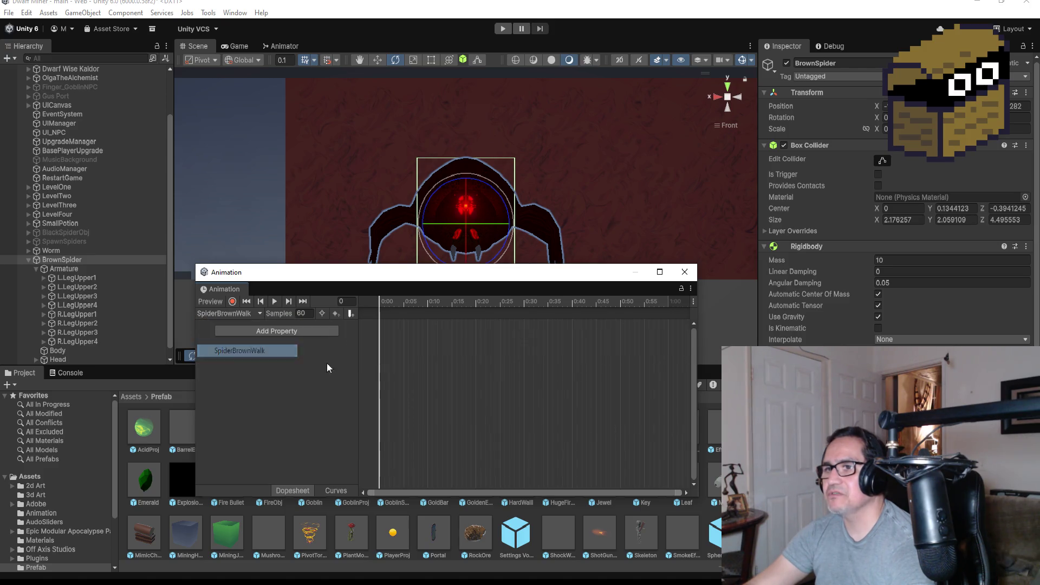
# Delete every keyframe and track from the SpiderBrownIdle clip, then close the Animation window.
pyautogui.click(229, 314)
pyautogui.click(238, 337)
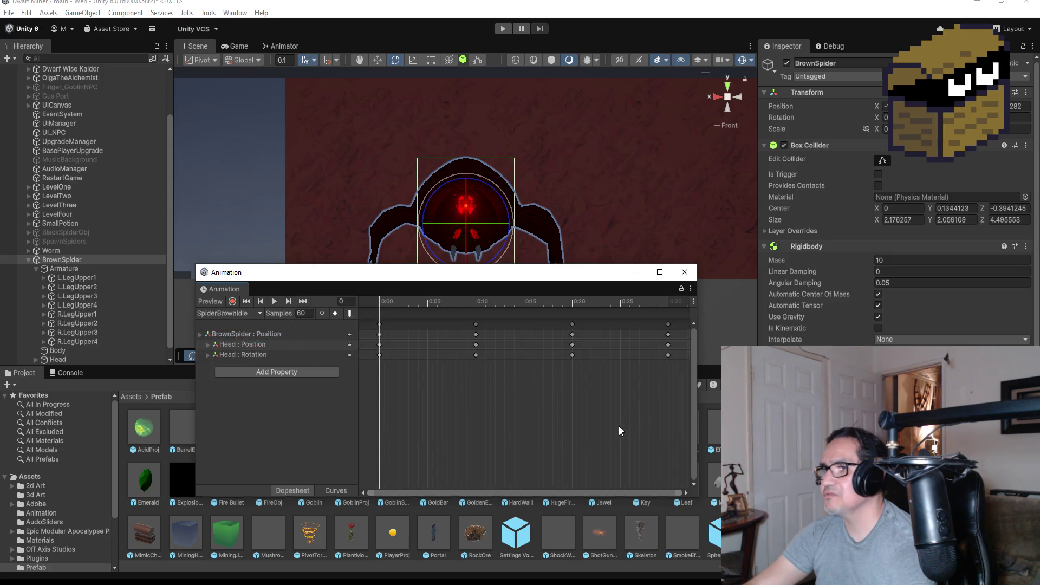
pyautogui.moveTo(636, 326); pyautogui.dragTo(343, 405)
pyautogui.press('Delete')
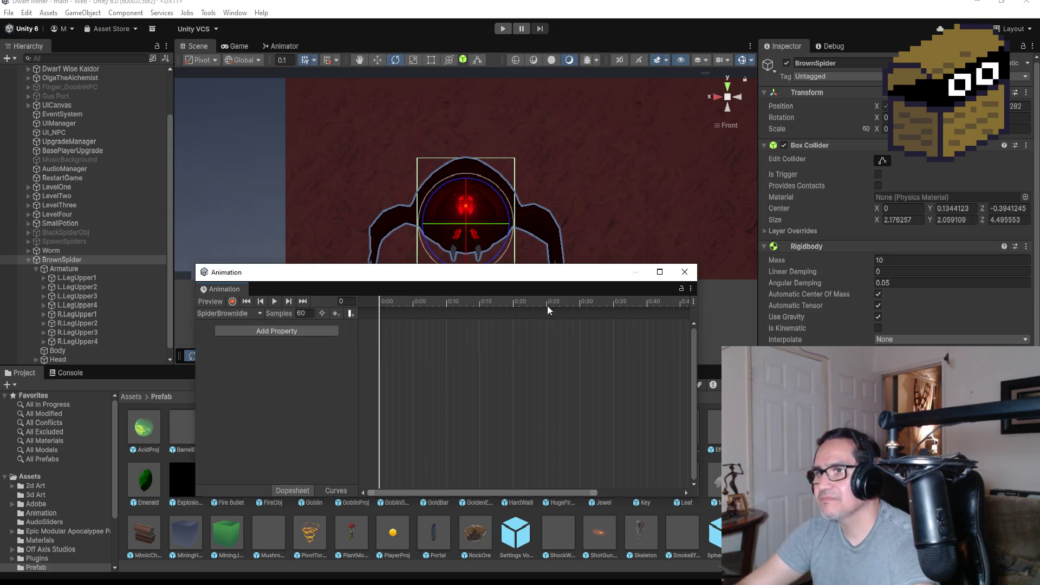
pyautogui.click(684, 273)
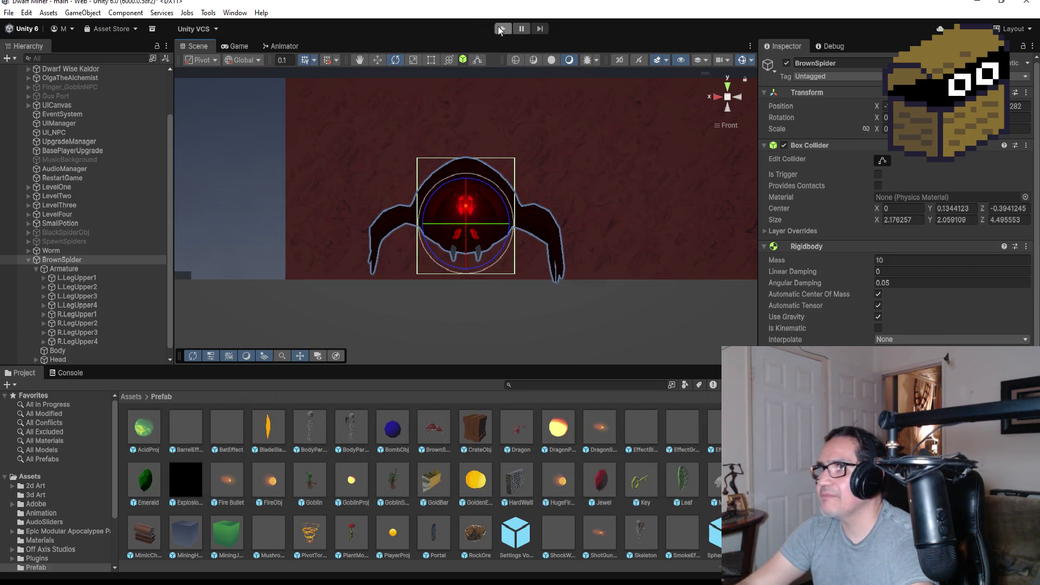
# Start the game, switch to the sword and attack the brown spider three times.
pyautogui.click(500, 30)
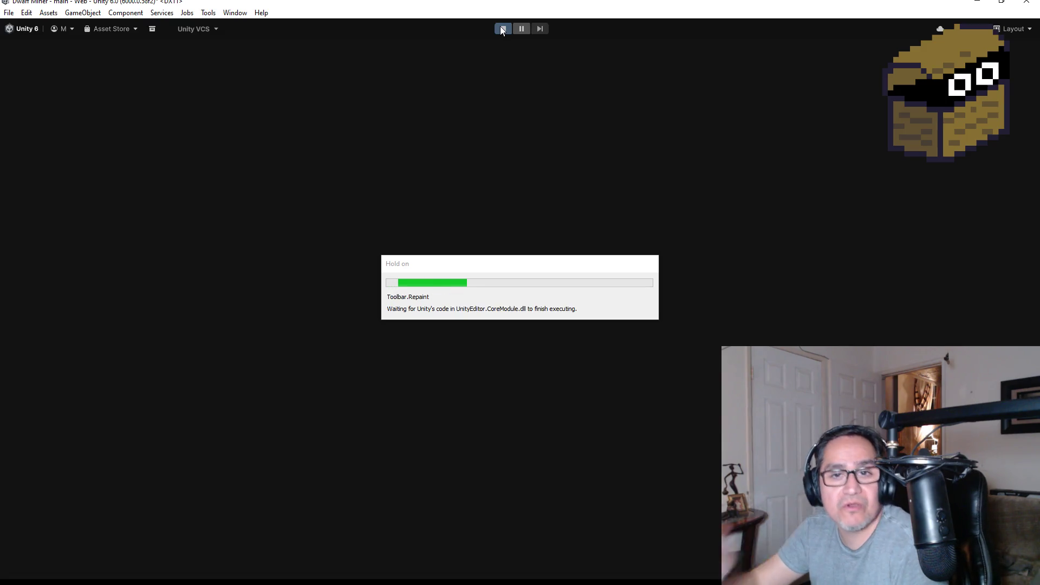
pyautogui.press('Escape')
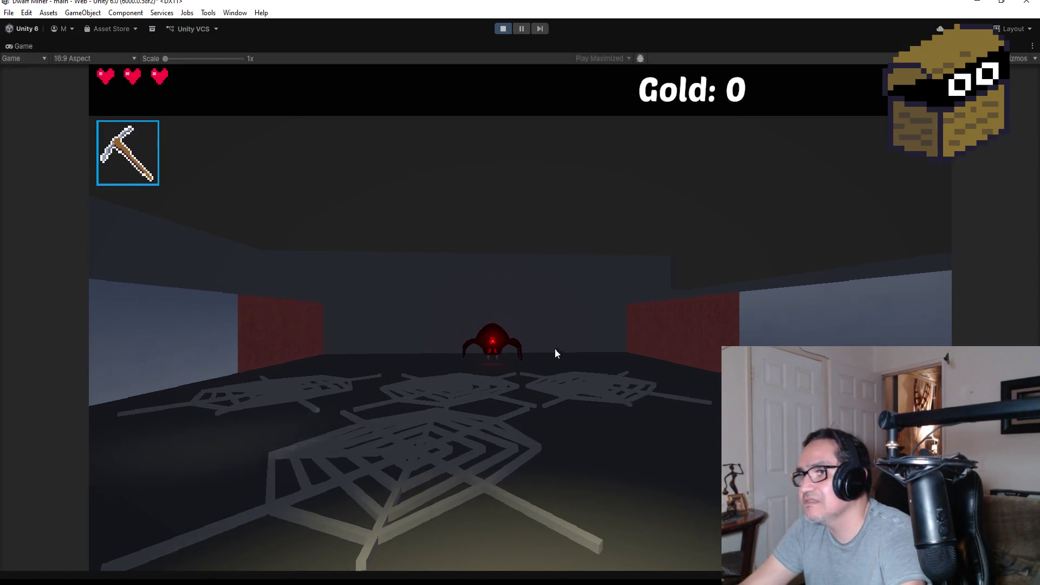
pyautogui.press('w')
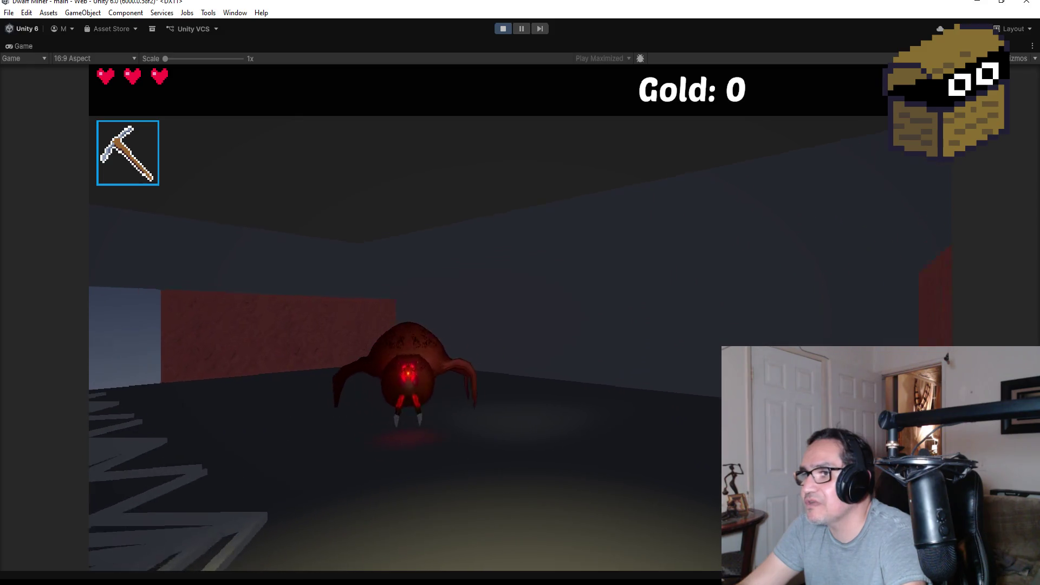
pyautogui.press('s')
pyautogui.press('2')
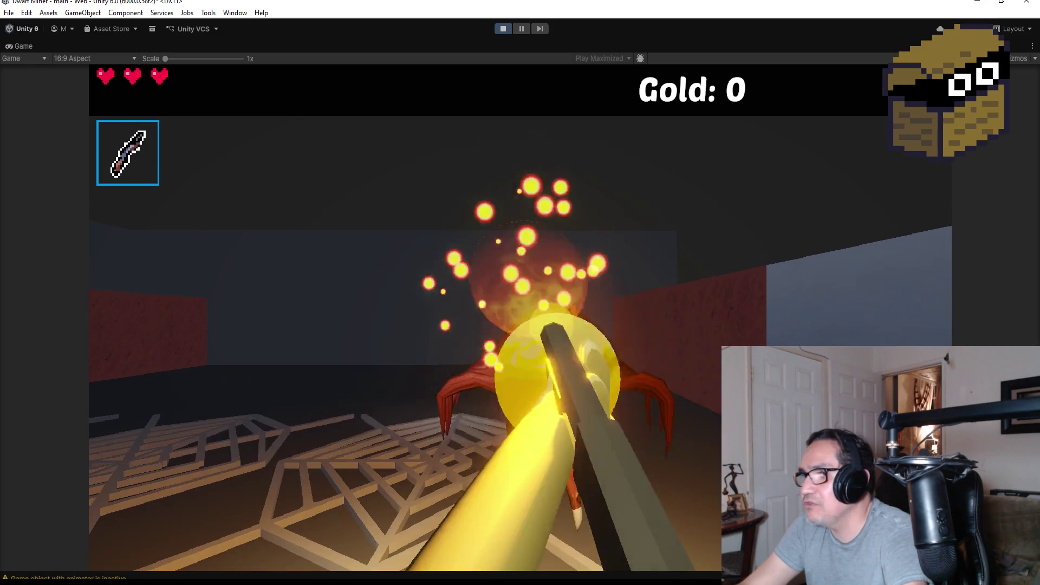
pyautogui.press('s')
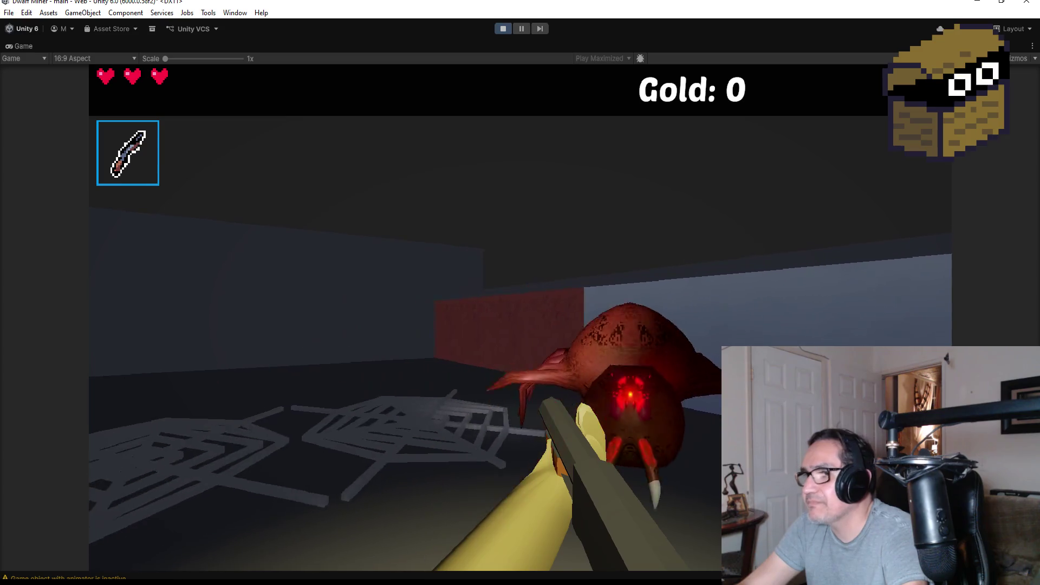
pyautogui.click(521, 317)
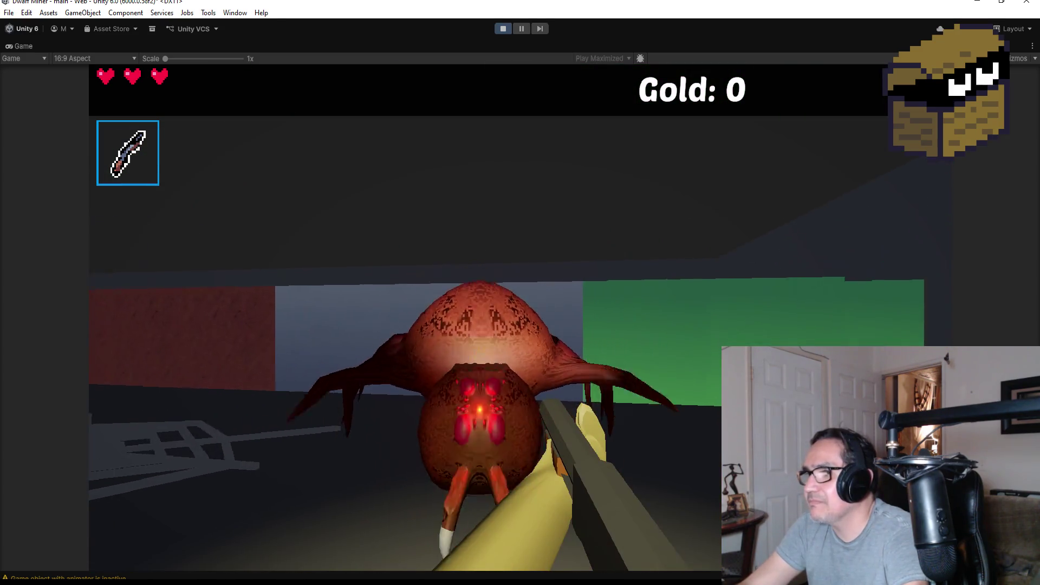
pyautogui.click(521, 318)
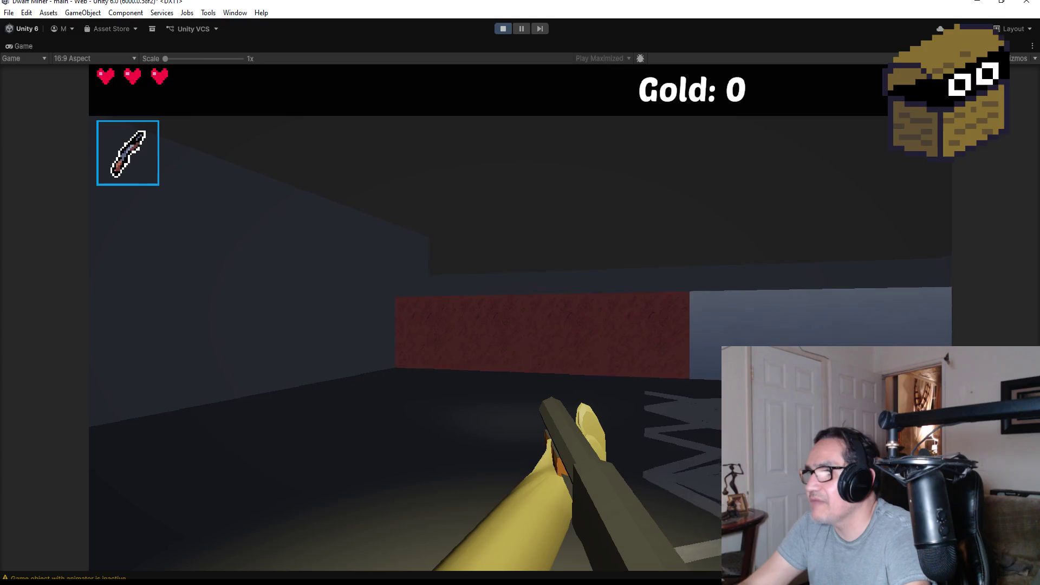
pyautogui.click(521, 317)
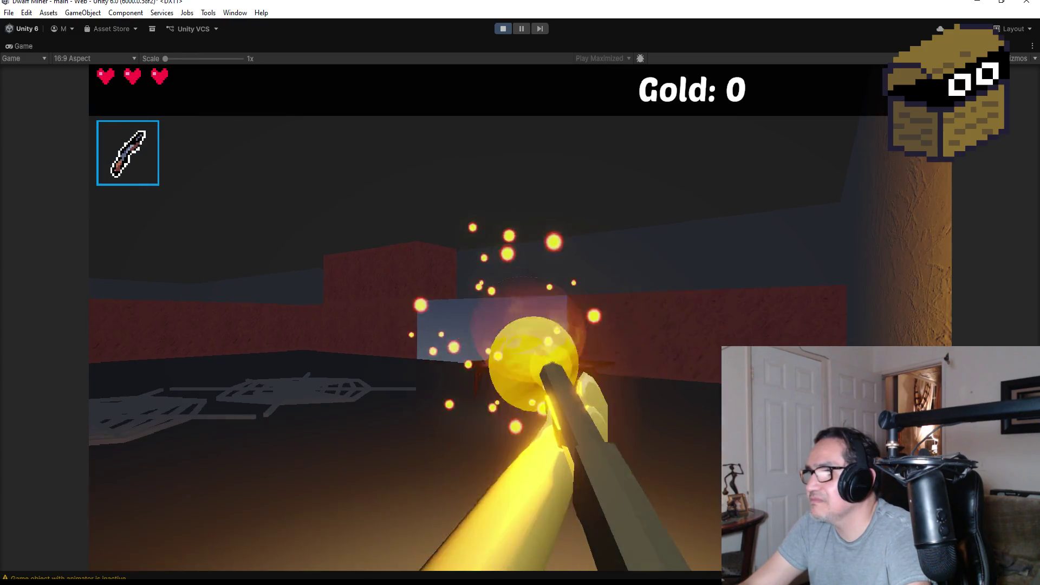
# Stop the game and bring up SpiderBrown.cs in Visual Studio.
pyautogui.press('Escape')
pyautogui.click(508, 28)
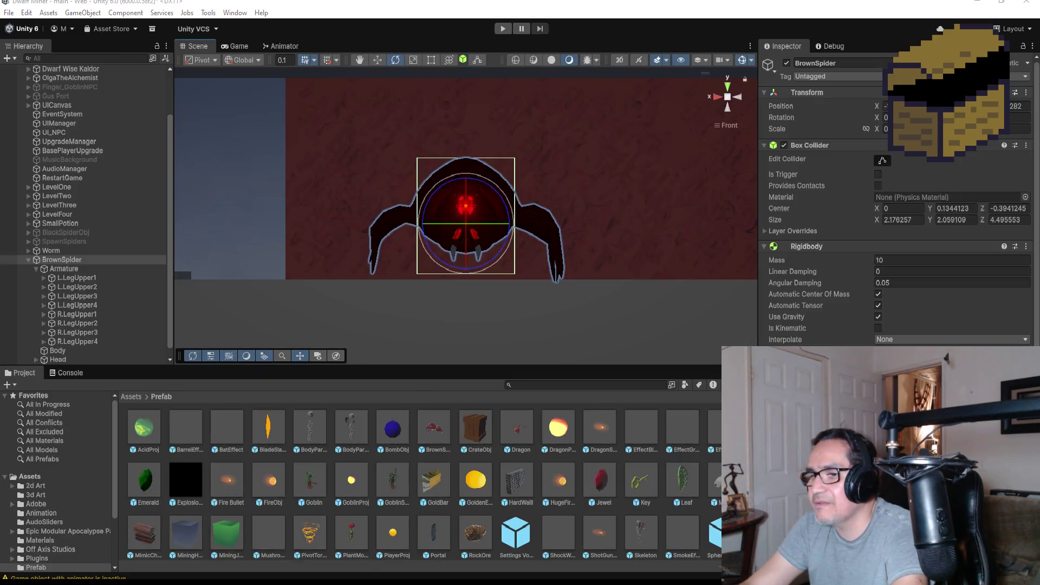
pyautogui.click(208, 556)
pyautogui.scroll(6, 433, 285)
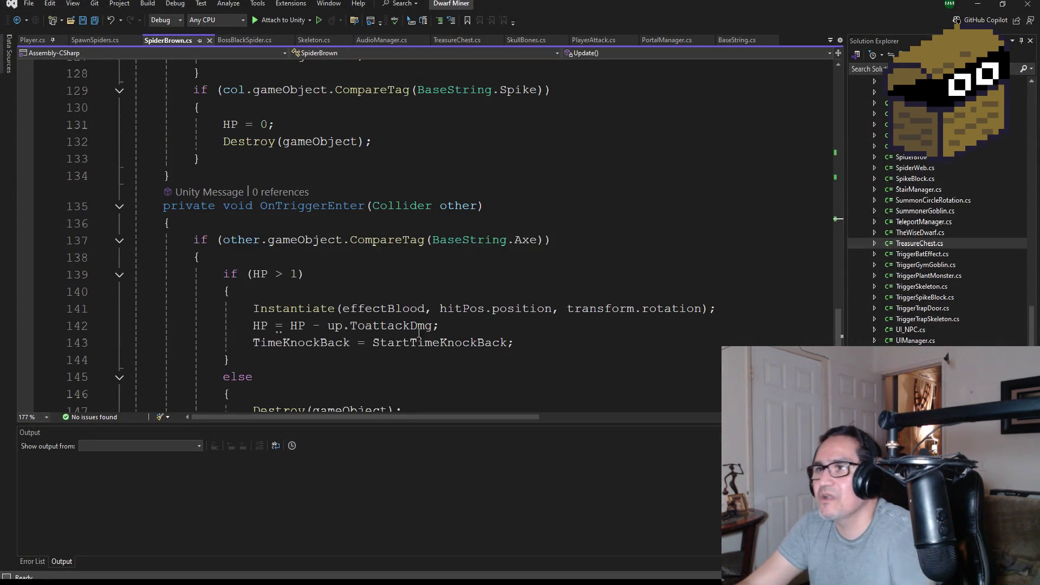
# Scroll through SpiderBrown.cs to review the OnCollisionStay code.
pyautogui.scroll(2, 431, 289)
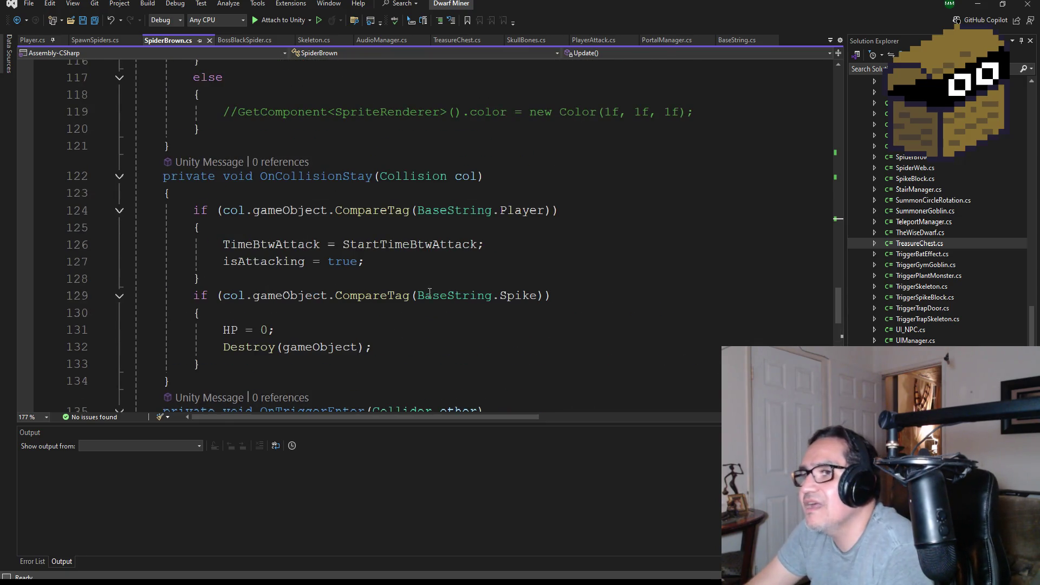
pyautogui.scroll(2, 431, 303)
pyautogui.scroll(-1, 428, 305)
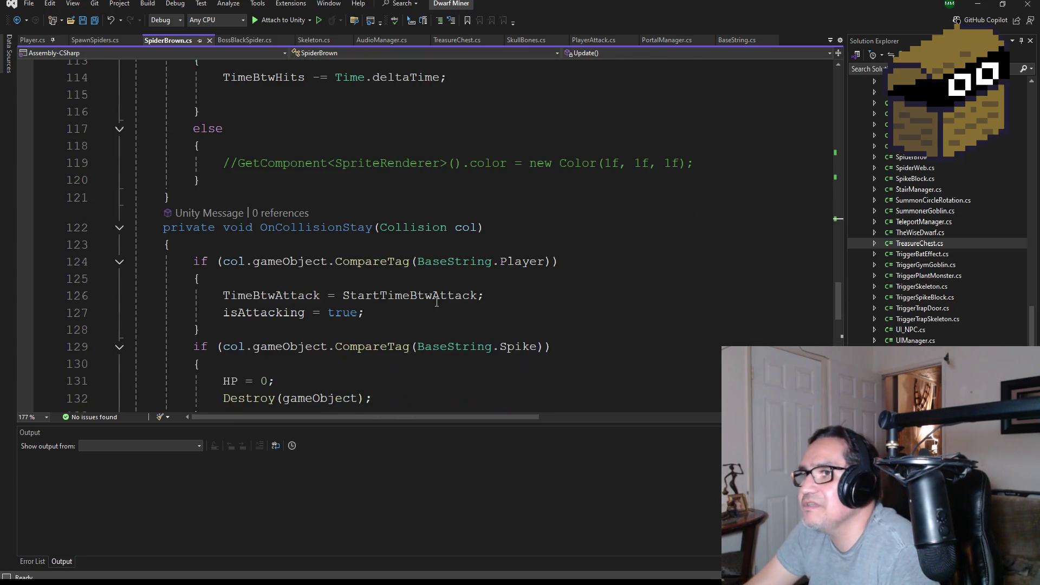
pyautogui.scroll(-1, 390, 307)
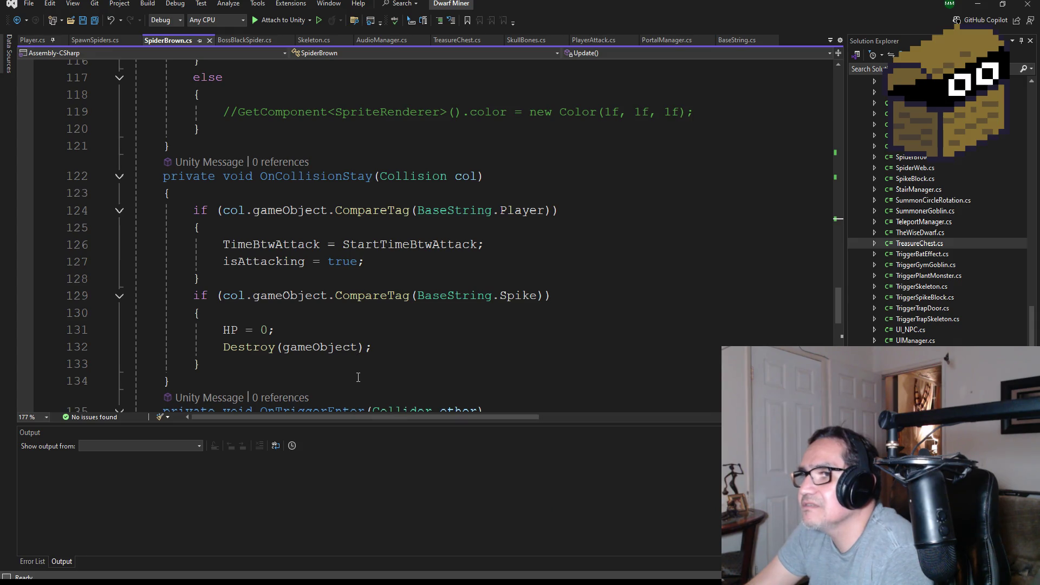
# Minimize Visual Studio and start play mode in Unity for another spider test.
pyautogui.click(980, 10)
pyautogui.scroll(-5, 828, 311)
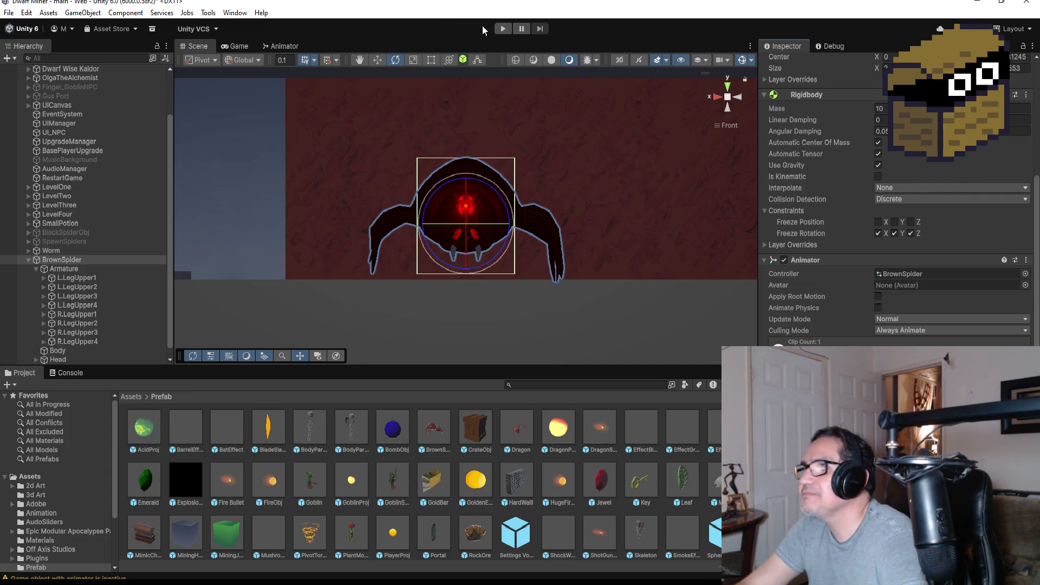
pyautogui.click(508, 32)
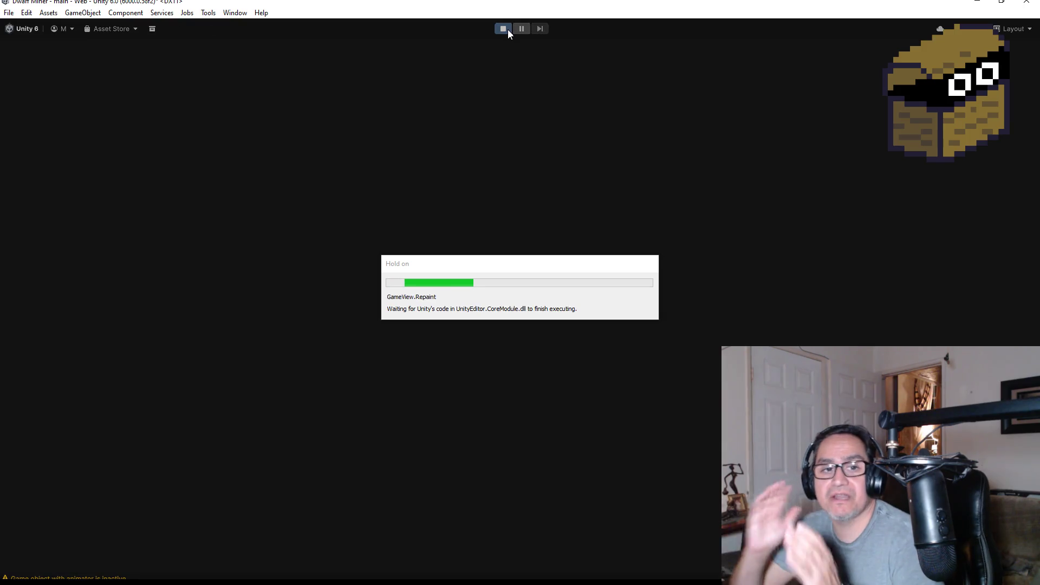
# Equip the blade, walk up to the brown spider and attack it three times, then stop play mode.
pyautogui.press('Escape')
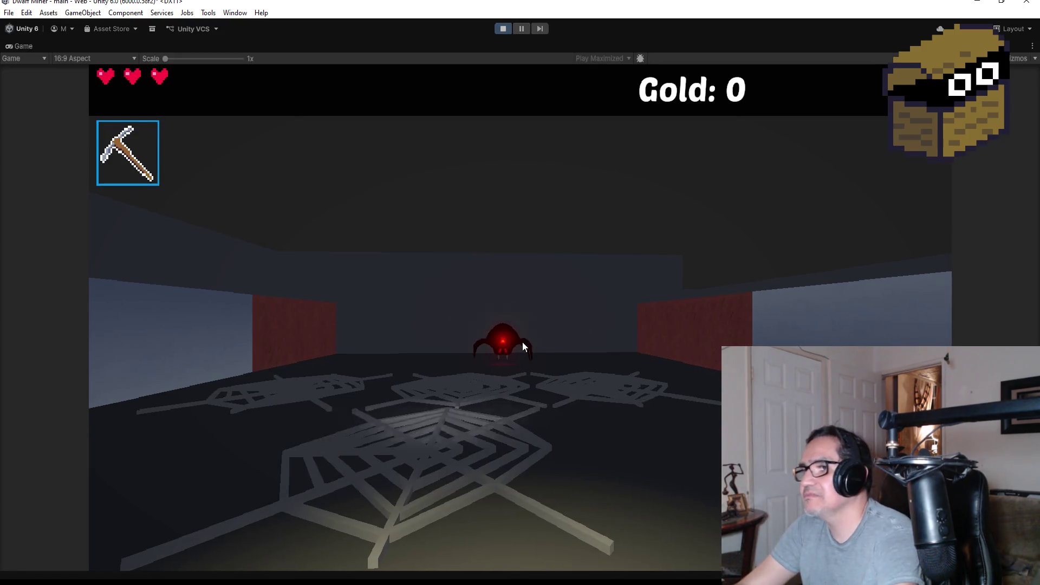
pyautogui.press('2')
pyautogui.press('w')
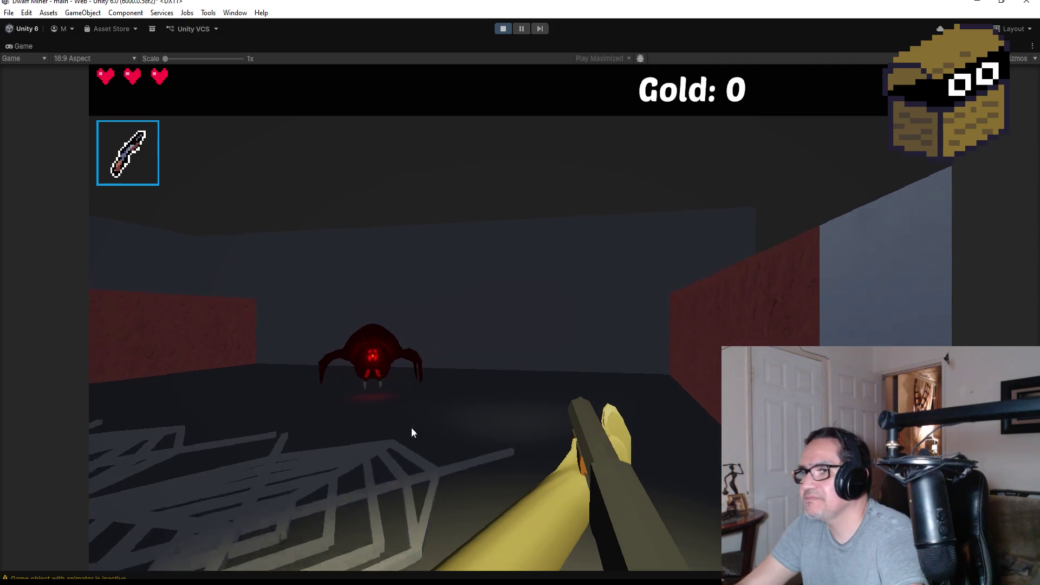
pyautogui.click(412, 432)
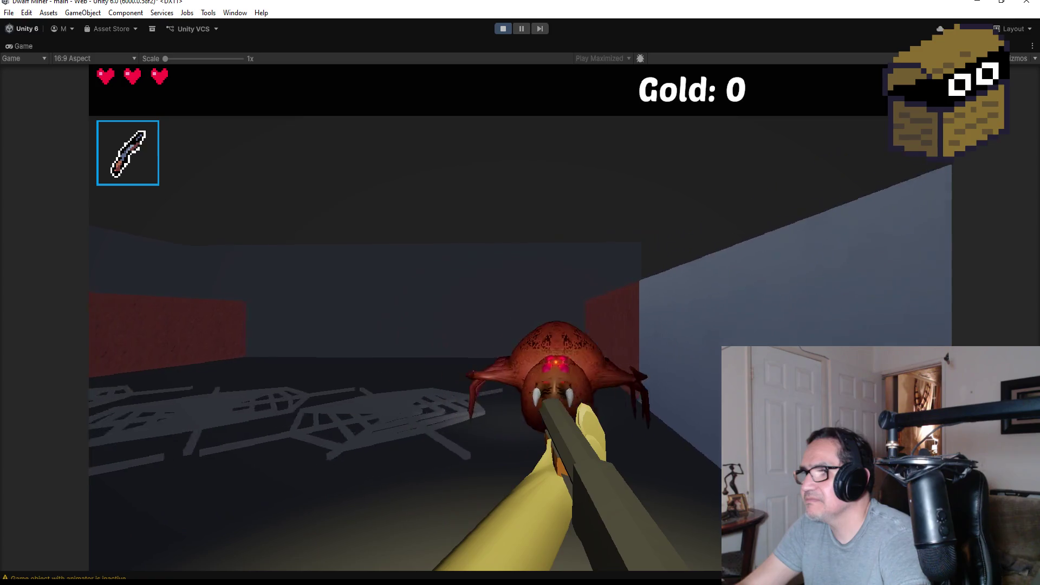
pyautogui.click(521, 317)
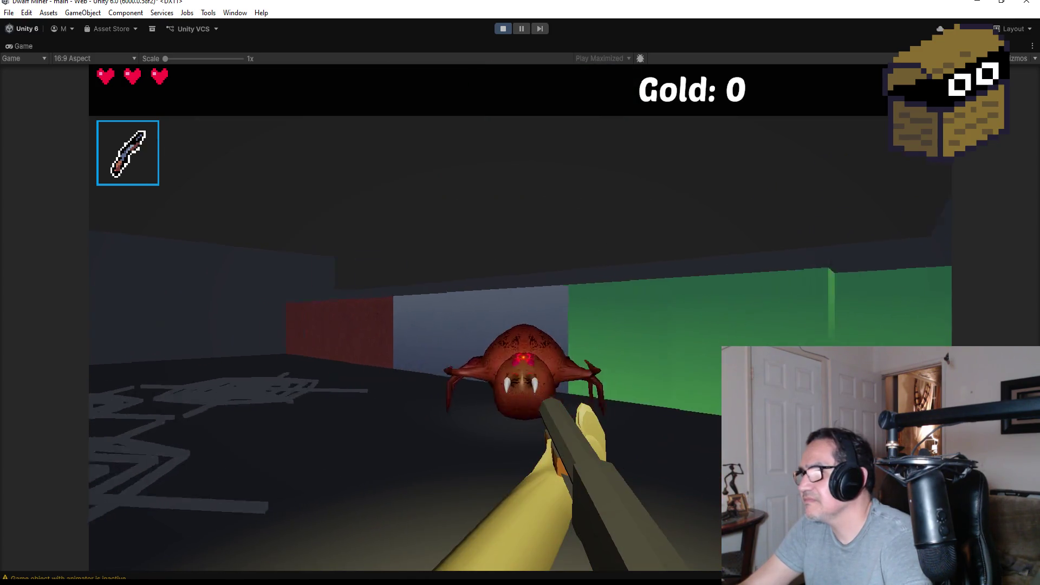
pyautogui.click(520, 317)
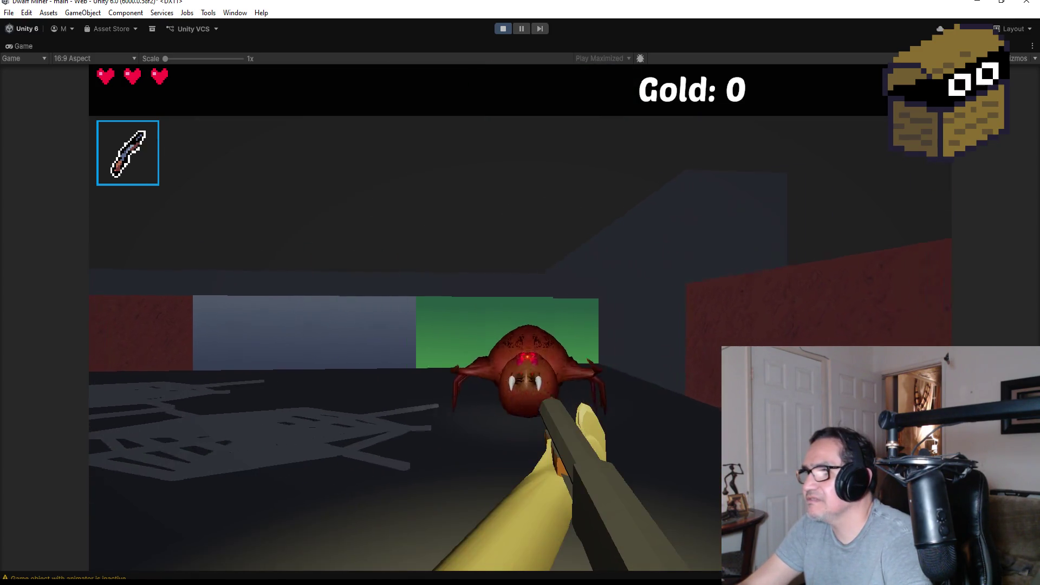
pyautogui.press('Escape')
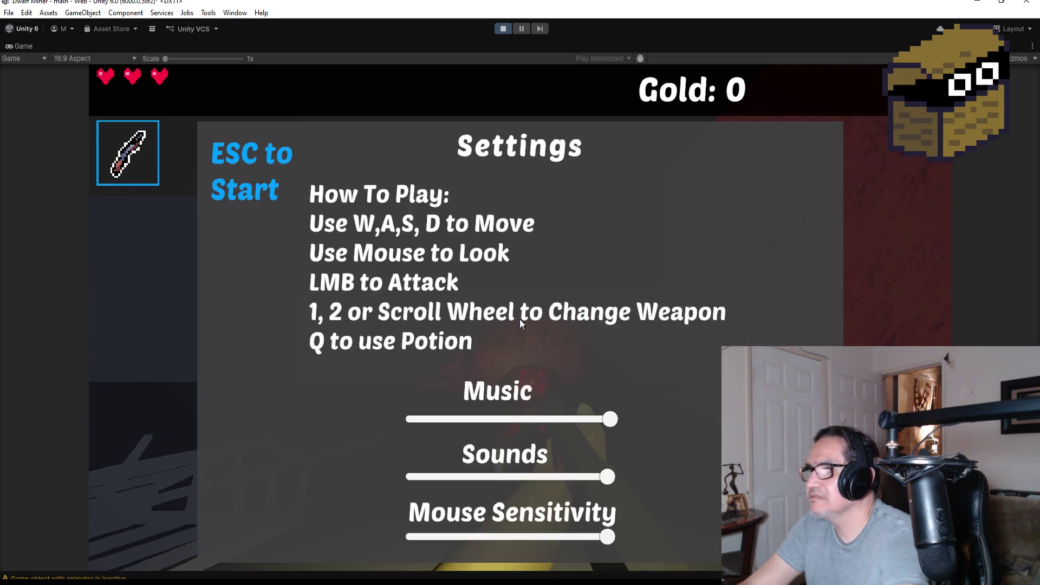
pyautogui.click(502, 29)
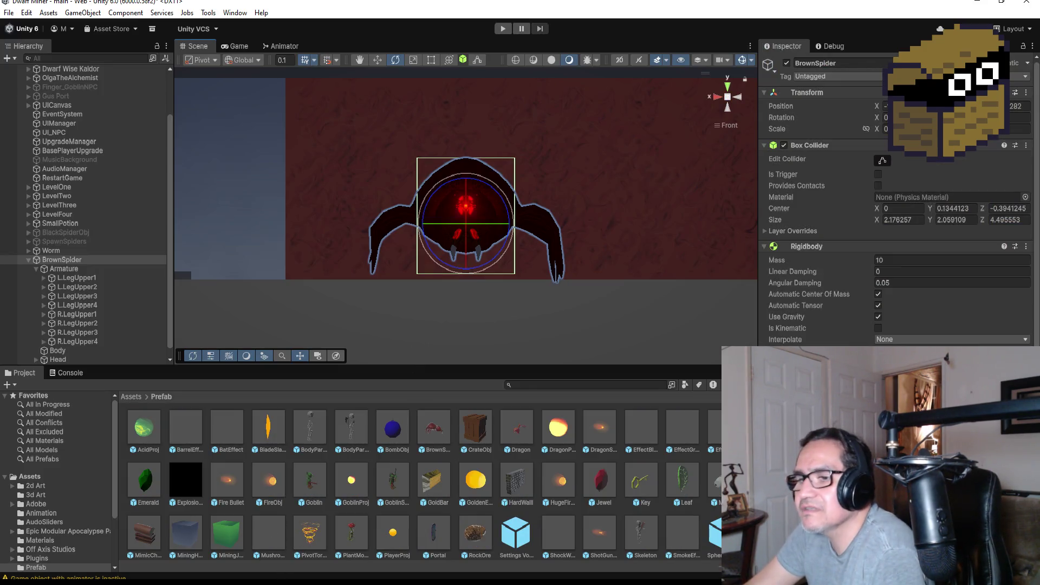
# Uncomment line 58's SpiderBrownWalk animator.Play call, save SpiderBrown.cs, and start the game in Unity.
pyautogui.hotkey('alt', 'Tab')
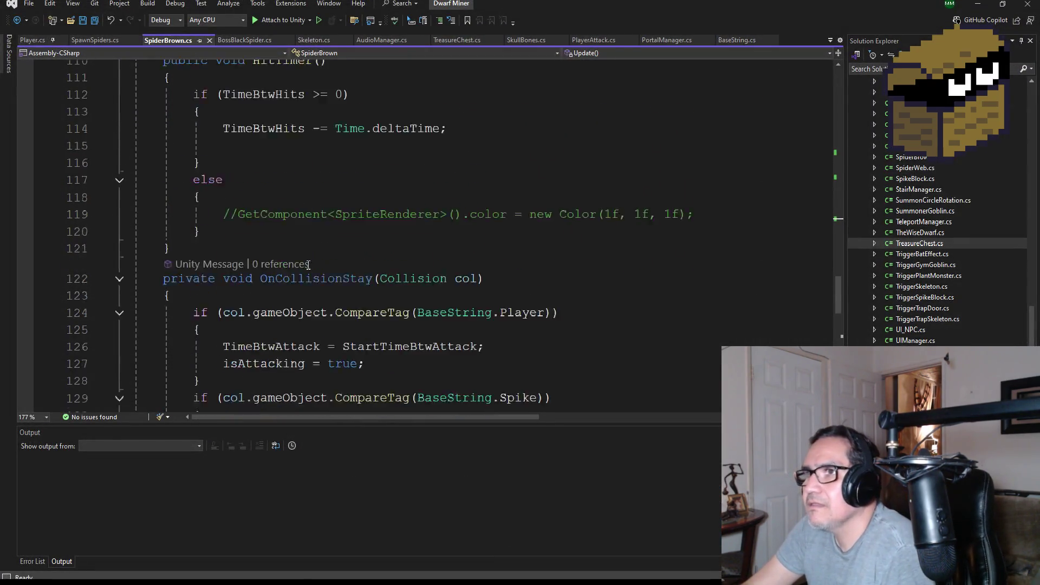
pyautogui.scroll(2, 308, 265)
pyautogui.scroll(12, 353, 309)
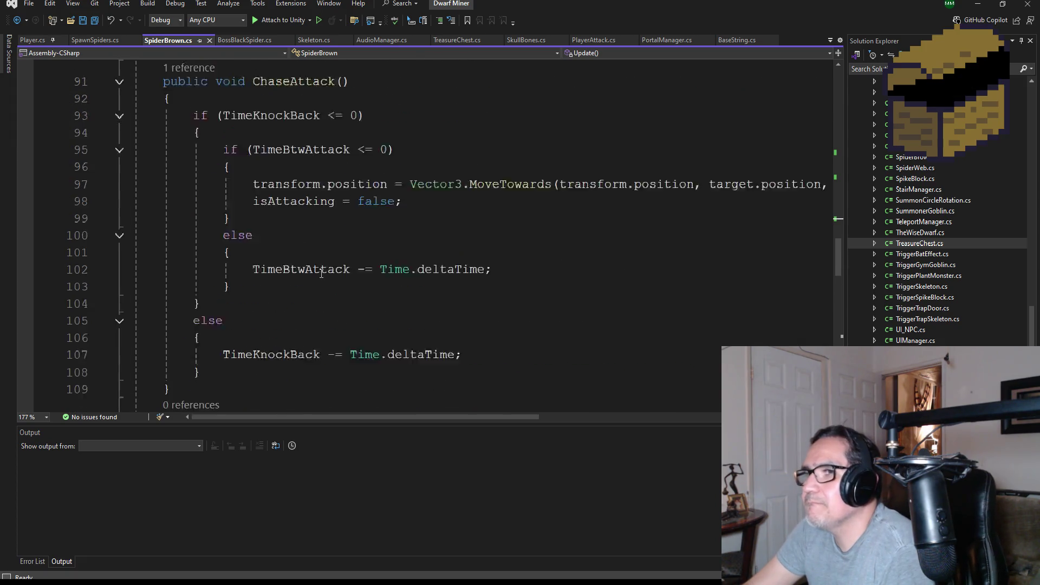
pyautogui.scroll(3, 367, 291)
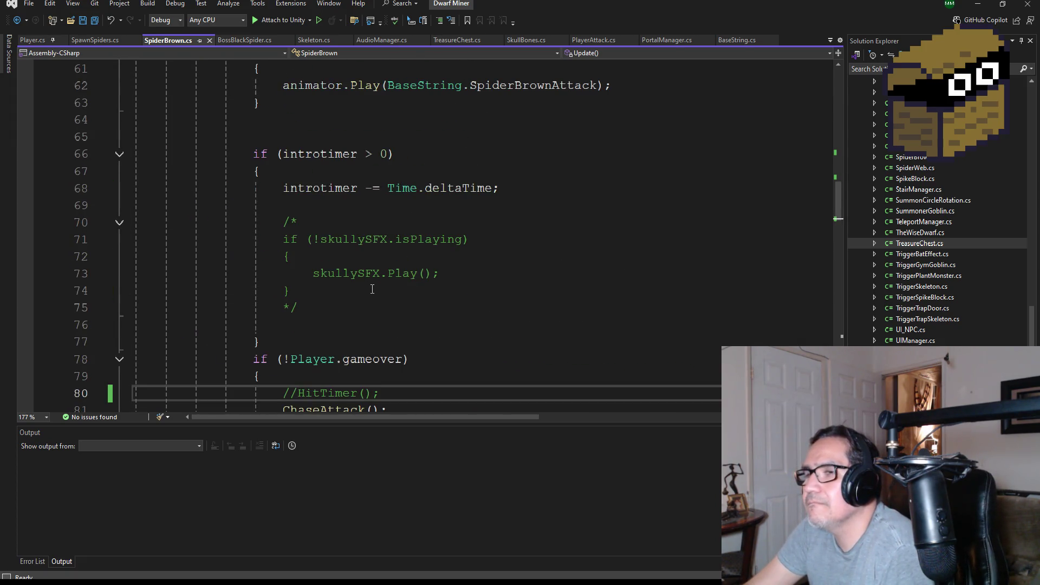
pyautogui.scroll(5, 374, 291)
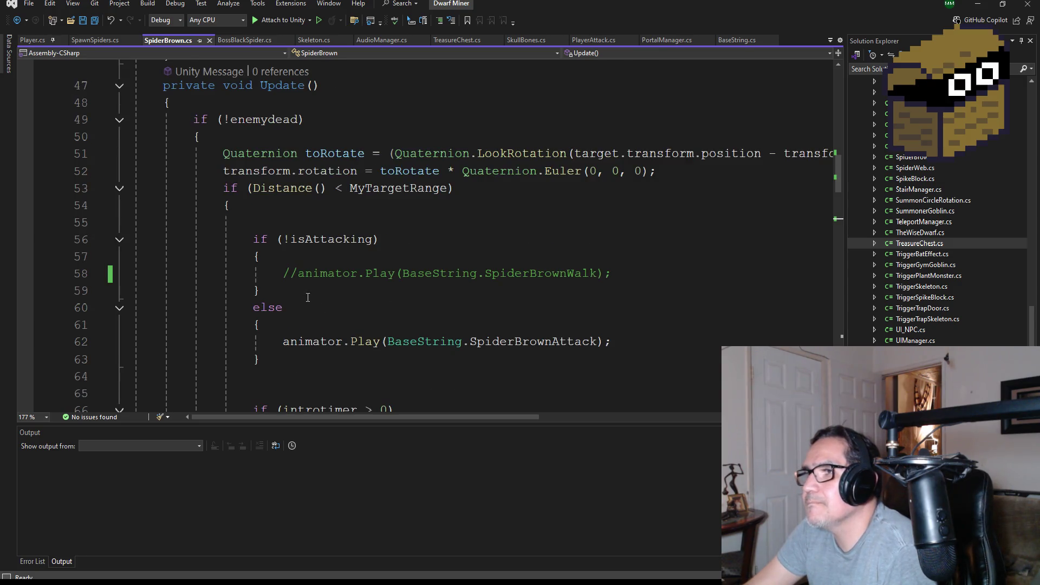
pyautogui.click(304, 273)
pyautogui.hotkey('ctrl', 'k')
pyautogui.hotkey('ctrl', 'u')
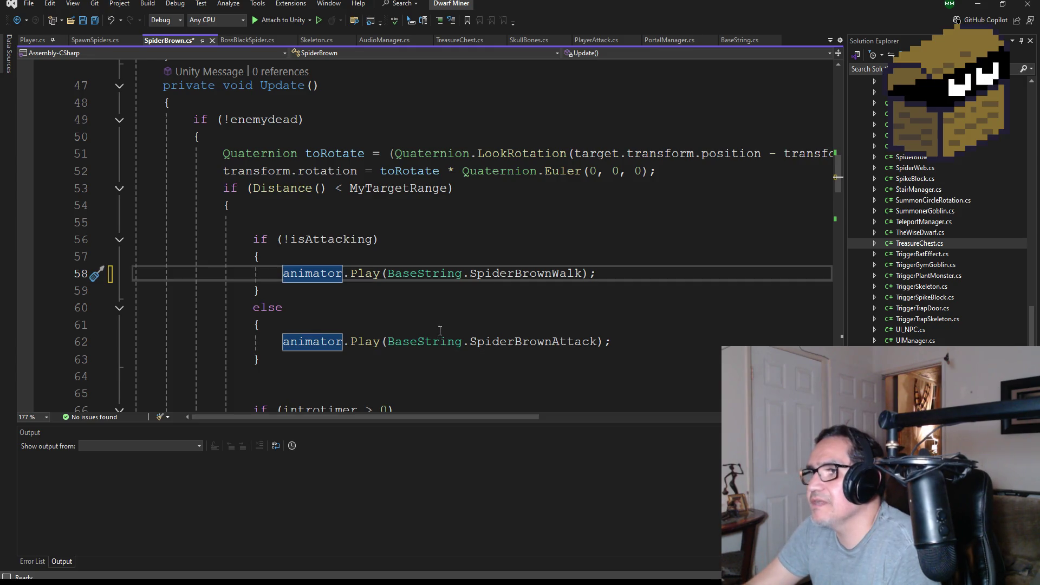
pyautogui.click(94, 21)
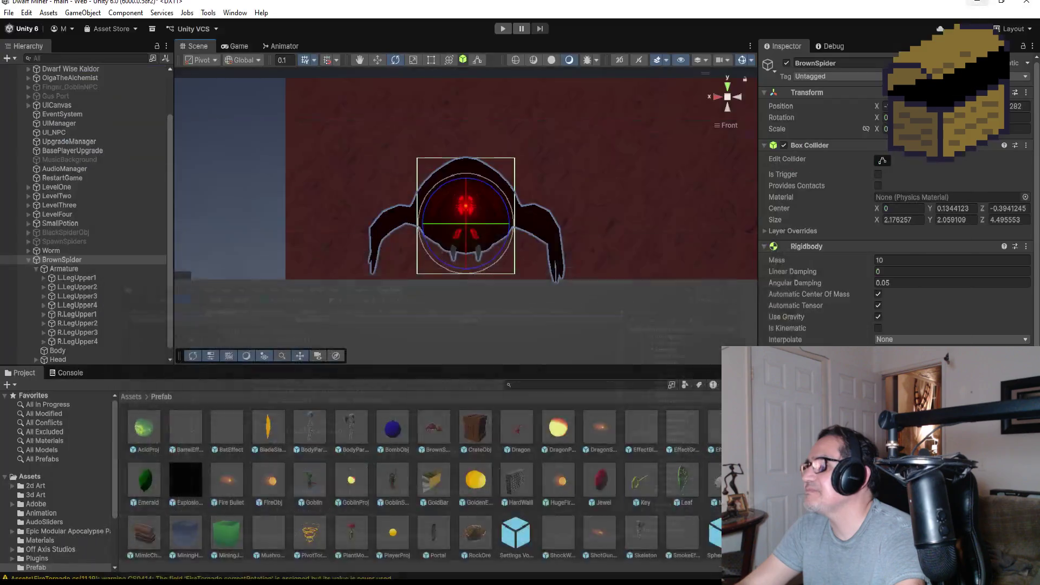
pyautogui.click(978, 4)
pyautogui.click(500, 29)
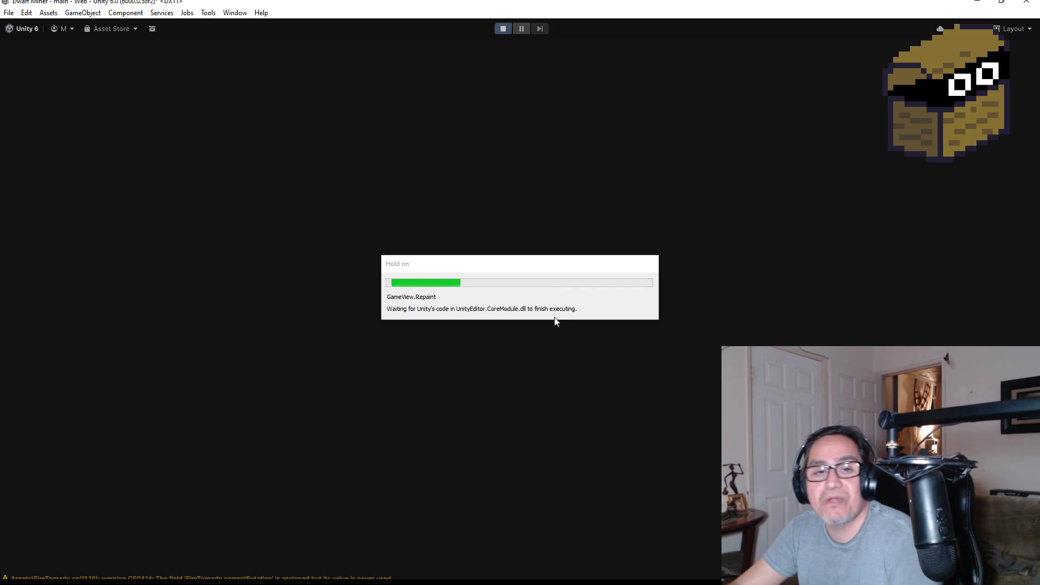
# Switch to the gun, shoot the approaching walking spider until it burns, then stop play mode.
pyautogui.press('Escape')
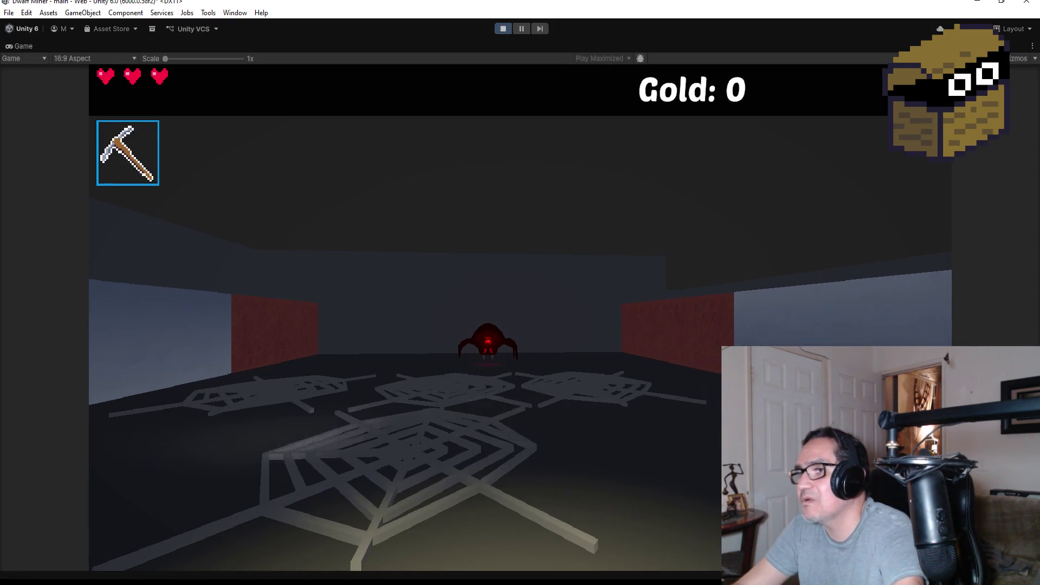
pyautogui.press('2')
pyautogui.press('w')
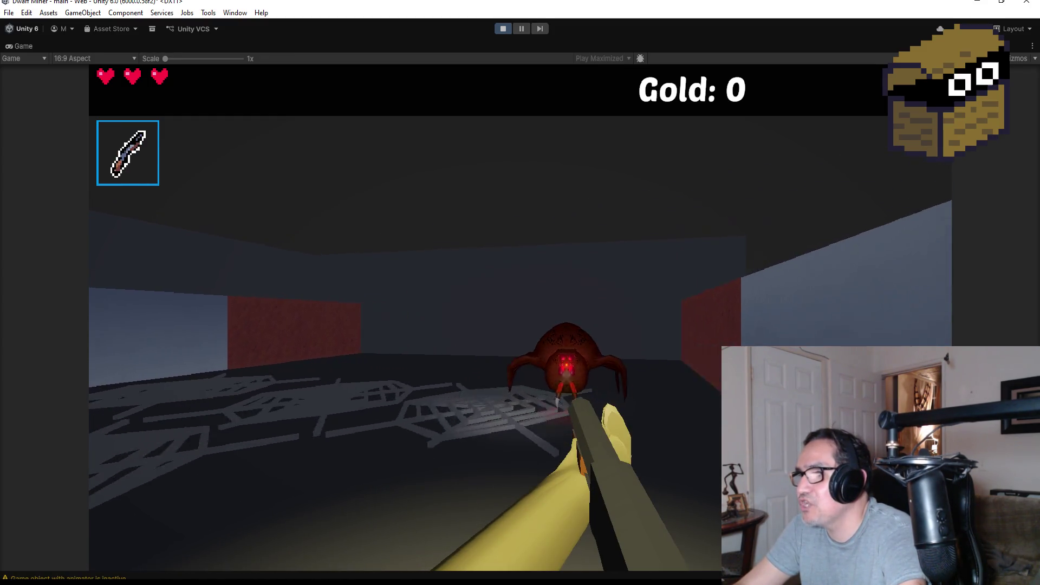
pyautogui.press('s')
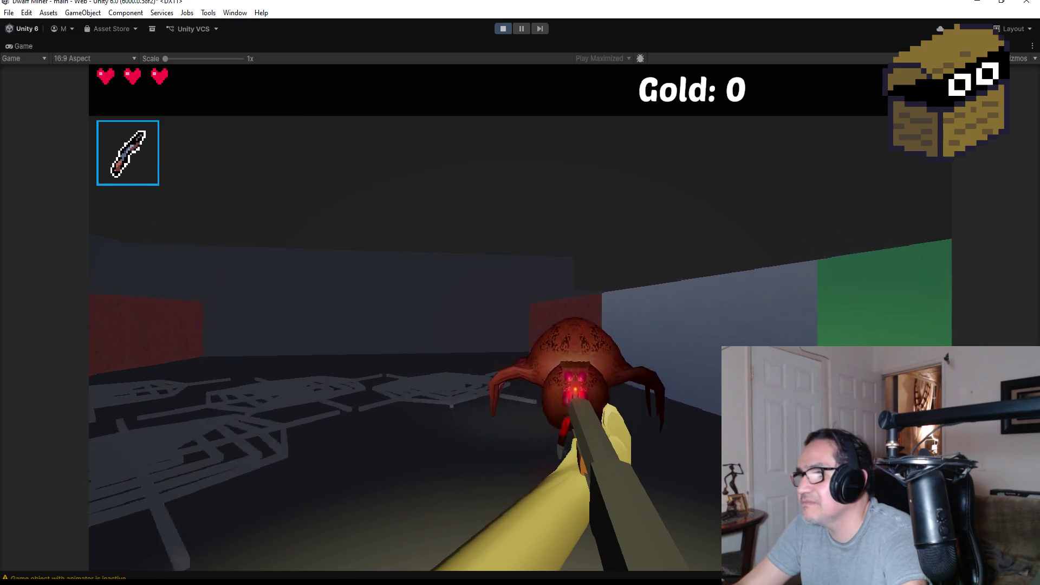
pyautogui.click(520, 318)
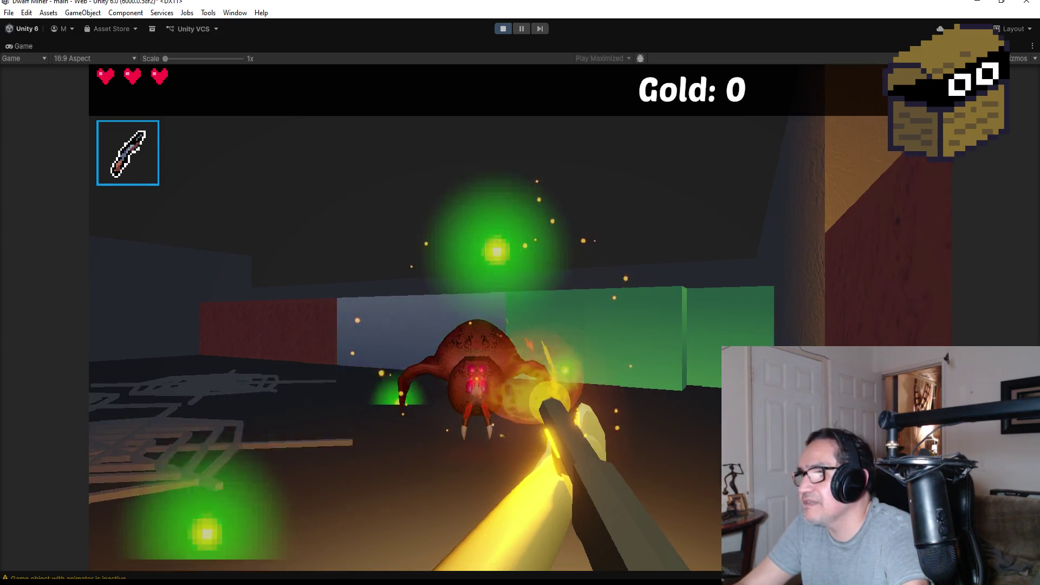
pyautogui.click(520, 318)
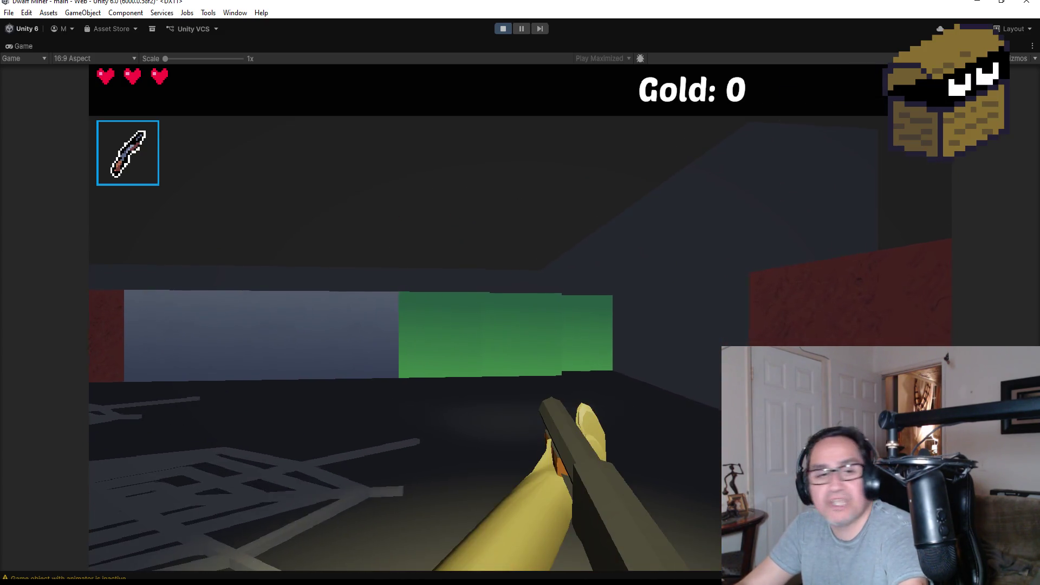
pyautogui.press('Escape')
pyautogui.click(503, 29)
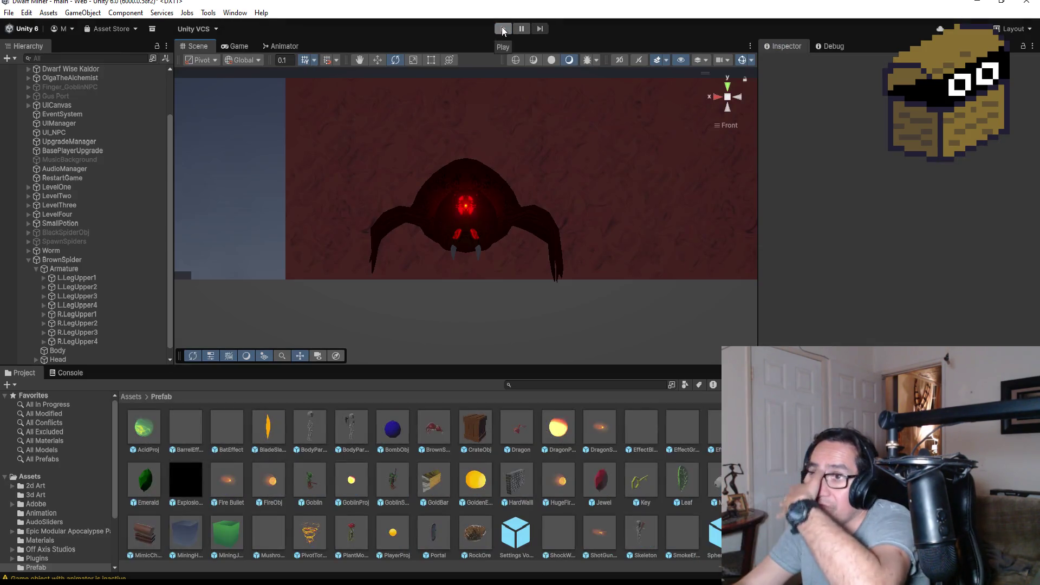
# Select BrownSpider and open the Animation window with SpiderBrownWalk as the edited clip.
pyautogui.click(76, 261)
pyautogui.click(234, 14)
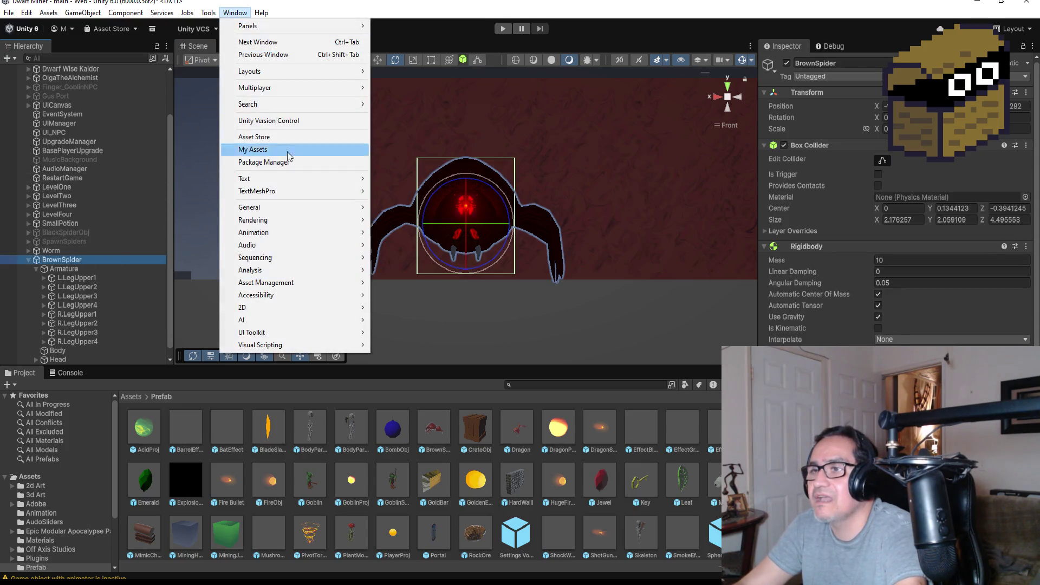
pyautogui.moveTo(299, 267)
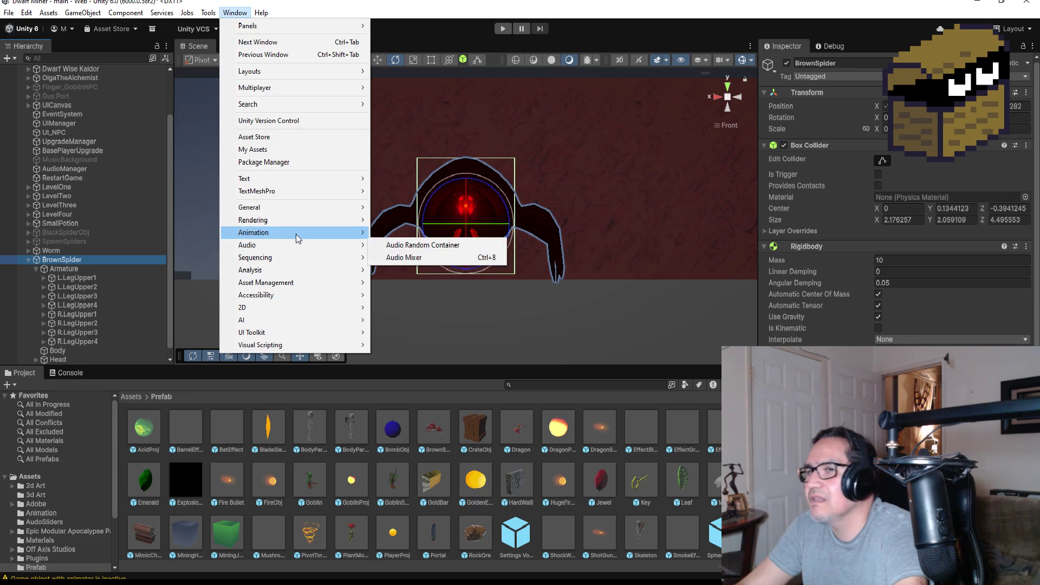
pyautogui.moveTo(336, 233)
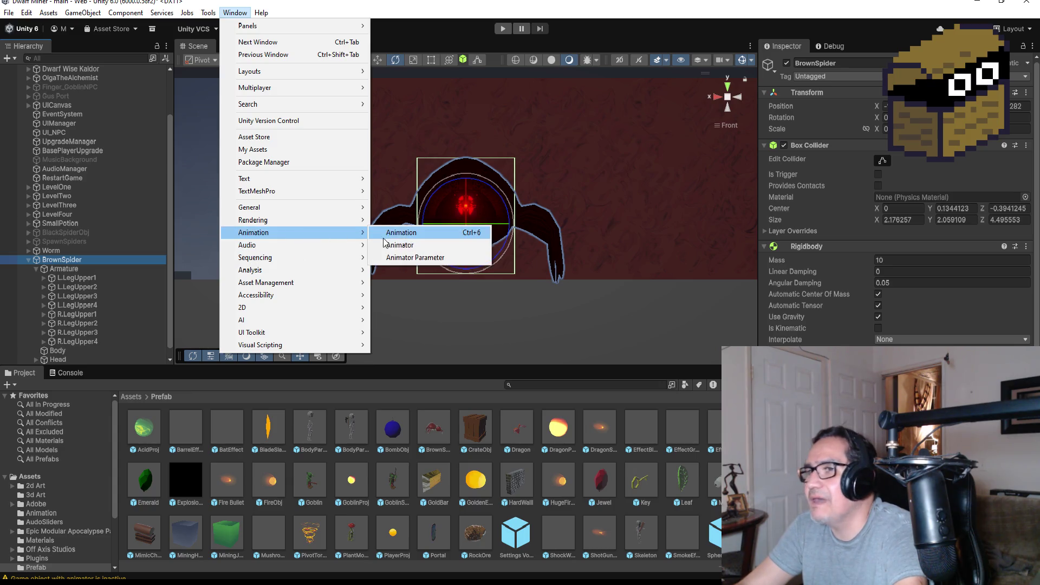
pyautogui.click(412, 234)
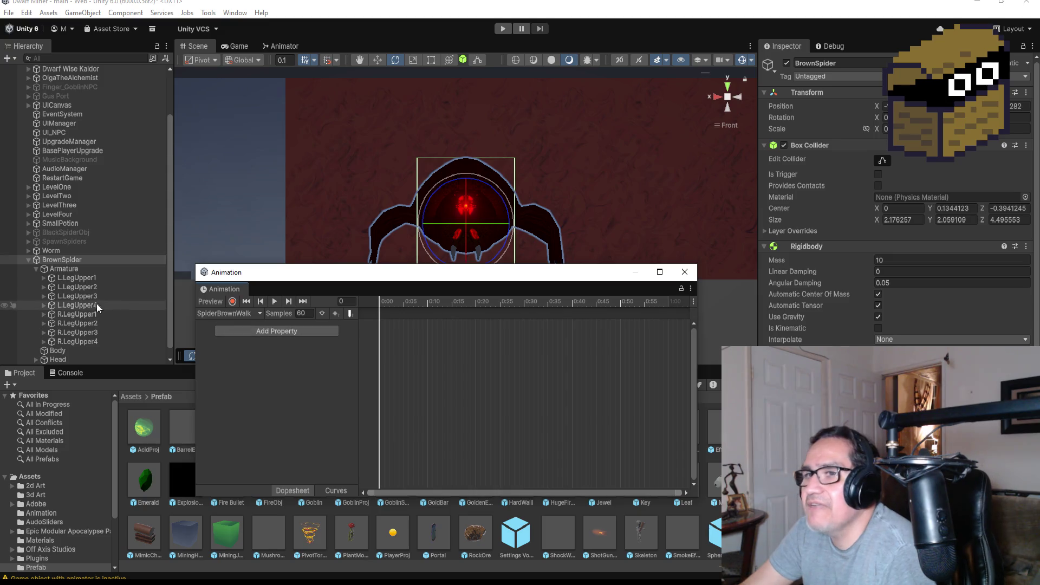
pyautogui.click(242, 314)
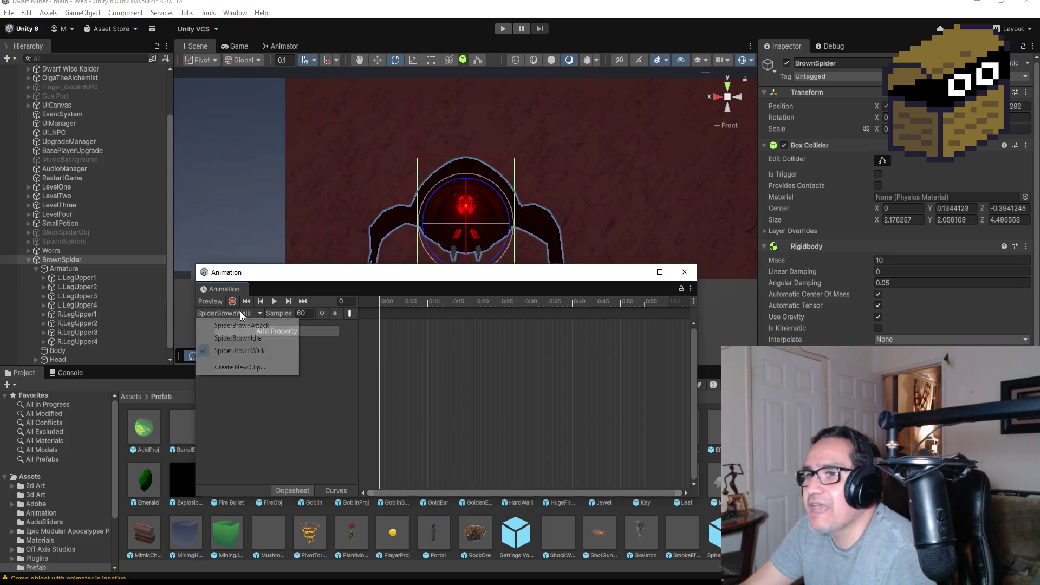
pyautogui.click(392, 319)
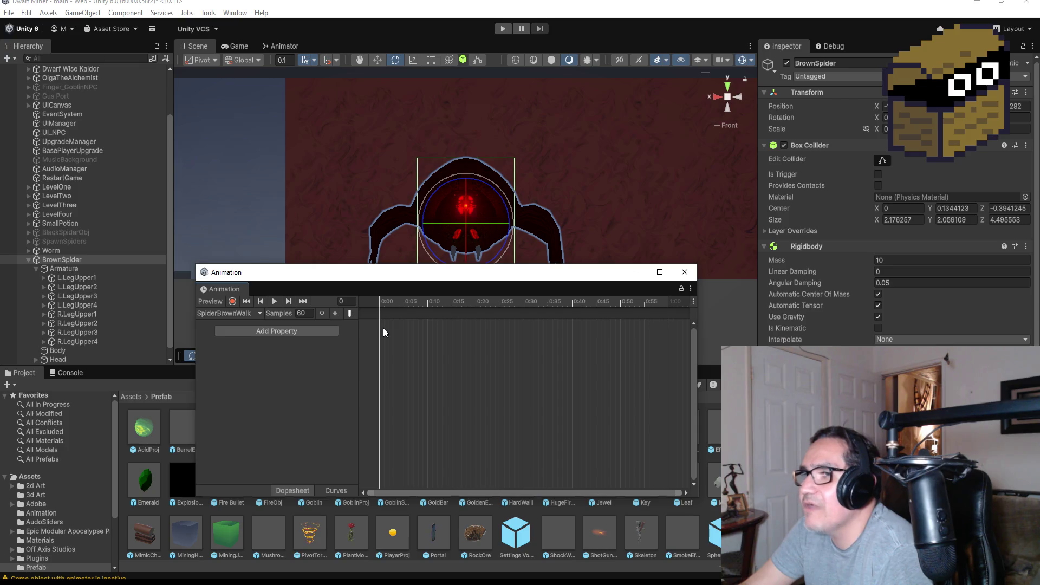
# Add an Armature Rotation track and move its end keyframe back to frame 10.
pyautogui.click(312, 330)
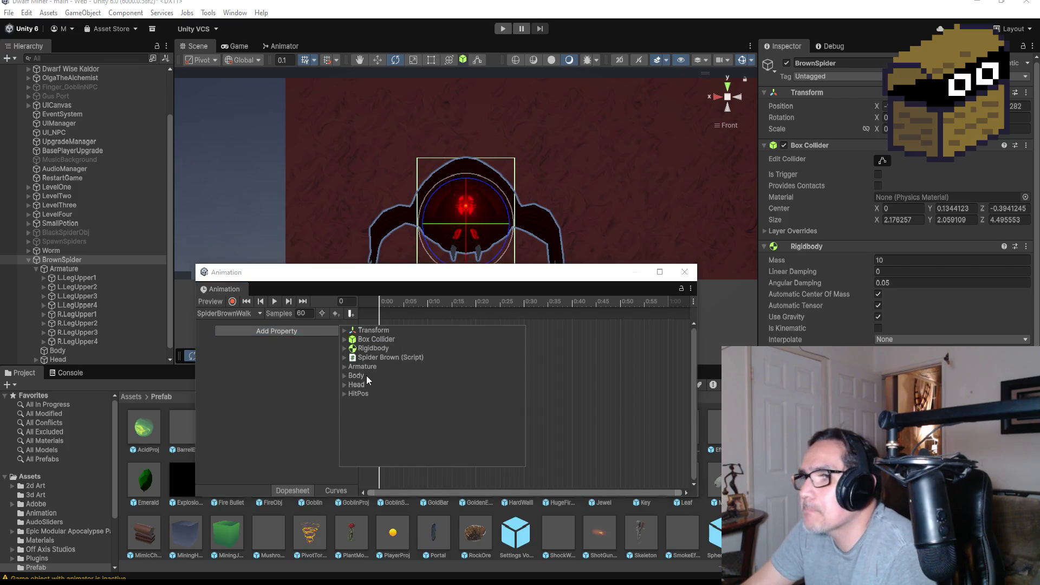
pyautogui.click(344, 367)
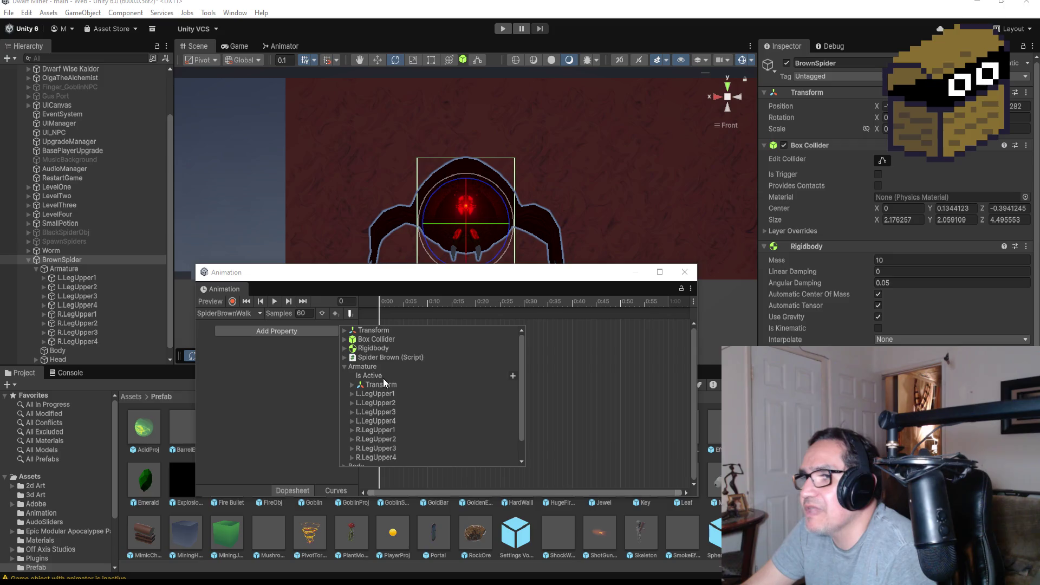
pyautogui.click(352, 385)
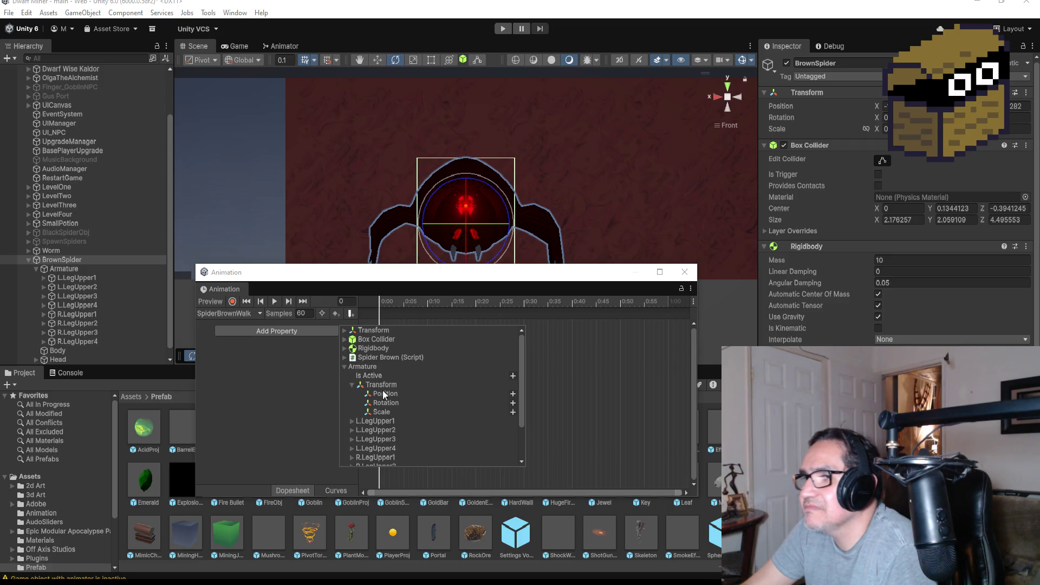
pyautogui.click(513, 404)
pyautogui.moveTo(671, 331); pyautogui.dragTo(431, 329)
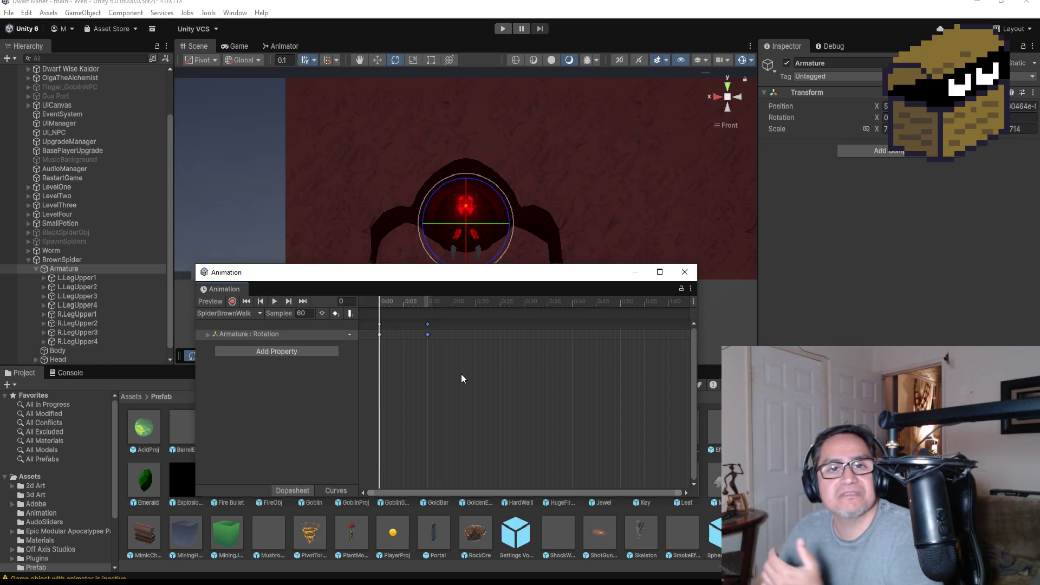
pyautogui.click(305, 302)
pyautogui.scroll(-5, 544, 205)
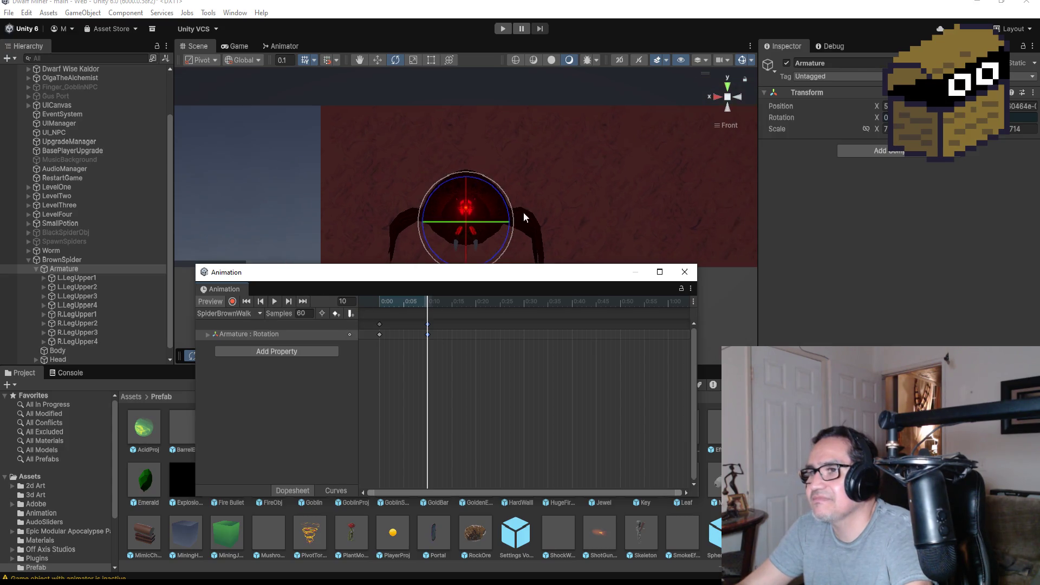